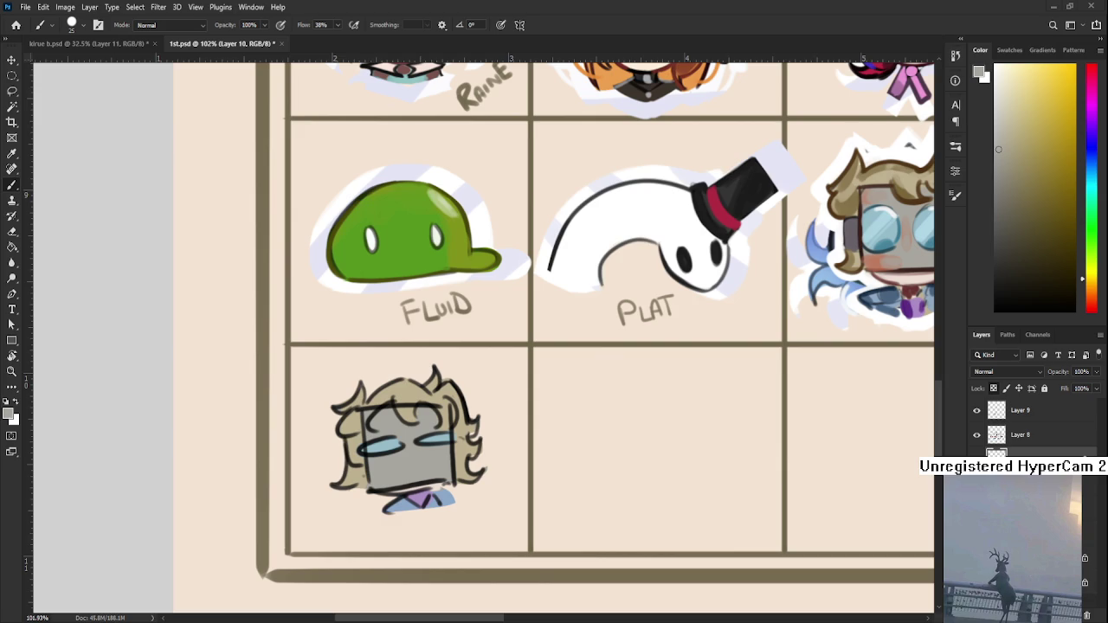
# - Try skewing the bottom-left portrait, cancel it, and return to the Layer 9 artwork
pyautogui.moveTo(406, 318); pyautogui.dragTo(394, 320)
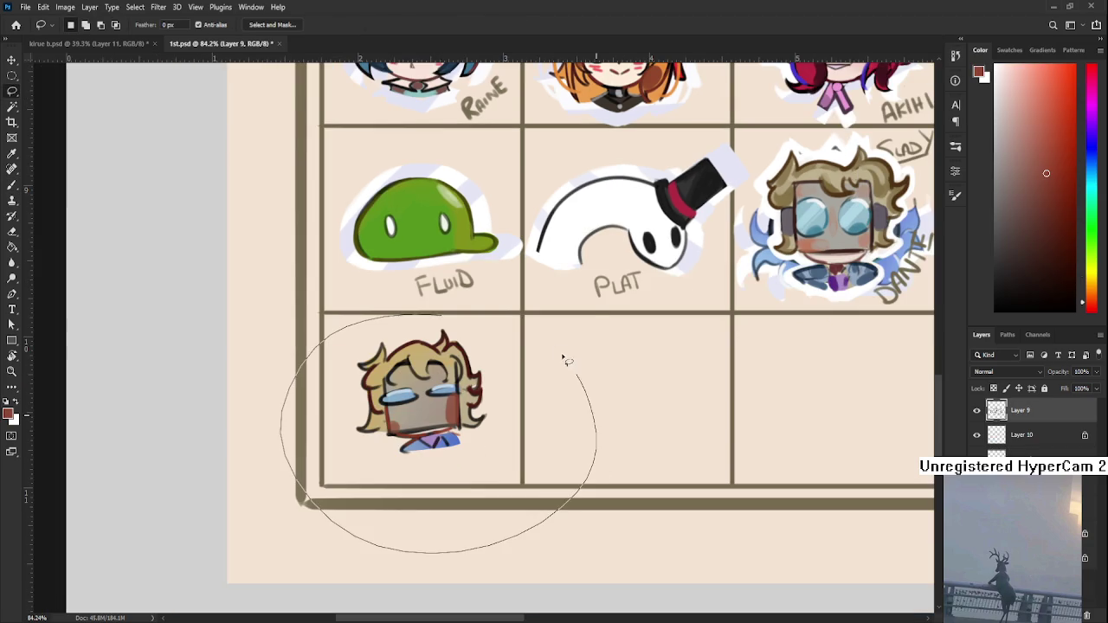
pyautogui.hotkey('ctrl', 't')
pyautogui.moveTo(595, 433); pyautogui.dragTo(667, 441)
pyautogui.press('Escape')
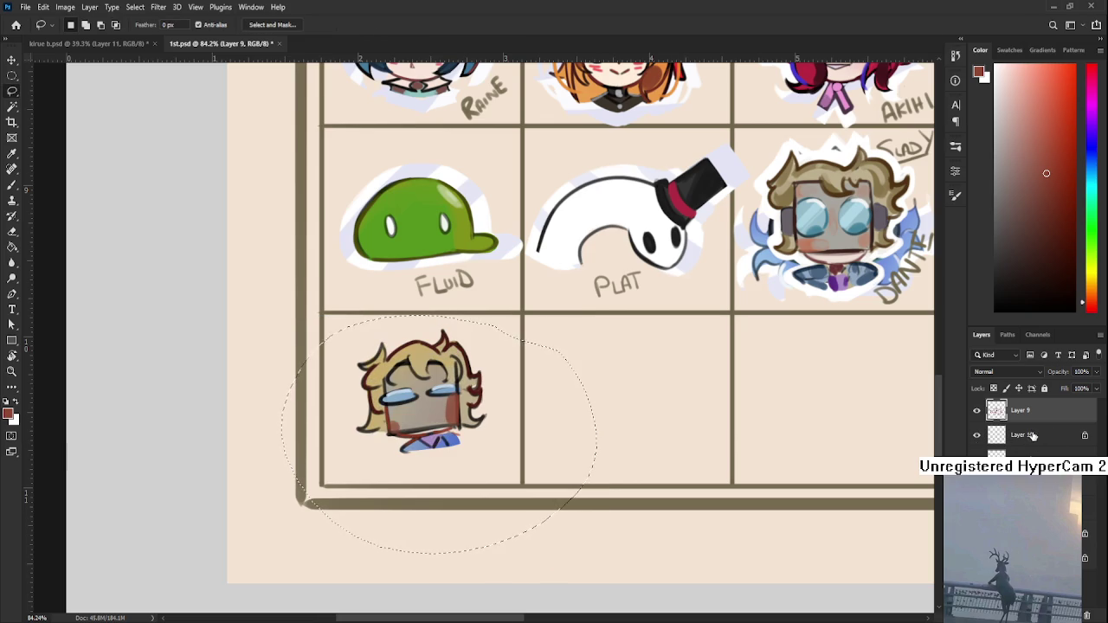
pyautogui.click(1030, 436)
pyautogui.click(1036, 409)
# - Reselect the bottom-left portrait, skew it slightly and nudge it up a few pixels
pyautogui.moveTo(597, 481); pyautogui.dragTo(576, 385)
pyautogui.hotkey('ctrl', 't')
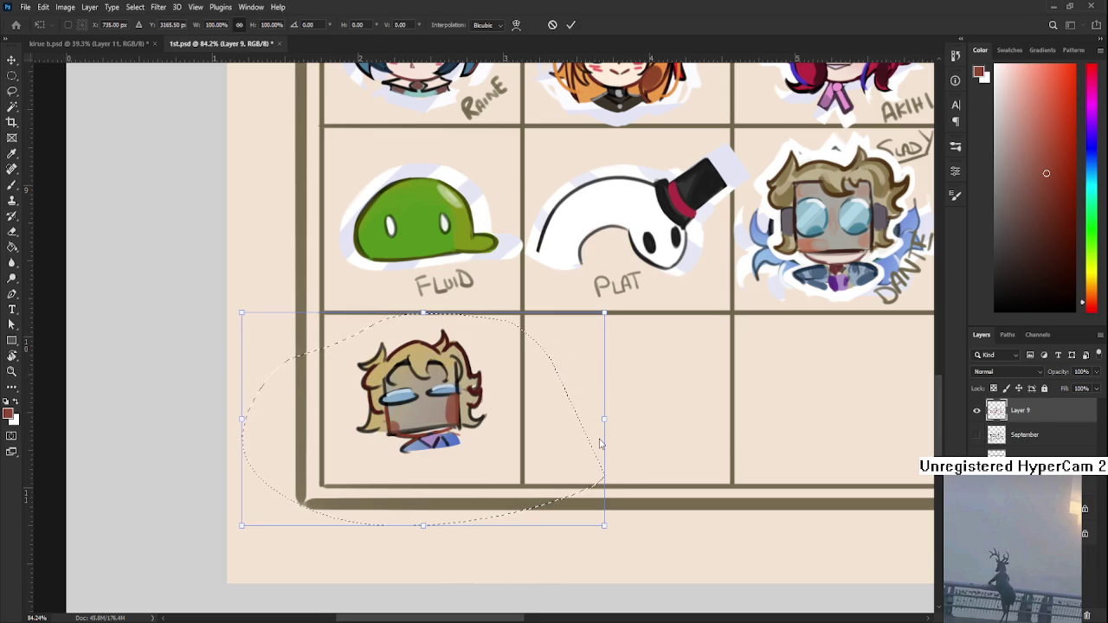
pyautogui.moveTo(604, 427); pyautogui.dragTo(605, 445)
pyautogui.moveTo(429, 329); pyautogui.dragTo(427, 321)
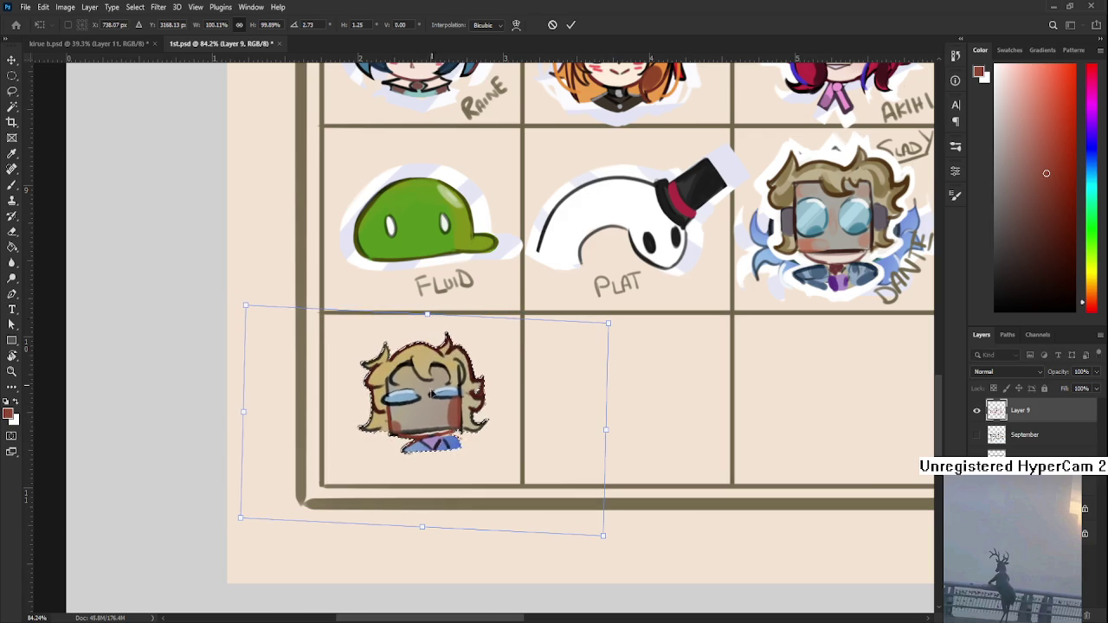
pyautogui.press('Return')
pyautogui.keyDown('alt'); pyautogui.scroll(-2, 533, 422); pyautogui.keyUp('alt')
pyautogui.keyDown('alt'); pyautogui.scroll(-1, 533, 421); pyautogui.keyUp('alt')
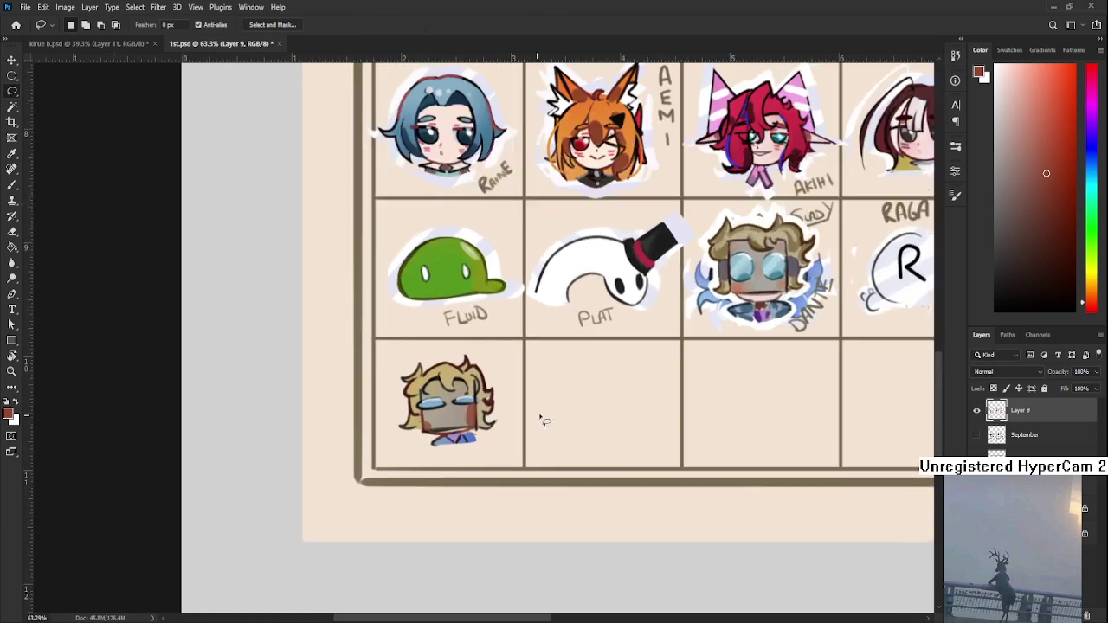
# - Lasso the bottom-left portrait cell and apply a free transform to it
pyautogui.keyDown('ctrl'); pyautogui.click(996, 410); pyautogui.keyUp('ctrl')
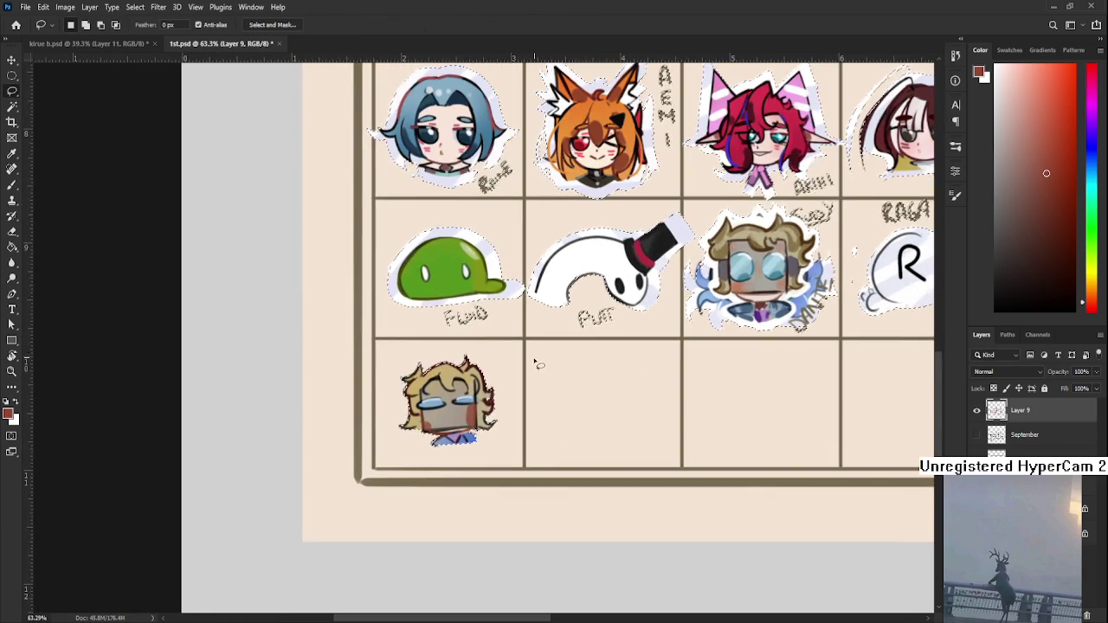
pyautogui.keyDown('alt'); pyautogui.scroll(-8, 537, 354); pyautogui.keyUp('alt')
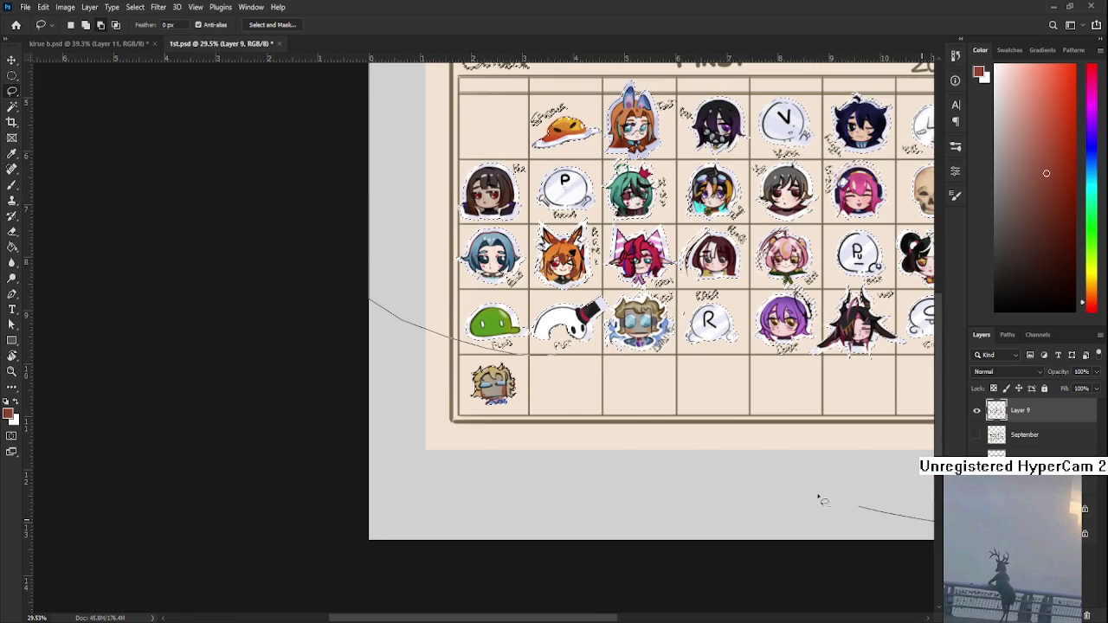
pyautogui.keyDown('alt'); pyautogui.scroll(-3, 458, 490); pyautogui.keyUp('alt')
pyautogui.keyDown('alt'); pyautogui.scroll(5, 418, 491); pyautogui.keyUp('alt')
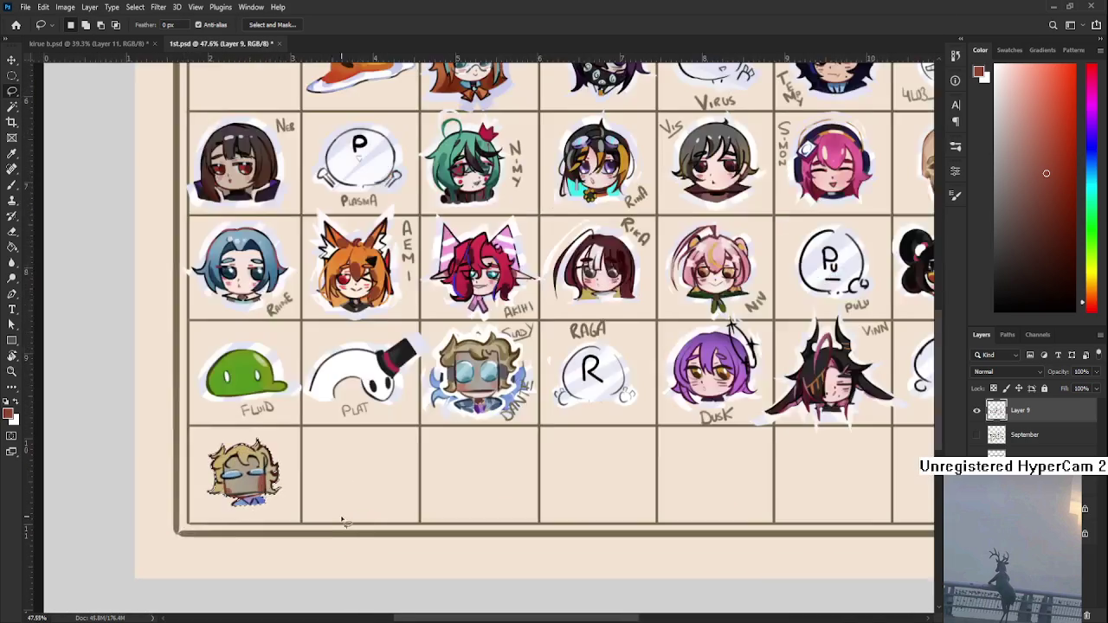
pyautogui.keyDown('alt'); pyautogui.scroll(-2, 353, 519); pyautogui.keyUp('alt')
pyautogui.press('b')
pyautogui.press('x')
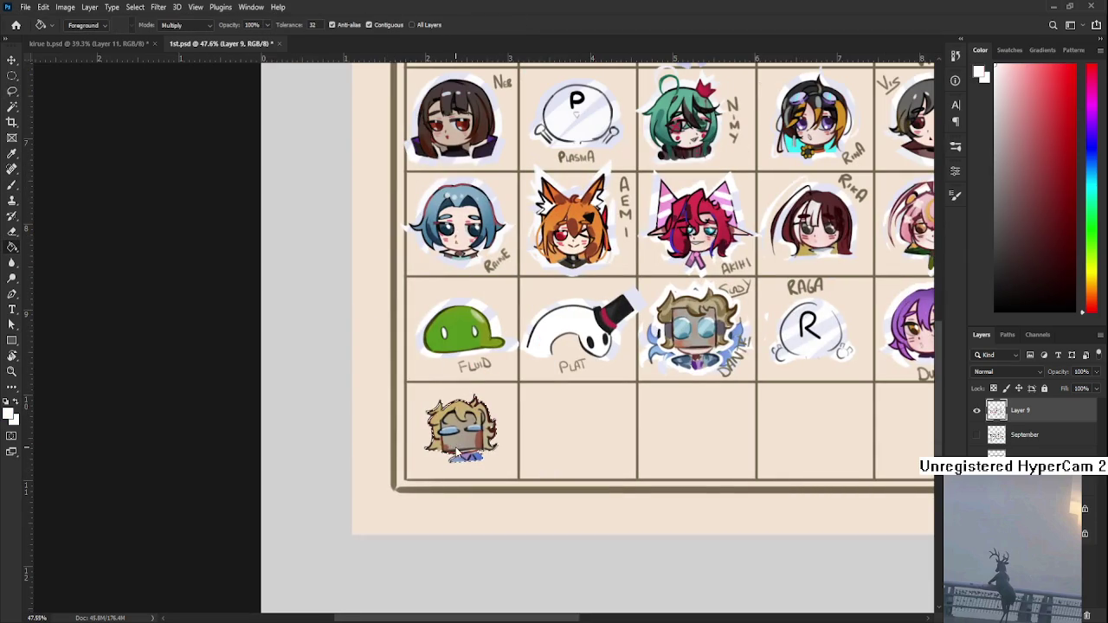
pyautogui.press('l')
pyautogui.moveTo(533, 501); pyautogui.dragTo(536, 387)
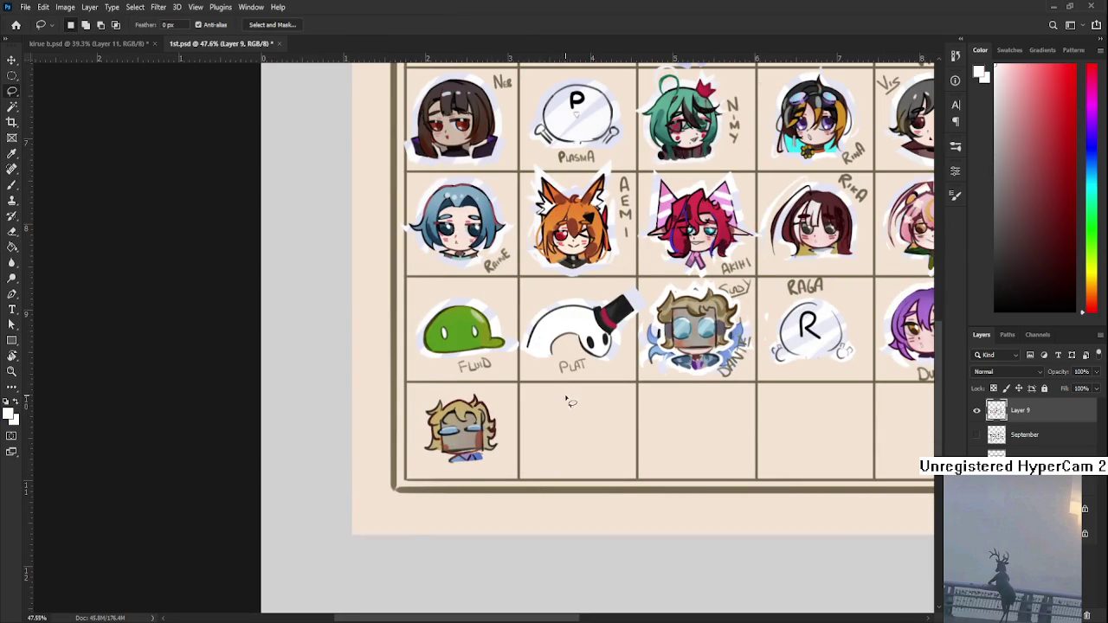
pyautogui.hotkey('ctrl', 't')
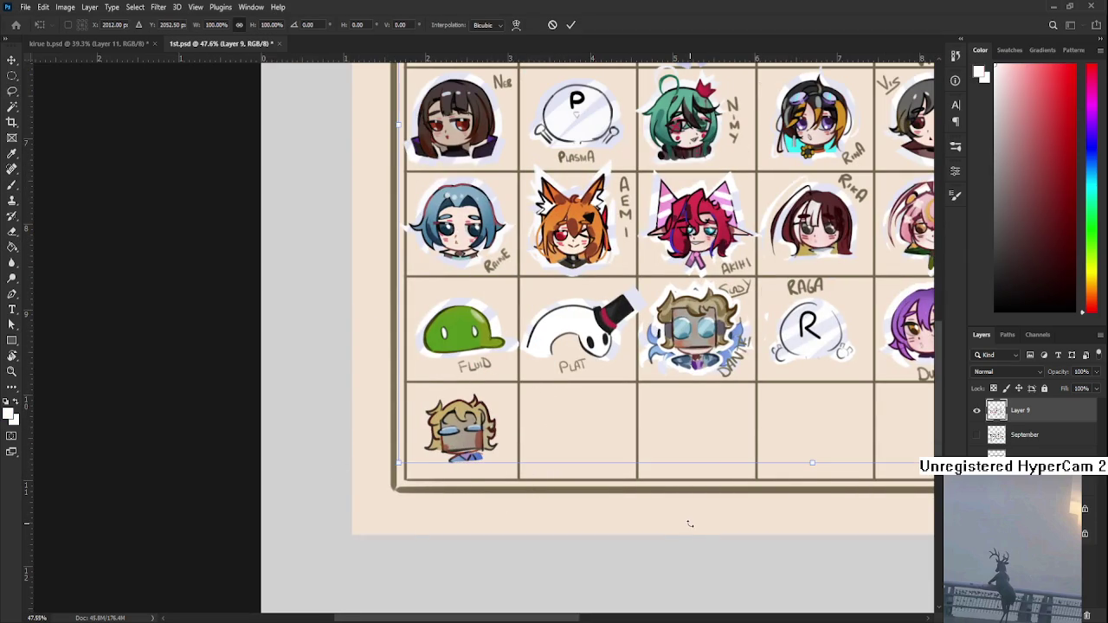
pyautogui.press('Return')
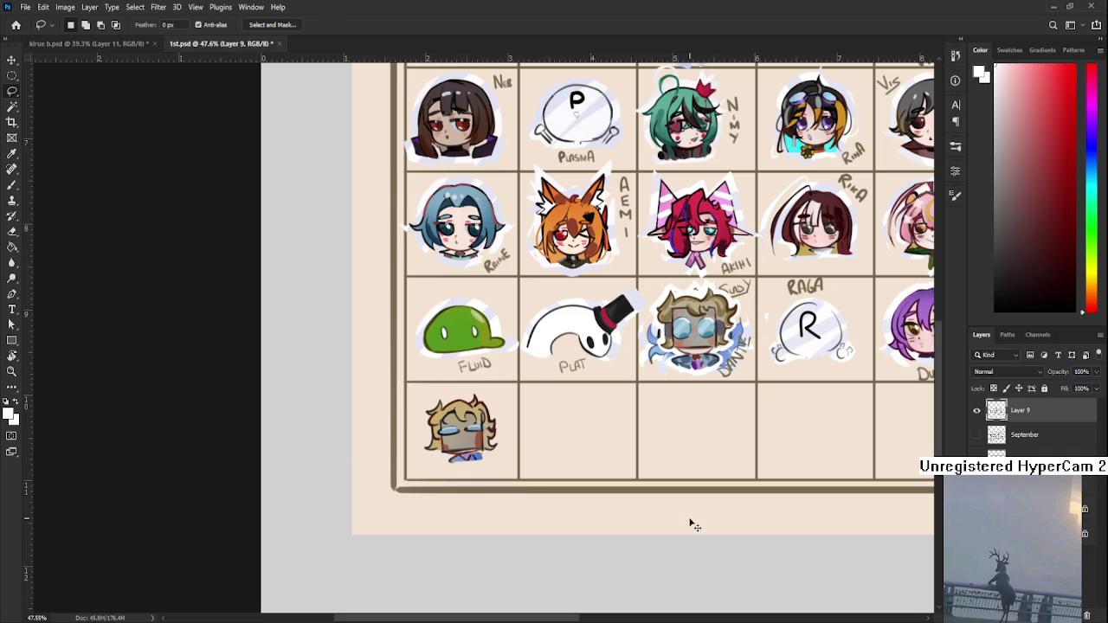
# - Add a new layer above September and enlarge its contents to about 114%
pyautogui.hotkey('alt', '[')
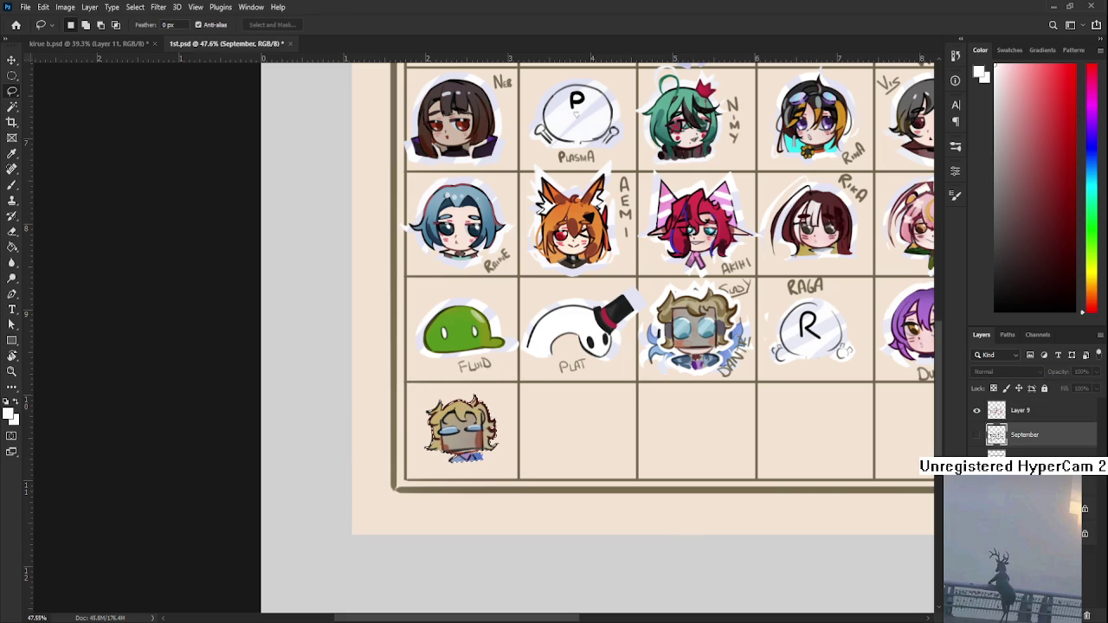
pyautogui.hotkey('ctrl', 'shift', 'alt', 'n')
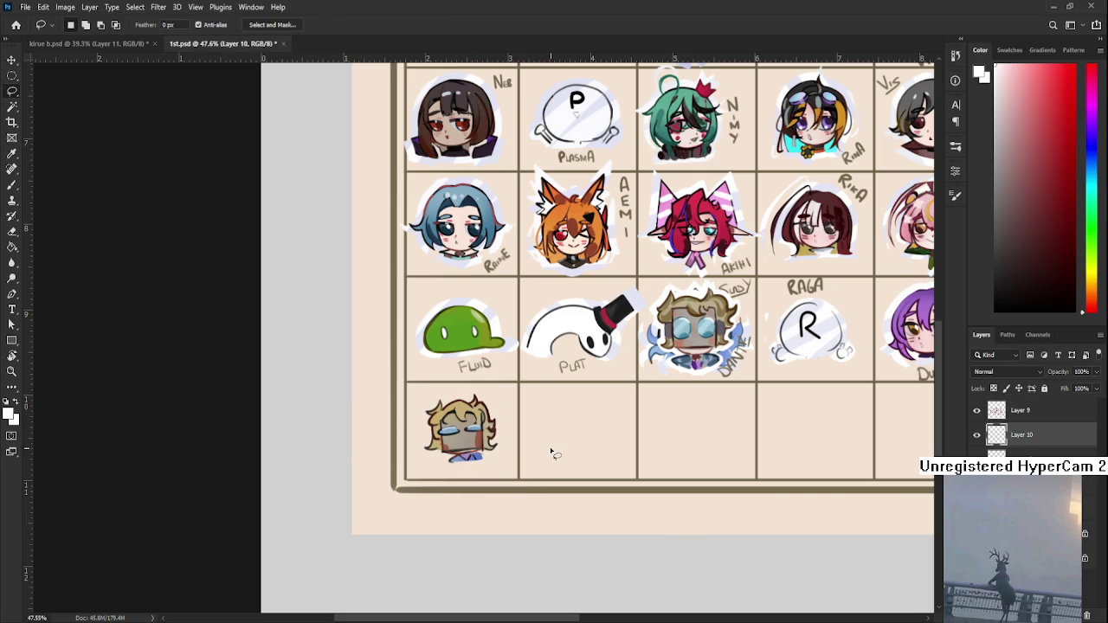
pyautogui.hotkey('ctrl', 't')
pyautogui.moveTo(496, 464); pyautogui.dragTo(502, 472)
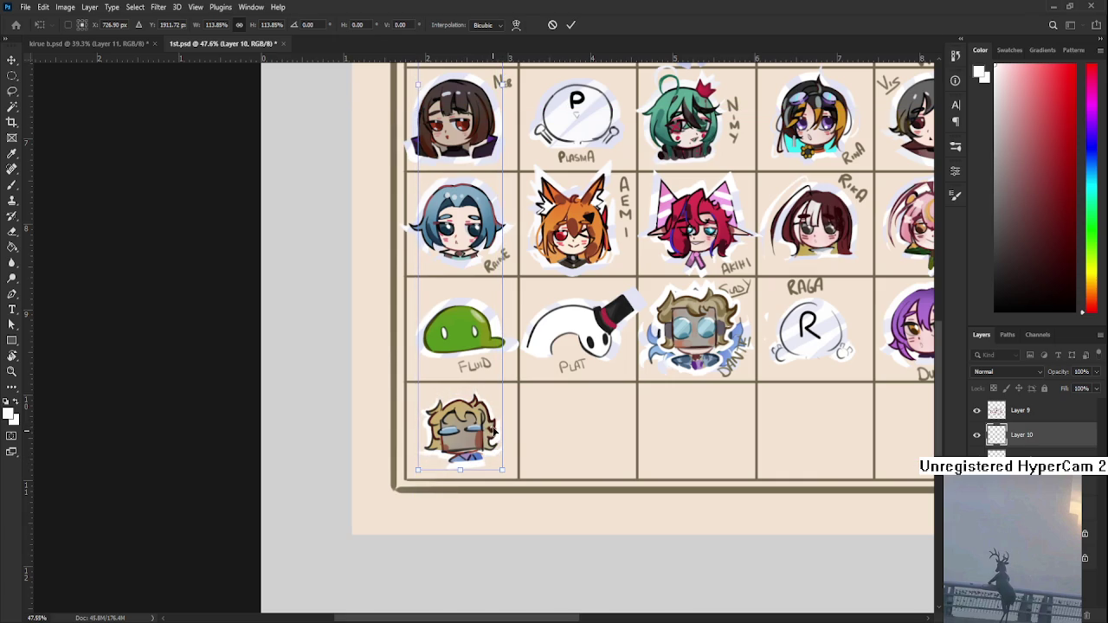
pyautogui.press('Return')
pyautogui.scroll(-2, 513, 407)
pyautogui.scroll(-2, 513, 407)
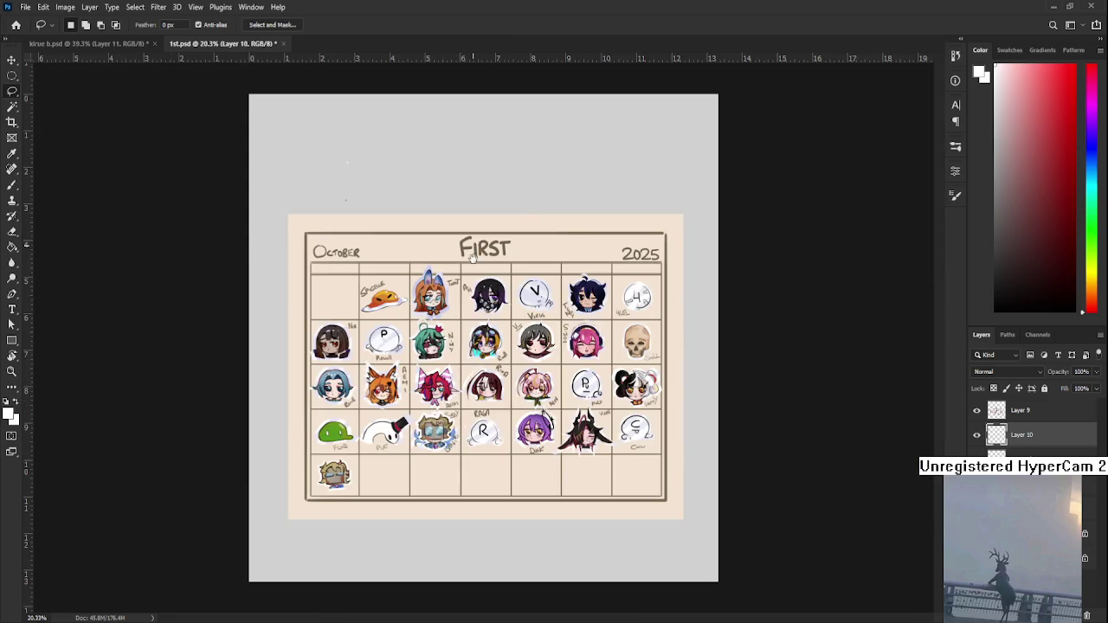
pyautogui.scroll(1, 464, 312)
pyautogui.scroll(1, 429, 362)
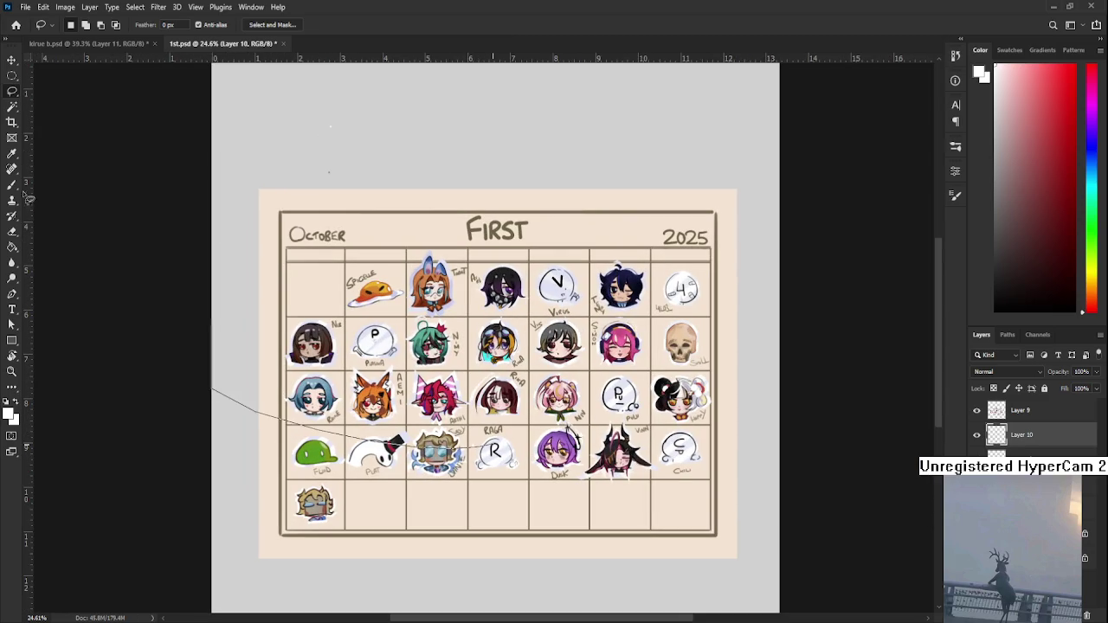
pyautogui.scroll(1, 334, 524)
pyautogui.scroll(3, 334, 525)
pyautogui.moveTo(334, 524); pyautogui.dragTo(452, 503)
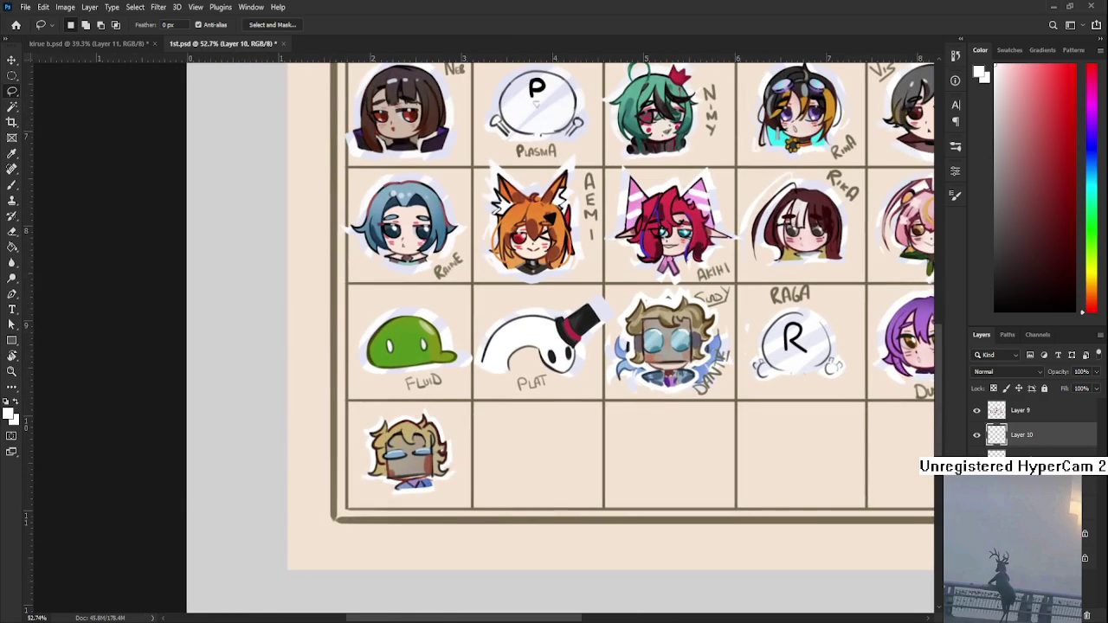
# - Sample the calendar's beige background colour with the brush
pyautogui.press('b')
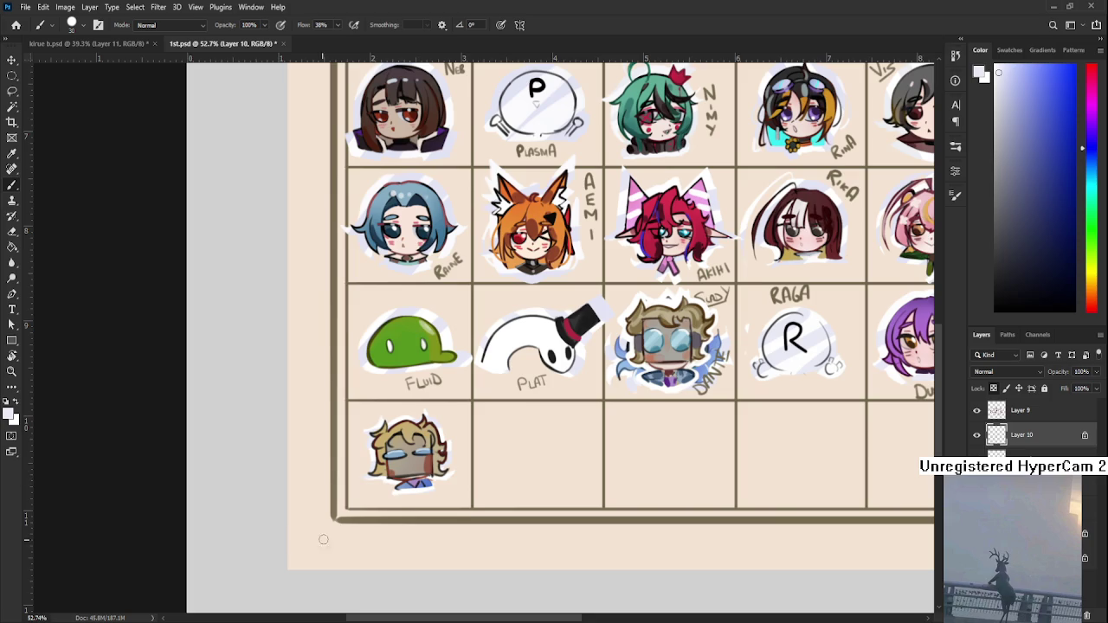
pyautogui.press('l')
pyautogui.scroll(2, 606, 485)
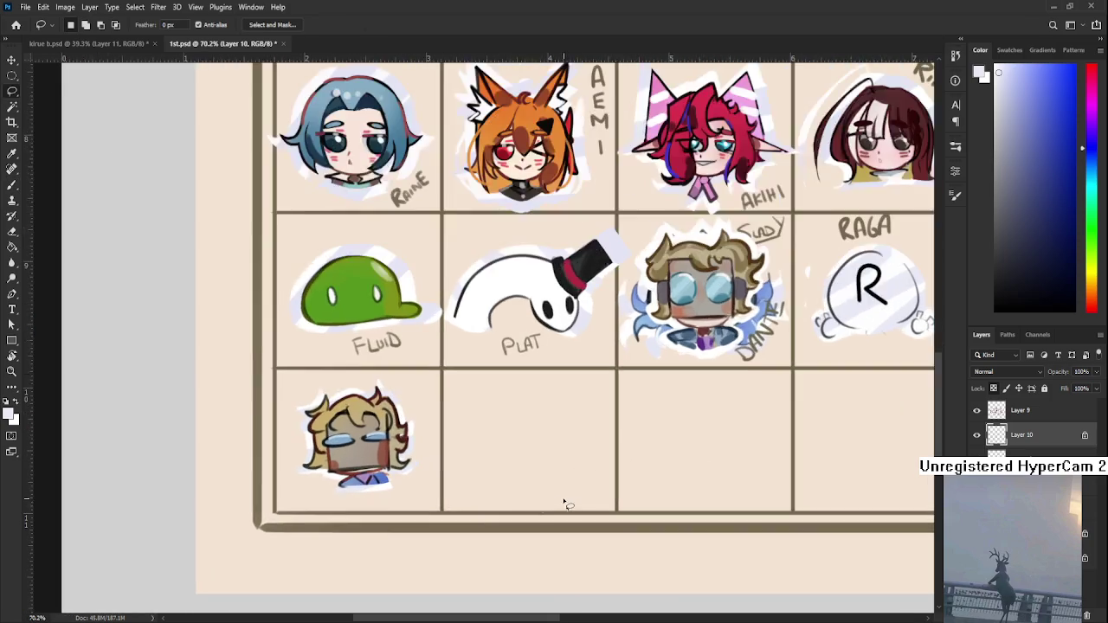
pyautogui.moveTo(564, 494); pyautogui.dragTo(716, 421)
pyautogui.press('b')
pyautogui.scroll(1, 828, 367)
pyautogui.keyDown('alt'); pyautogui.click(663, 315); pyautogui.keyUp('alt')
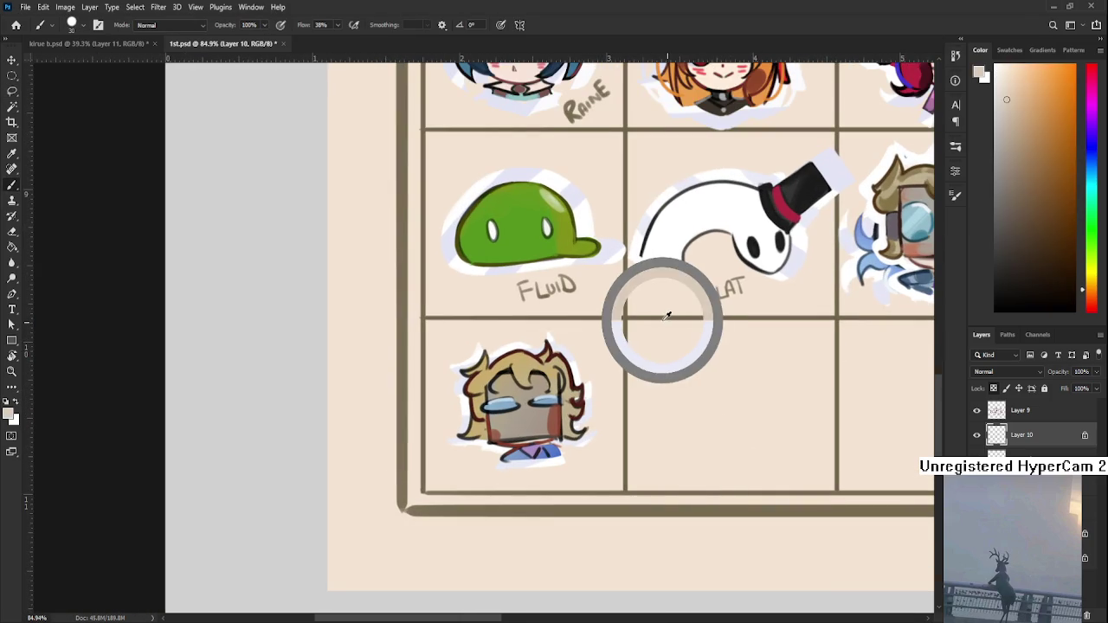
# - Merge Layer 9 and Layer 10, then hand-letter DANTE under the bottom-left portrait
pyautogui.keyDown('shift'); pyautogui.click(1039, 415); pyautogui.keyUp('shift')
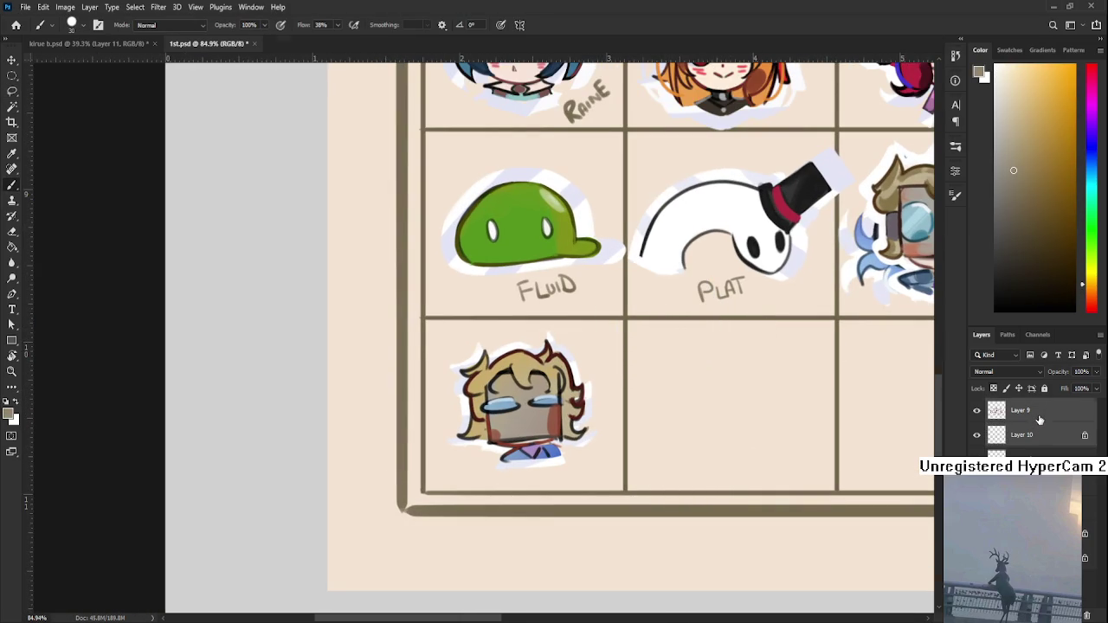
pyautogui.scroll(1, 490, 460)
pyautogui.hotkey('ctrl', 'e')
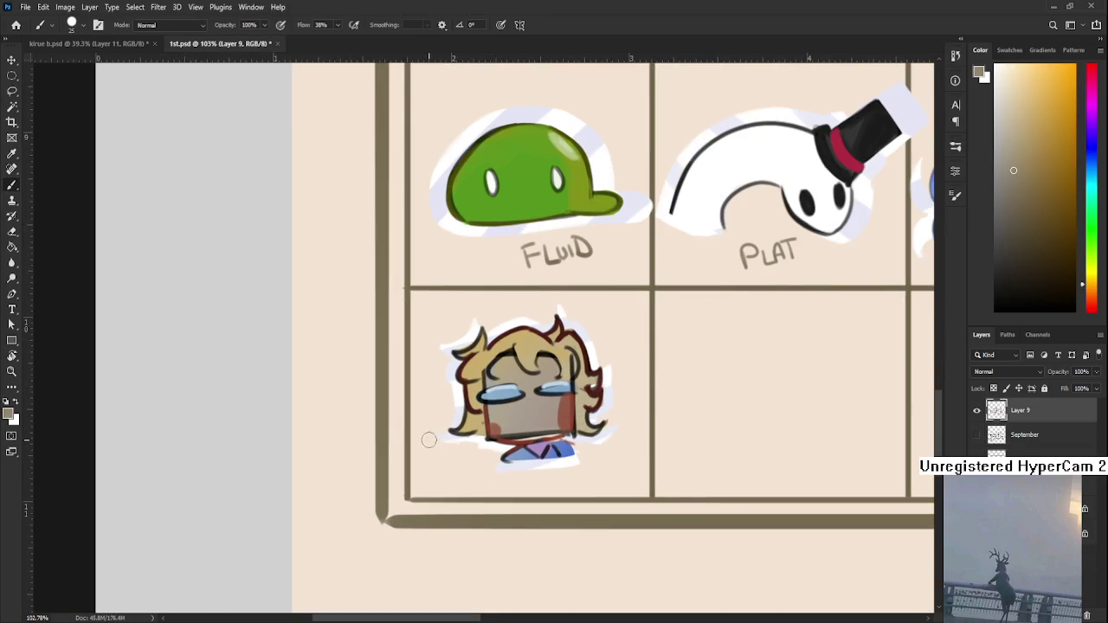
pyautogui.press('[')
pyautogui.press('[')
pyautogui.press('[')
pyautogui.moveTo(422, 464); pyautogui.dragTo(423, 483)
pyautogui.moveTo(436, 480)
pyautogui.mouseDown()
pyautogui.moveTo(442, 466)
pyautogui.moveTo(450, 481)
pyautogui.mouseUp()
pyautogui.moveTo(440, 476); pyautogui.dragTo(448, 475)
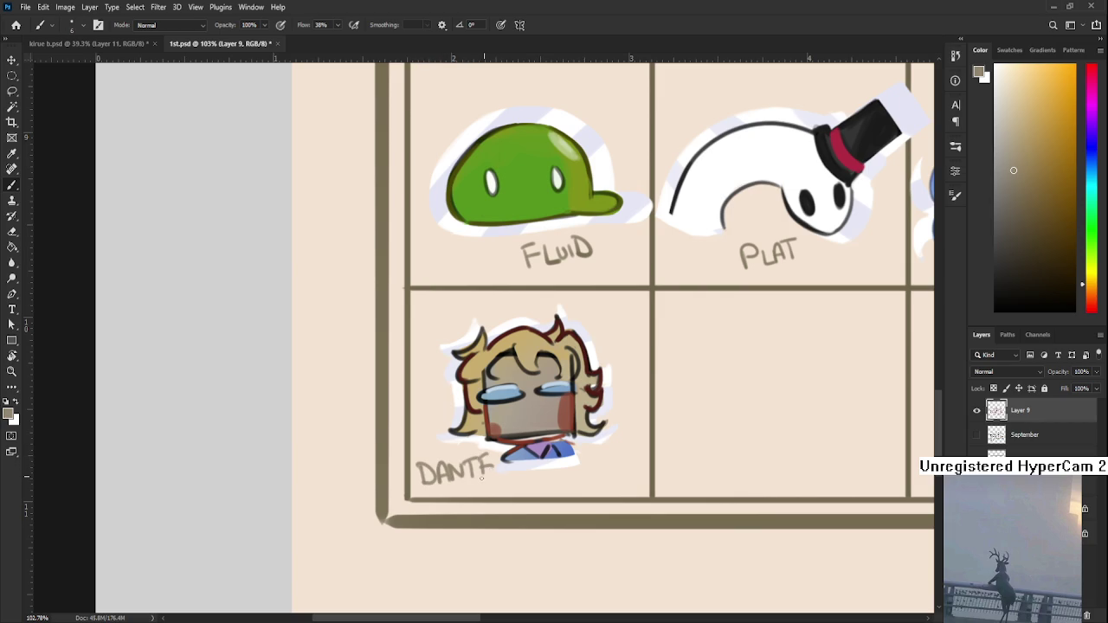
# - Move to the cell beside PLAT and lasso the Dante portrait there
pyautogui.scroll(-1, 487, 478)
pyautogui.hscroll(5, 488, 479)
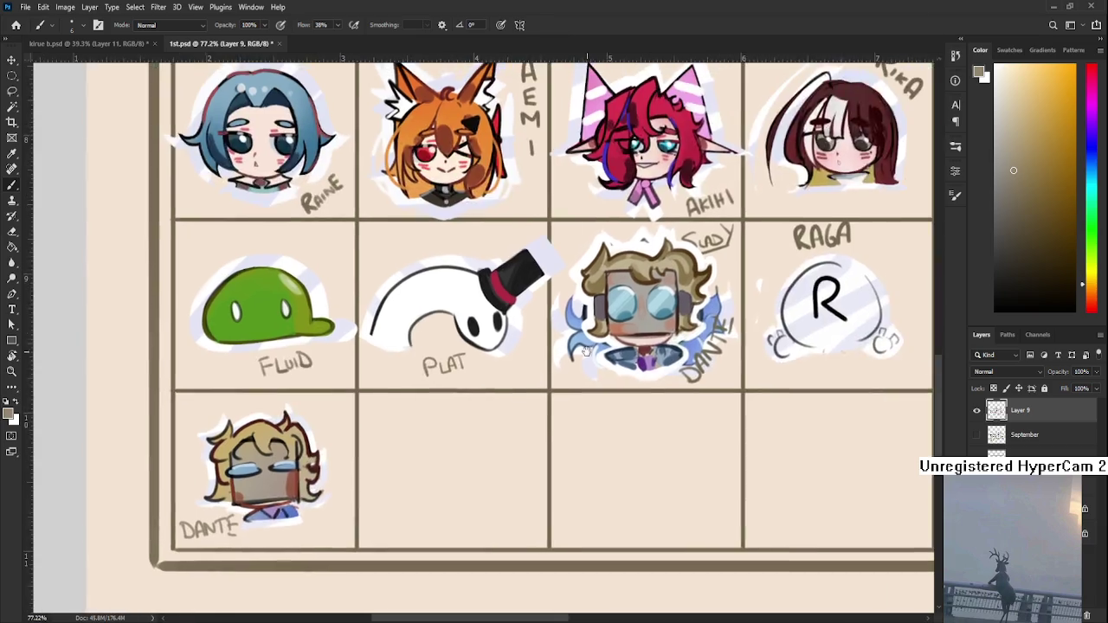
pyautogui.scroll(2, 444, 343)
pyautogui.scroll(1, 444, 344)
pyautogui.scroll(1, 424, 371)
pyautogui.press('l')
pyautogui.moveTo(391, 347)
pyautogui.mouseDown()
pyautogui.moveTo(381, 400)
pyautogui.moveTo(524, 580)
pyautogui.moveTo(616, 444)
pyautogui.moveTo(582, 322)
pyautogui.moveTo(391, 348)
pyautogui.mouseUp()
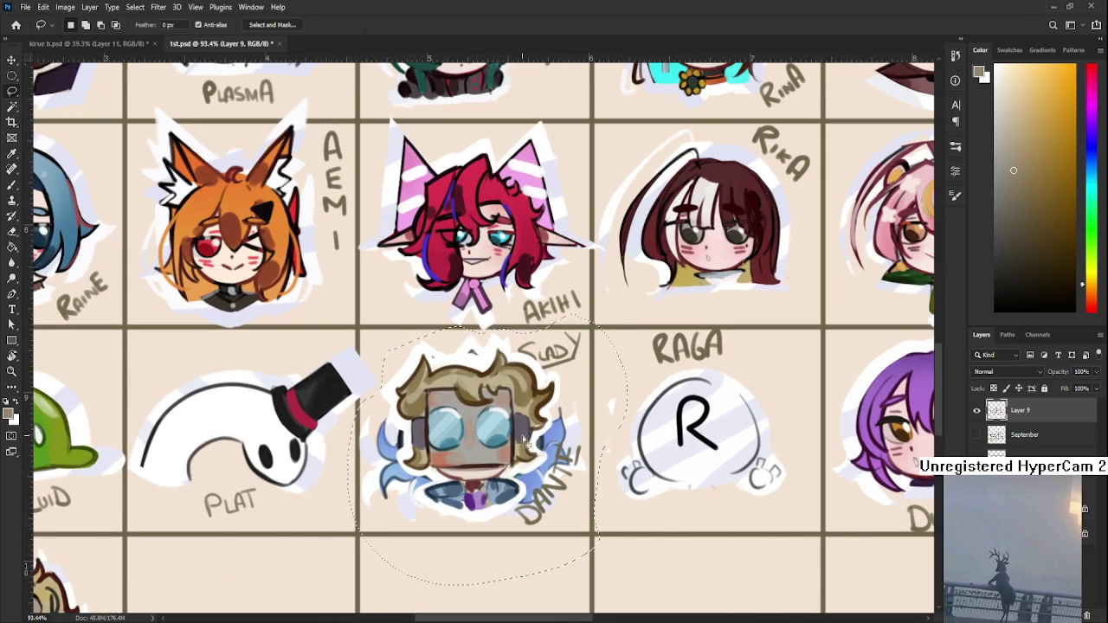
# - Erase the Dante portrait beside PLAT and compare Layer 9 against the September layer
pyautogui.press('Delete')
pyautogui.hotkey('ctrl', 'd')
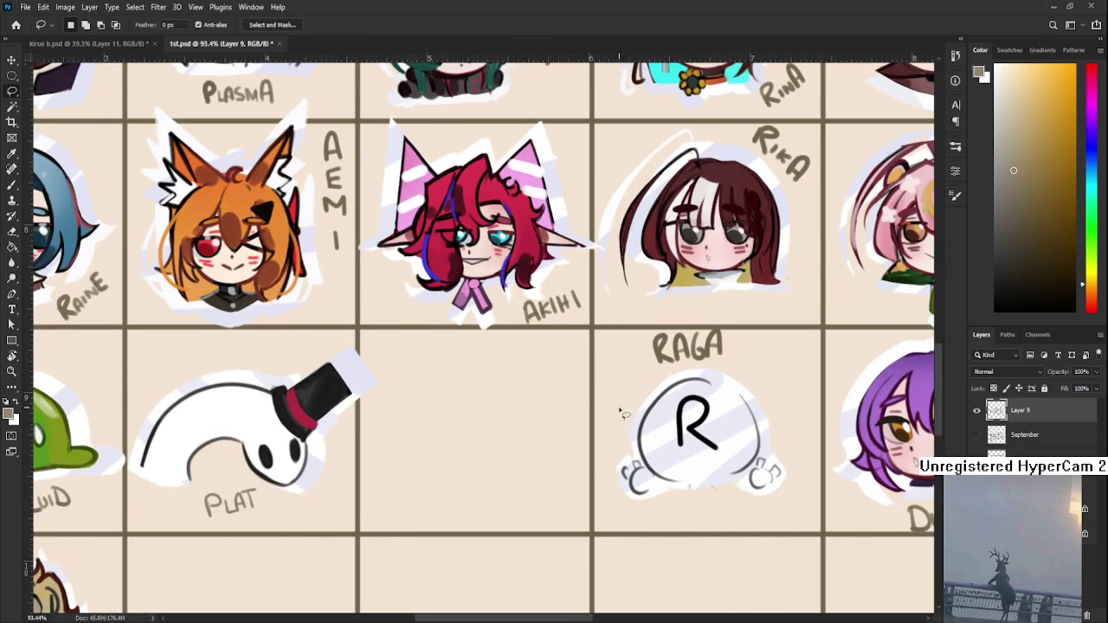
pyautogui.scroll(-4, 629, 427)
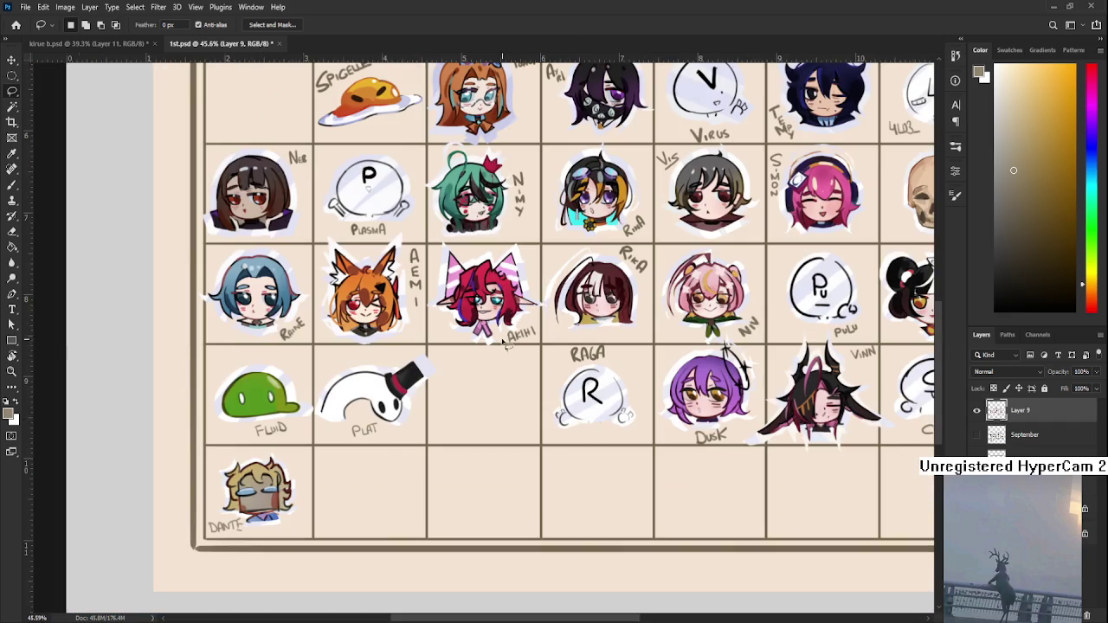
pyautogui.click(976, 435)
pyautogui.click(976, 410)
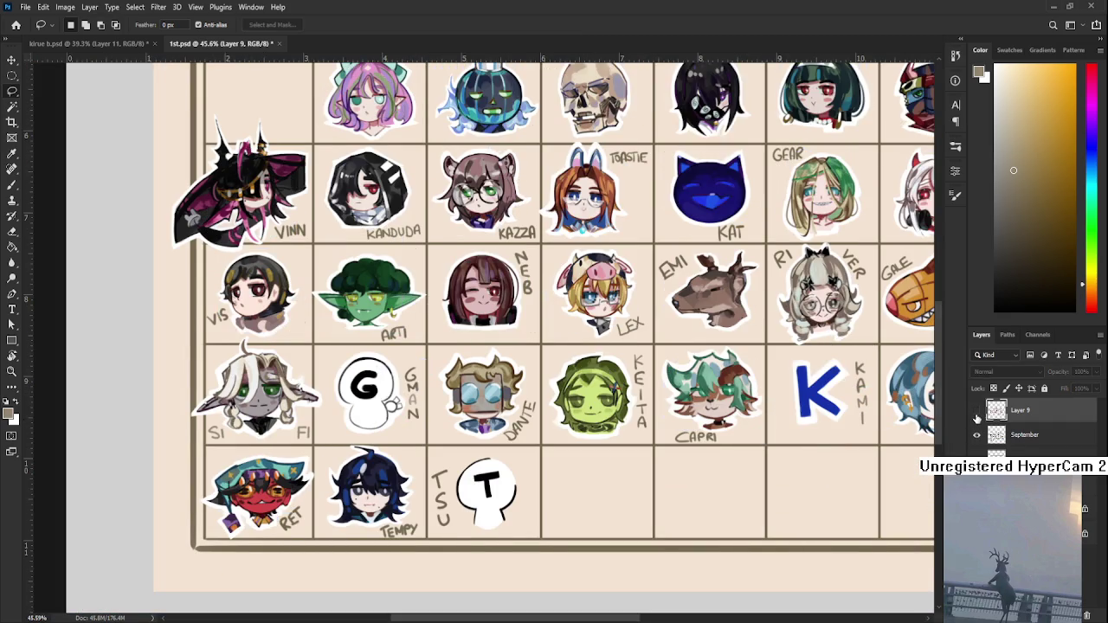
# - Copy the lasso-selected orange-haired bunny portrait onto a new layer
pyautogui.moveTo(633, 215)
pyautogui.mouseDown()
pyautogui.moveTo(483, 264)
pyautogui.moveTo(495, 358)
pyautogui.mouseUp()
pyautogui.moveTo(373, 287)
pyautogui.mouseDown()
pyautogui.moveTo(487, 196)
pyautogui.moveTo(373, 295)
pyautogui.mouseUp()
pyautogui.hotkey('ctrl', 'j')
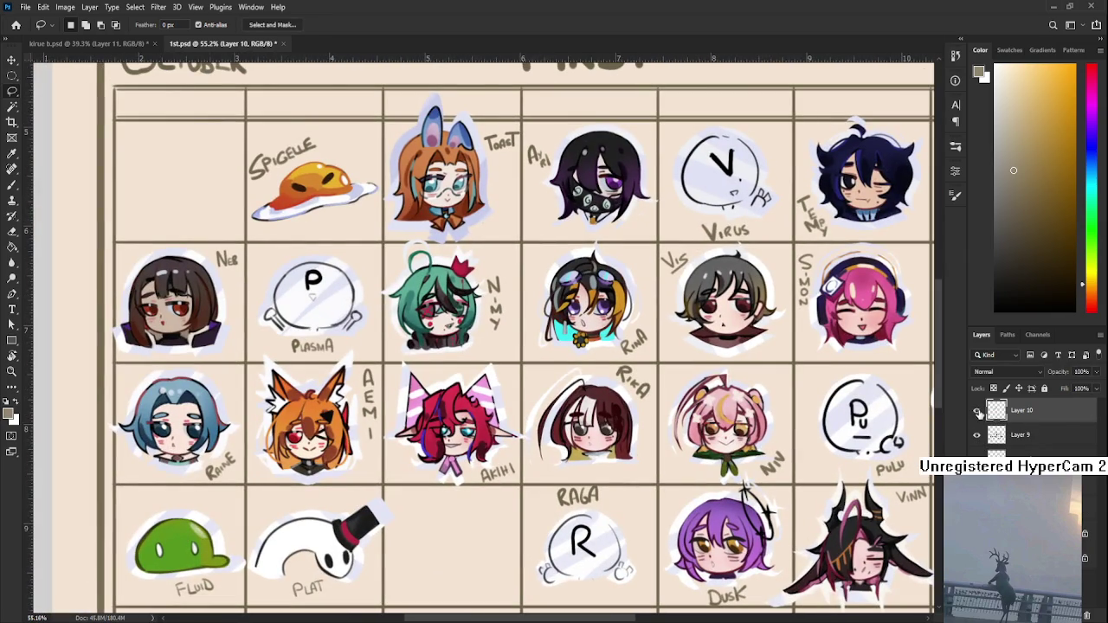
# - Copy the crowned blue pumpkin from the September layer onto its own layer
pyautogui.click(976, 411)
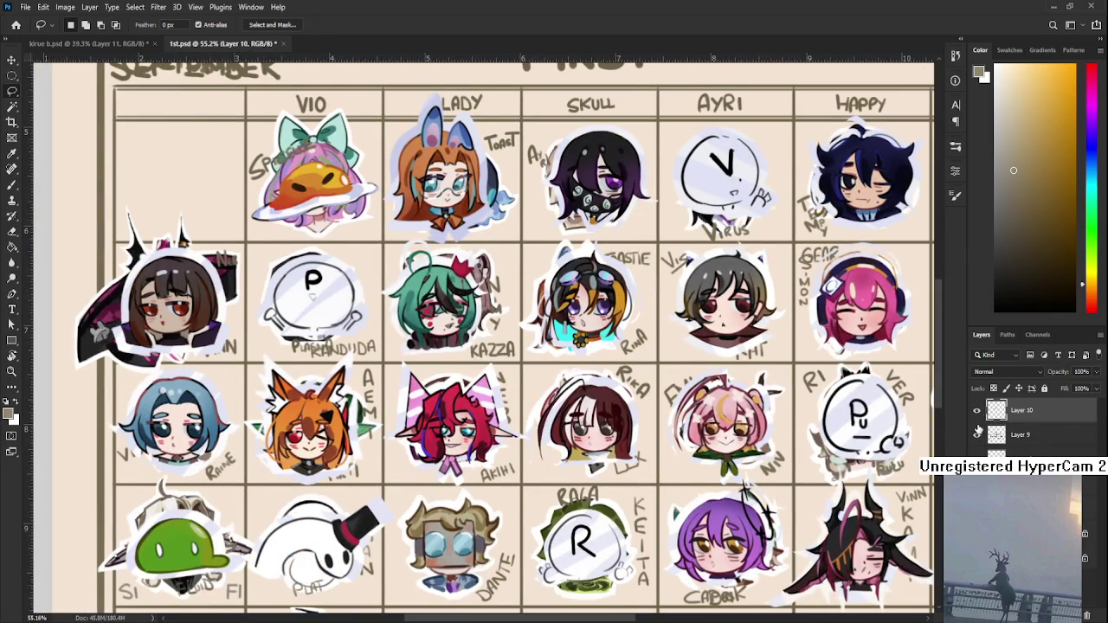
pyautogui.click(976, 435)
pyautogui.hotkey('ctrl', 'z')
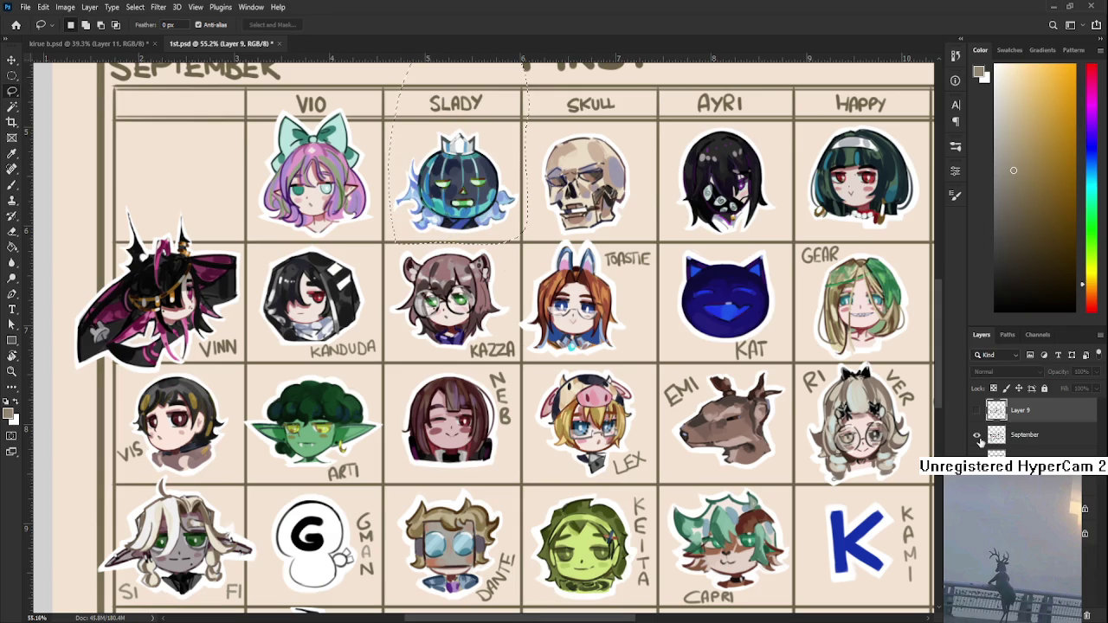
pyautogui.click(1009, 438)
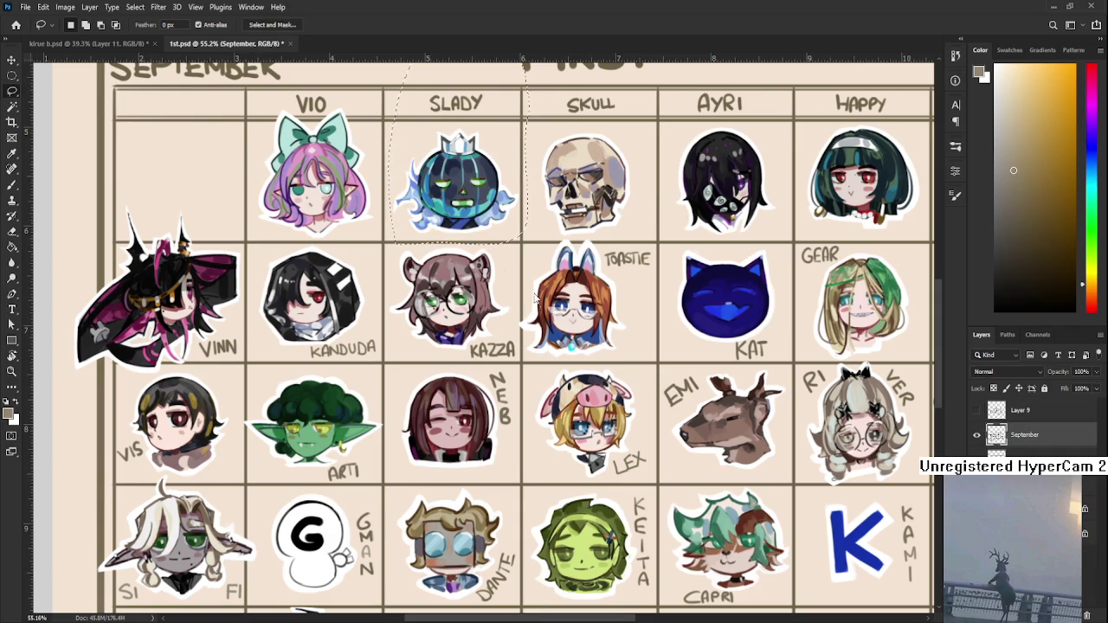
pyautogui.hotkey('ctrl', 'j')
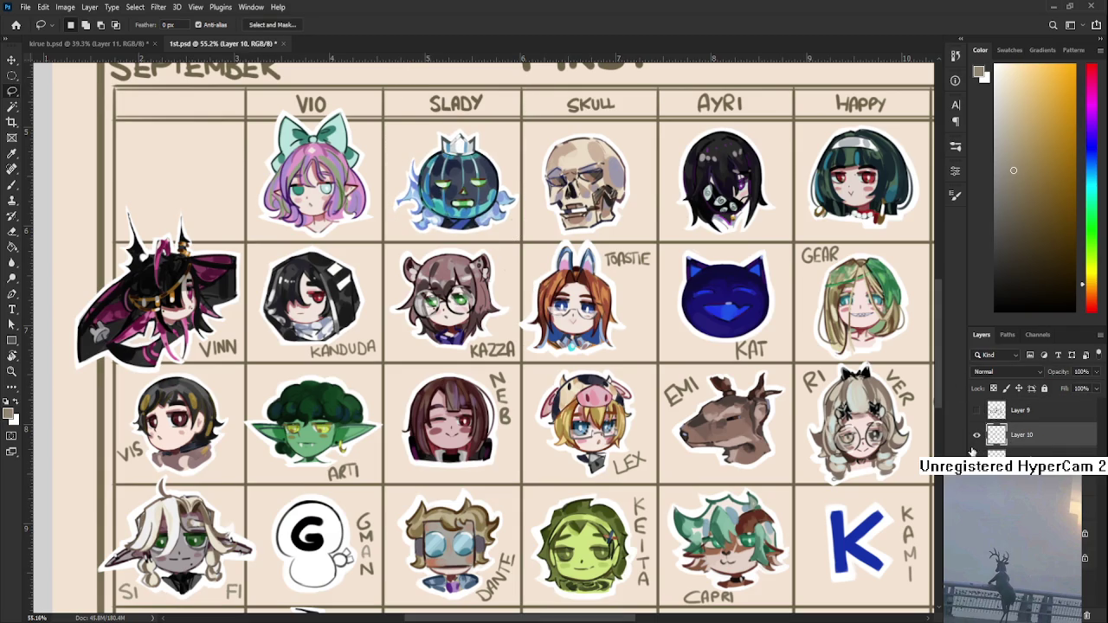
# - Place the pumpkin layer above Layer 9 and move it into the empty bottom cell
pyautogui.click(977, 410)
pyautogui.moveTo(356, 416); pyautogui.dragTo(430, 362)
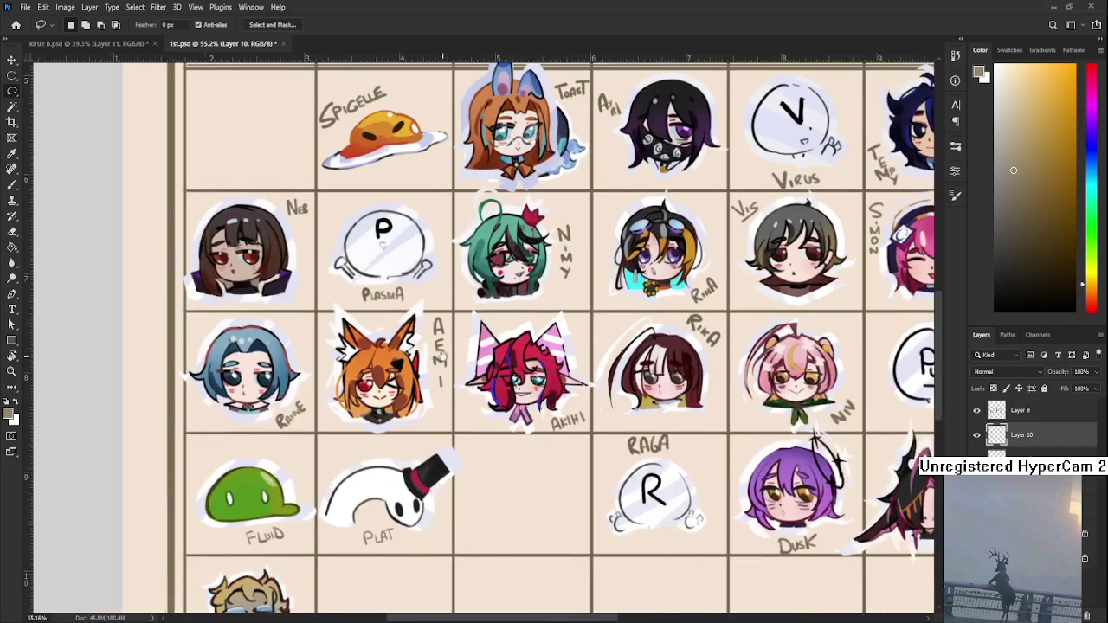
pyautogui.moveTo(1030, 445); pyautogui.dragTo(1037, 403)
pyautogui.click(1032, 437)
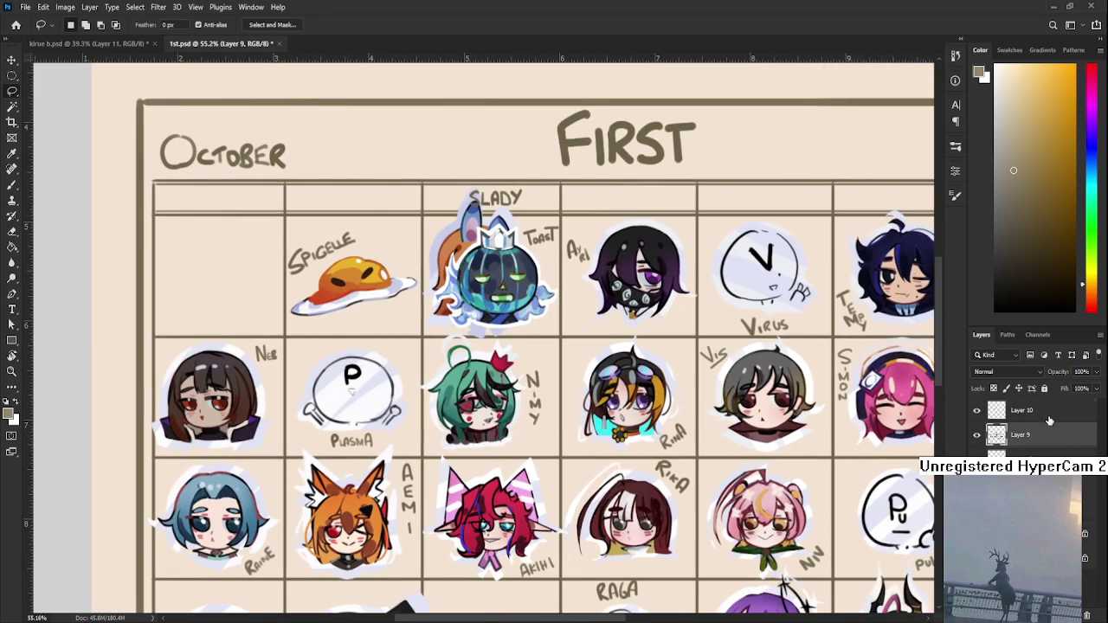
pyautogui.click(1049, 421)
pyautogui.hotkey('ctrl', 't')
pyautogui.moveTo(493, 268); pyautogui.dragTo(591, 471)
pyautogui.press('Return')
# - Reset the drawing colour to black and make Layer 9 active for sketching
pyautogui.scroll(1, 308, 325)
pyautogui.scroll(1, 308, 324)
pyautogui.press('d')
pyautogui.click(1006, 437)
# - Sketch the character's round head, closed eyes and small crown in black beside PLAT
pyautogui.press('b')
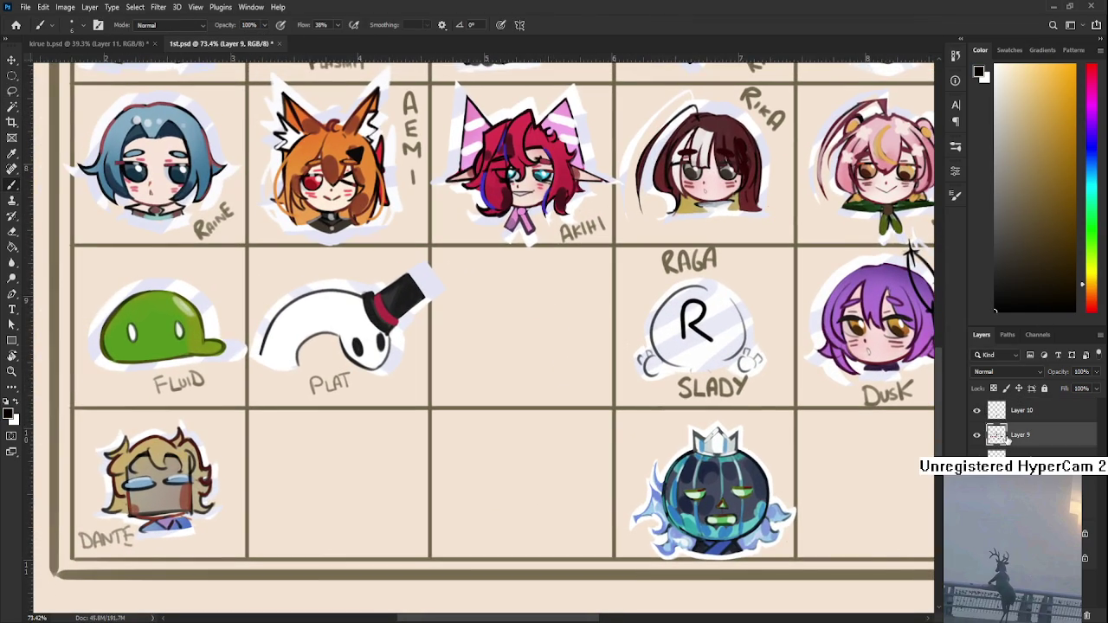
pyautogui.moveTo(532, 285); pyautogui.dragTo(495, 368)
pyautogui.hotkey('ctrl', 'z')
pyautogui.moveTo(530, 288)
pyautogui.mouseDown()
pyautogui.moveTo(501, 356)
pyautogui.moveTo(486, 320)
pyautogui.moveTo(476, 370)
pyautogui.mouseUp()
pyautogui.hotkey('ctrl', 'z')
pyautogui.hotkey('ctrl', 'z')
pyautogui.moveTo(529, 286)
pyautogui.mouseDown()
pyautogui.moveTo(485, 369)
pyautogui.moveTo(474, 368)
pyautogui.moveTo(554, 362)
pyautogui.moveTo(525, 369)
pyautogui.mouseUp()
pyautogui.hotkey('ctrl', 'z')
pyautogui.hotkey('ctrl', 'z')
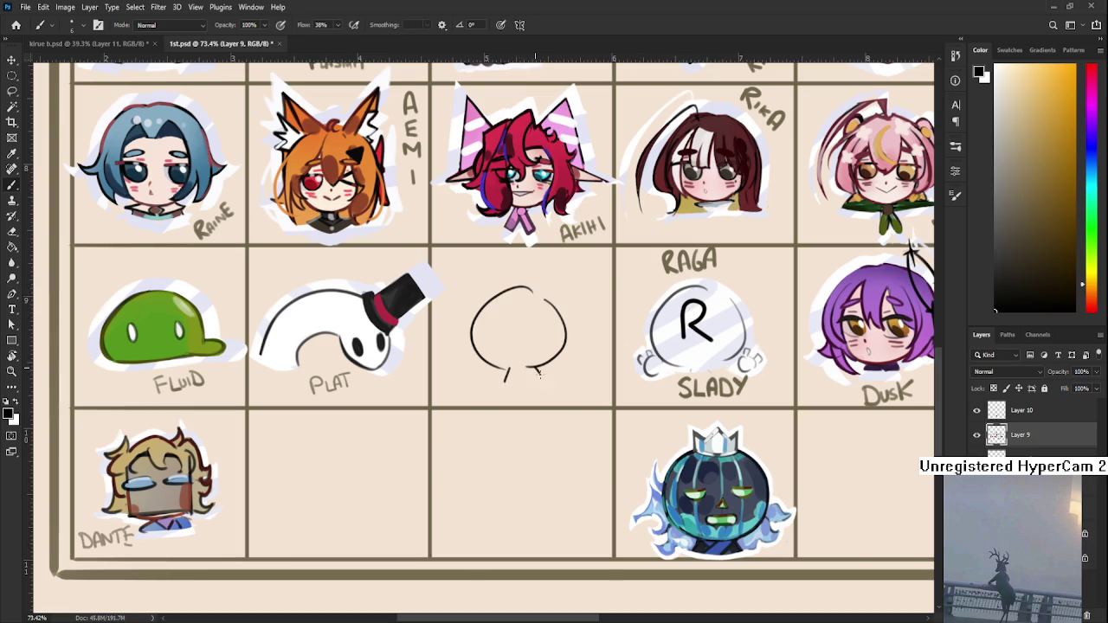
pyautogui.hotkey('ctrl', 'z')
pyautogui.moveTo(481, 331); pyautogui.dragTo(551, 330)
pyautogui.hotkey('ctrl', 'z')
pyautogui.moveTo(496, 296)
pyautogui.mouseDown()
pyautogui.moveTo(532, 295)
pyautogui.moveTo(517, 289)
pyautogui.mouseUp()
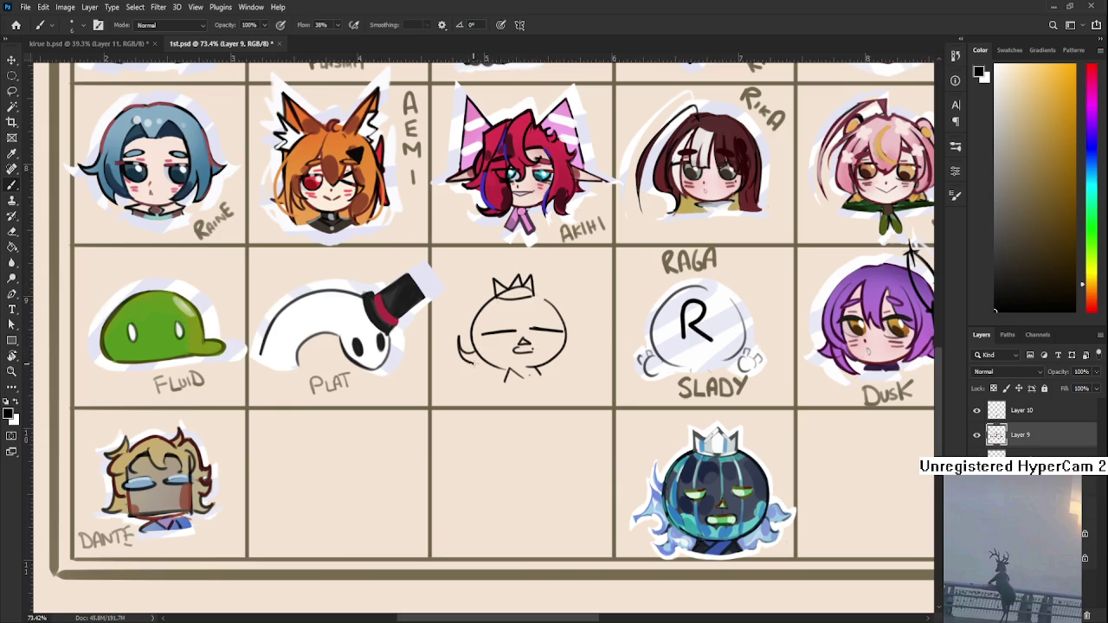
# - Add curled tentacles on the left and right sides of the character
pyautogui.moveTo(473, 364); pyautogui.dragTo(463, 379)
pyautogui.moveTo(588, 350); pyautogui.dragTo(551, 384)
pyautogui.moveTo(524, 342); pyautogui.dragTo(507, 387)
pyautogui.press('e')
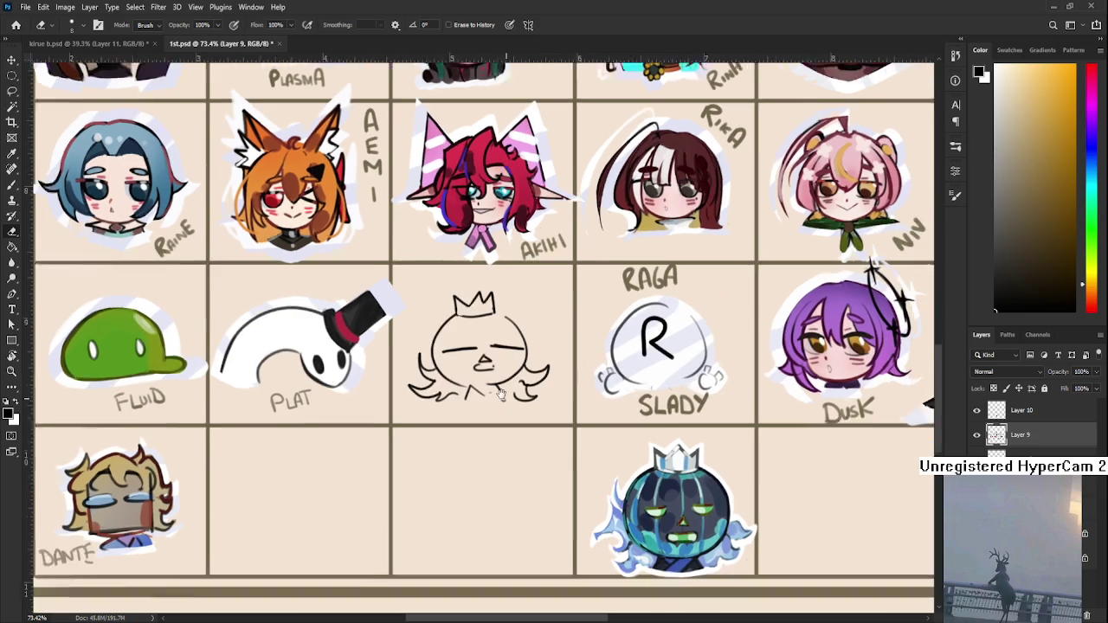
pyautogui.moveTo(511, 372); pyautogui.dragTo(463, 372)
# - Lasso the character's outline on a new layer and sample the pumpkin's dark blue
pyautogui.press('l')
pyautogui.moveTo(381, 387)
pyautogui.mouseDown()
pyautogui.moveTo(438, 326)
pyautogui.moveTo(512, 390)
pyautogui.mouseUp()
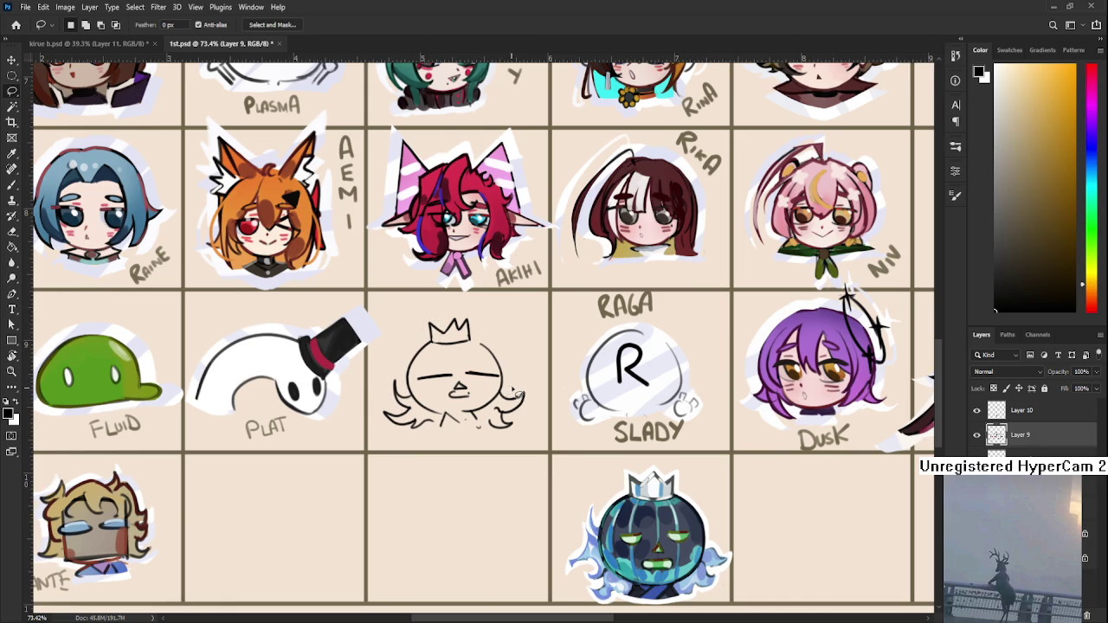
pyautogui.moveTo(405, 400)
pyautogui.mouseDown()
pyautogui.moveTo(468, 322)
pyautogui.moveTo(516, 440)
pyautogui.moveTo(381, 409)
pyautogui.moveTo(405, 395)
pyautogui.mouseUp()
pyautogui.hotkey('ctrl', 'shift', 'alt', 'n')
pyautogui.press('b')
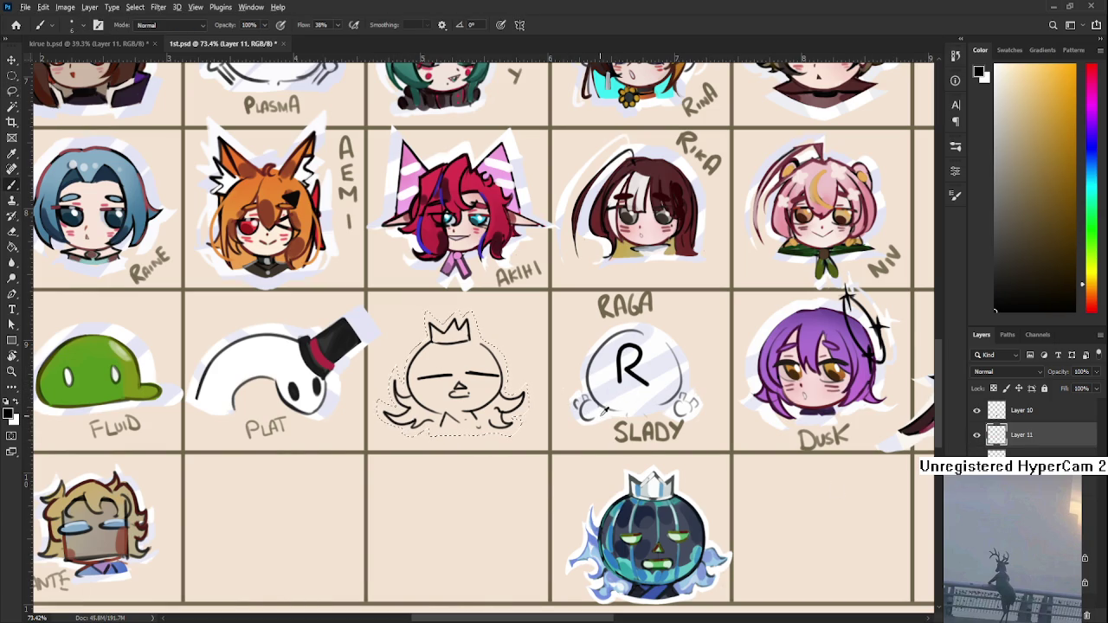
pyautogui.press('x')
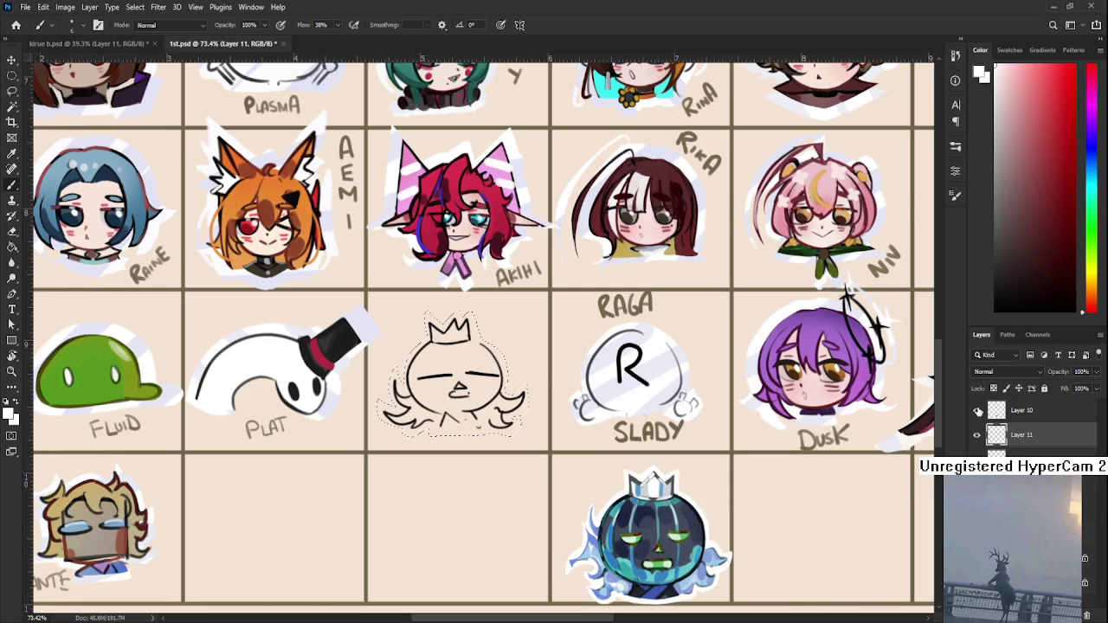
pyautogui.hotkey('ctrl', 'e')
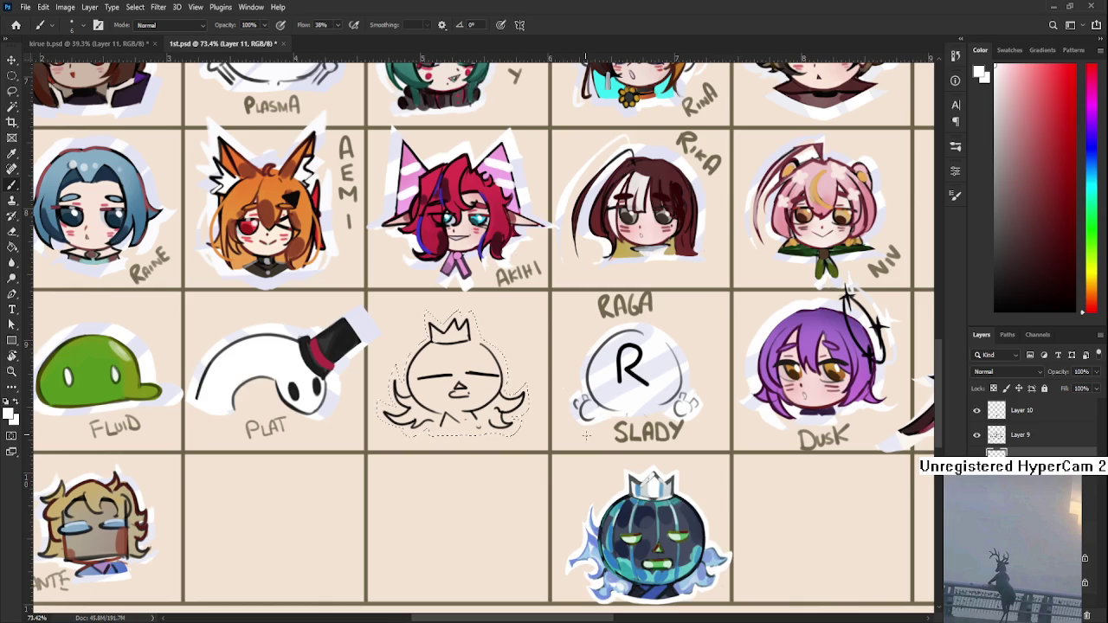
pyautogui.keyDown('alt'); pyautogui.click(648, 528); pyautogui.keyUp('alt')
# - Bucket-fill the selected character dark blue and trim its left edge, spikes and crown
pyautogui.press('g')
pyautogui.click(490, 434)
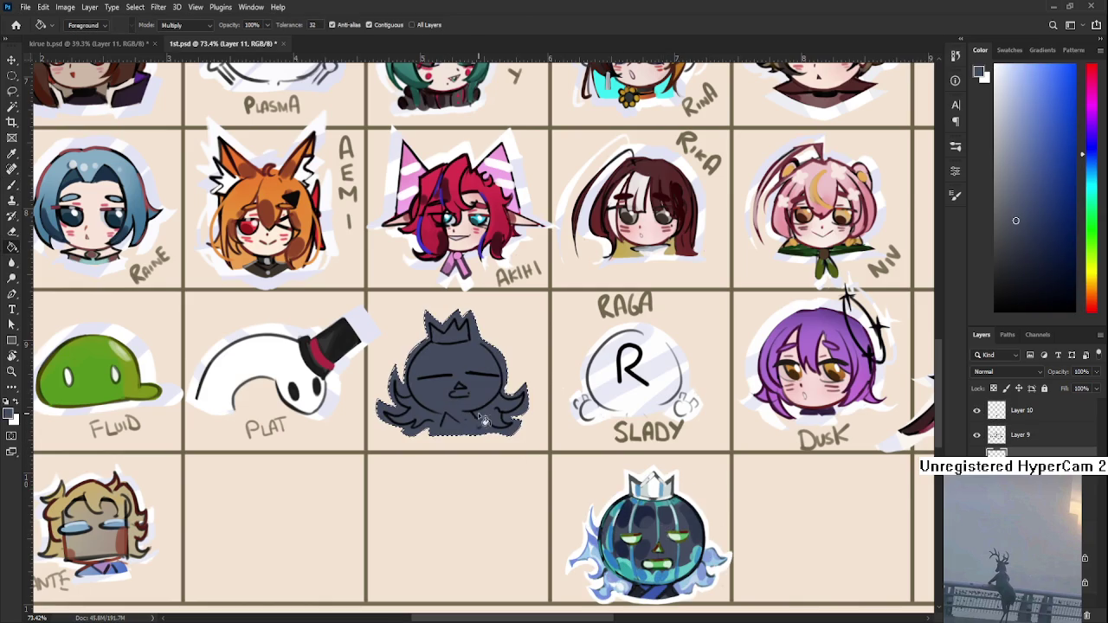
pyautogui.press('b')
pyautogui.press('e')
pyautogui.moveTo(380, 384)
pyautogui.mouseDown()
pyautogui.moveTo(377, 415)
pyautogui.moveTo(422, 431)
pyautogui.mouseUp()
pyautogui.press('b')
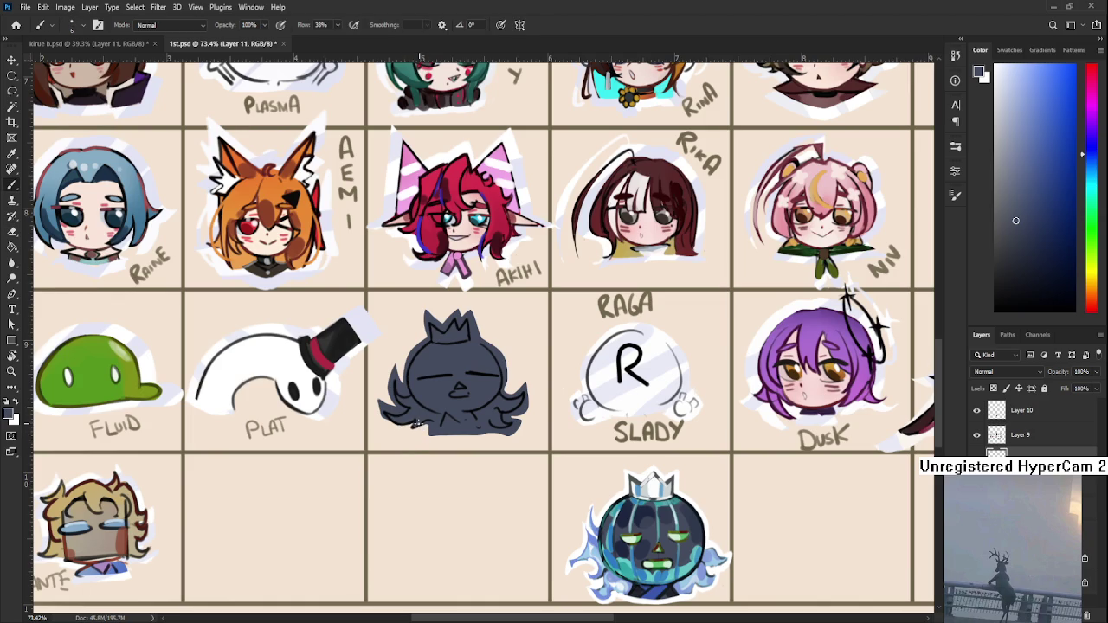
pyautogui.press('e')
pyautogui.moveTo(387, 422)
pyautogui.mouseDown()
pyautogui.moveTo(382, 405)
pyautogui.moveTo(407, 369)
pyautogui.mouseUp()
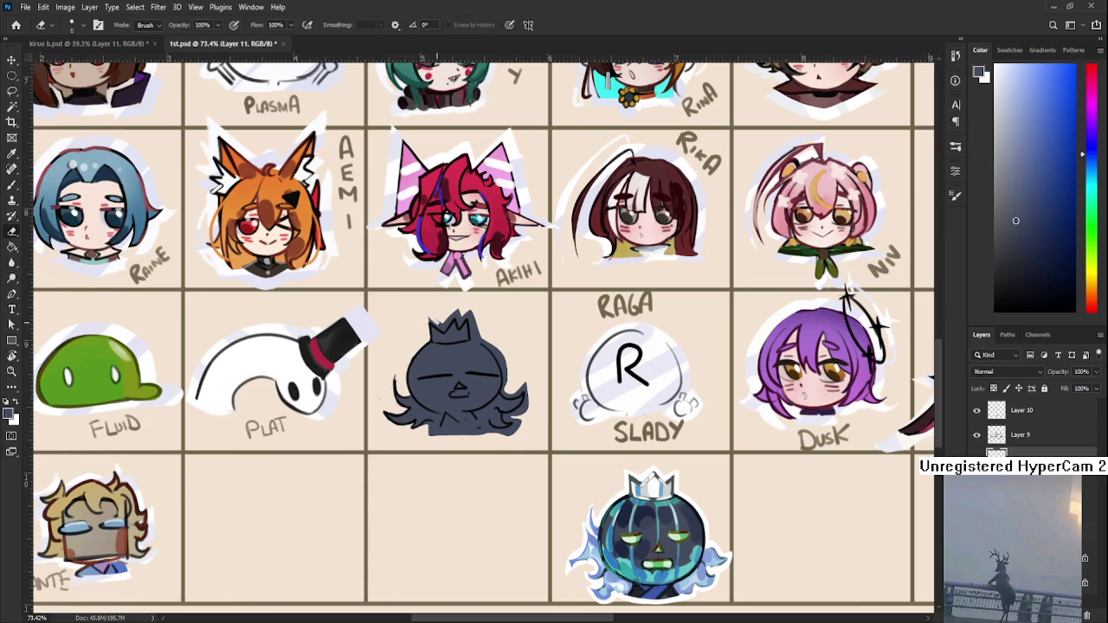
pyautogui.moveTo(441, 319); pyautogui.dragTo(456, 310)
# - Rotate the canvas view and erase stray strands on the head's lower-left edge
pyautogui.press('b')
pyautogui.press('e')
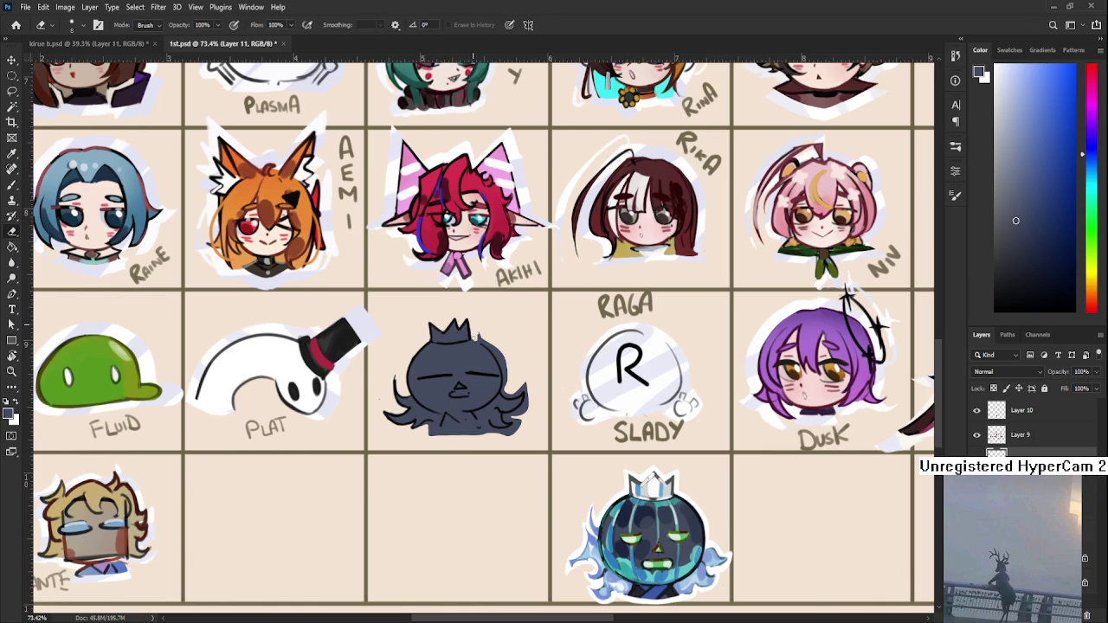
pyautogui.press('r')
pyautogui.moveTo(554, 216); pyautogui.dragTo(451, 401)
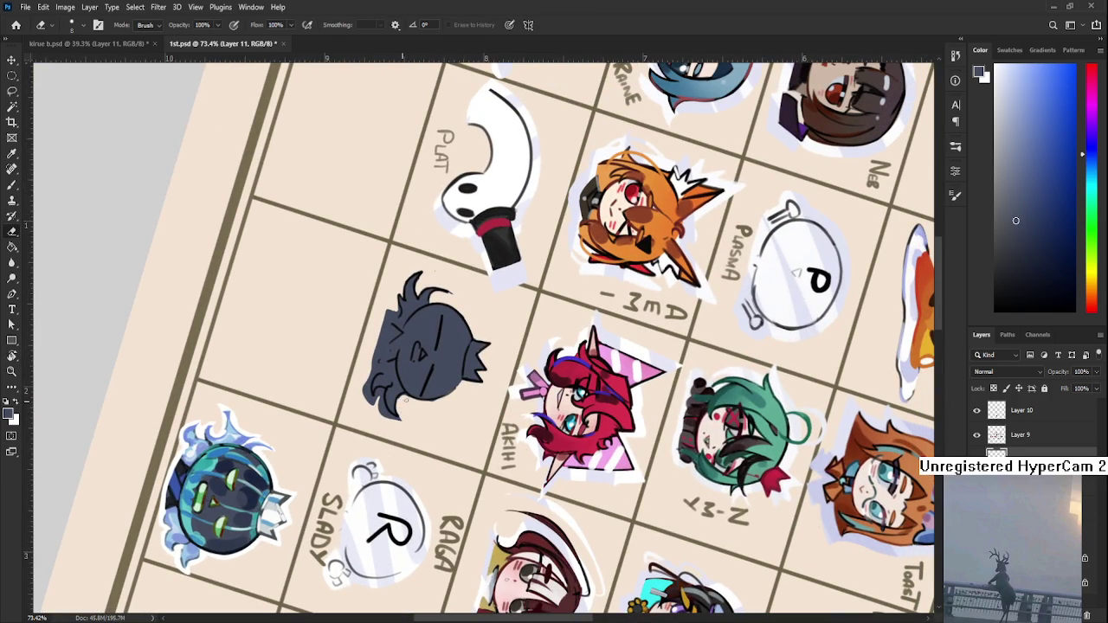
pyautogui.moveTo(376, 397)
pyautogui.mouseDown()
pyautogui.moveTo(365, 391)
pyautogui.moveTo(381, 394)
pyautogui.moveTo(383, 409)
pyautogui.mouseUp()
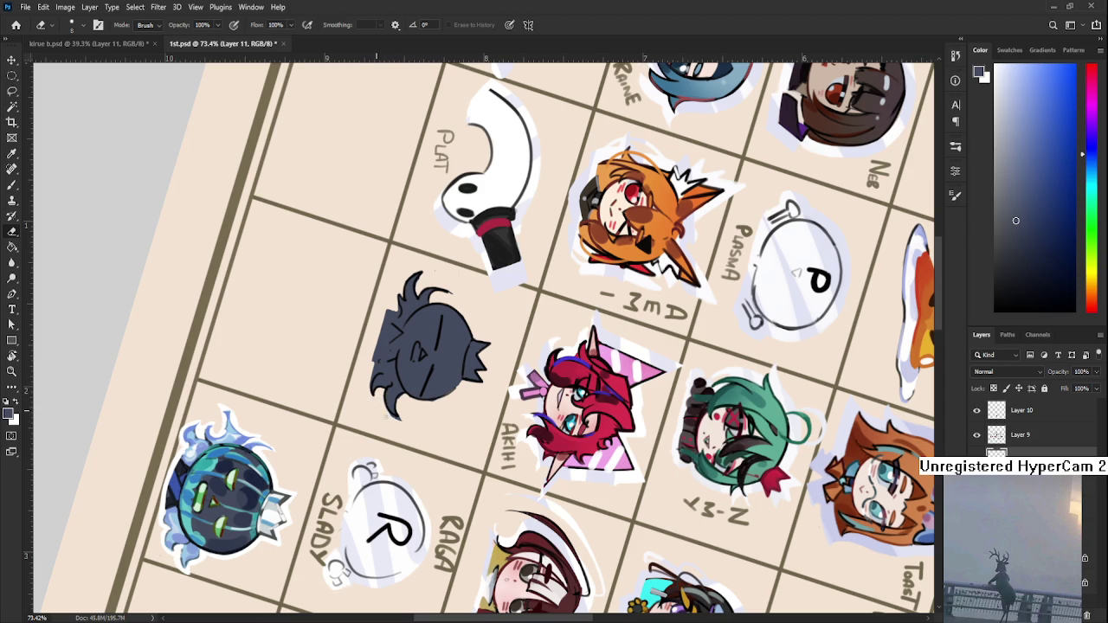
pyautogui.moveTo(387, 418)
pyautogui.mouseDown()
pyautogui.moveTo(504, 416)
pyautogui.moveTo(496, 438)
pyautogui.mouseUp()
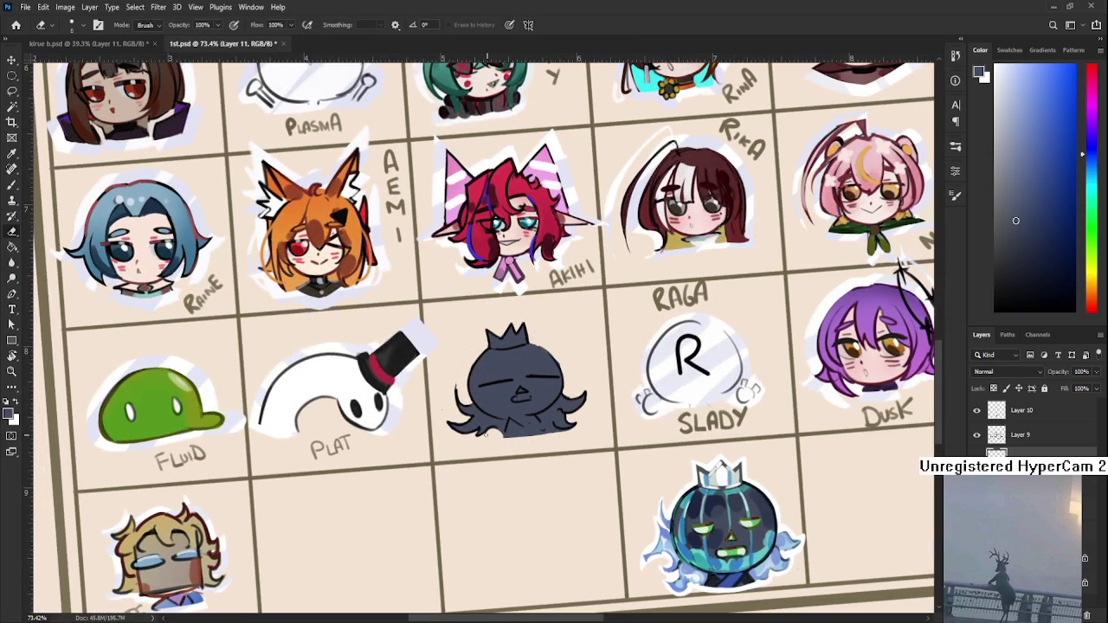
pyautogui.moveTo(560, 441); pyautogui.dragTo(508, 377)
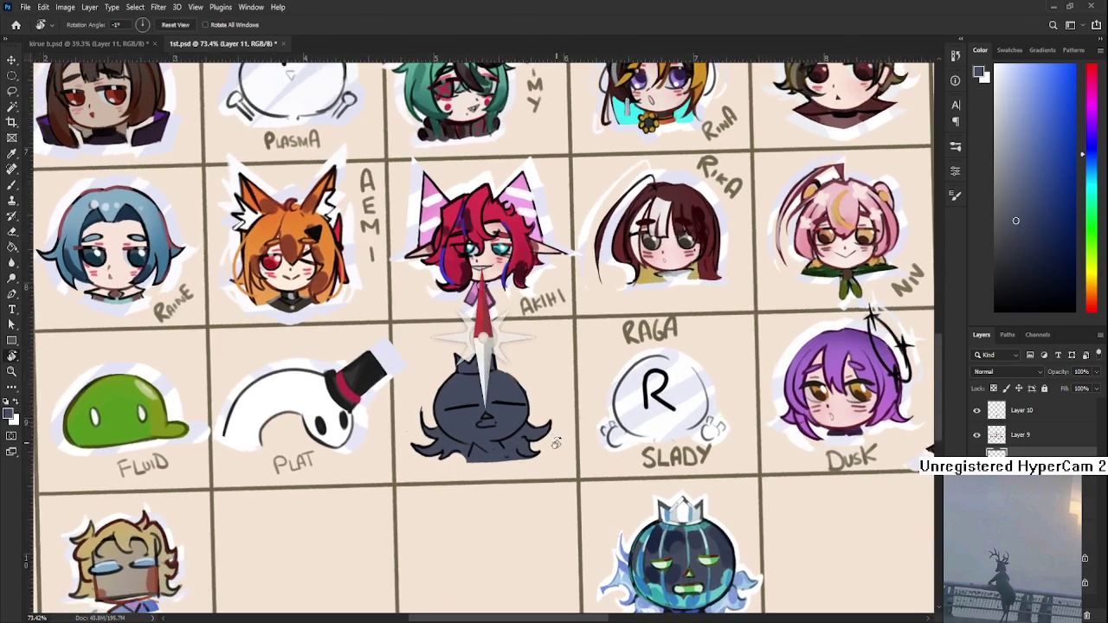
pyautogui.press('b')
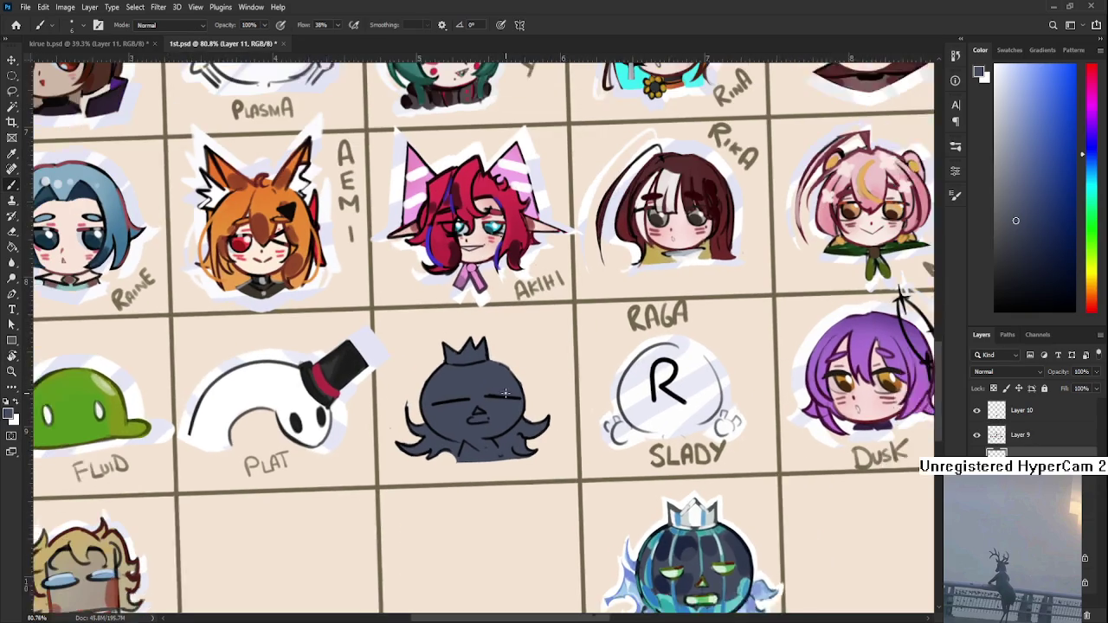
# - Paint the crown light grey and add a green mouth with colours sampled from the pumpkin
pyautogui.moveTo(545, 429); pyautogui.dragTo(606, 450)
pyautogui.keyDown('alt'); pyautogui.click(665, 511); pyautogui.keyUp('alt')
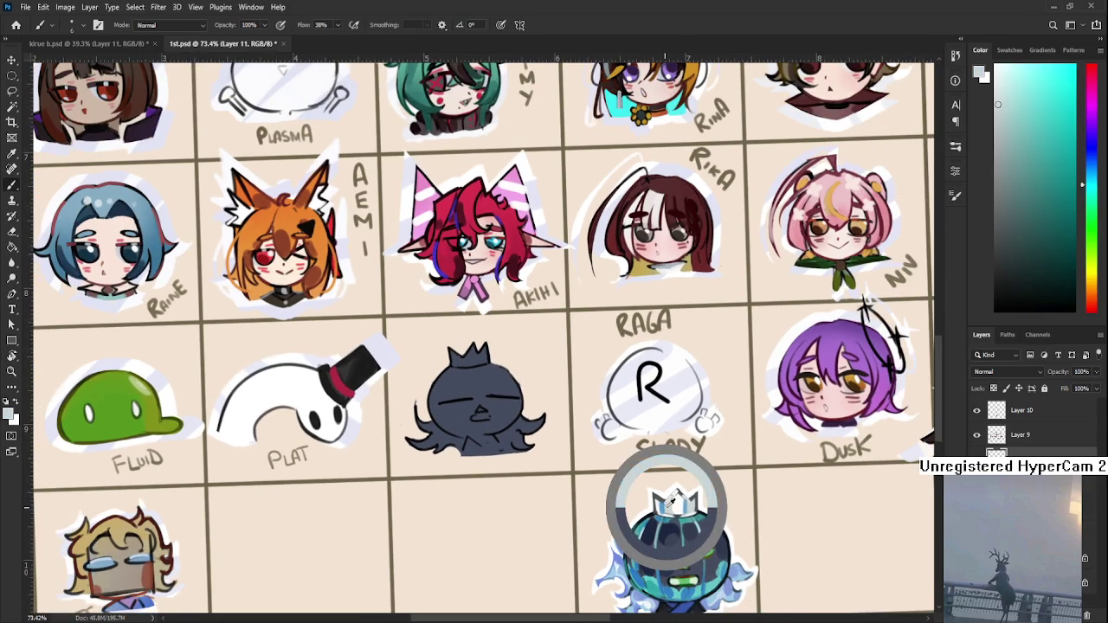
pyautogui.moveTo(665, 506); pyautogui.dragTo(667, 504)
pyautogui.moveTo(447, 357); pyautogui.dragTo(476, 353)
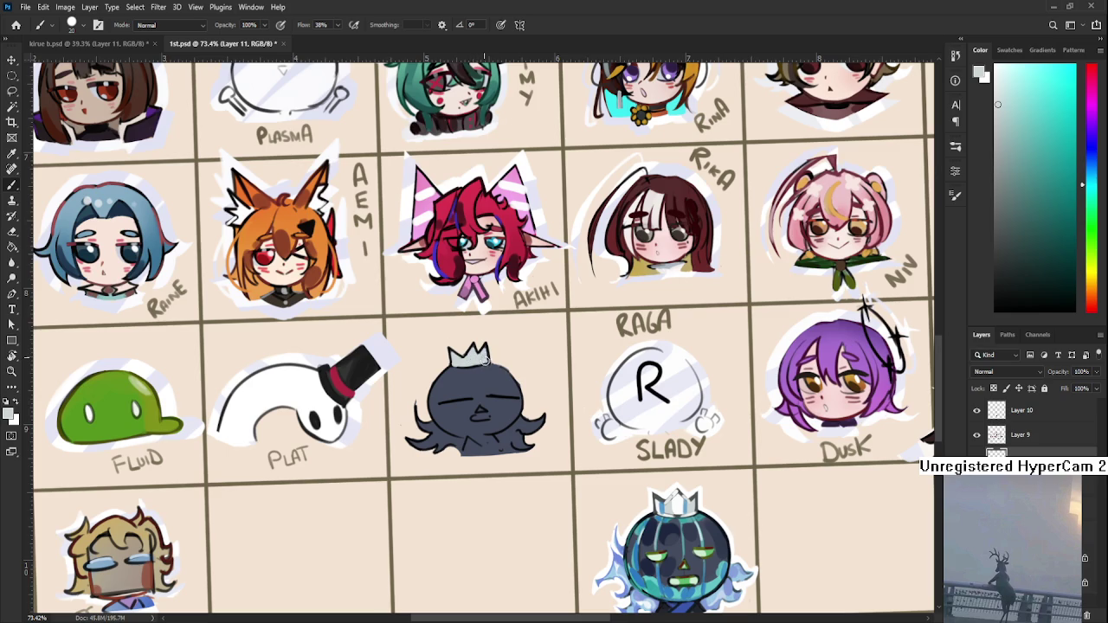
pyautogui.scroll(-2, 605, 459)
pyautogui.keyDown('alt'); pyautogui.click(678, 500); pyautogui.keyUp('alt')
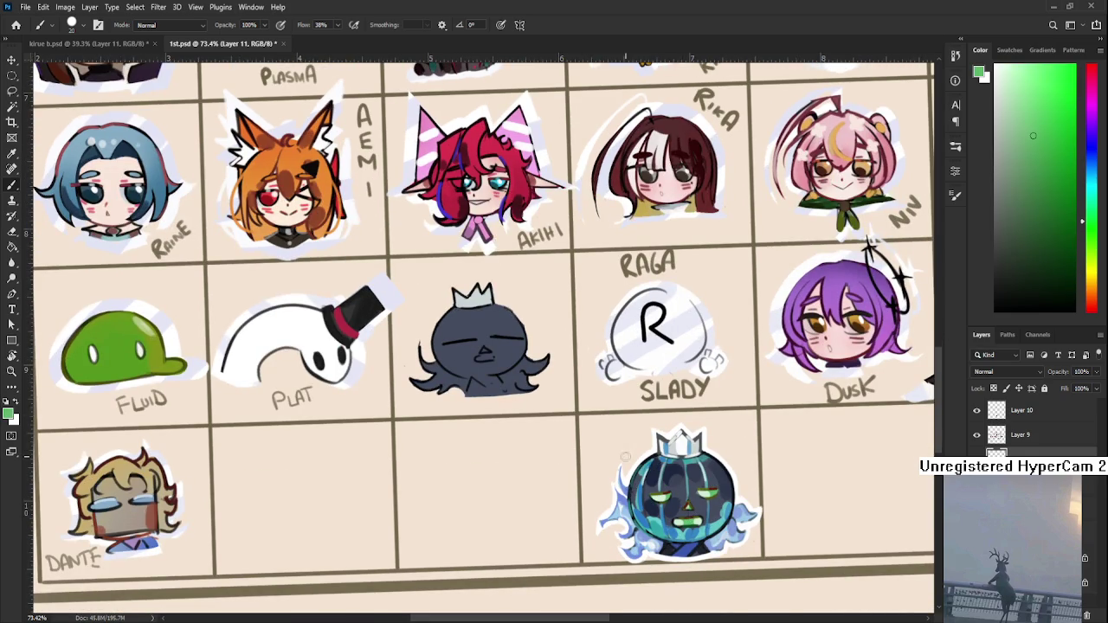
pyautogui.moveTo(484, 360); pyautogui.dragTo(485, 353)
# - Paint a dark blue collar and light-blue wisps along the character's lower edges
pyautogui.keyDown('alt'); pyautogui.click(690, 550); pyautogui.keyUp('alt')
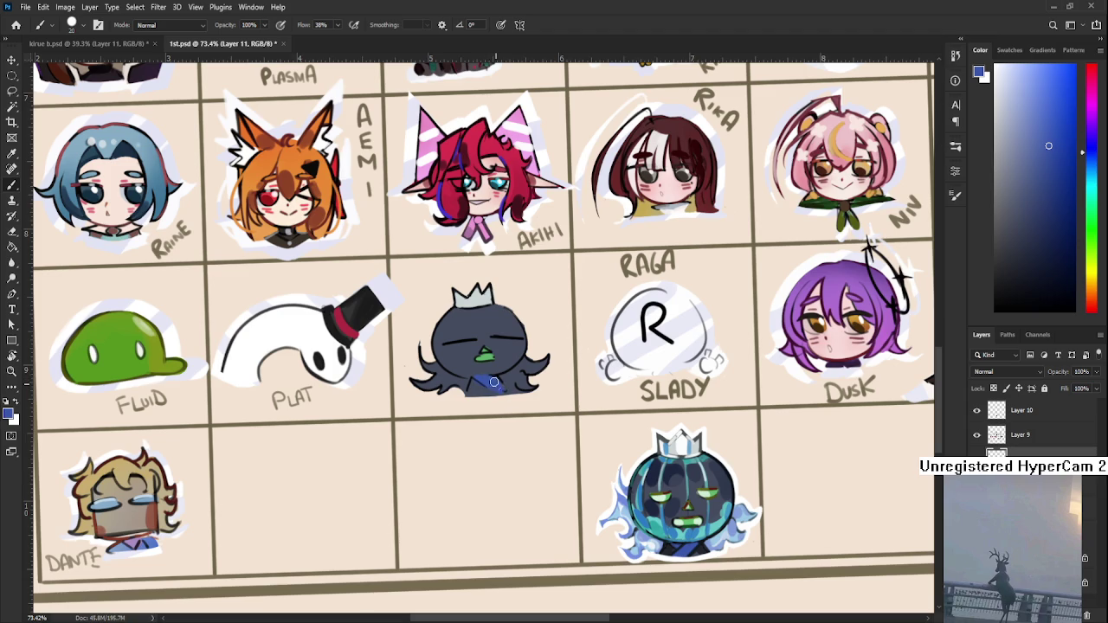
pyautogui.keyDown('alt'); pyautogui.click(475, 386); pyautogui.keyUp('alt')
pyautogui.keyDown('alt'); pyautogui.click(667, 543); pyautogui.keyUp('alt')
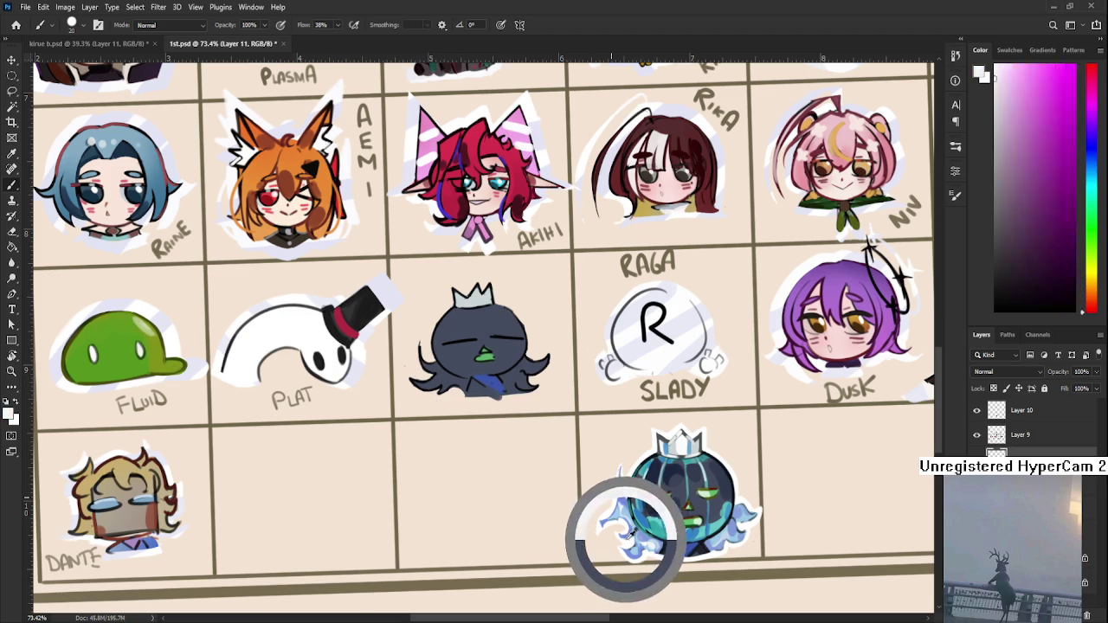
pyautogui.moveTo(469, 391); pyautogui.dragTo(503, 381)
pyautogui.keyDown('alt'); pyautogui.click(515, 377); pyautogui.keyUp('alt')
pyautogui.keyDown('alt'); pyautogui.click(653, 521); pyautogui.keyUp('alt')
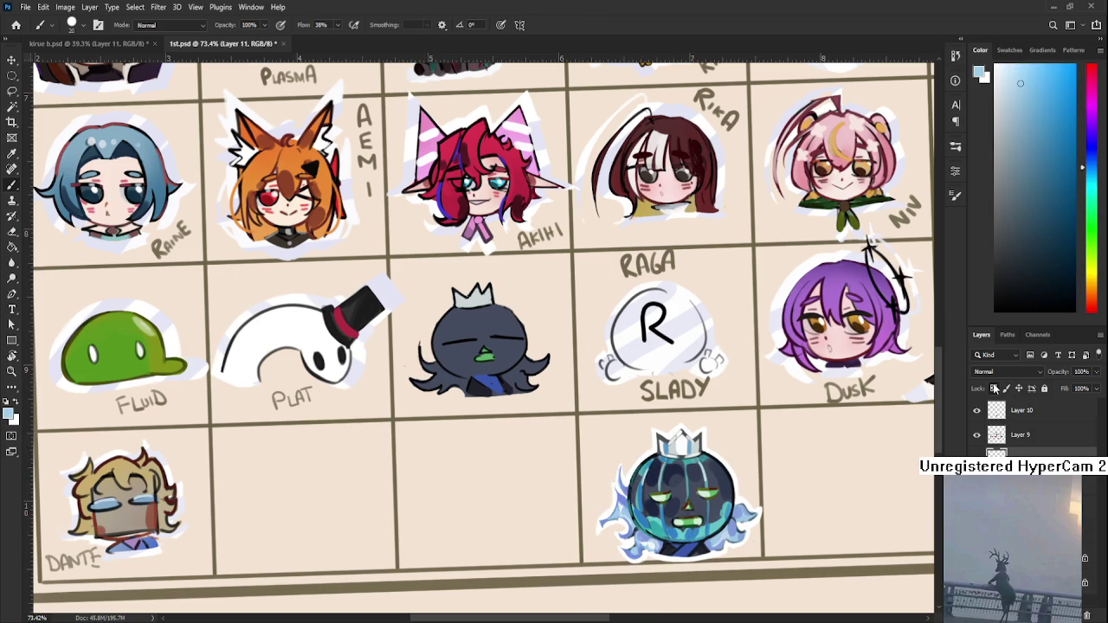
pyautogui.moveTo(405, 350)
pyautogui.mouseDown()
pyautogui.moveTo(446, 391)
pyautogui.moveTo(464, 384)
pyautogui.mouseUp()
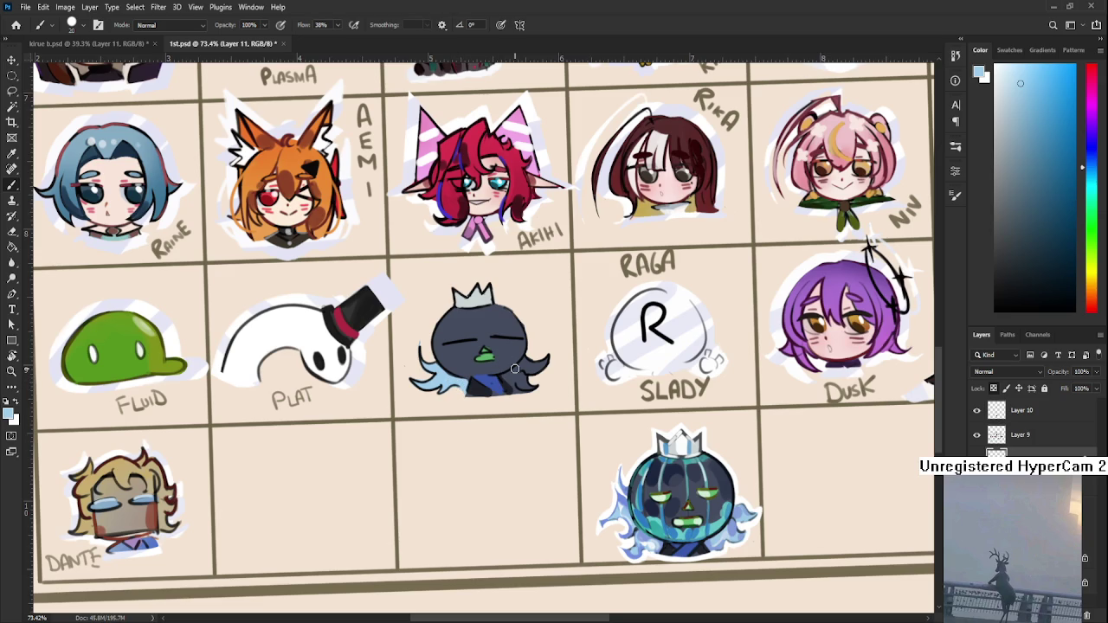
pyautogui.moveTo(505, 379); pyautogui.dragTo(518, 395)
pyautogui.scroll(2, 532, 366)
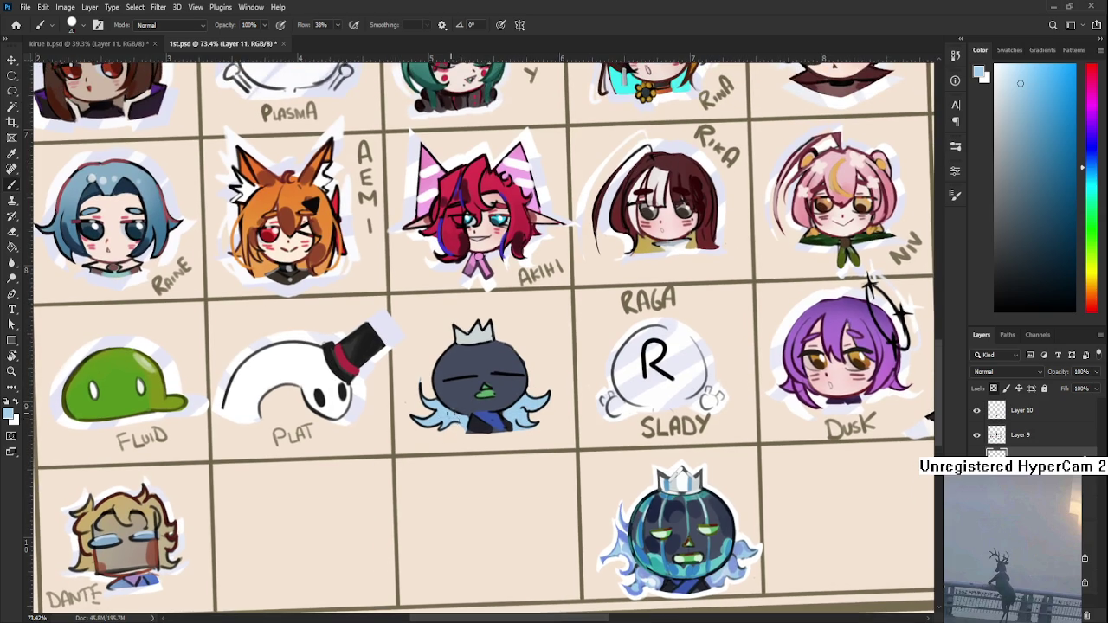
# - Sample cyan from the pumpkin and paint blue gradient shading on the body with a 200 px brush
pyautogui.press('e')
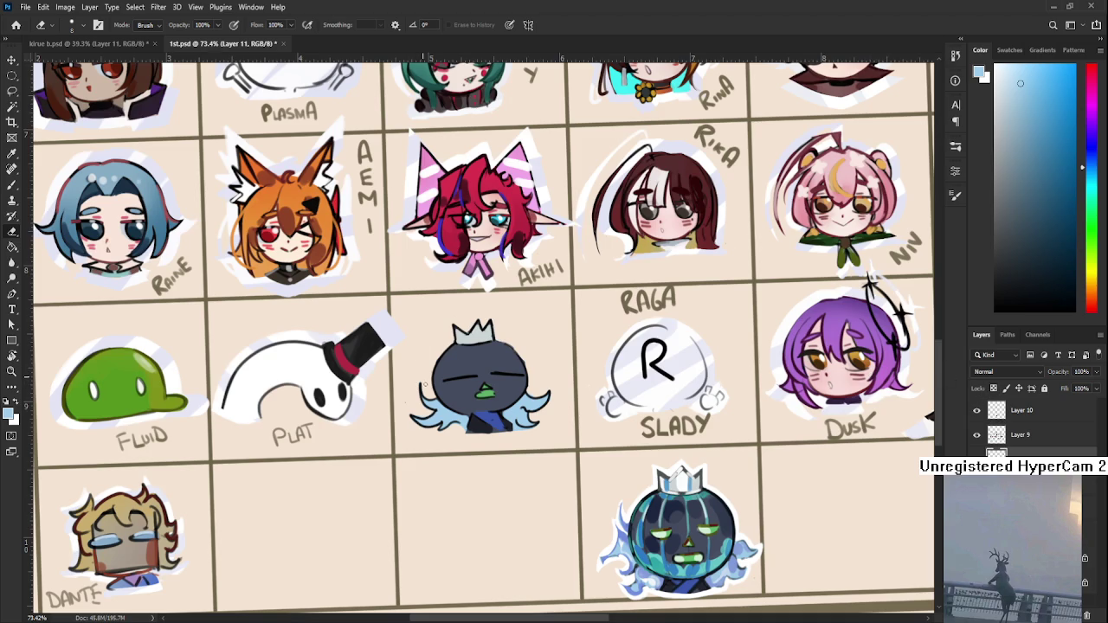
pyautogui.press('r')
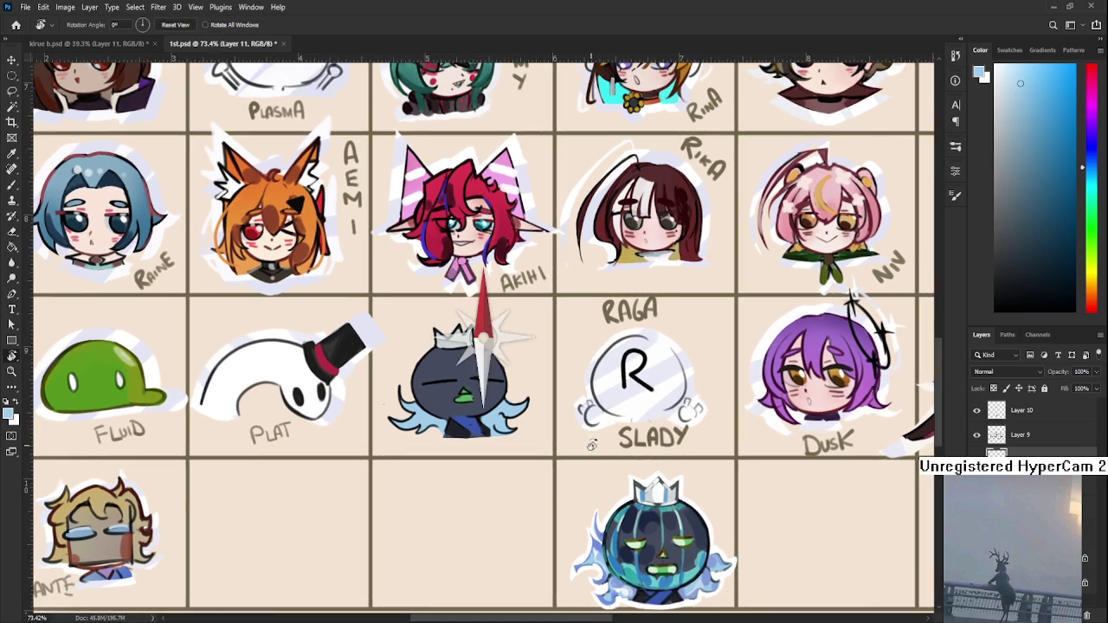
pyautogui.press('w')
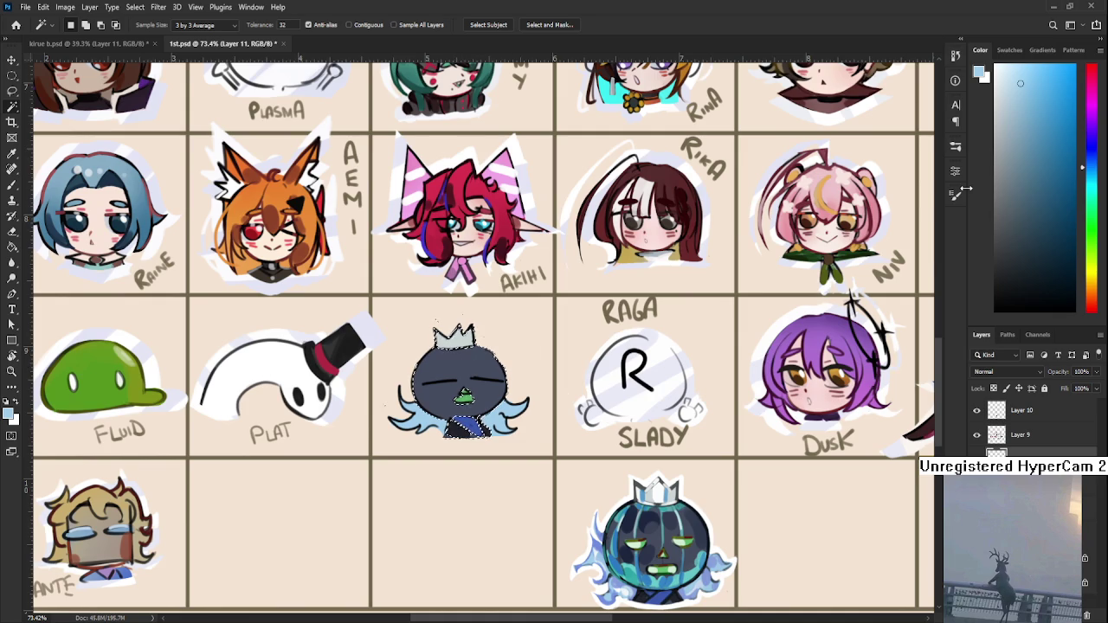
pyautogui.press('b')
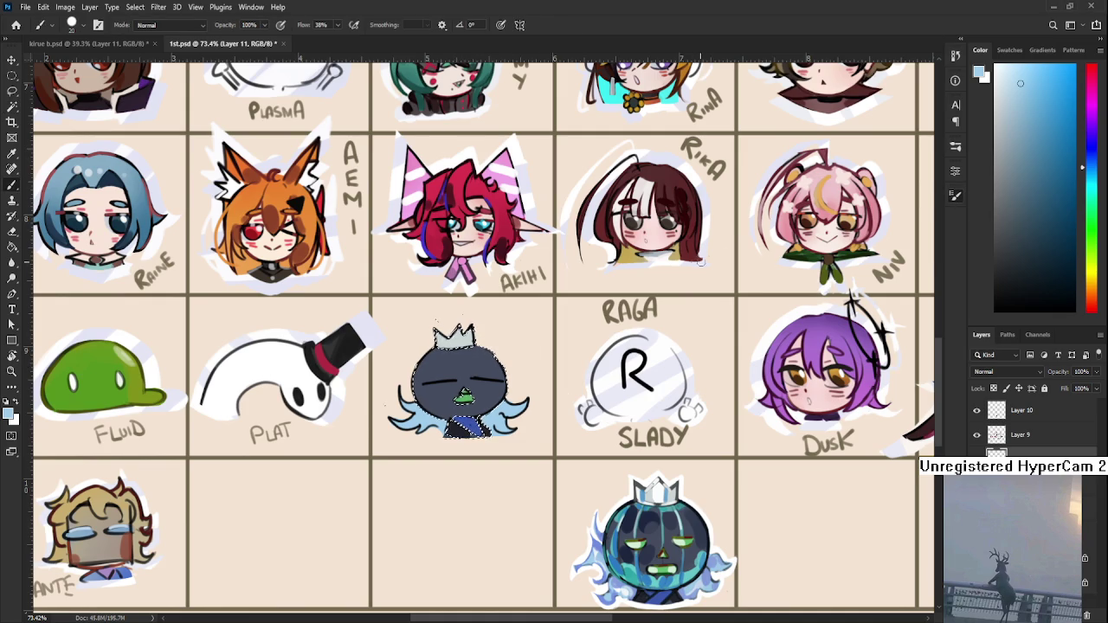
pyautogui.press(']')
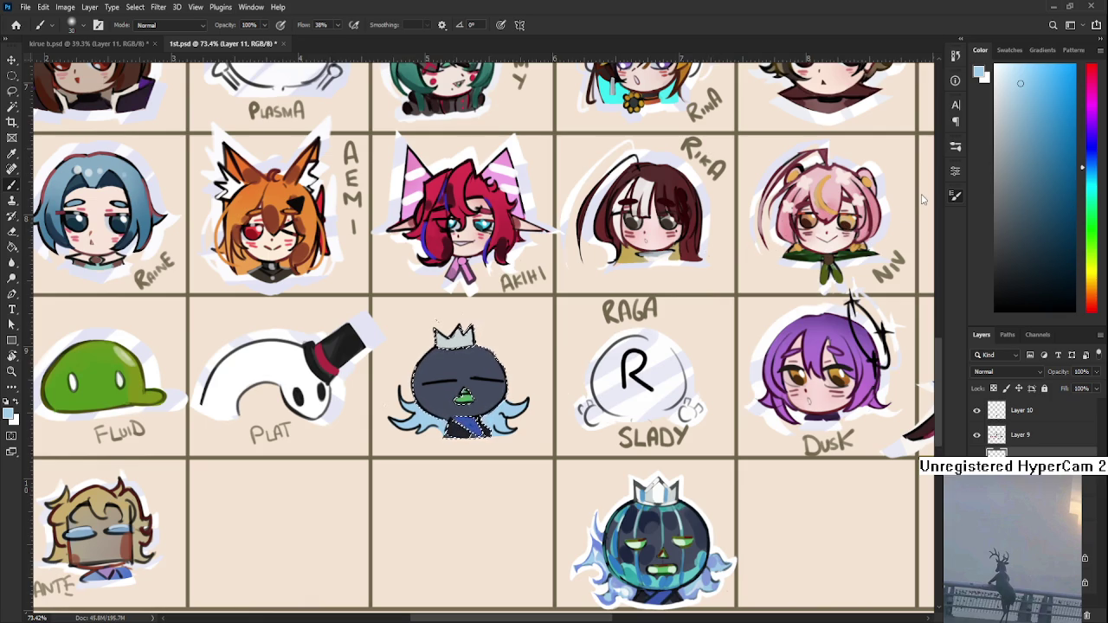
pyautogui.keyDown('alt'); pyautogui.click(691, 564); pyautogui.keyUp('alt')
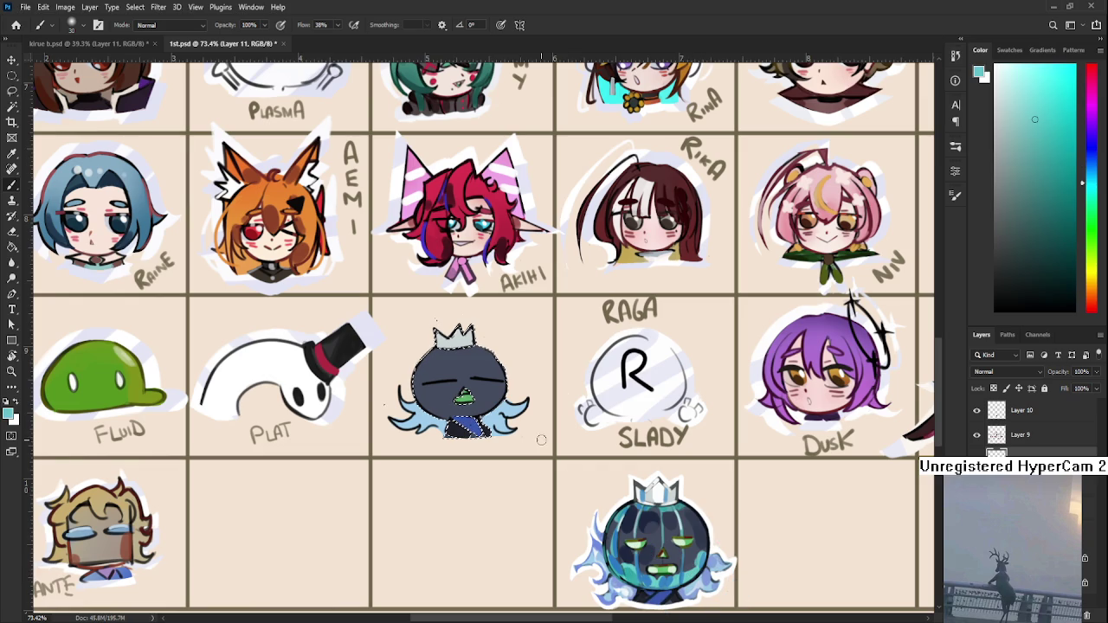
pyautogui.moveTo(484, 407); pyautogui.dragTo(554, 407)
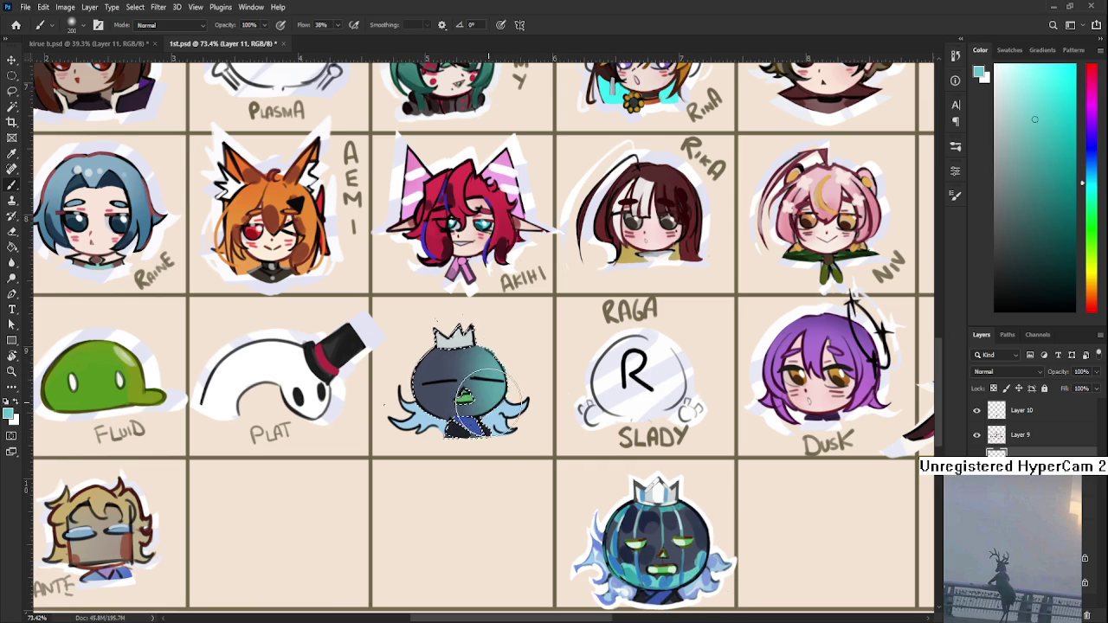
pyautogui.moveTo(474, 407); pyautogui.dragTo(450, 389)
# - Sample navy and lighter blues from the pumpkin, select the crown, and pick a light cyan-grey
pyautogui.press('w')
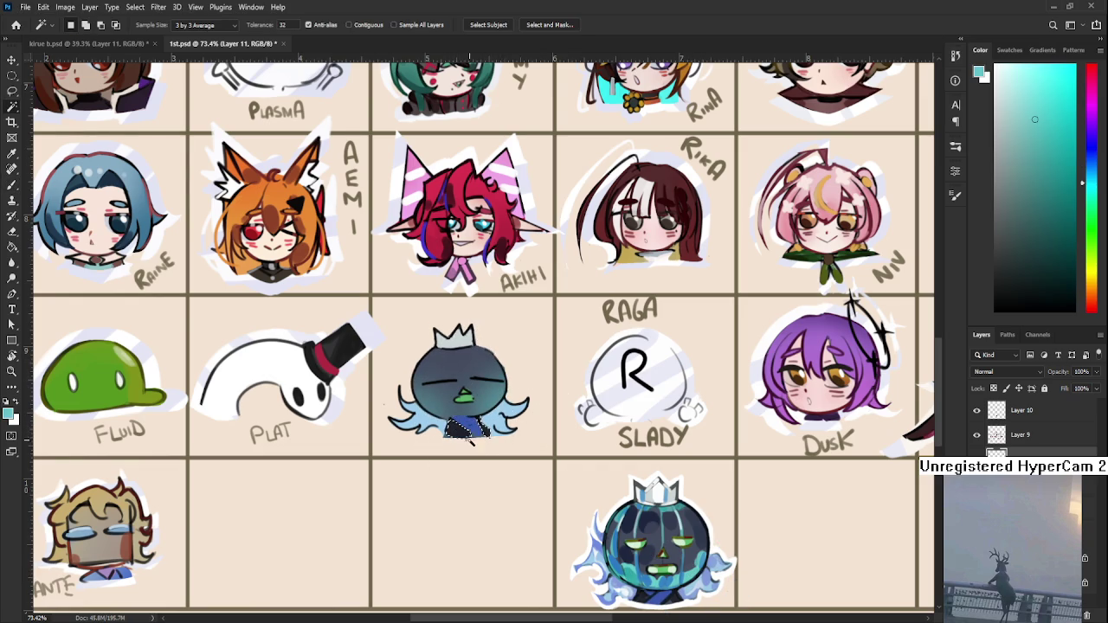
pyautogui.press('b')
pyautogui.keyDown('alt'); pyautogui.click(645, 566); pyautogui.keyUp('alt')
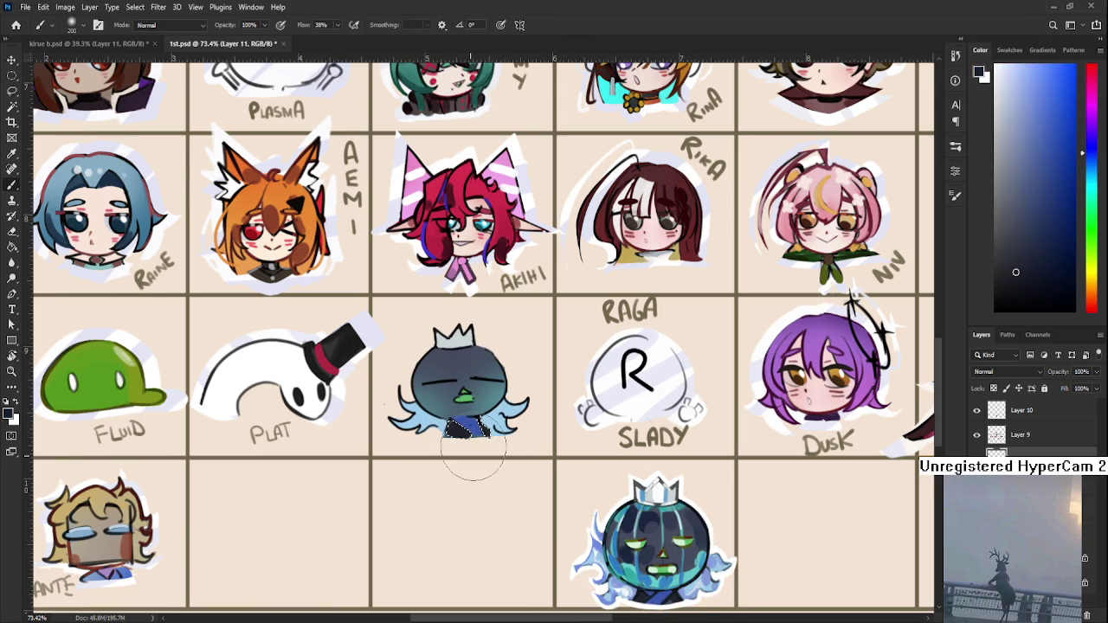
pyautogui.keyDown('alt'); pyautogui.click(662, 571); pyautogui.keyUp('alt')
pyautogui.moveTo(1062, 206); pyautogui.dragTo(1064, 178)
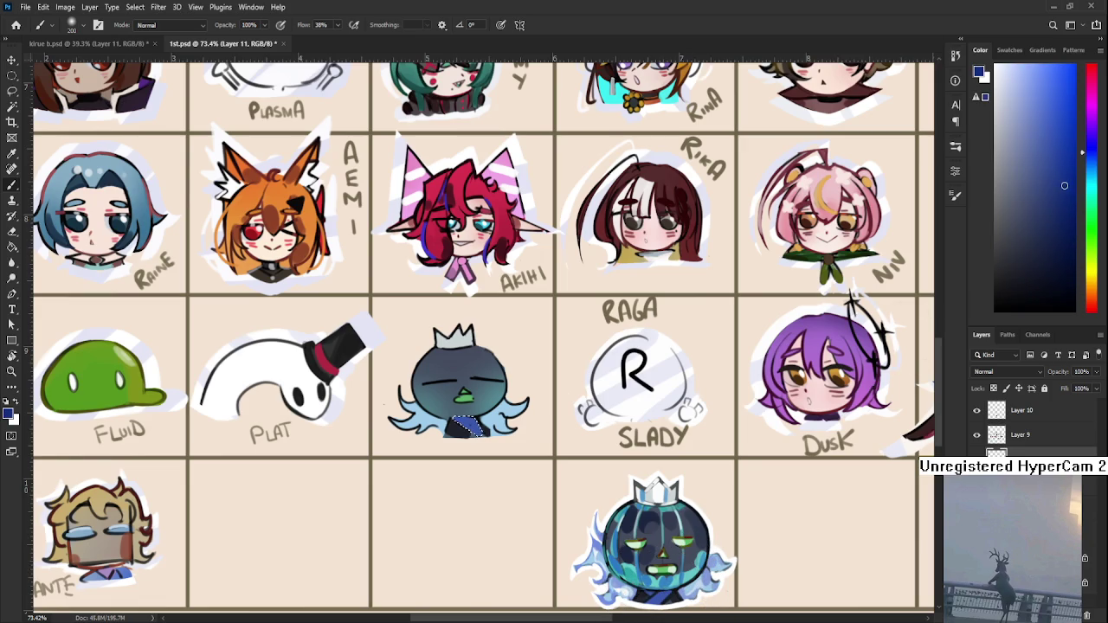
pyautogui.press('w')
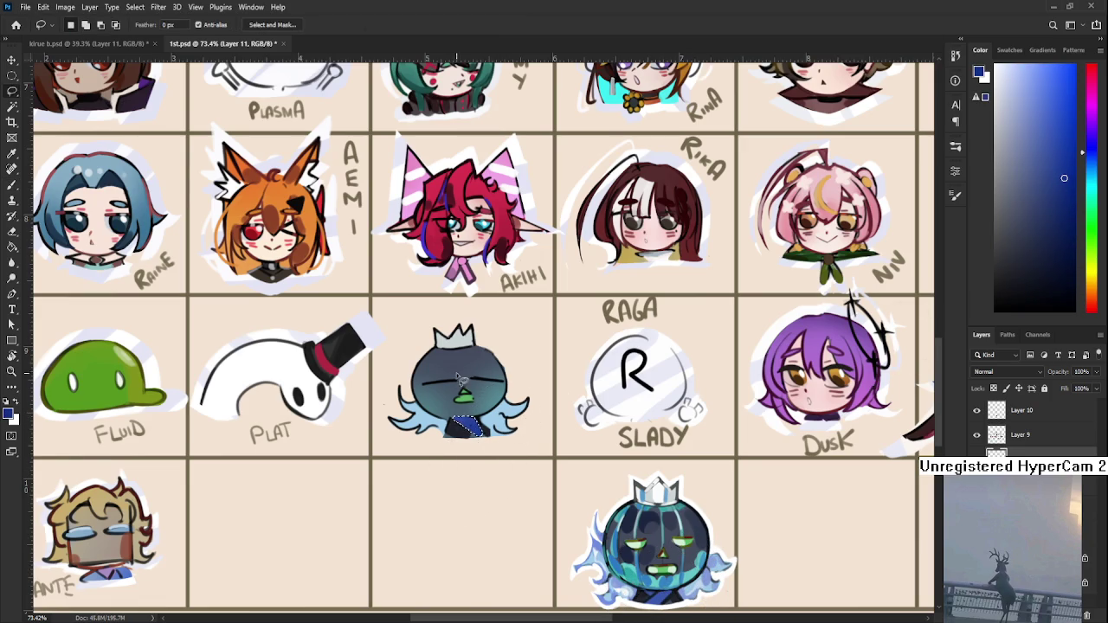
pyautogui.click(459, 339)
pyautogui.press('b')
pyautogui.keyDown('alt'); pyautogui.click(658, 497); pyautogui.keyUp('alt')
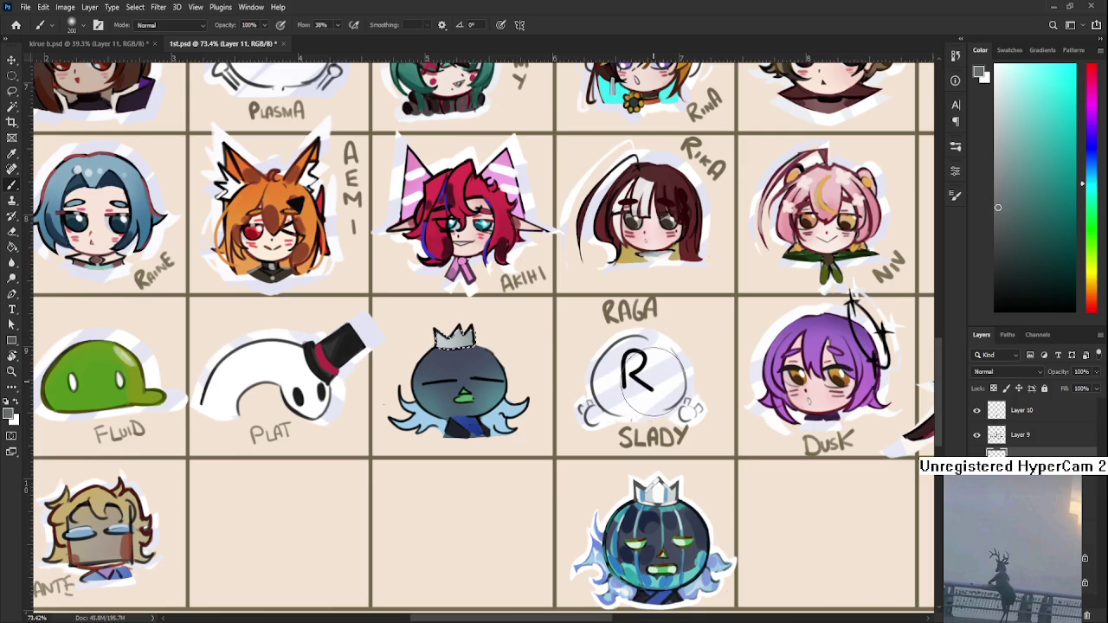
# - Zoom out and sample a blue from the pumpkin character
pyautogui.scroll(-1, 655, 397)
pyautogui.press('w')
pyautogui.hotkey('ctrl', '-')
pyautogui.press('b')
pyautogui.keyDown('alt'); pyautogui.click(731, 567); pyautogui.keyUp('alt')
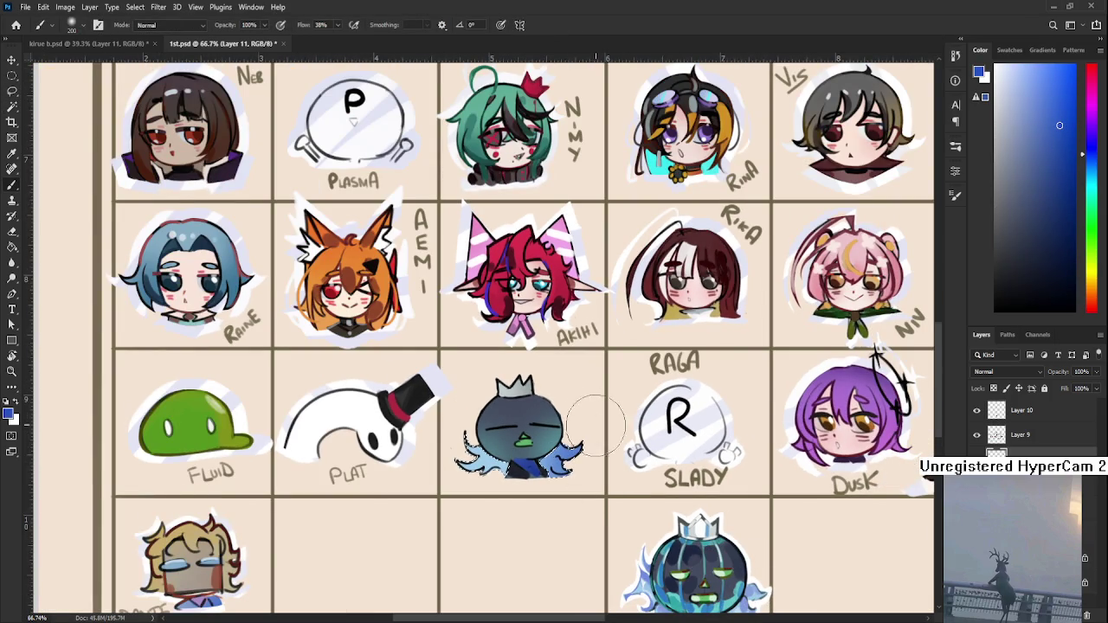
# - Make Layer 9 the active layer and sample cyan from the artwork
pyautogui.press('l')
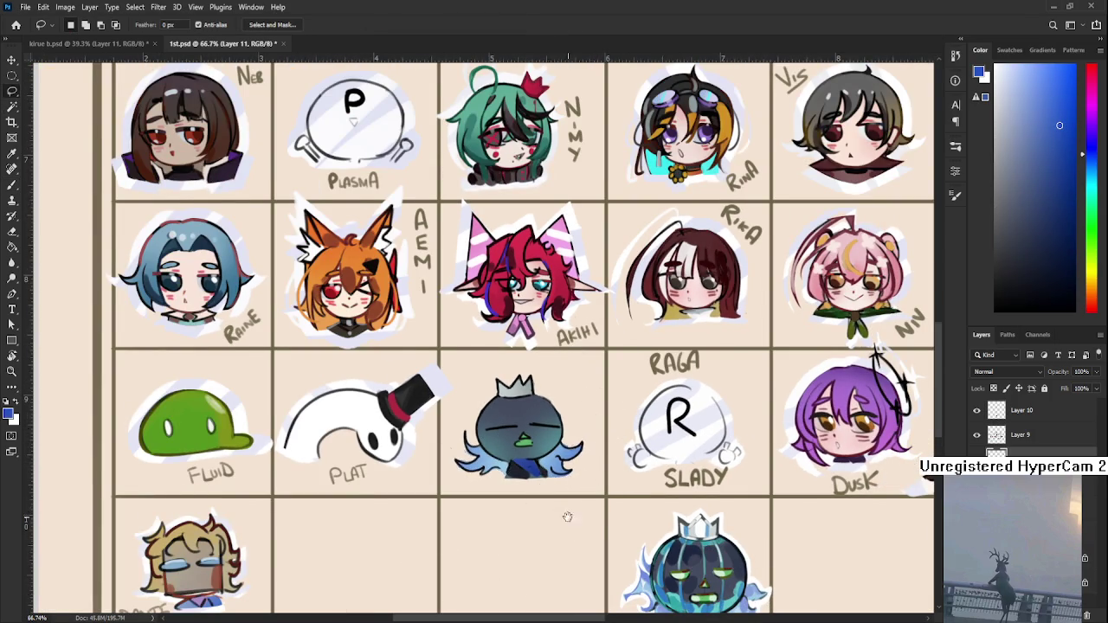
pyautogui.scroll(1, 548, 514)
pyautogui.scroll(1, 502, 445)
pyautogui.scroll(4, 475, 422)
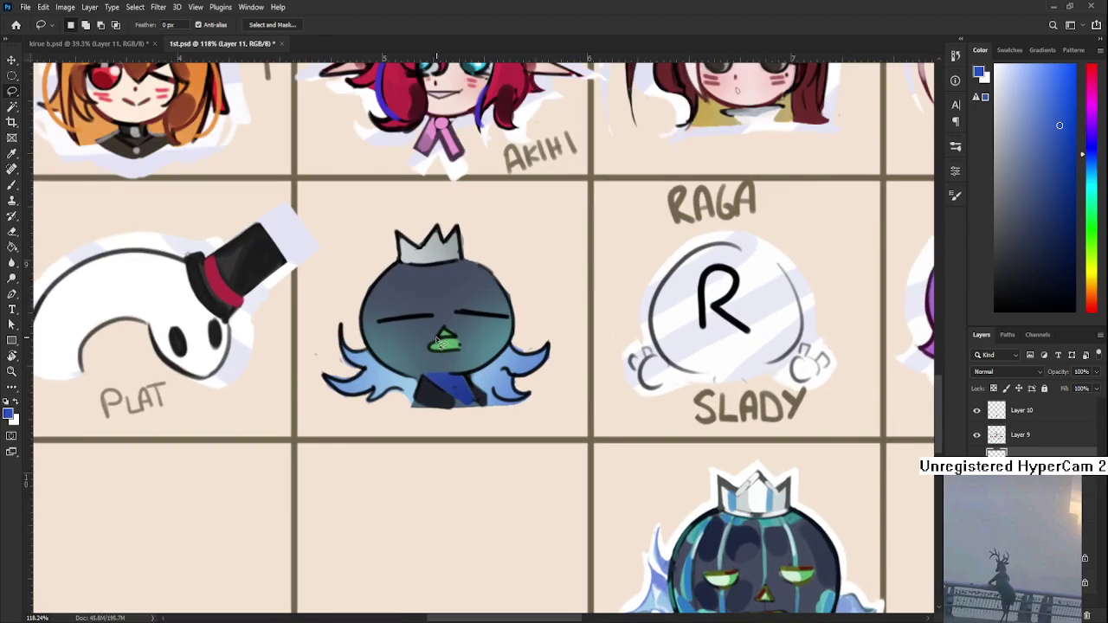
pyautogui.keyDown('ctrl'); pyautogui.click(1035, 433); pyautogui.keyUp('ctrl')
pyautogui.click(1021, 438)
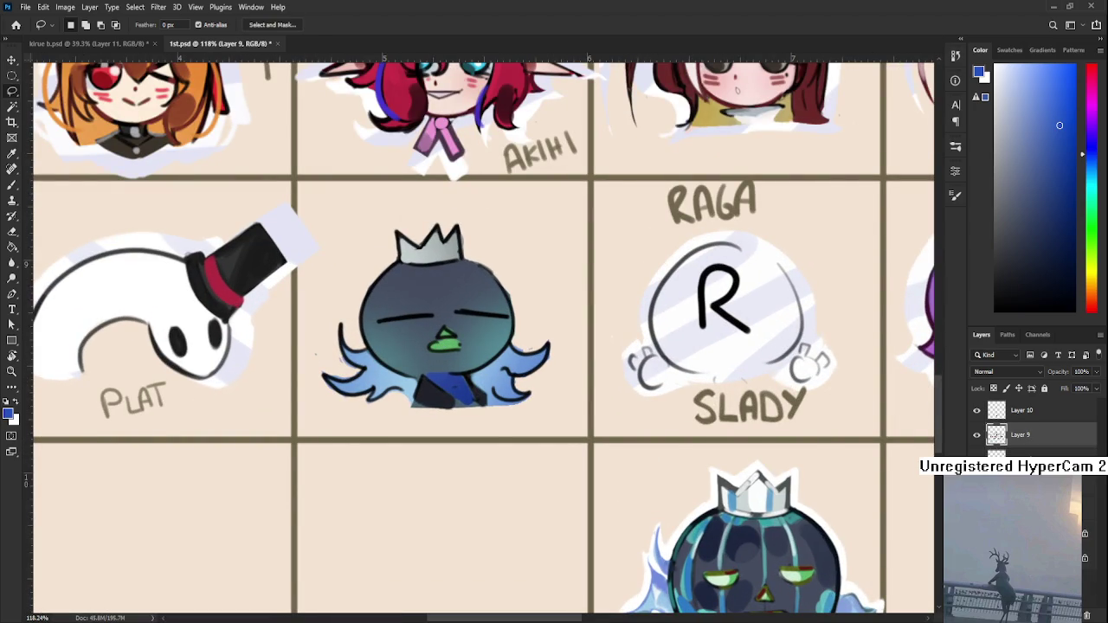
pyautogui.keyDown('ctrl'); pyautogui.click(996, 435); pyautogui.keyUp('ctrl')
pyautogui.press('b')
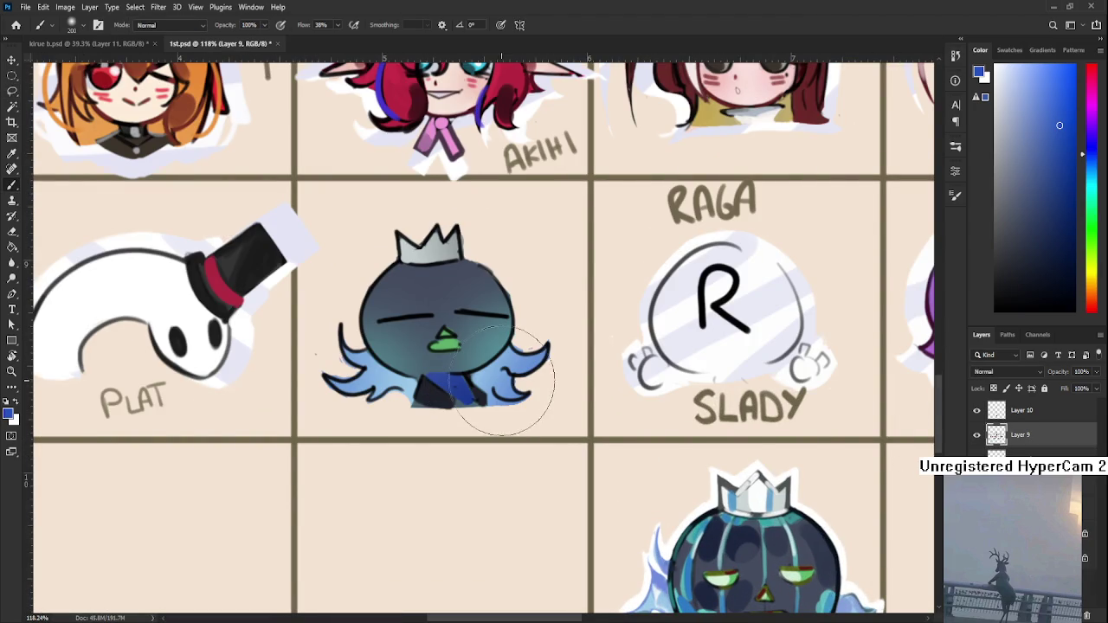
pyautogui.keyDown('alt'); pyautogui.click(470, 347); pyautogui.keyUp('alt')
pyautogui.keyDown('alt'); pyautogui.click(740, 515); pyautogui.keyUp('alt')
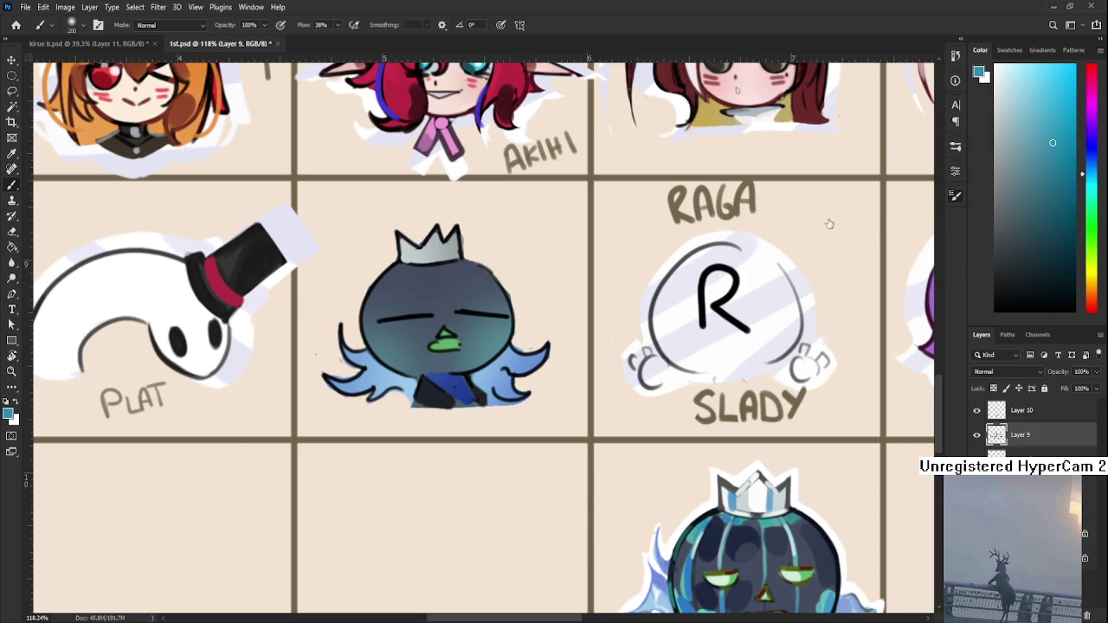
# - With a 25 px brush, draw teal pumpkin-style rib lines from the crown across the face
pyautogui.press('[')
pyautogui.press('[')
pyautogui.press('[')
pyautogui.press('[')
pyautogui.press('[')
pyautogui.press('[')
pyautogui.moveTo(415, 269); pyautogui.dragTo(399, 370)
pyautogui.hotkey('ctrl', 'z')
pyautogui.hotkey('ctrl', 'z')
pyautogui.moveTo(404, 264); pyautogui.dragTo(398, 370)
pyautogui.moveTo(433, 273); pyautogui.dragTo(442, 327)
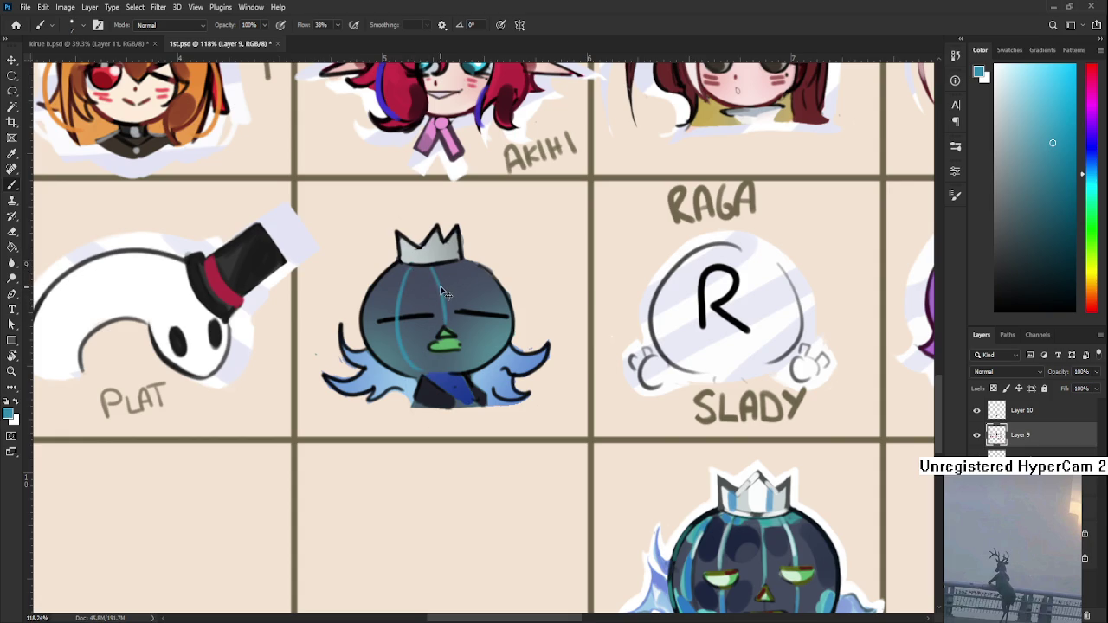
pyautogui.moveTo(453, 265); pyautogui.dragTo(476, 368)
# - Paint the closed eyes and mouth green, undoing a darker-green mouth shading
pyautogui.keyDown('alt'); pyautogui.click(450, 342); pyautogui.keyUp('alt')
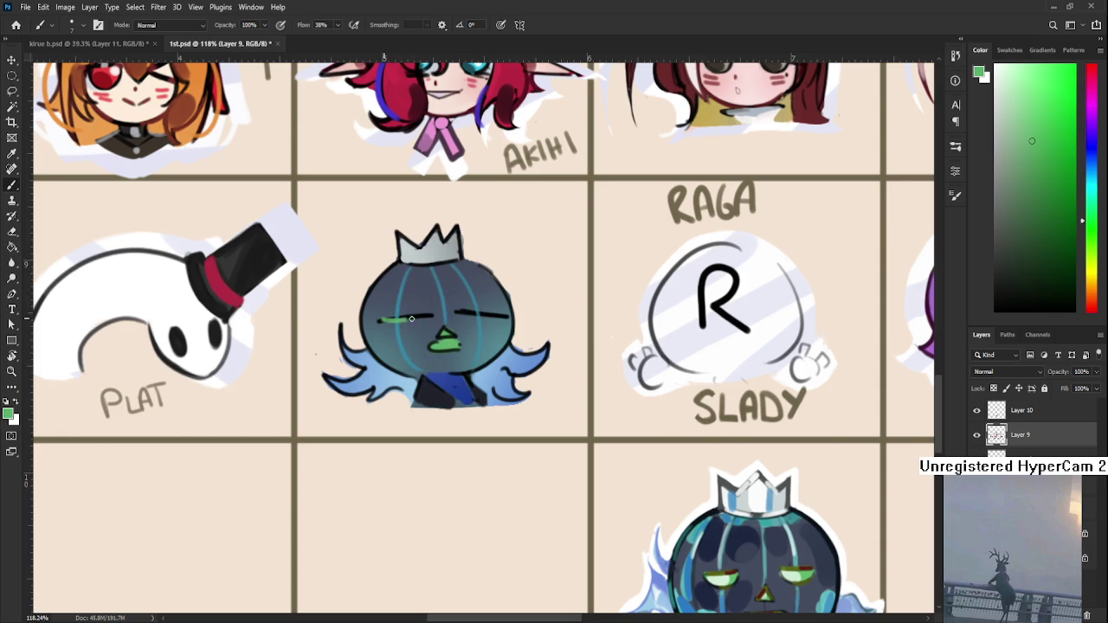
pyautogui.moveTo(381, 319); pyautogui.dragTo(507, 313)
pyautogui.moveTo(429, 346); pyautogui.dragTo(448, 342)
pyautogui.moveTo(1046, 221); pyautogui.dragTo(1056, 229)
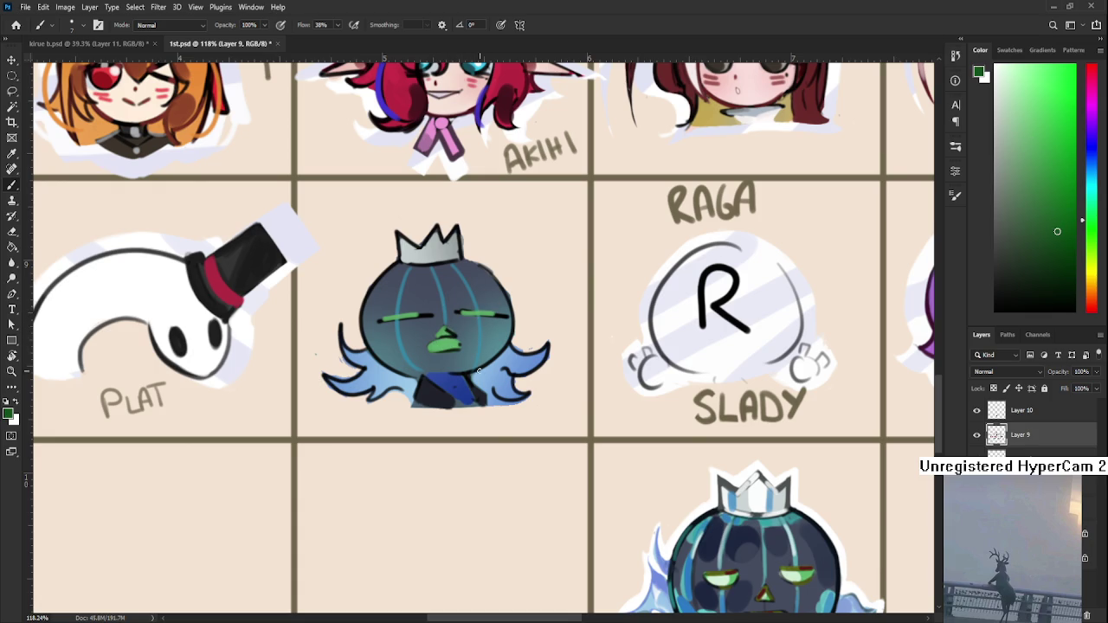
pyautogui.moveTo(435, 343)
pyautogui.mouseDown()
pyautogui.moveTo(455, 354)
pyautogui.moveTo(445, 344)
pyautogui.moveTo(436, 353)
pyautogui.mouseUp()
pyautogui.hotkey('ctrl', 'z')
pyautogui.scroll(1, 460, 331)
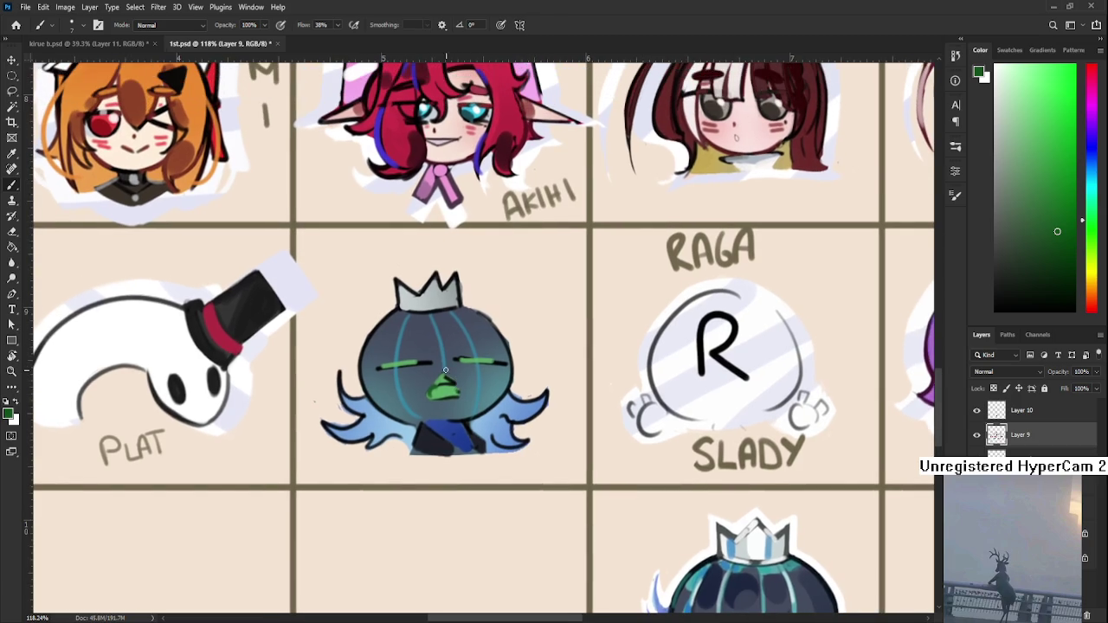
# - Sample light and dark blues, then erase along the character's left hair edge and right edge
pyautogui.keyDown('alt'); pyautogui.click(382, 432); pyautogui.keyUp('alt')
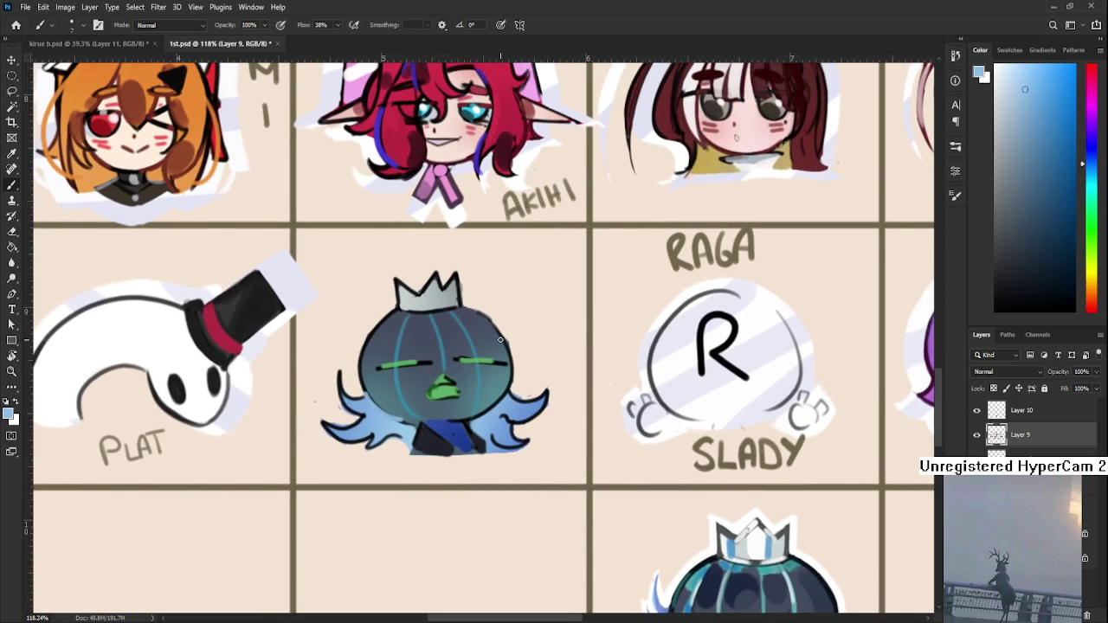
pyautogui.click(1061, 231)
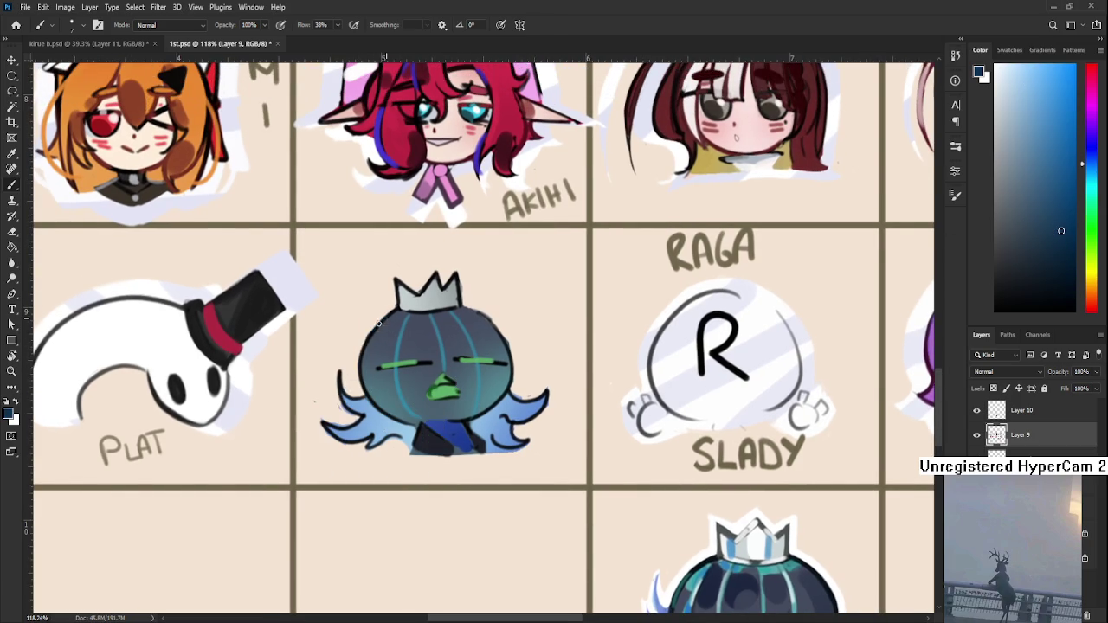
pyautogui.press('e')
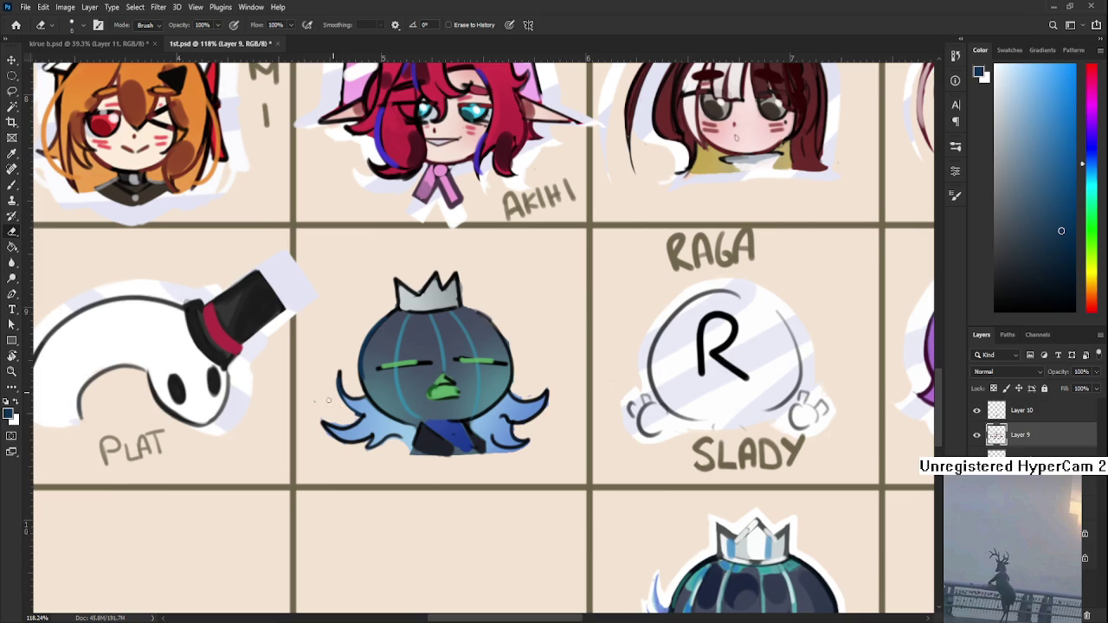
pyautogui.moveTo(330, 415); pyautogui.dragTo(334, 417)
pyautogui.press('b')
pyautogui.press('e')
pyautogui.moveTo(513, 432); pyautogui.dragTo(506, 447)
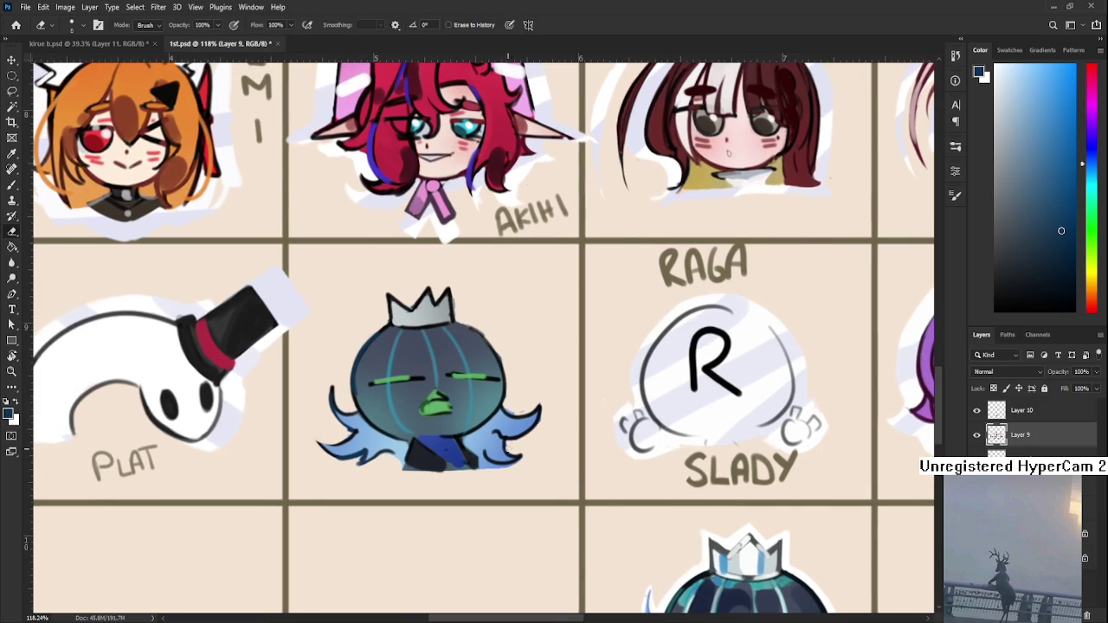
pyautogui.moveTo(523, 409); pyautogui.dragTo(504, 350)
pyautogui.press('b')
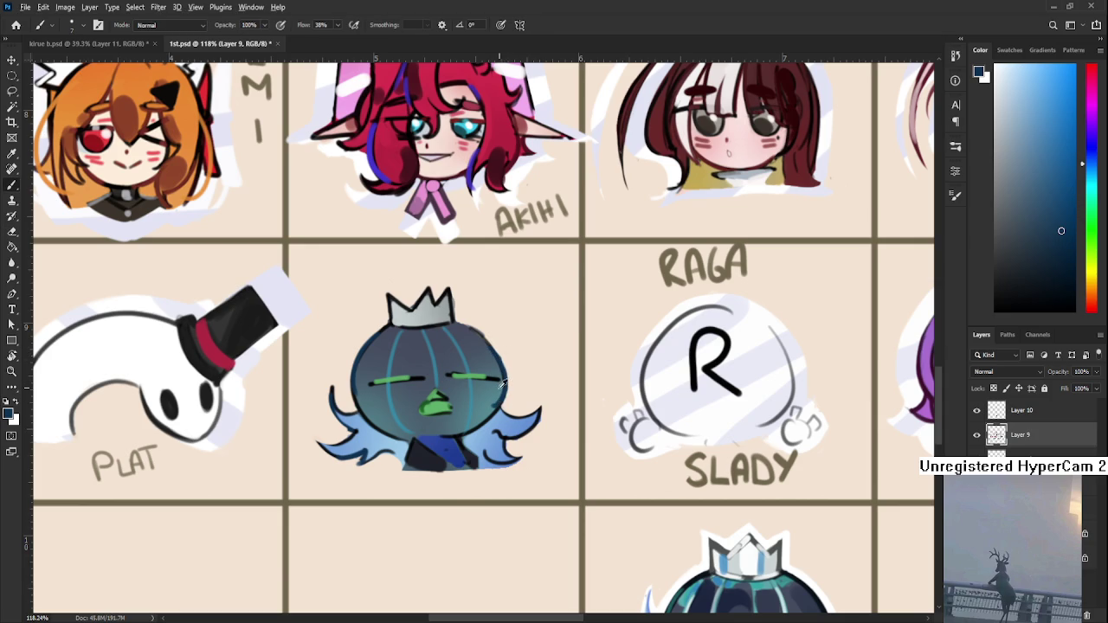
# - Sample light cyan, blue-grey and grey-cyan colours from the crown while toggling brush and eraser
pyautogui.keyDown('alt'); pyautogui.click(497, 386); pyautogui.keyUp('alt')
pyautogui.scroll(3, 433, 381)
pyautogui.keyDown('alt'); pyautogui.click(407, 381); pyautogui.keyUp('alt')
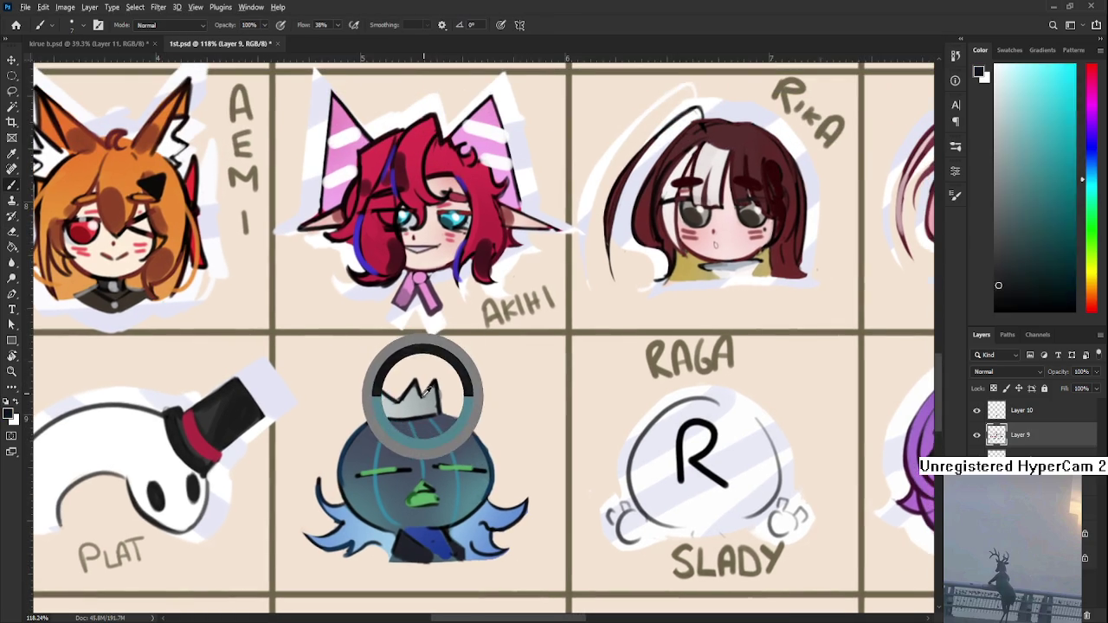
pyautogui.press('e')
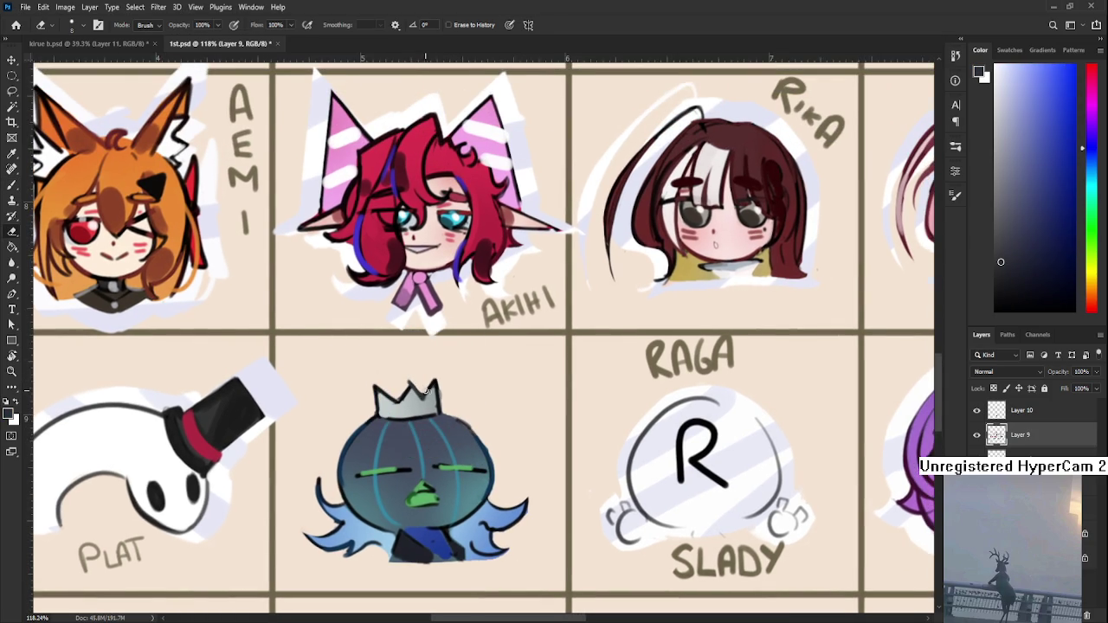
pyautogui.press('b')
pyautogui.keyDown('alt'); pyautogui.click(429, 393); pyautogui.keyUp('alt')
pyautogui.keyDown('alt'); pyautogui.click(434, 381); pyautogui.keyUp('alt')
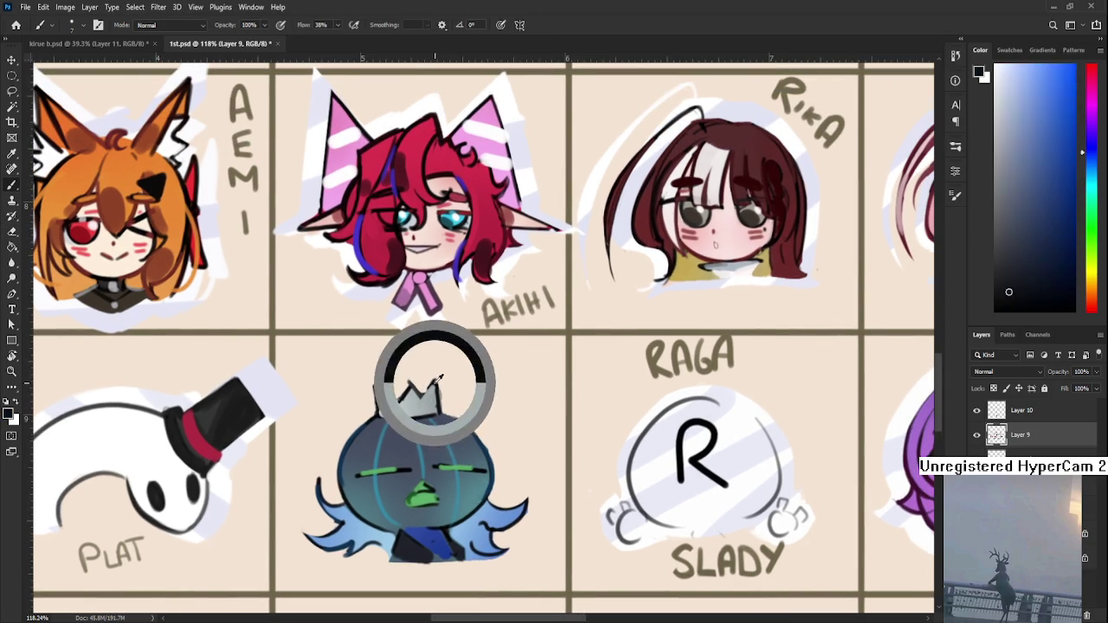
pyautogui.press('e')
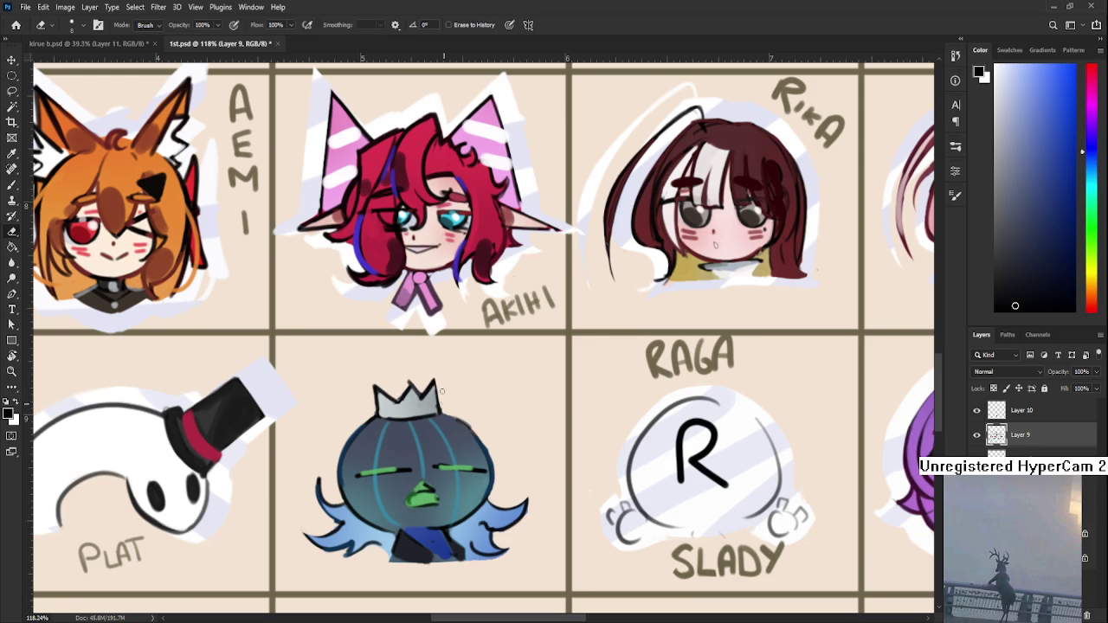
pyautogui.press('b')
pyautogui.keyDown('alt'); pyautogui.click(434, 402); pyautogui.keyUp('alt')
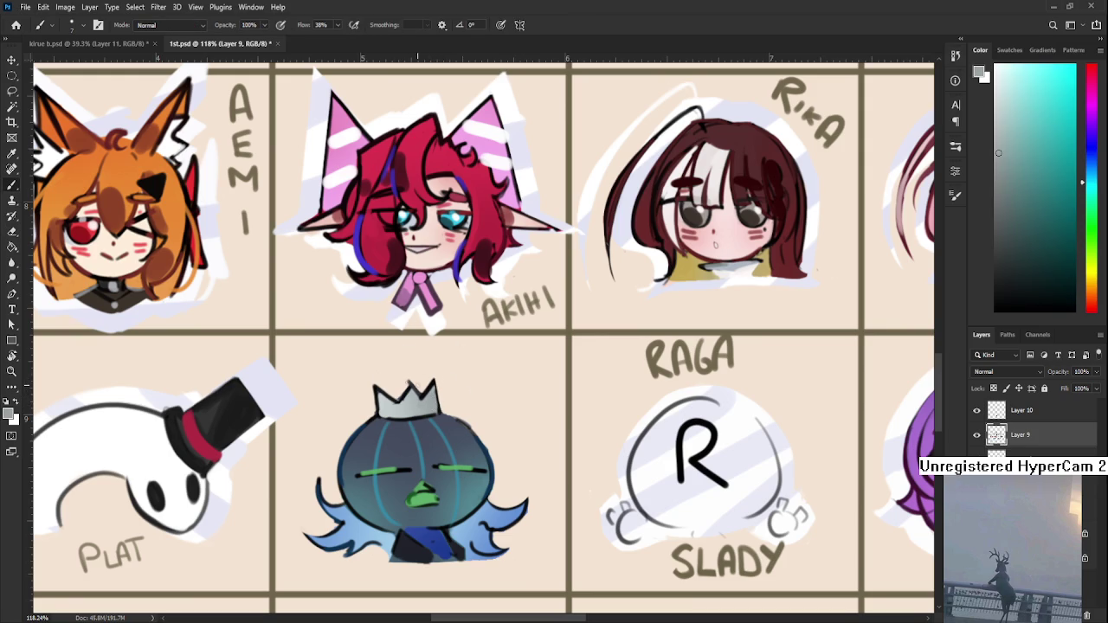
pyautogui.press('e')
pyautogui.press('b')
# - Sample the crown's outline colours and the RAGA ghost's white, then paint a white head highlight
pyautogui.keyDown('alt'); pyautogui.click(388, 392); pyautogui.keyUp('alt')
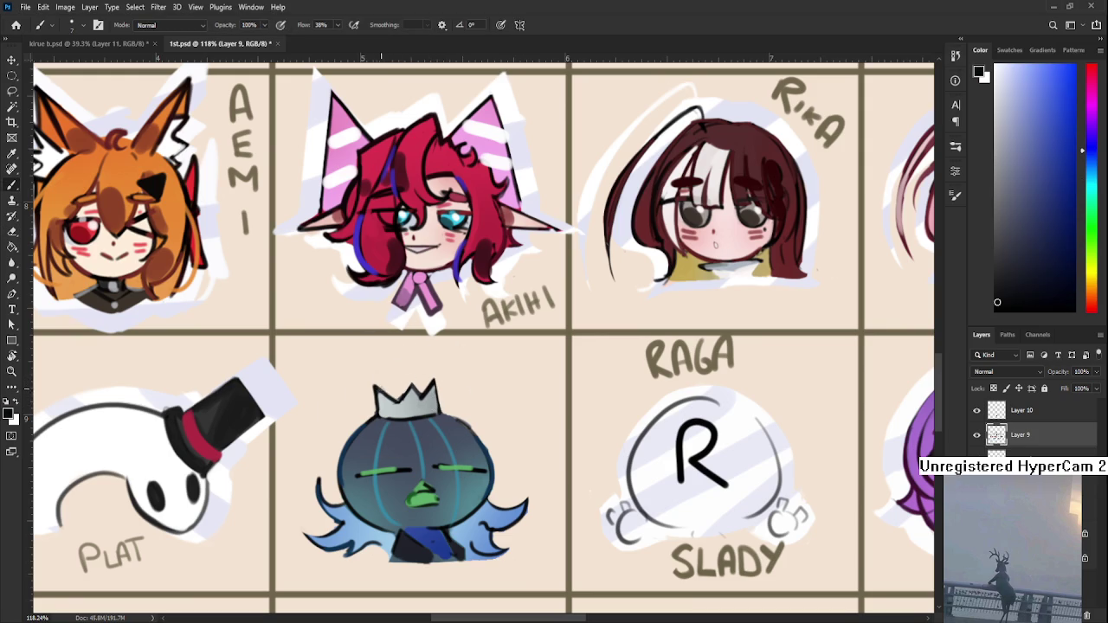
pyautogui.keyDown('alt'); pyautogui.click(402, 400); pyautogui.keyUp('alt')
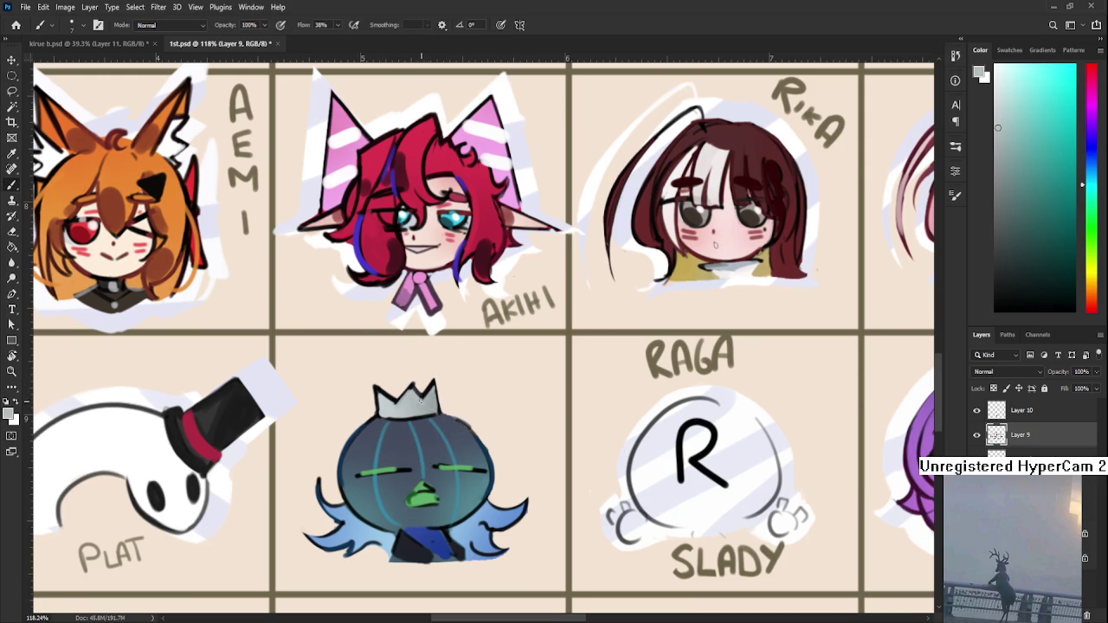
pyautogui.keyDown('alt'); pyautogui.click(413, 386); pyautogui.keyUp('alt')
pyautogui.press('e')
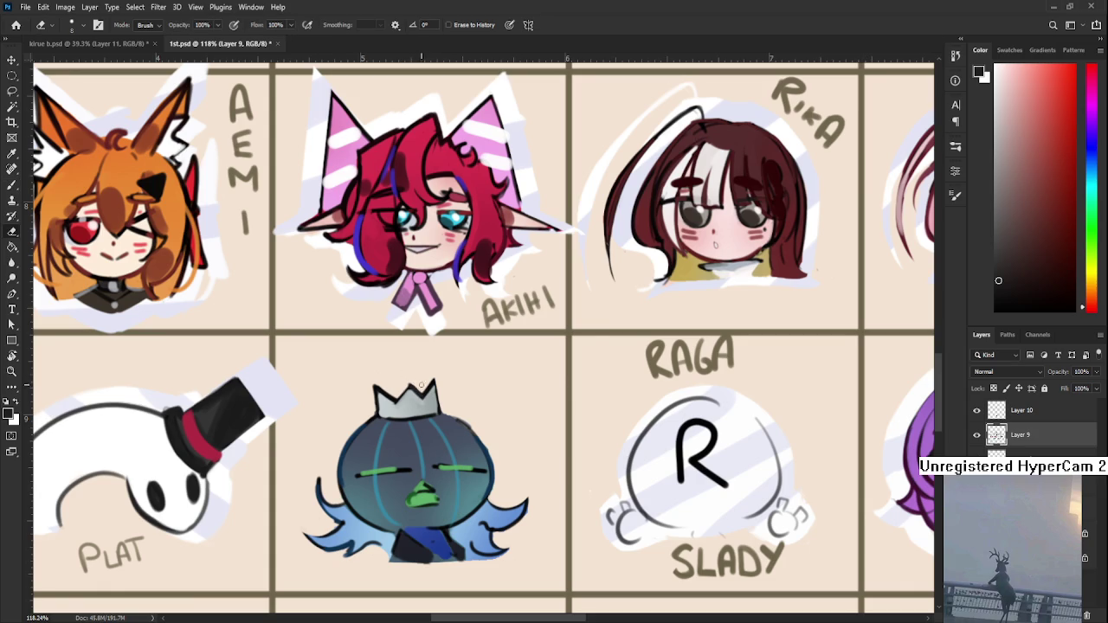
pyautogui.press('b')
pyautogui.keyDown('alt'); pyautogui.click(419, 400); pyautogui.keyUp('alt')
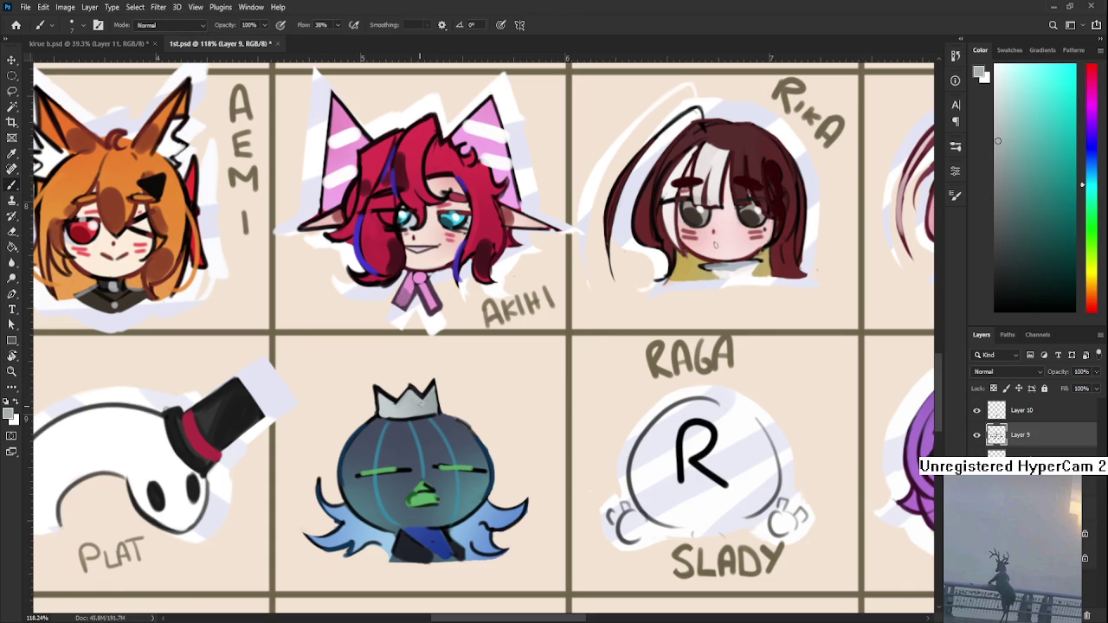
pyautogui.keyDown('alt'); pyautogui.click(644, 447); pyautogui.keyUp('alt')
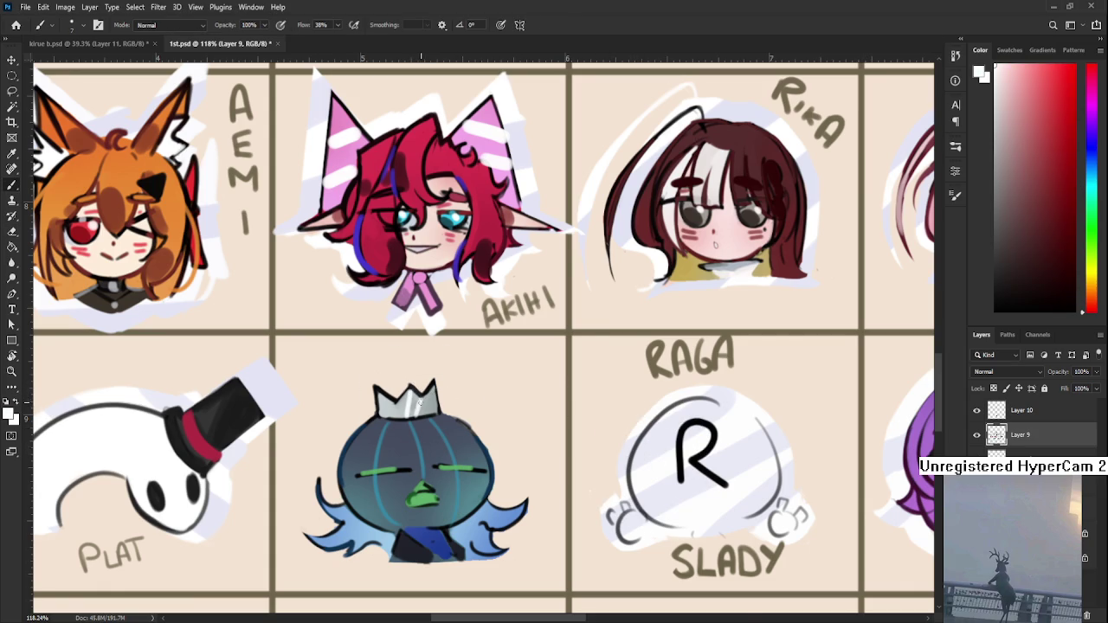
pyautogui.scroll(-1, 434, 381)
pyautogui.moveTo(435, 378); pyautogui.dragTo(448, 408)
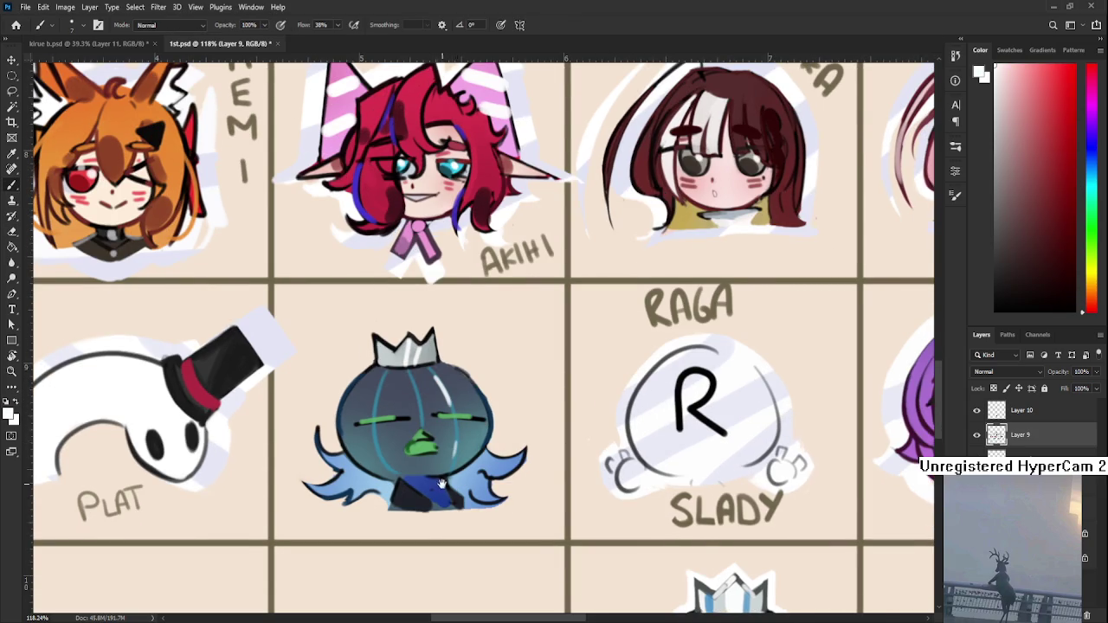
# - Sample a green from the blue character and save the calendar document
pyautogui.scroll(-1, 479, 421)
pyautogui.scroll(-1, 479, 420)
pyautogui.scroll(-1, 479, 420)
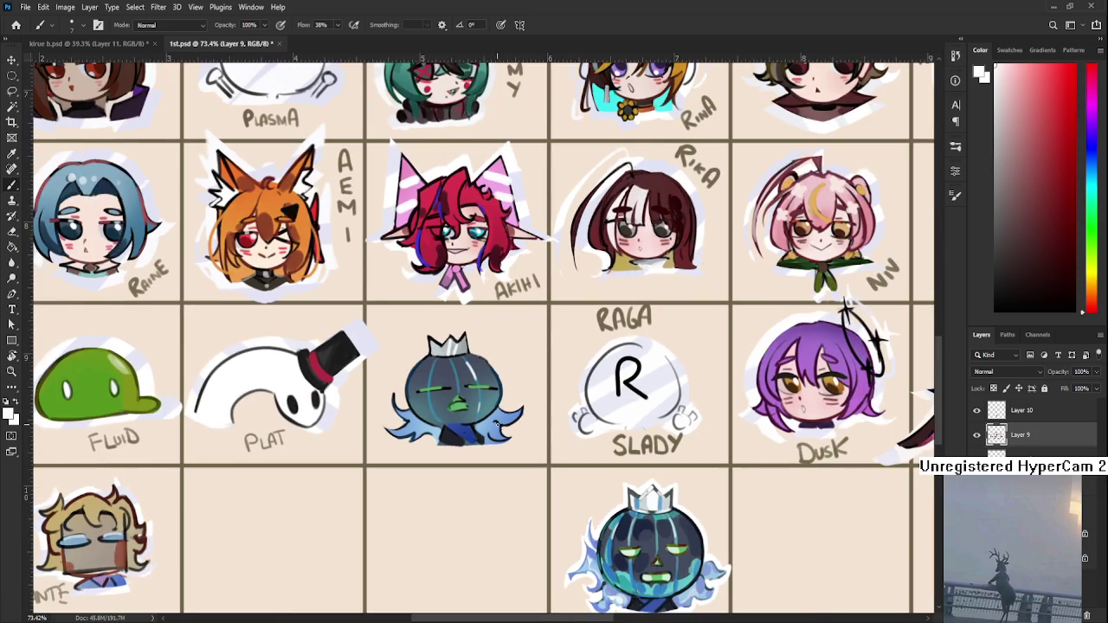
pyautogui.keyDown('alt'); pyautogui.click(651, 575); pyautogui.keyUp('alt')
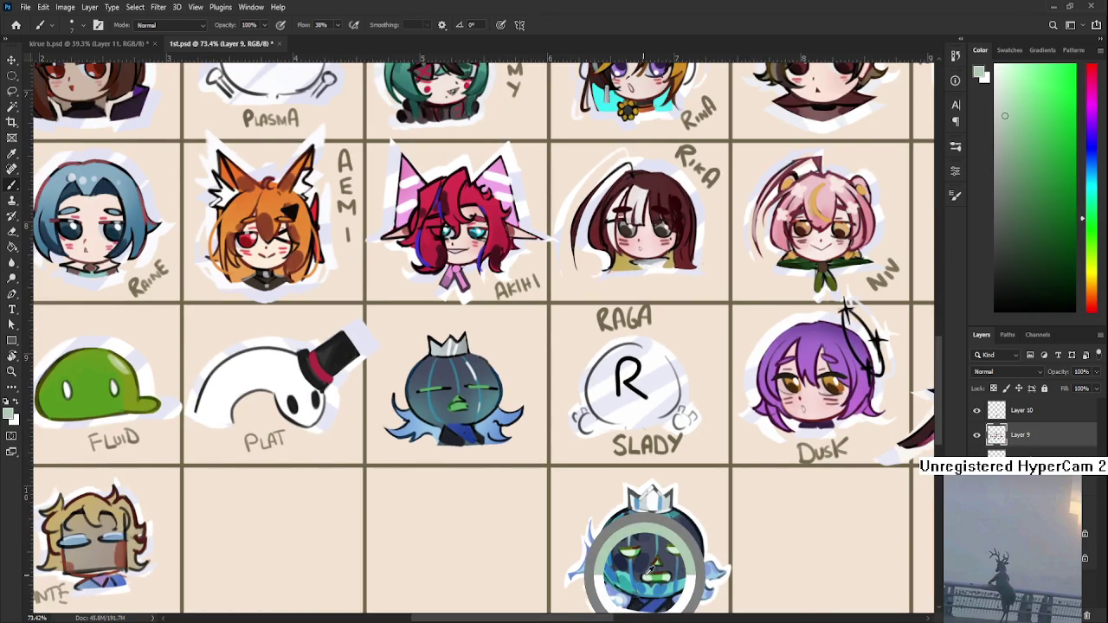
pyautogui.scroll(1, 424, 467)
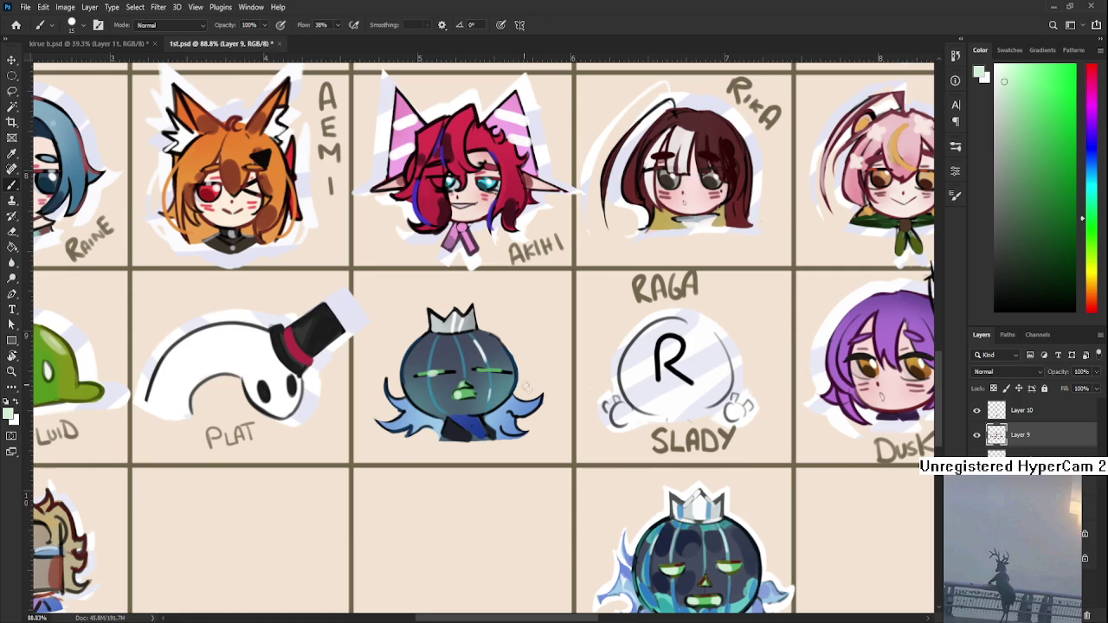
pyautogui.hotkey('ctrl', 's')
# - Paint dark blue along the head's left edge, then a faint lighter-blue stroke beside it
pyautogui.moveTo(630, 487)
pyautogui.mouseDown()
pyautogui.moveTo(562, 441)
pyautogui.moveTo(537, 354)
pyautogui.moveTo(482, 440)
pyautogui.mouseUp()
pyautogui.scroll(3, 561, 441)
pyautogui.press('r')
pyautogui.press('b')
pyautogui.keyDown('alt'); pyautogui.click(475, 322); pyautogui.keyUp('alt')
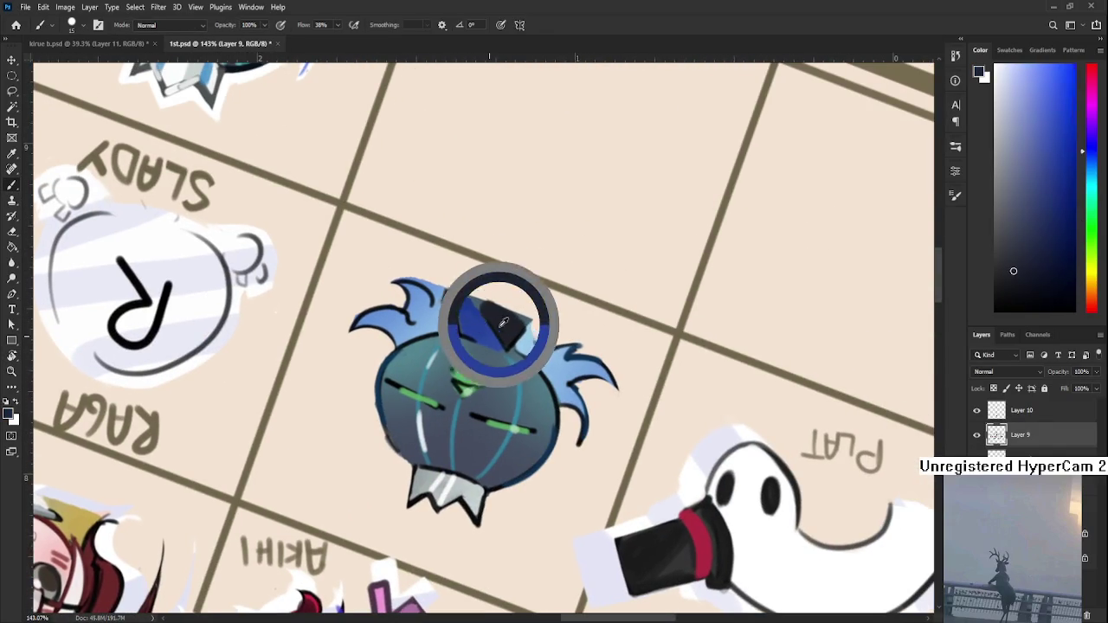
pyautogui.moveTo(390, 356); pyautogui.dragTo(381, 422)
pyautogui.press('e')
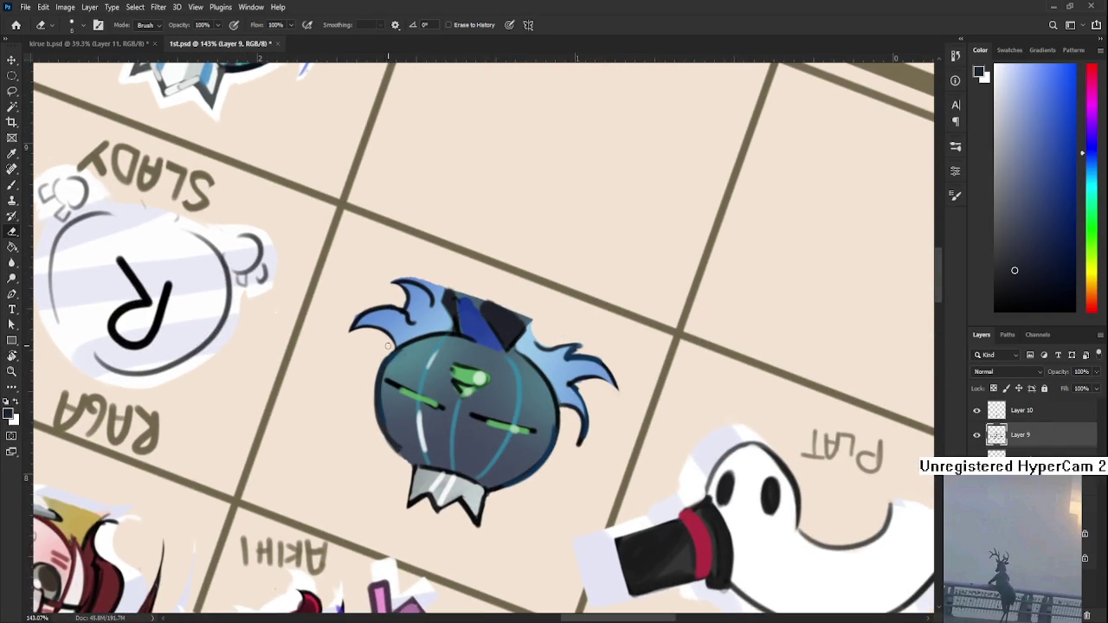
pyautogui.press('b')
pyautogui.keyDown('alt'); pyautogui.click(403, 427); pyautogui.keyUp('alt')
pyautogui.moveTo(389, 398); pyautogui.dragTo(395, 447)
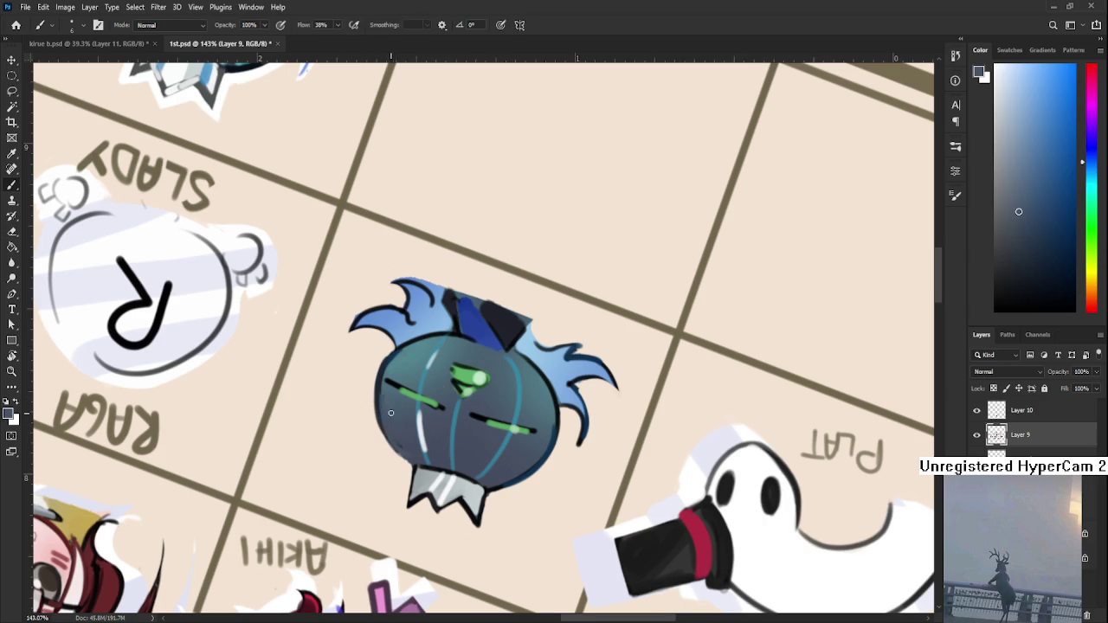
# - Sample a head colour, rotate the view to about -15°, then reset it level
pyautogui.keyDown('alt'); pyautogui.click(387, 417); pyautogui.keyUp('alt')
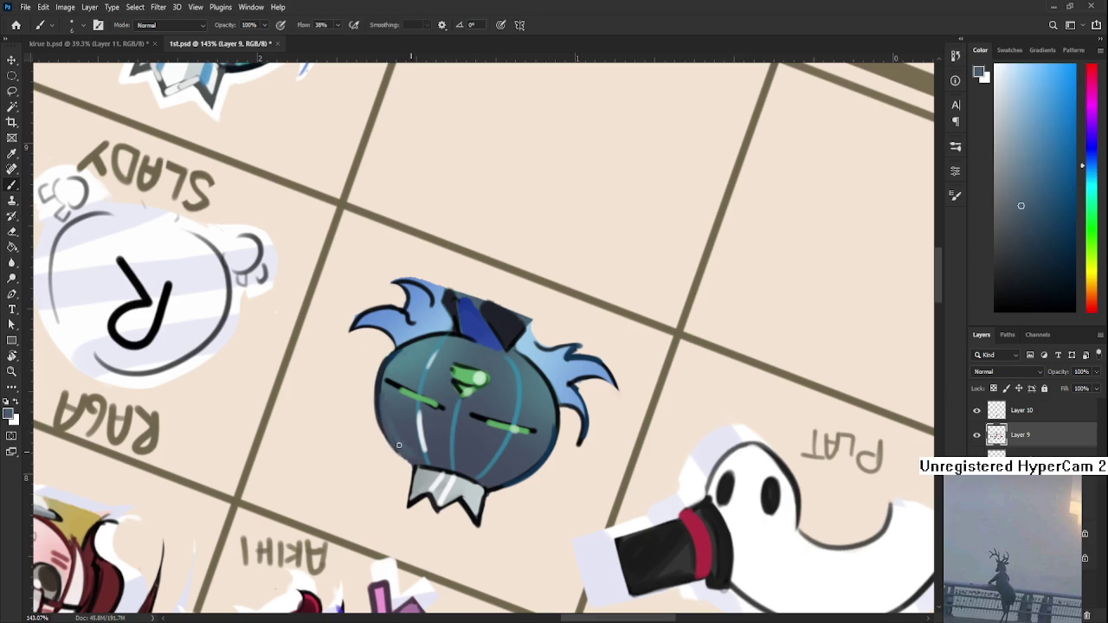
pyautogui.press('r')
pyautogui.moveTo(407, 440); pyautogui.dragTo(548, 456)
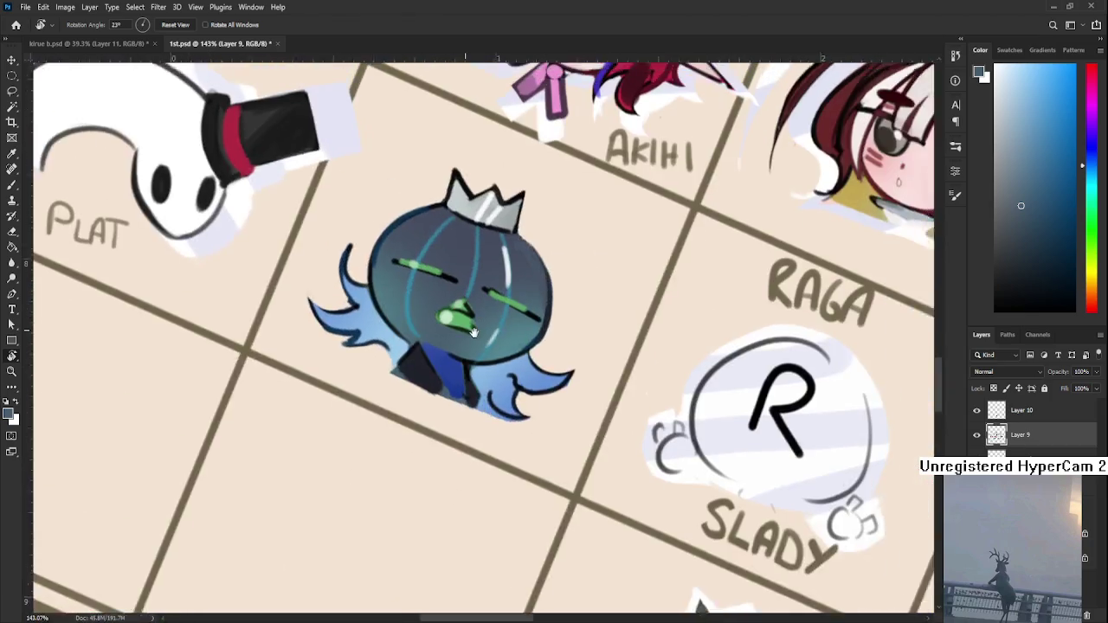
pyautogui.press('Escape')
pyautogui.press('e')
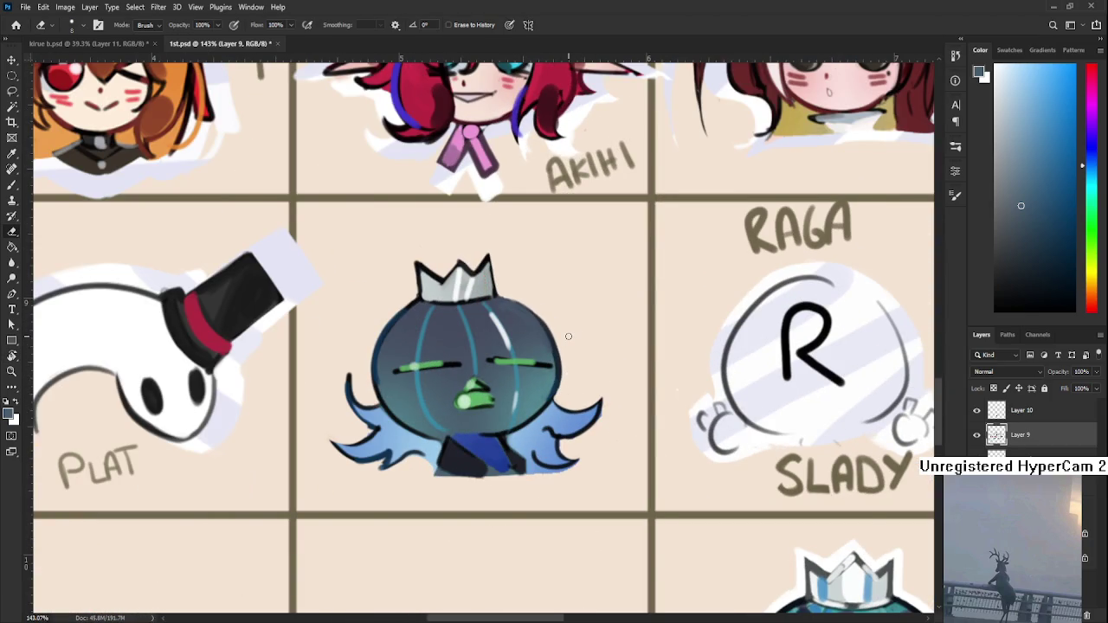
pyautogui.scroll(-3, 567, 336)
pyautogui.scroll(3, 440, 354)
pyautogui.press('b')
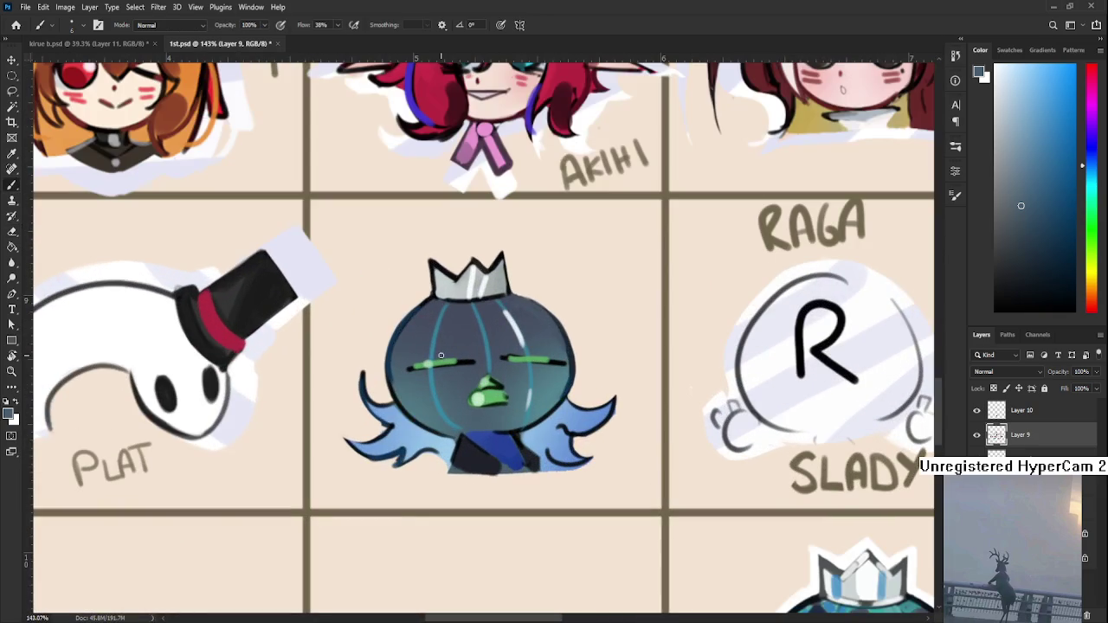
# - Sample several blues and dark tones from the head and hair, then tilt the view back to the whole board
pyautogui.keyDown('alt'); pyautogui.click(395, 367); pyautogui.keyUp('alt')
pyautogui.keyDown('alt'); pyautogui.click(392, 355); pyautogui.keyUp('alt')
pyautogui.keyDown('alt'); pyautogui.click(415, 329); pyautogui.keyUp('alt')
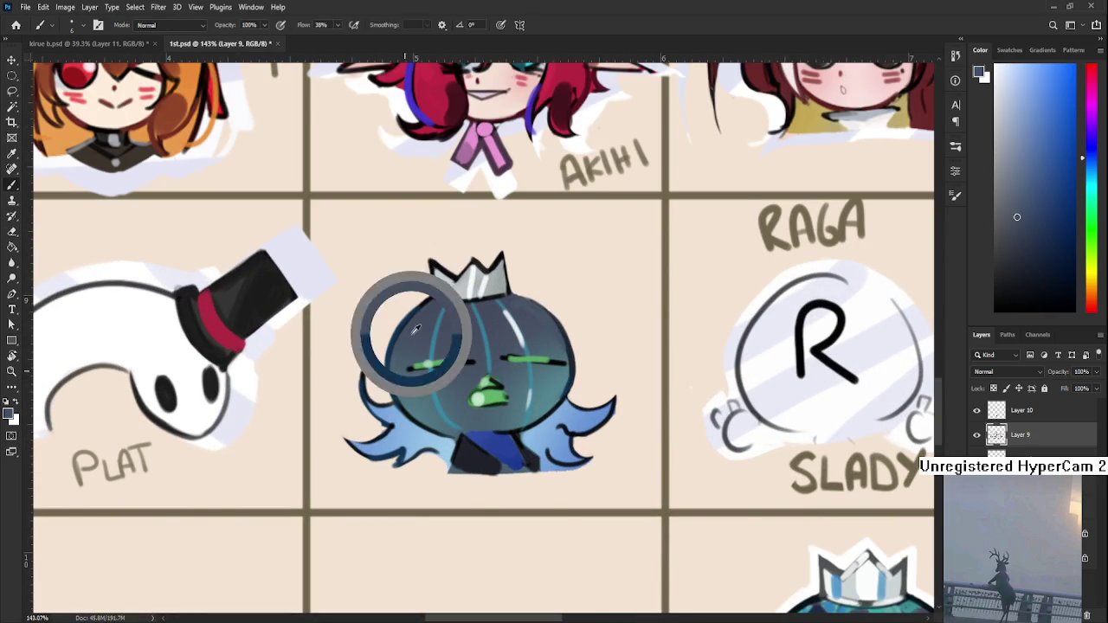
pyautogui.keyDown('alt'); pyautogui.click(394, 418); pyautogui.keyUp('alt')
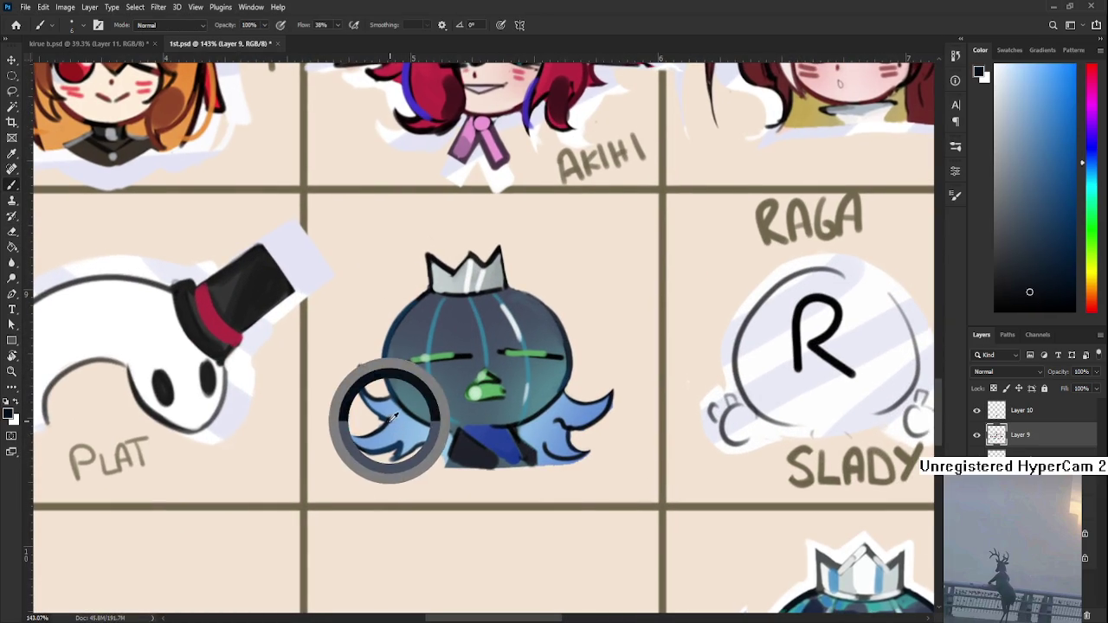
pyautogui.press('e')
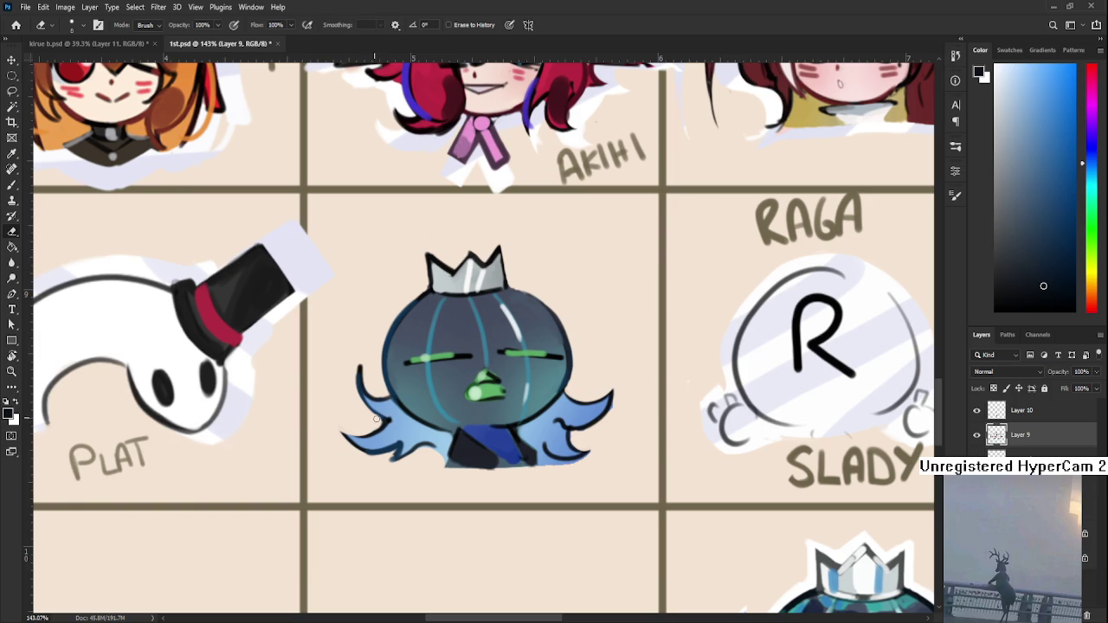
pyautogui.press('b')
pyautogui.keyDown('alt'); pyautogui.click(412, 435); pyautogui.keyUp('alt')
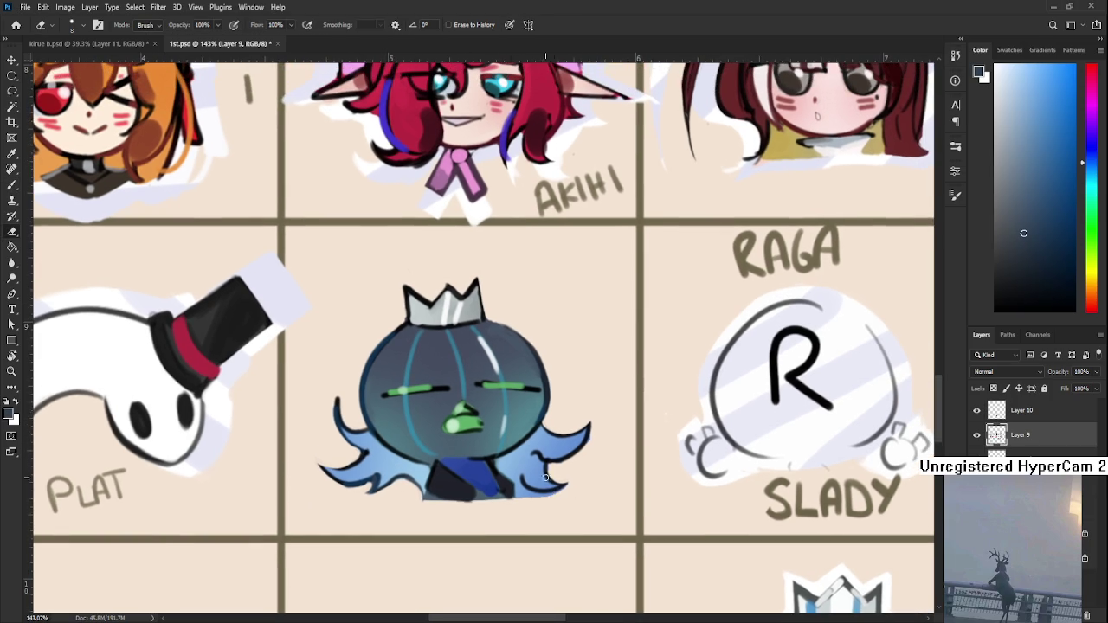
pyautogui.moveTo(506, 425)
pyautogui.mouseDown()
pyautogui.moveTo(485, 459)
pyautogui.moveTo(388, 375)
pyautogui.mouseUp()
pyautogui.keyDown('alt'); pyautogui.click(485, 459); pyautogui.keyUp('alt')
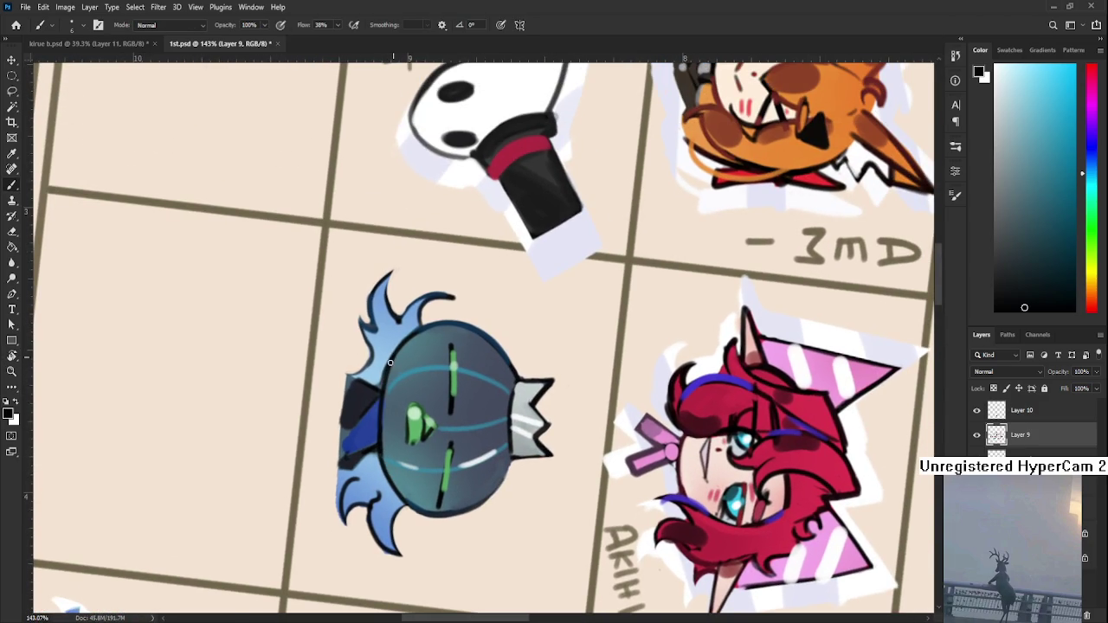
pyautogui.keyDown('alt'); pyautogui.click(386, 398); pyautogui.keyUp('alt')
pyautogui.press('r')
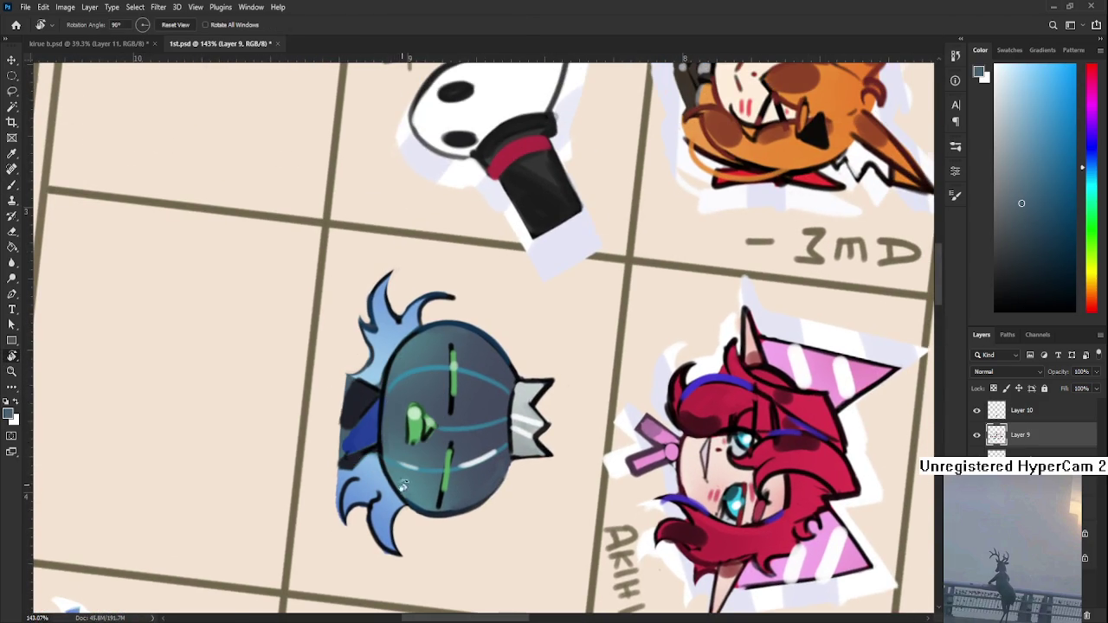
pyautogui.moveTo(393, 474); pyautogui.dragTo(594, 423)
# - Level the canvas rotation, reactivate Layer 9, and load the character artwork as a selection
pyautogui.scroll(-3, 594, 422)
pyautogui.scroll(-2, 580, 506)
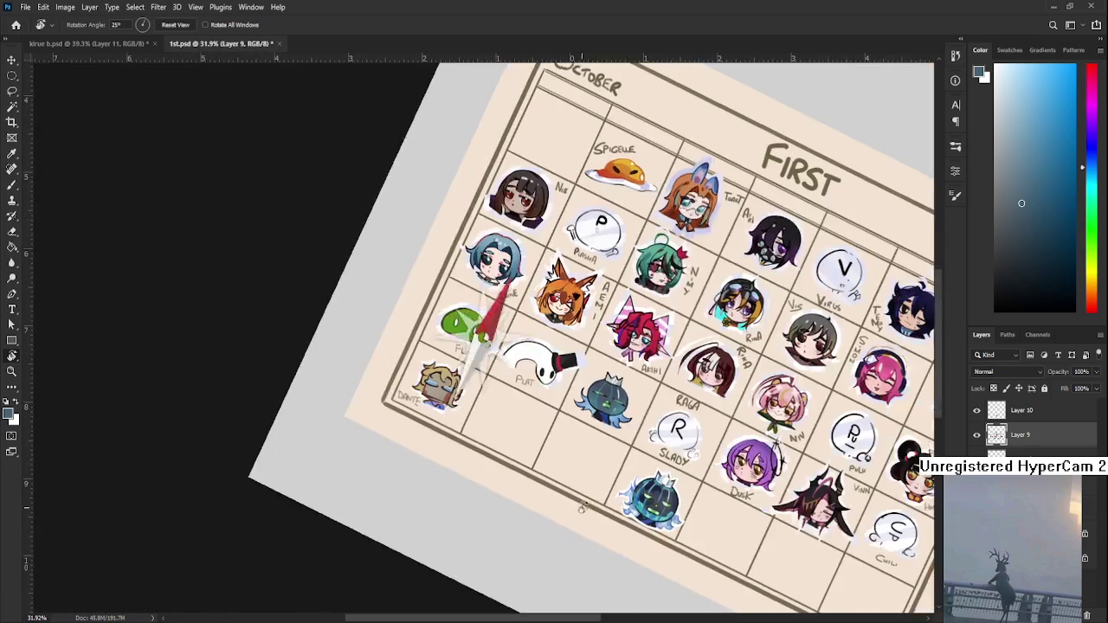
pyautogui.press('Escape')
pyautogui.scroll(1, 605, 433)
pyautogui.scroll(1, 692, 432)
pyautogui.scroll(1, 853, 446)
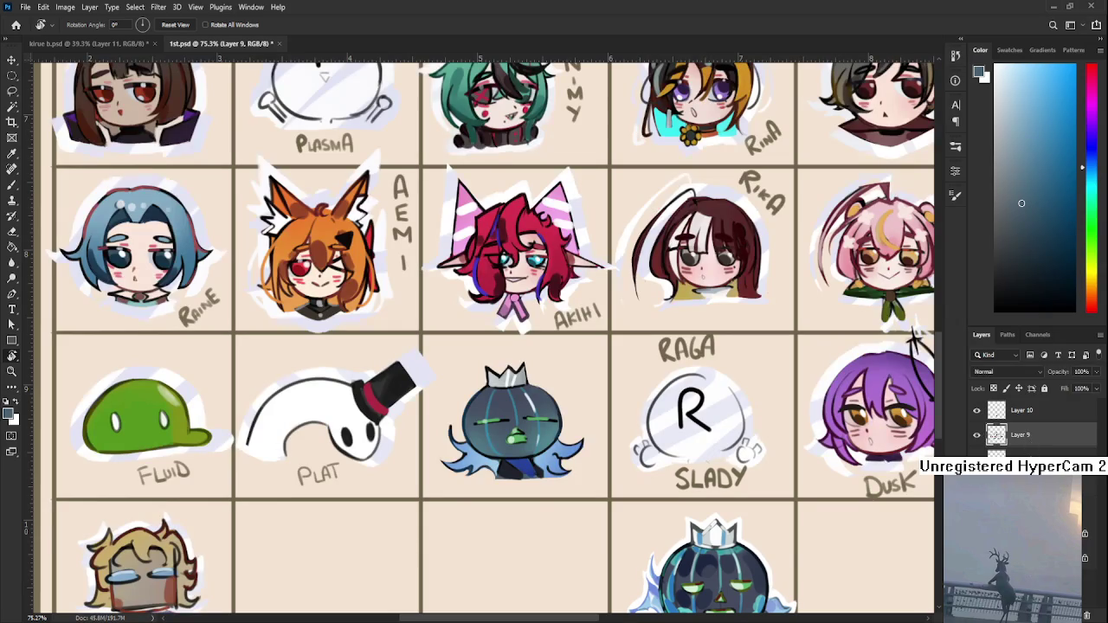
pyautogui.keyDown('ctrl'); pyautogui.click(1000, 432); pyautogui.keyUp('ctrl')
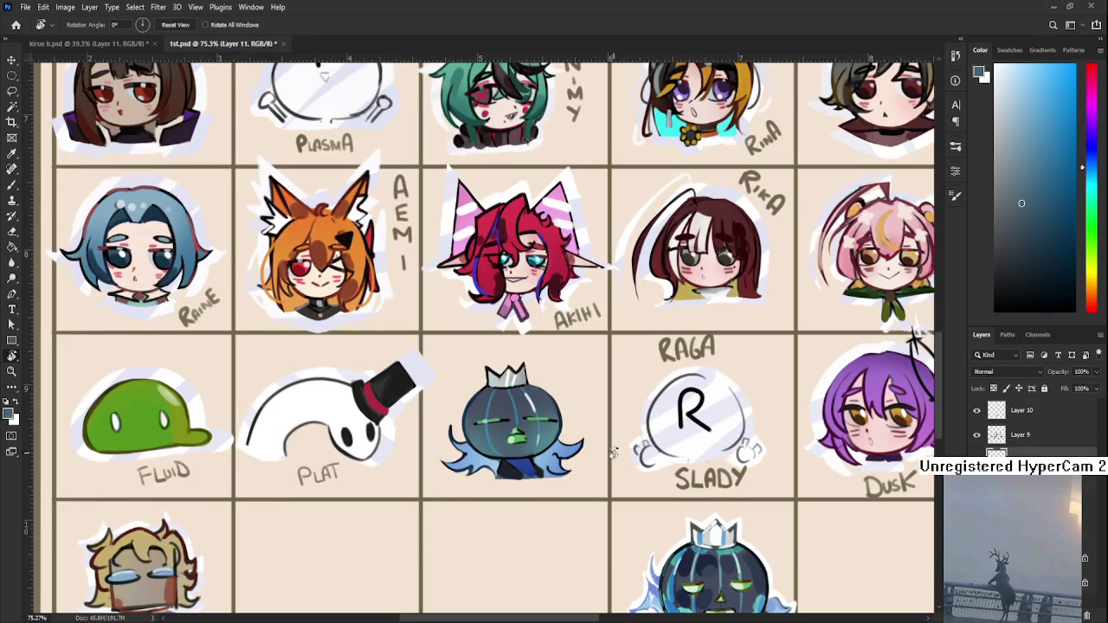
pyautogui.hotkey('alt', '[')
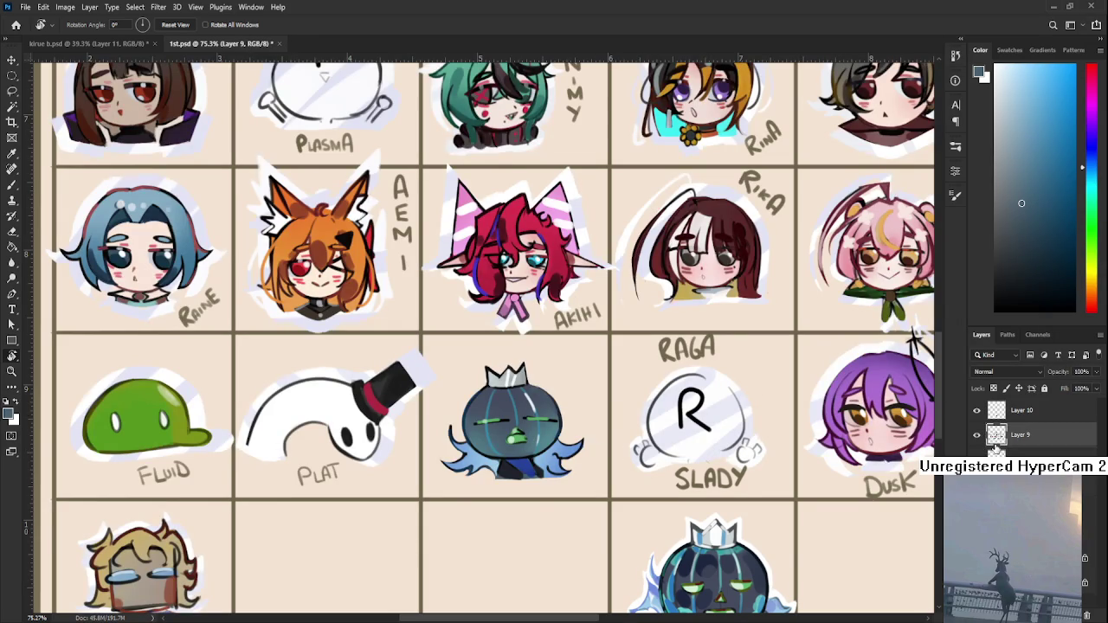
pyautogui.keyDown('ctrl'); pyautogui.click(1000, 434); pyautogui.keyUp('ctrl')
pyautogui.scroll(-3, 753, 439)
pyautogui.click(1004, 434)
pyautogui.keyDown('ctrl'); pyautogui.click(996, 434); pyautogui.keyUp('ctrl')
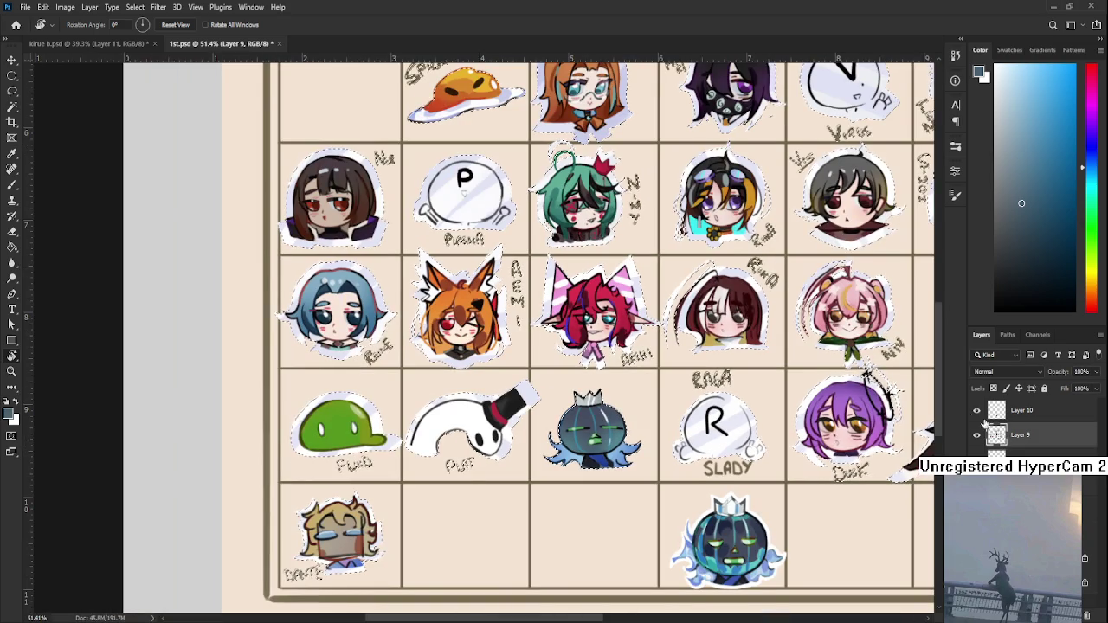
# - Lasso-select the crowned character, set white as the paint colour, and commit a transform
pyautogui.press('l')
pyautogui.scroll(-1, 603, 470)
pyautogui.moveTo(604, 470); pyautogui.dragTo(294, 66)
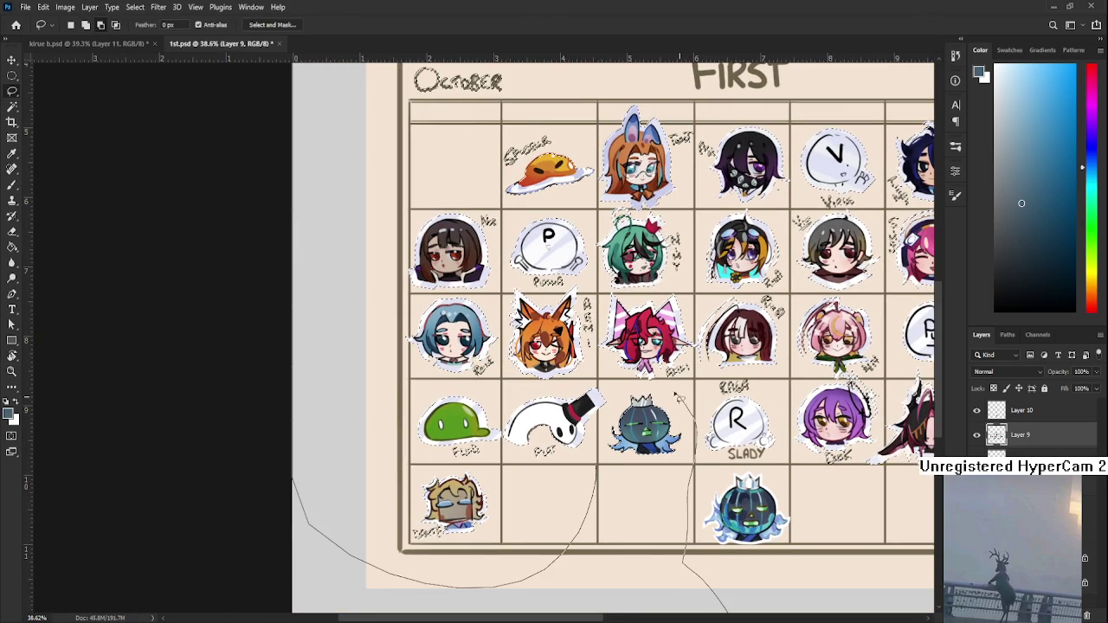
pyautogui.moveTo(731, 620); pyautogui.dragTo(643, 481)
pyautogui.scroll(-2, 643, 481)
pyautogui.scroll(4, 624, 474)
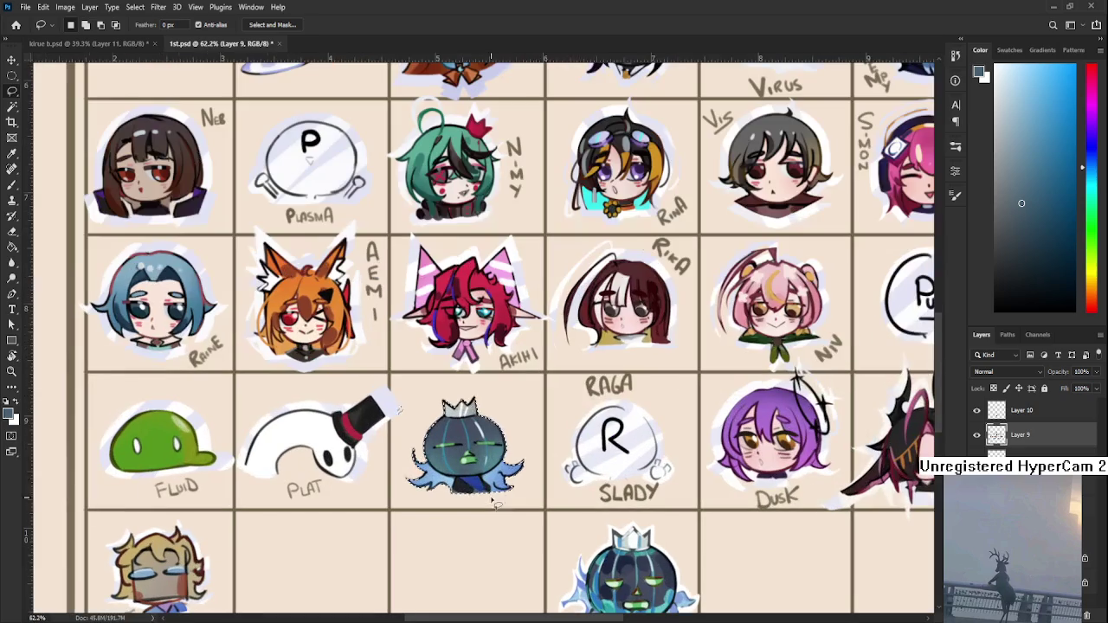
pyautogui.press('b')
pyautogui.press('x')
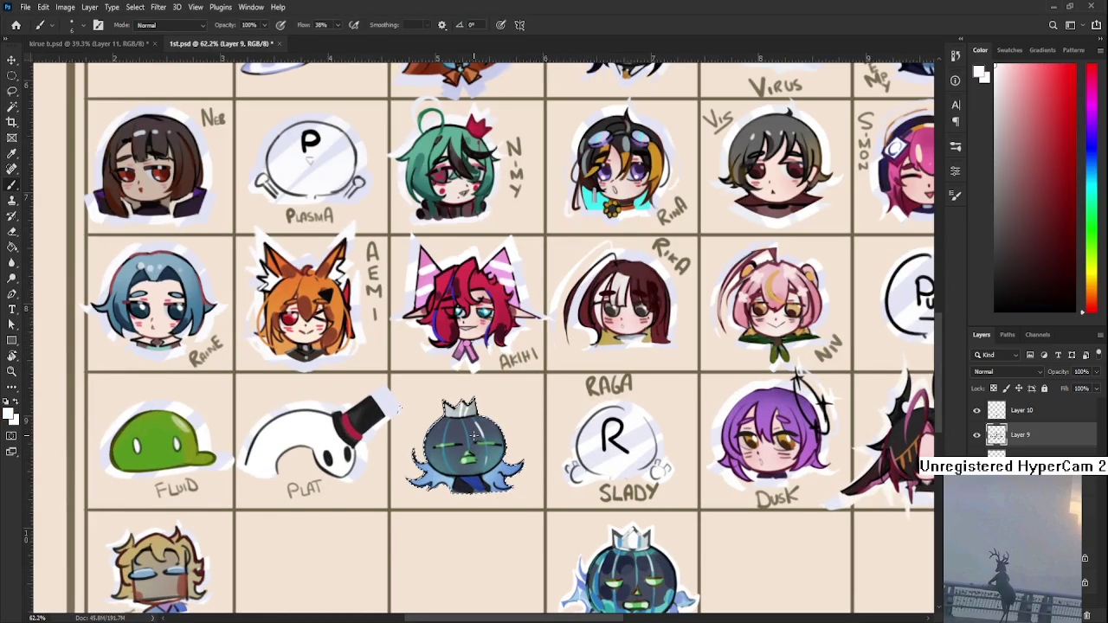
pyautogui.hotkey('ctrl', 't')
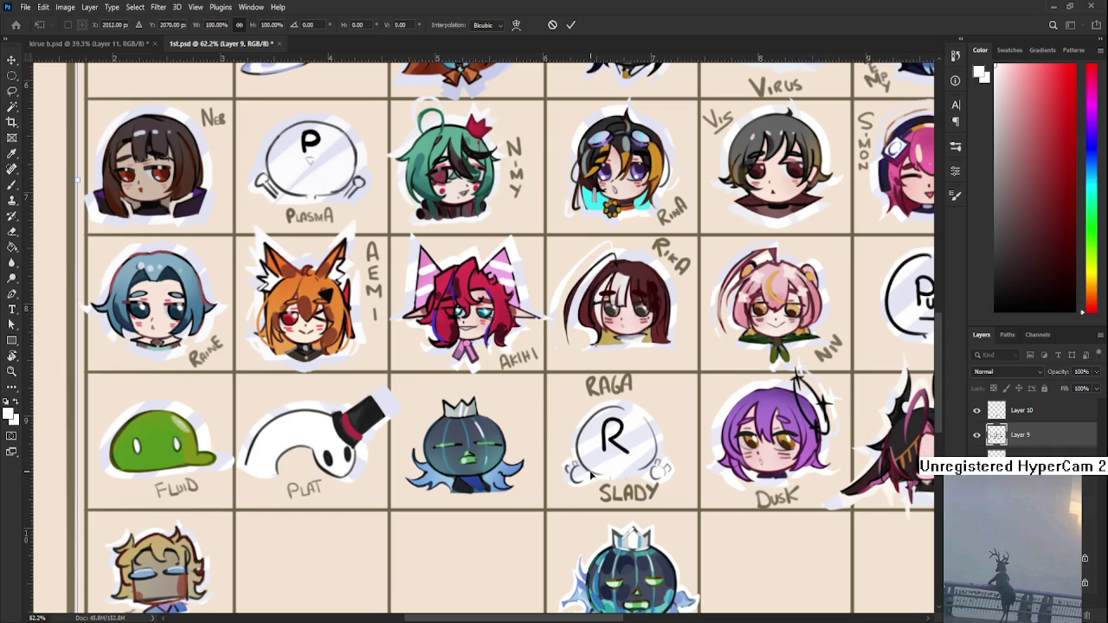
pyautogui.scroll(-2, 443, 435)
pyautogui.scroll(2, 527, 490)
pyautogui.press('Return')
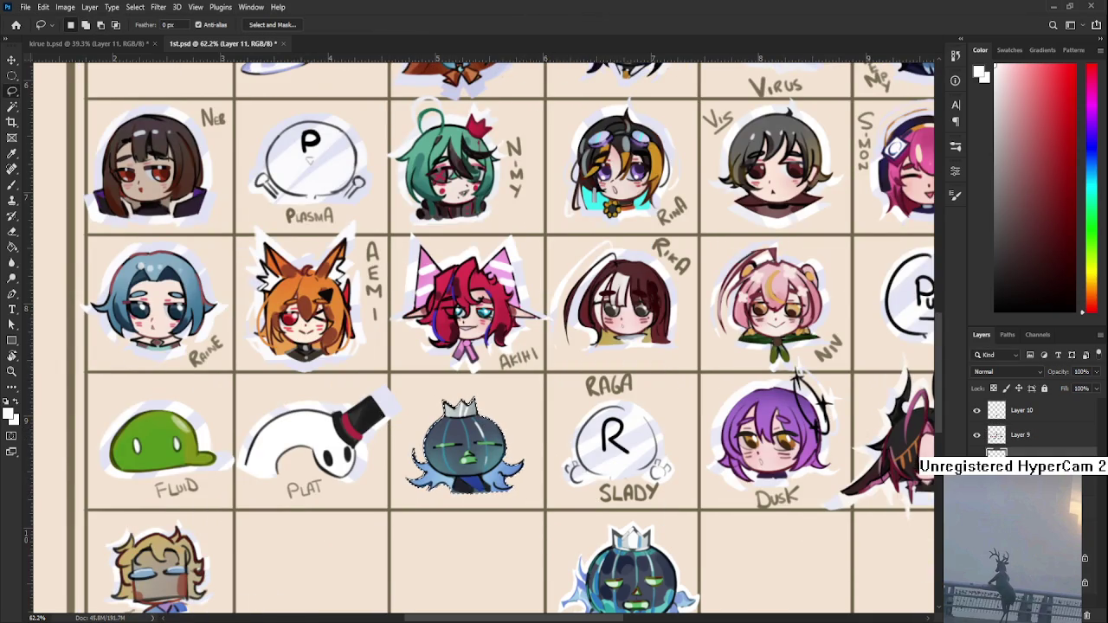
# - Scale the crowned character up to about 111% and apply it
pyautogui.press('g')
pyautogui.hotkey('ctrl', 't')
pyautogui.moveTo(525, 491); pyautogui.dragTo(545, 521)
pyautogui.moveTo(509, 480); pyautogui.dragTo(504, 466)
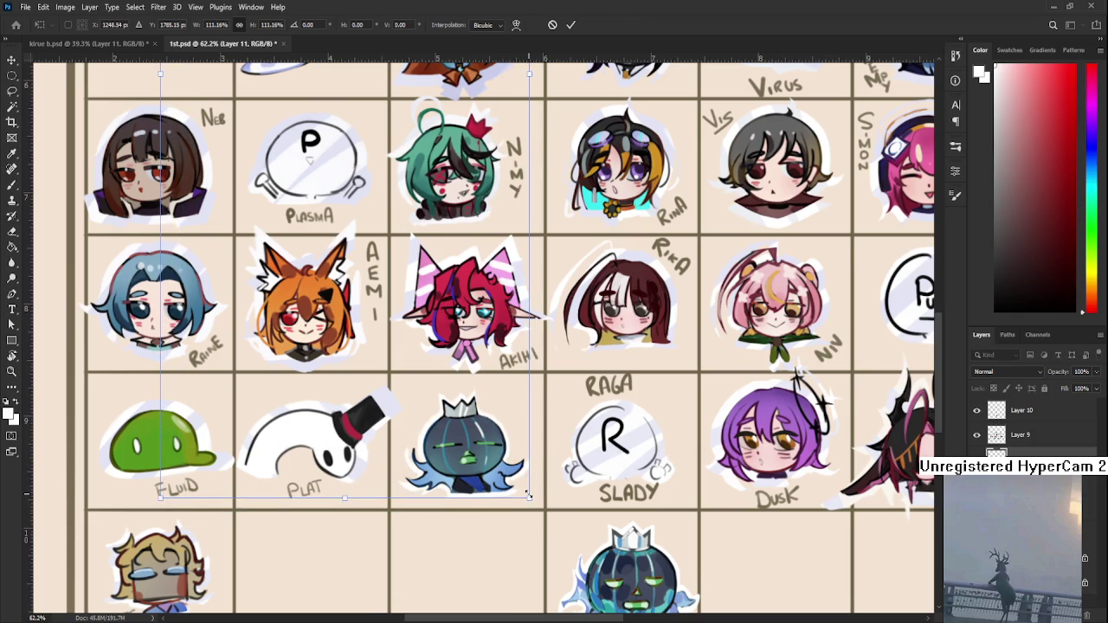
pyautogui.press('Return')
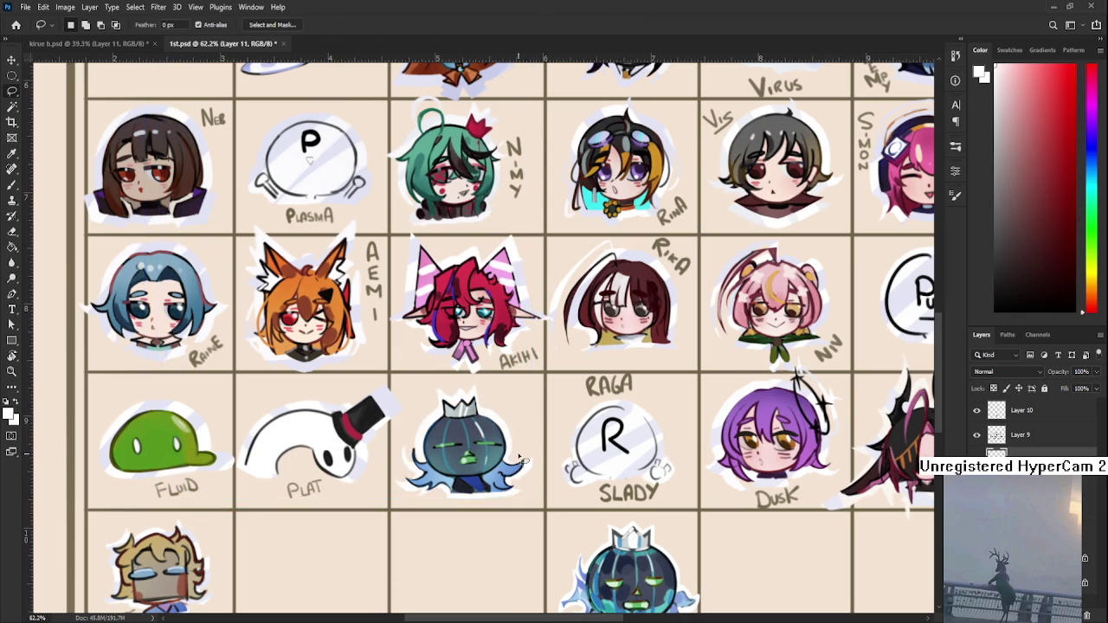
# - Handwrite 'SLADY' above the crowned character on Layer 9 in the RAGA label's brown
pyautogui.scroll(-2, 520, 459)
pyautogui.scroll(-2, 520, 459)
pyautogui.scroll(2, 520, 459)
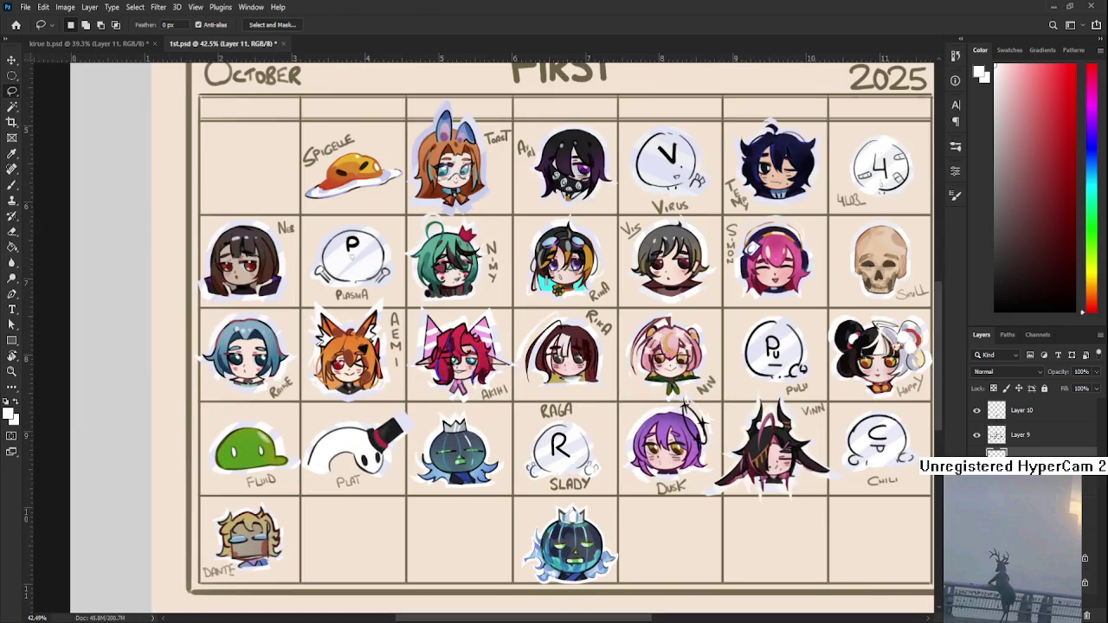
pyautogui.scroll(1, 761, 459)
pyautogui.press('b')
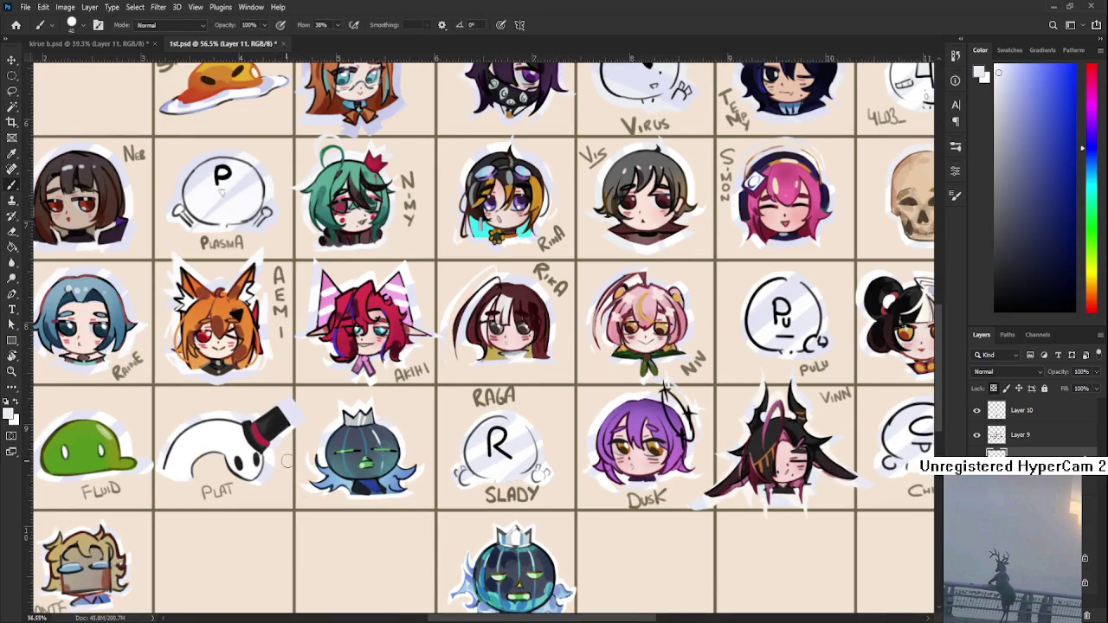
pyautogui.scroll(-1, 413, 538)
pyautogui.scroll(4, 847, 459)
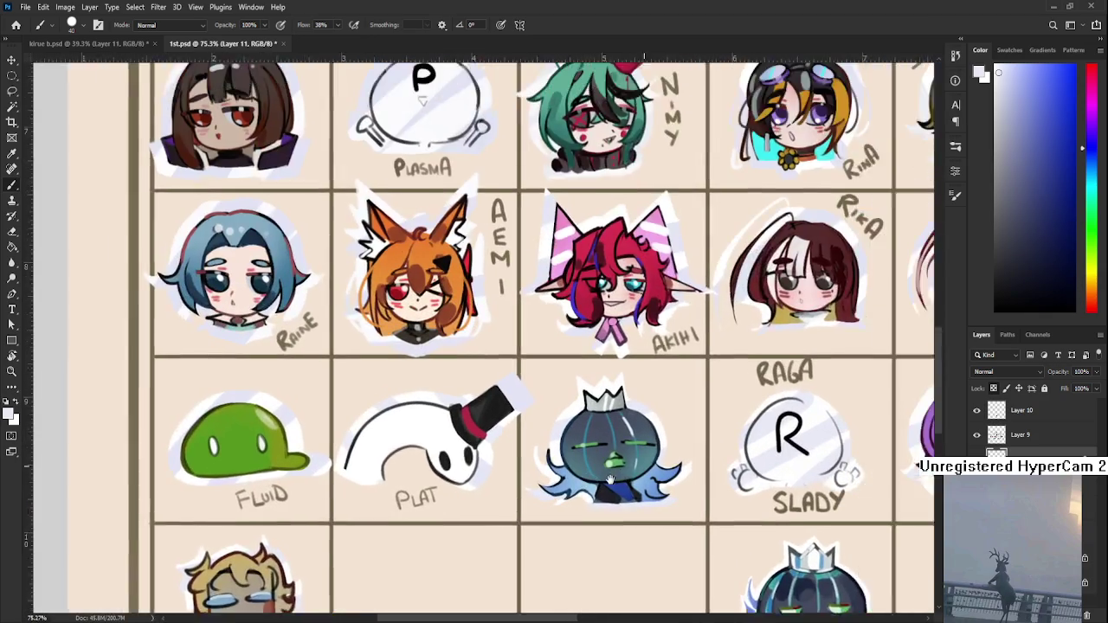
pyautogui.keyDown('alt'); pyautogui.click(785, 358); pyautogui.keyUp('alt')
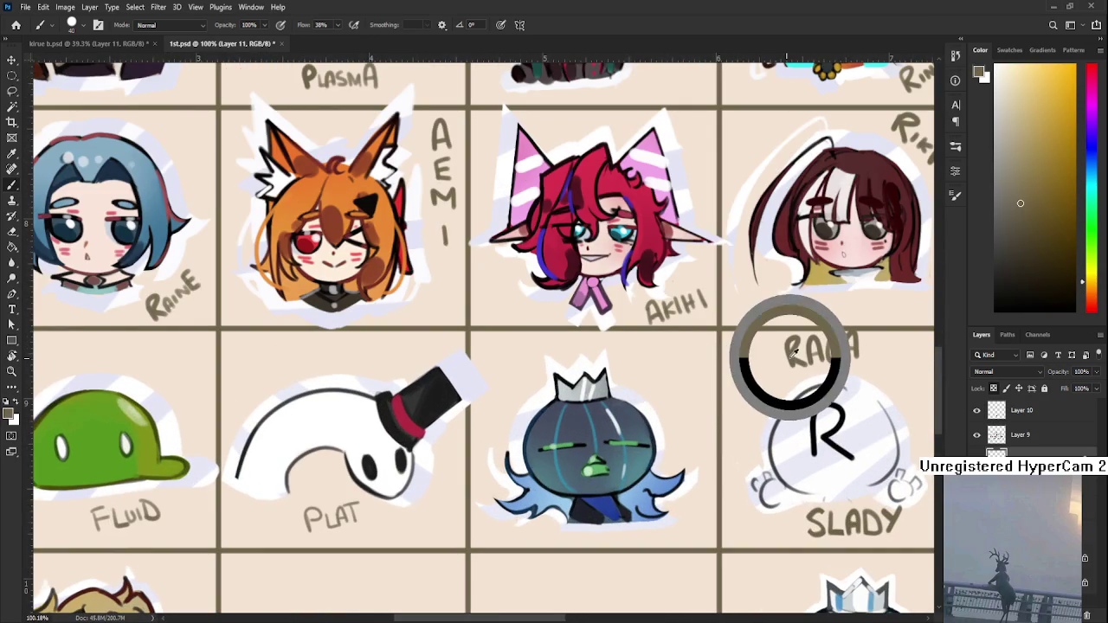
pyautogui.click(1029, 434)
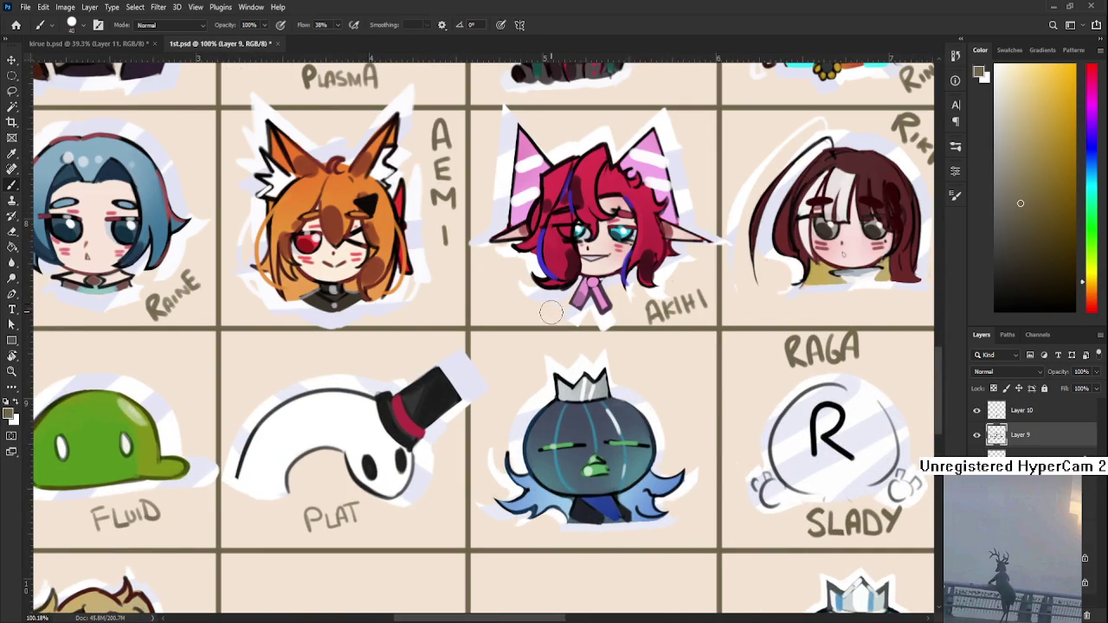
pyautogui.moveTo(639, 343)
pyautogui.mouseDown()
pyautogui.moveTo(623, 364)
pyautogui.moveTo(685, 358)
pyautogui.mouseUp()
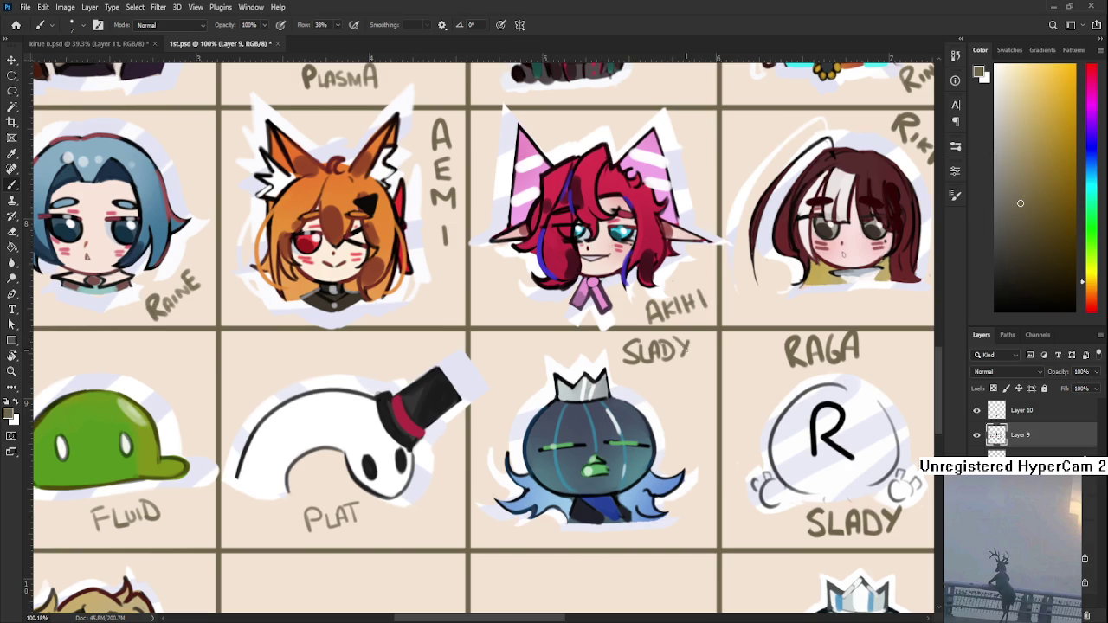
# - Fit the calendar in view and delete Layer 10, the extra crowned pumpkin chibi
pyautogui.scroll(-5, 683, 351)
pyautogui.hotkey('ctrl', '0')
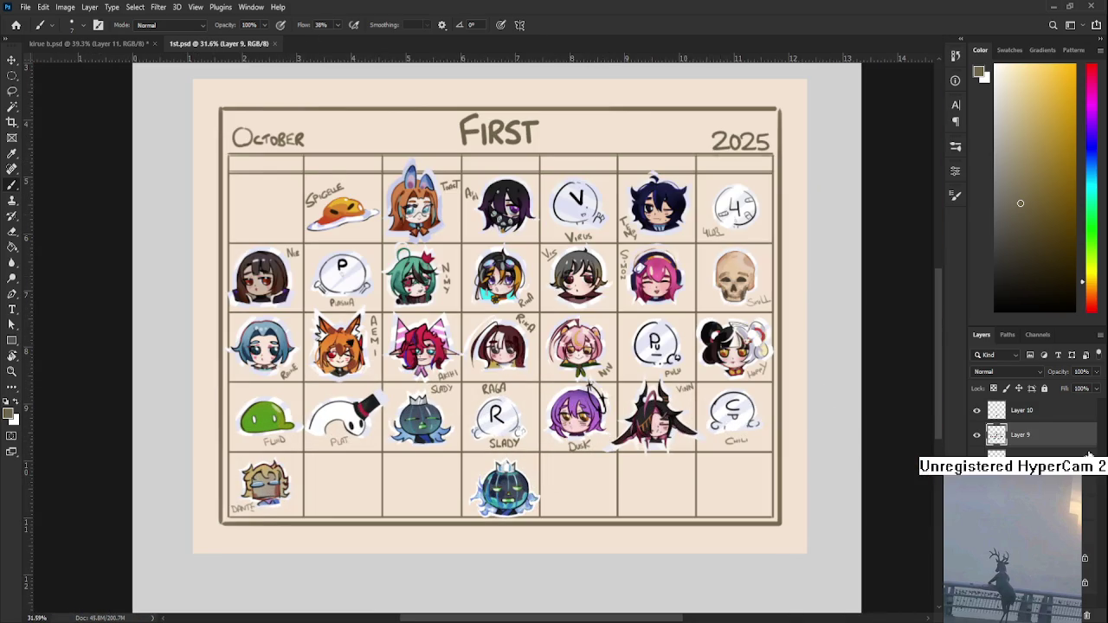
pyautogui.click(1030, 413)
pyautogui.click(1088, 616)
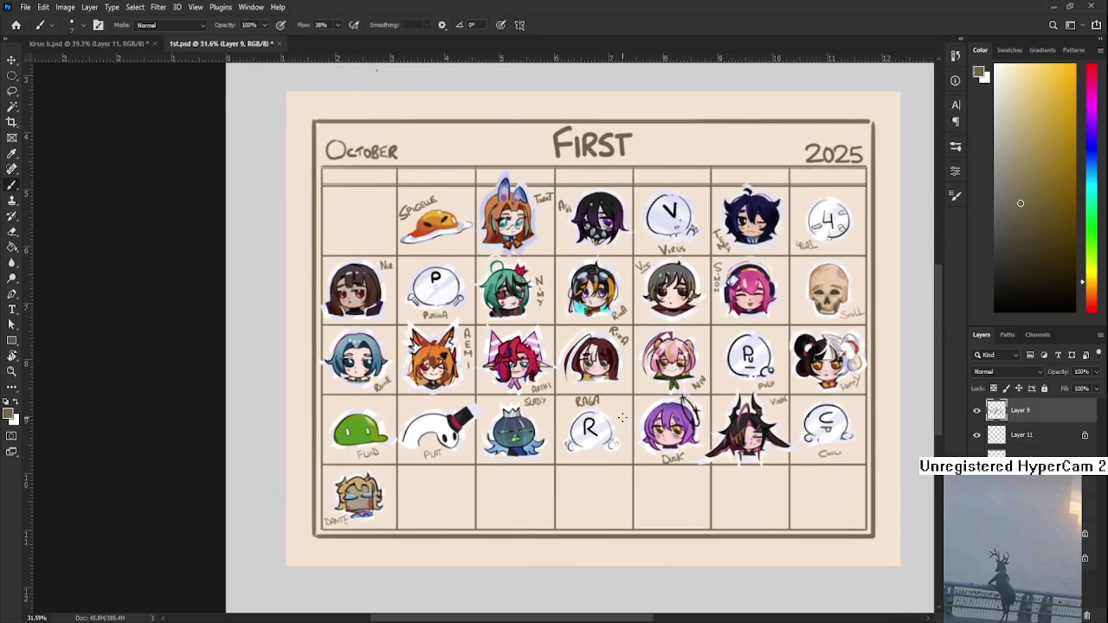
# - Close the 1st.psd calendar document
pyautogui.scroll(1, 623, 421)
pyautogui.scroll(-2, 623, 422)
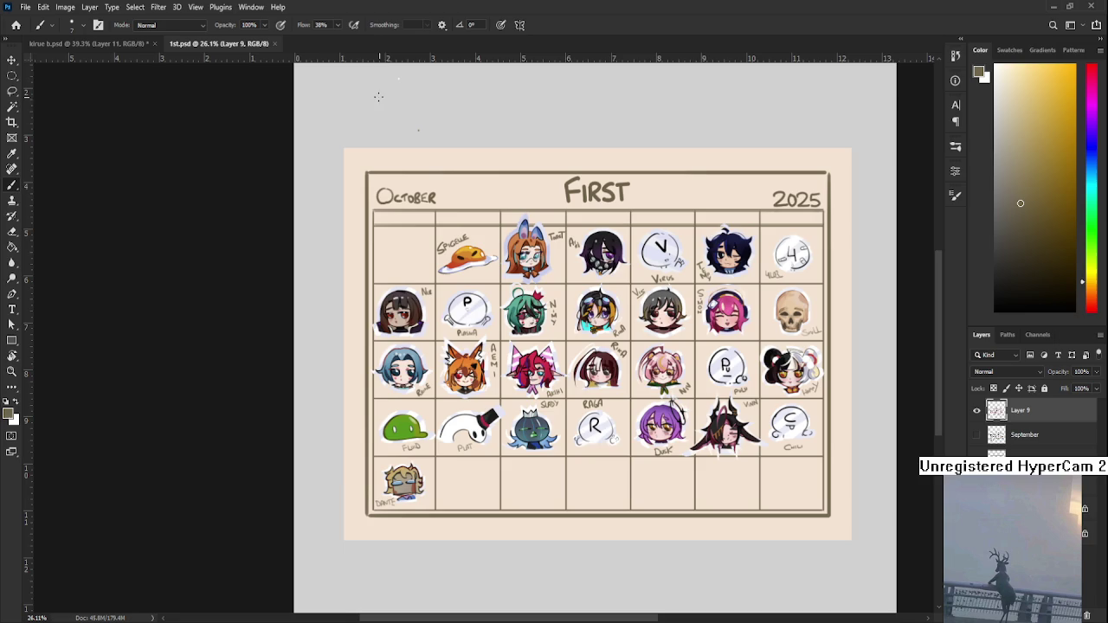
pyautogui.click(275, 43)
pyautogui.scroll(1, 408, 279)
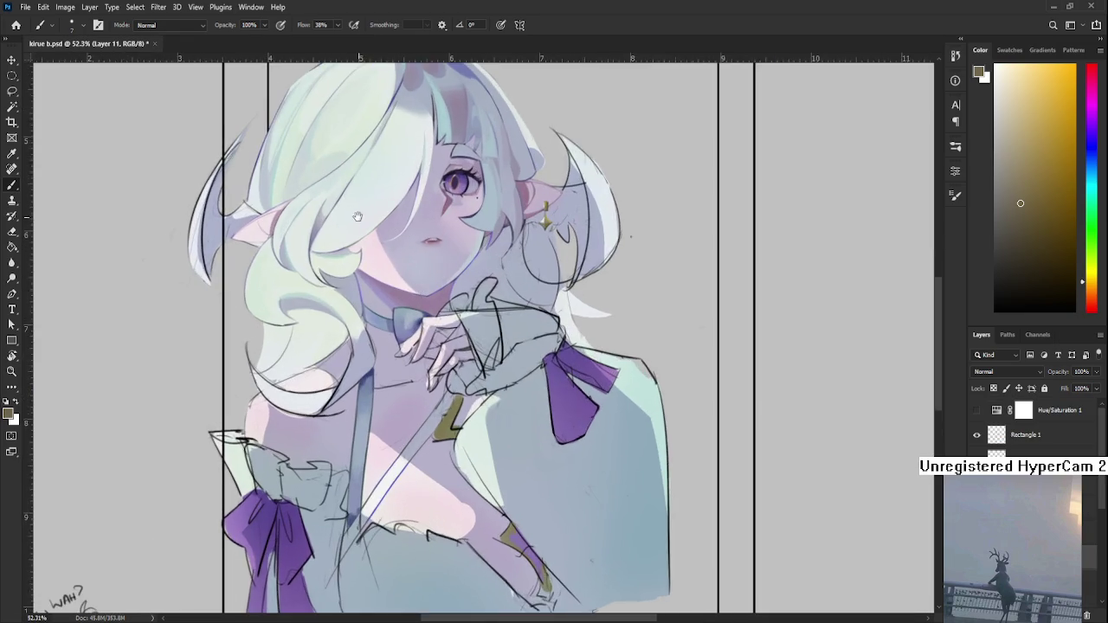
# - Zoom and pan the kirue b.psd view onto the elf girl's hair and earring
pyautogui.scroll(1, 408, 279)
pyautogui.moveTo(407, 278); pyautogui.dragTo(424, 224)
pyautogui.scroll(2, 425, 223)
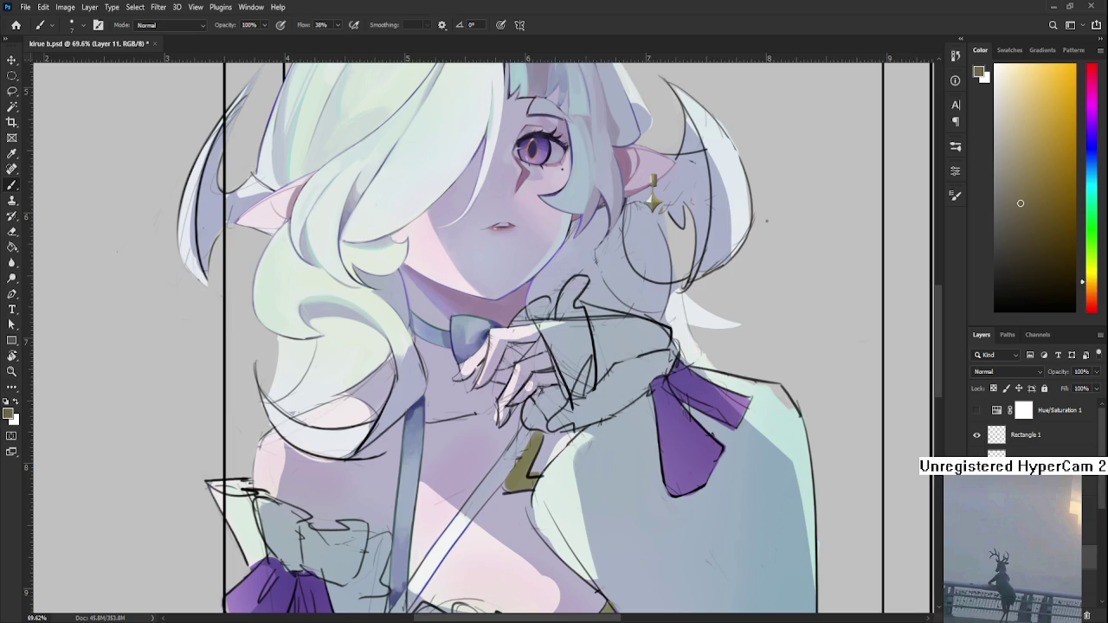
# - Eyedrop a light blue-grey tone from the elf girl's chest
pyautogui.moveTo(472, 456); pyautogui.dragTo(448, 404)
pyautogui.keyDown('alt'); pyautogui.click(449, 404); pyautogui.keyUp('alt')
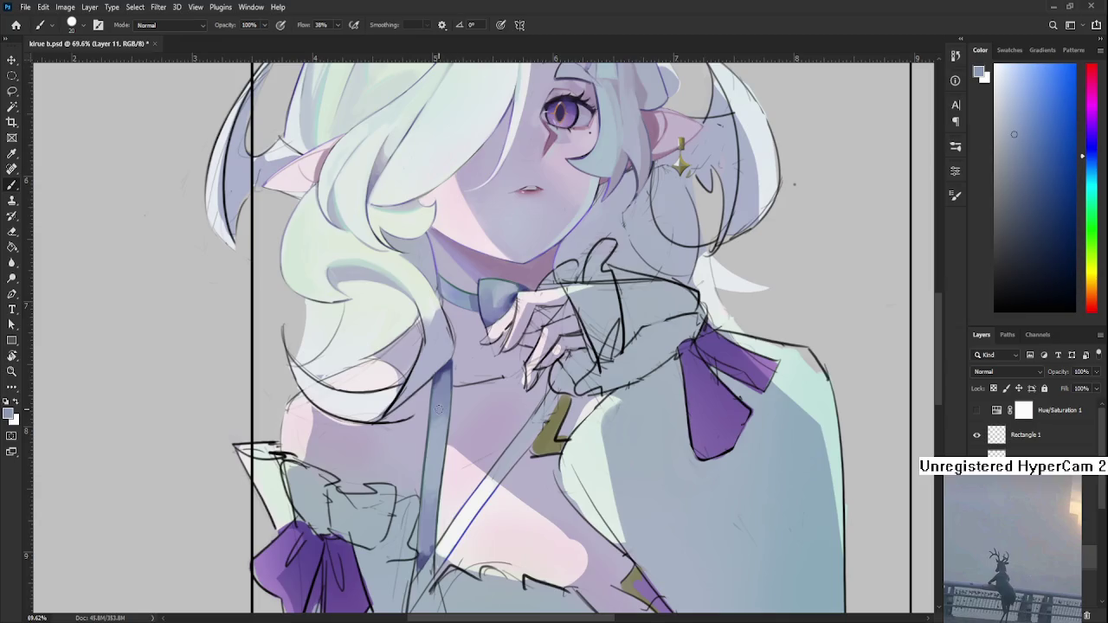
pyautogui.keyDown('alt'); pyautogui.click(448, 405); pyautogui.keyUp('alt')
pyautogui.moveTo(450, 423)
pyautogui.mouseDown()
pyautogui.moveTo(450, 399)
pyautogui.moveTo(457, 405)
pyautogui.mouseUp()
# - Compare several chest tones by resampling, settling on a soft pink
pyautogui.keyDown('alt'); pyautogui.click(443, 467); pyautogui.keyUp('alt')
pyautogui.keyDown('alt'); pyautogui.click(440, 439); pyautogui.keyUp('alt')
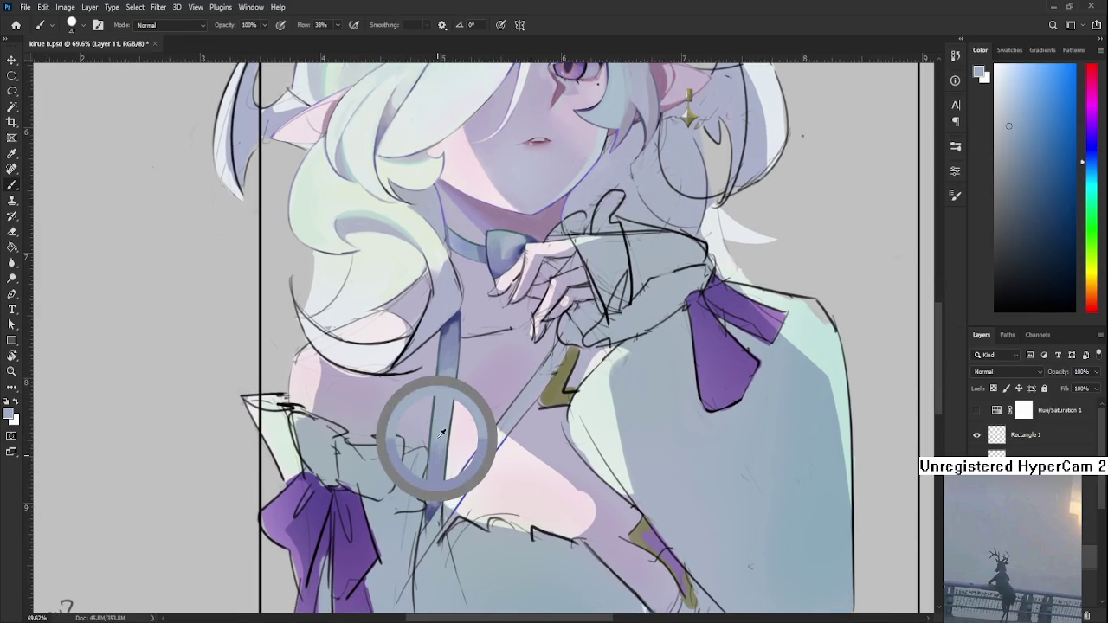
pyautogui.keyDown('alt'); pyautogui.click(437, 457); pyautogui.keyUp('alt')
pyautogui.keyDown('alt'); pyautogui.click(437, 436); pyautogui.keyUp('alt')
pyautogui.keyDown('alt'); pyautogui.click(437, 465); pyautogui.keyUp('alt')
pyautogui.keyDown('alt'); pyautogui.click(439, 443); pyautogui.keyUp('alt')
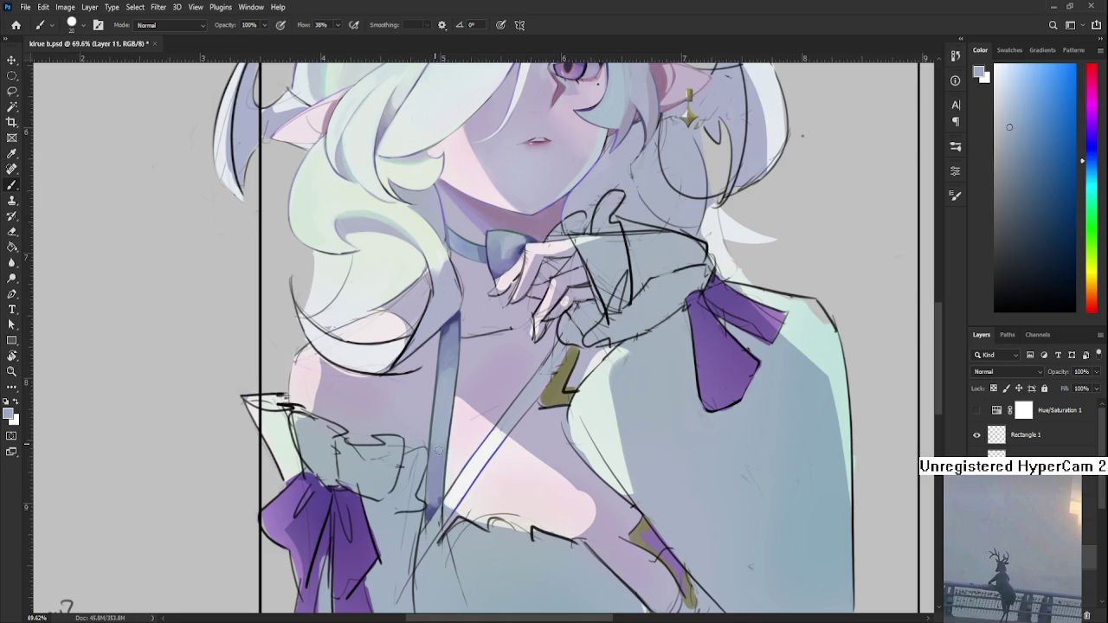
pyautogui.moveTo(443, 442); pyautogui.dragTo(437, 455)
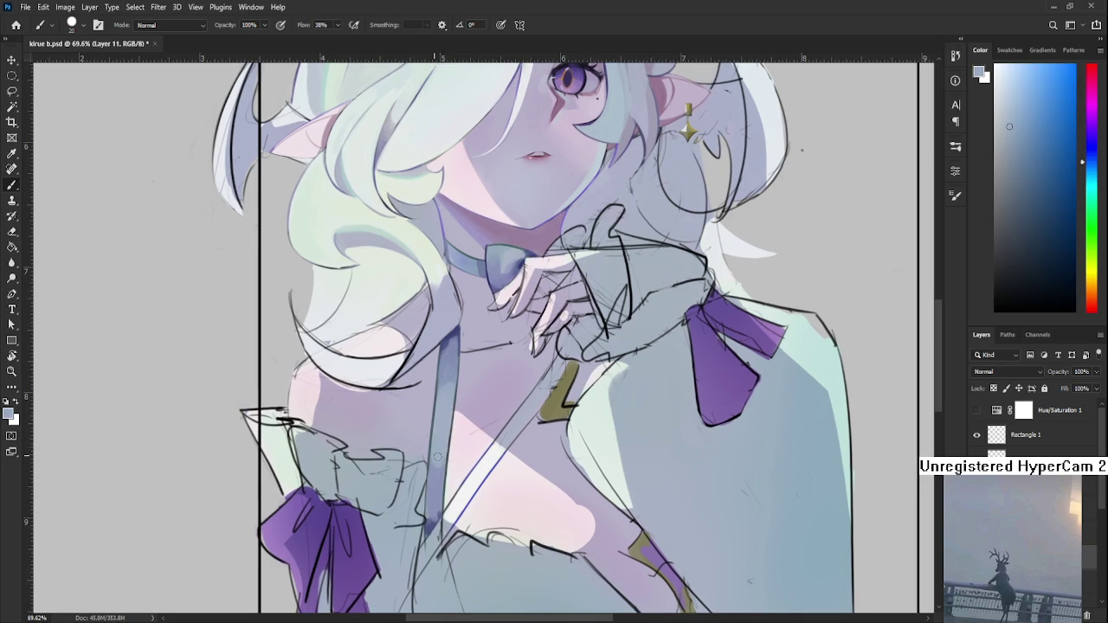
pyautogui.scroll(-5, 449, 438)
pyautogui.scroll(4, 450, 441)
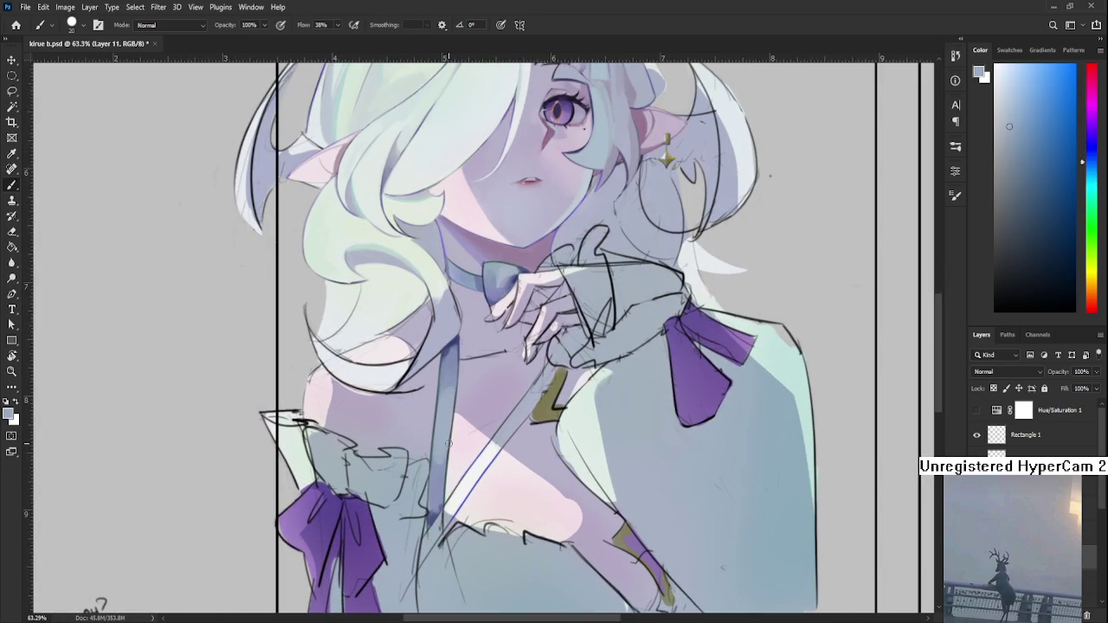
pyautogui.scroll(-5, 565, 400)
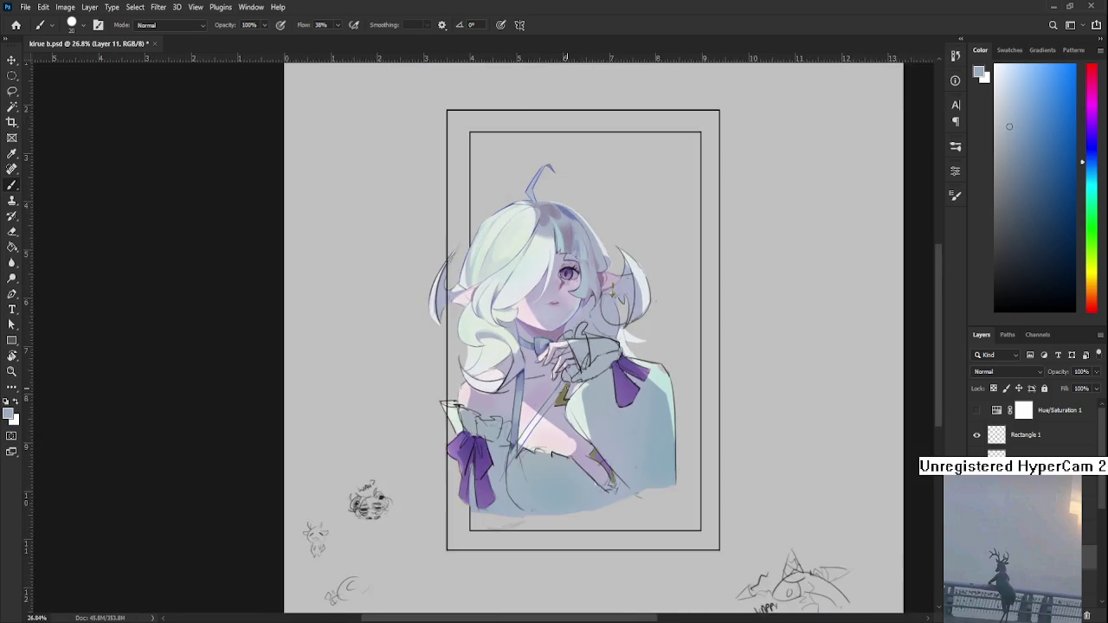
# - Zoom into the face and neck and eyedrop a soft purple-pink from the skin
pyautogui.scroll(2, 520, 389)
pyautogui.scroll(2, 520, 390)
pyautogui.scroll(2, 537, 406)
pyautogui.scroll(1, 563, 424)
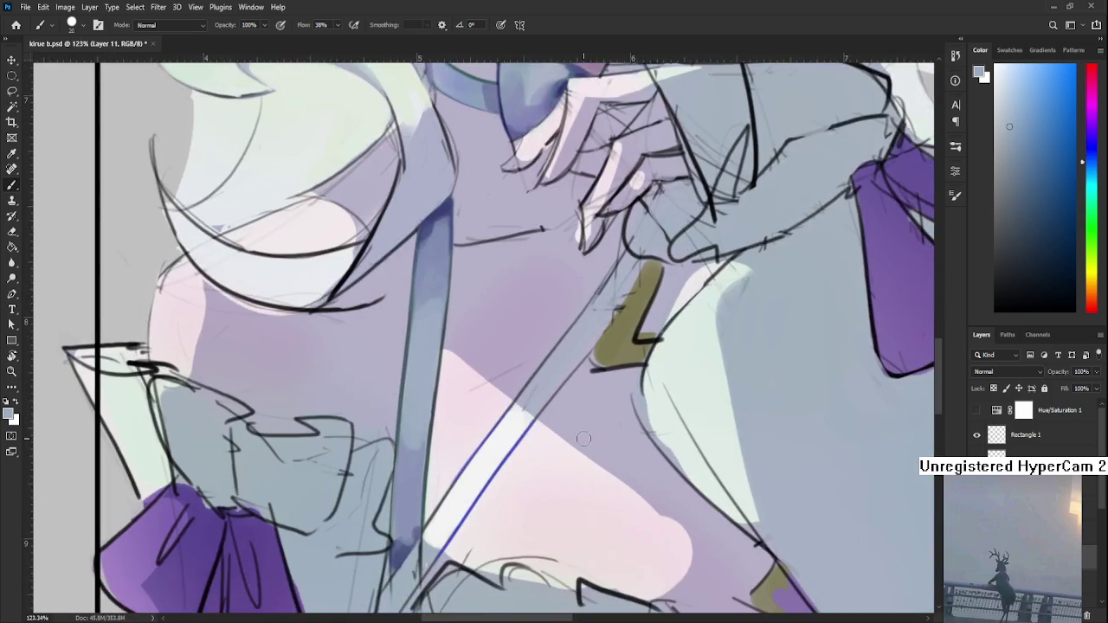
pyautogui.scroll(-2, 584, 439)
pyautogui.scroll(2, 571, 424)
pyautogui.scroll(1, 558, 411)
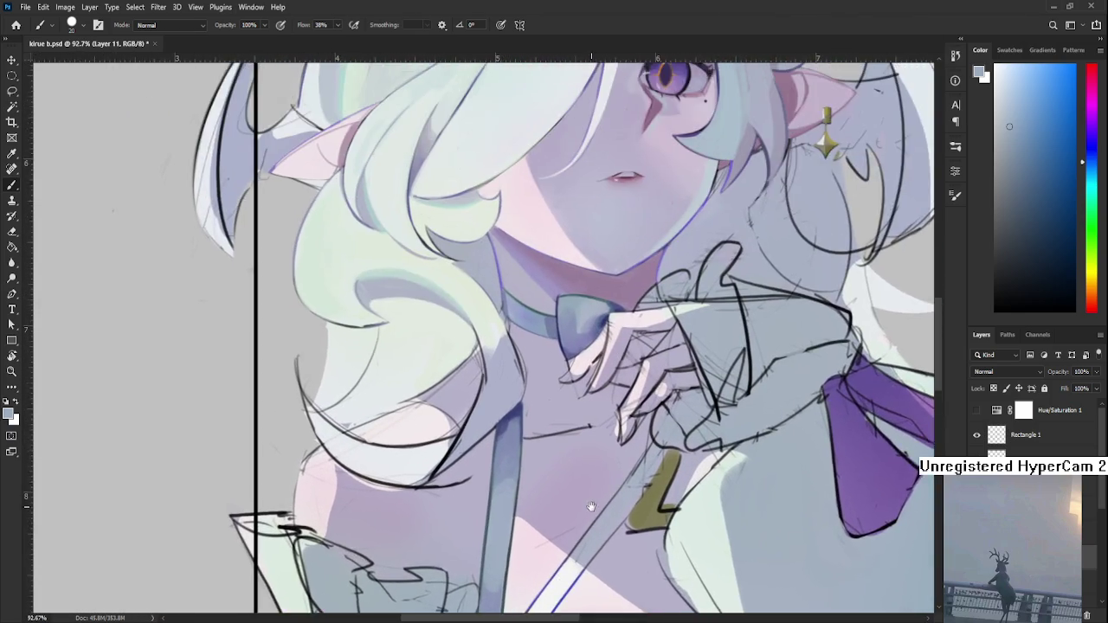
pyautogui.scroll(1, 550, 399)
pyautogui.moveTo(550, 400); pyautogui.dragTo(522, 494)
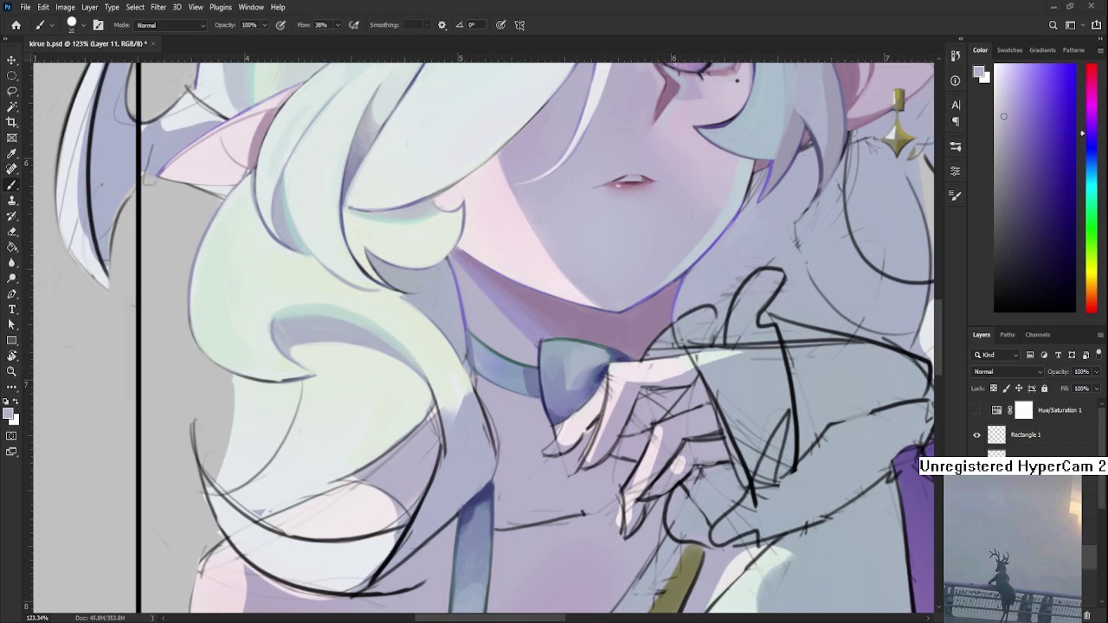
pyautogui.scroll(-2, 545, 401)
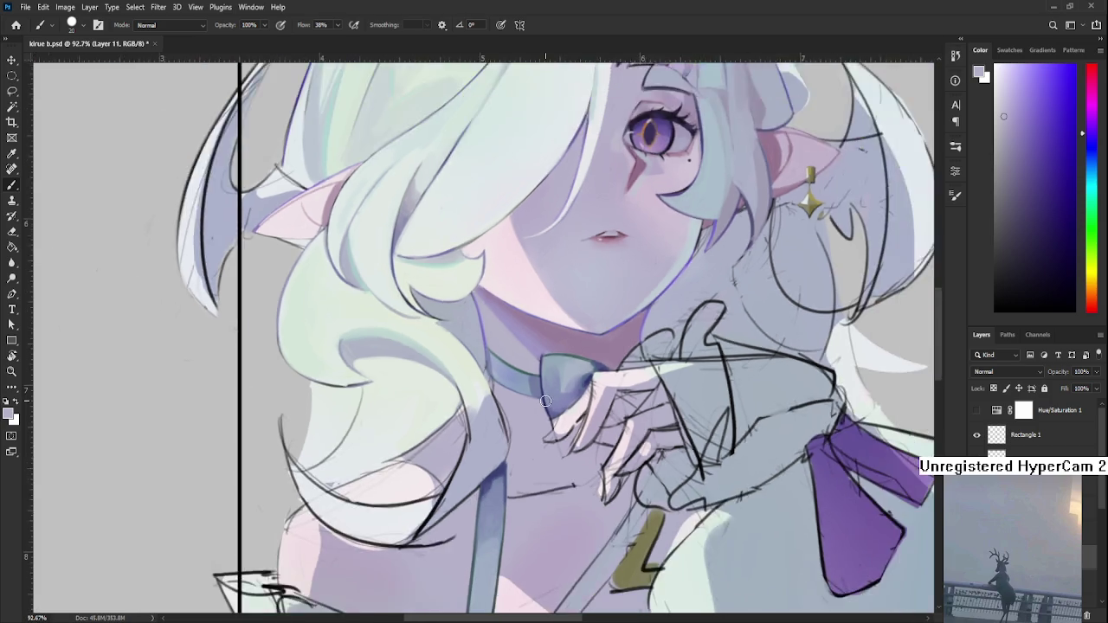
pyautogui.scroll(-2, 545, 401)
pyautogui.keyDown('alt'); pyautogui.click(560, 355); pyautogui.keyUp('alt')
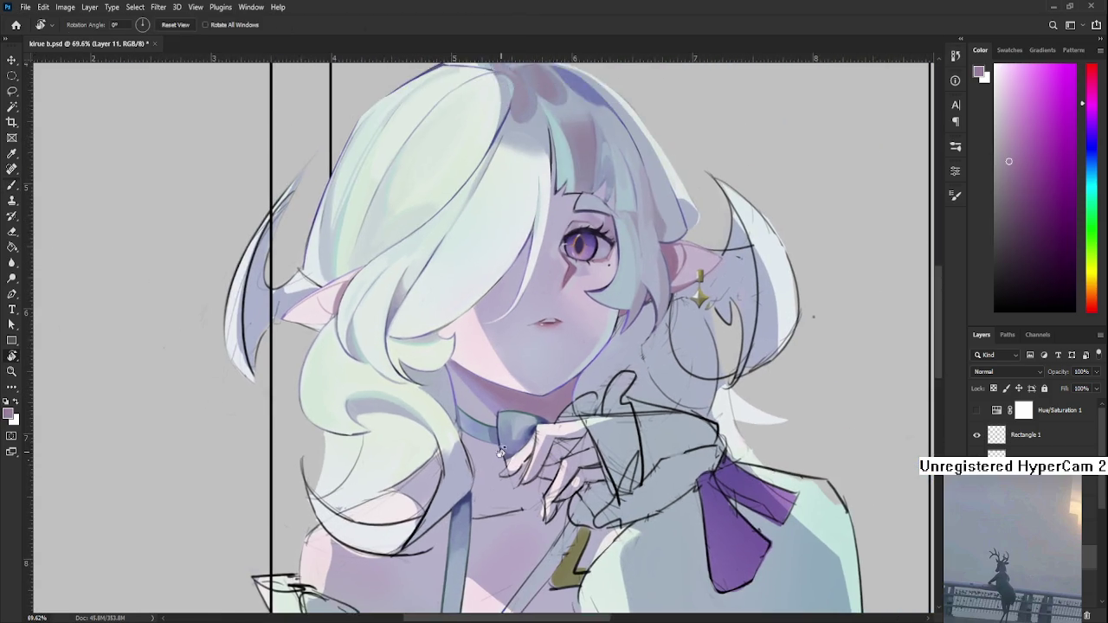
# - Rotate the view about 40° and paint light lavender strokes along the choker ribbon's left edge
pyautogui.moveTo(563, 354); pyautogui.dragTo(407, 400)
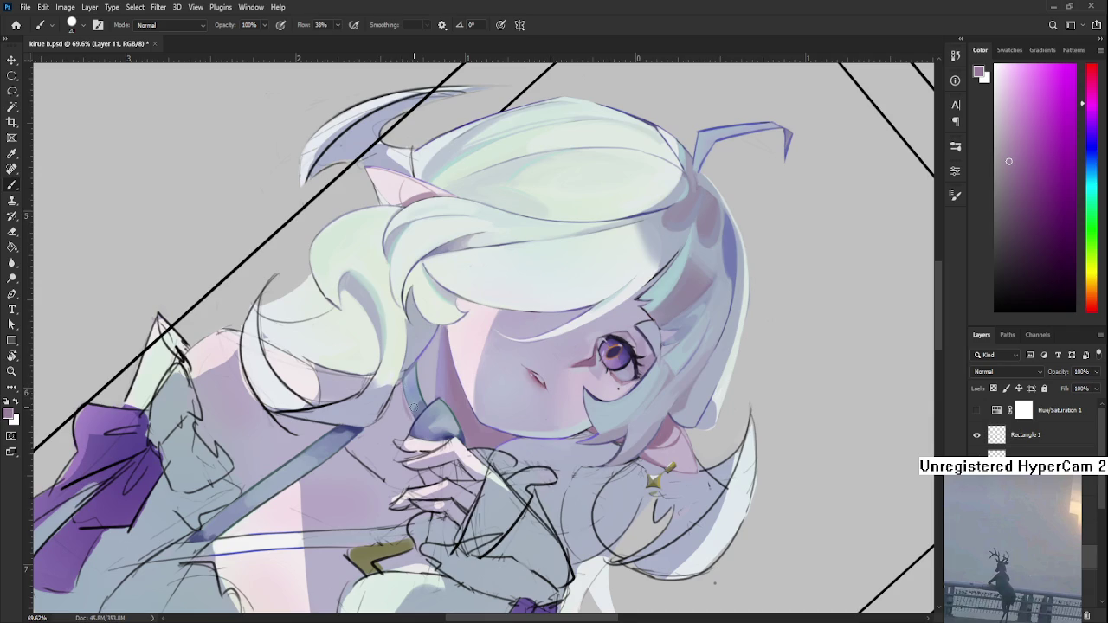
pyautogui.scroll(2, 413, 404)
pyautogui.scroll(2, 398, 381)
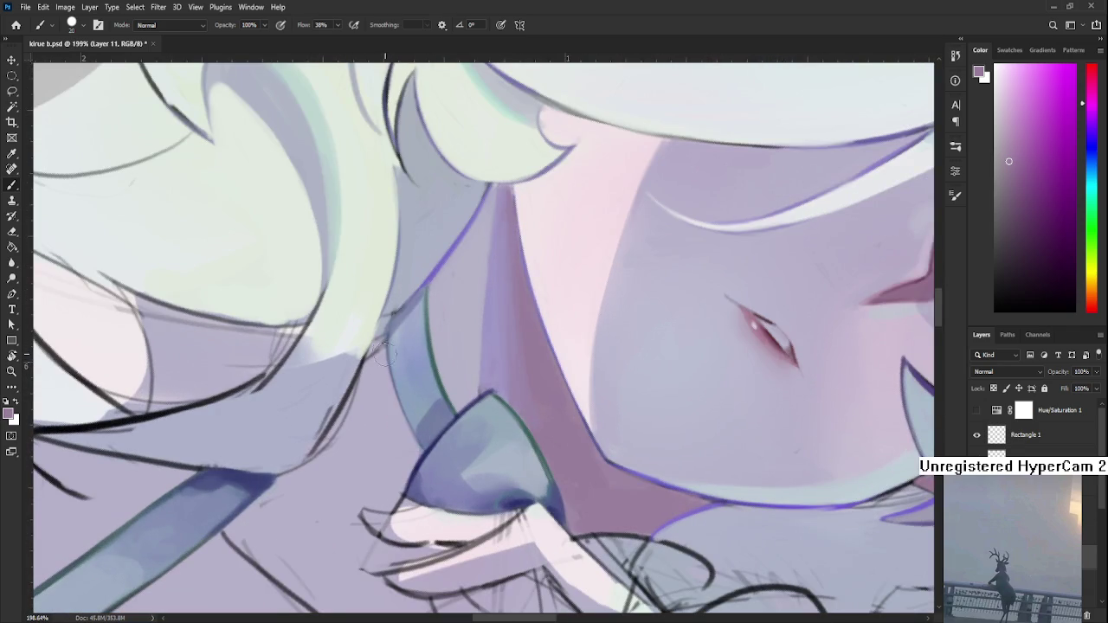
pyautogui.keyDown('alt'); pyautogui.click(387, 405); pyautogui.keyUp('alt')
pyautogui.moveTo(380, 356)
pyautogui.mouseDown()
pyautogui.moveTo(379, 405)
pyautogui.moveTo(409, 443)
pyautogui.mouseUp()
# - Sample pinker lavender shades from the neck and beside the collar
pyautogui.keyDown('alt'); pyautogui.click(399, 417); pyautogui.keyUp('alt')
pyautogui.scroll(-1, 403, 433)
pyautogui.keyDown('alt'); pyautogui.click(394, 420); pyautogui.keyUp('alt')
pyautogui.keyDown('alt'); pyautogui.click(408, 419); pyautogui.keyUp('alt')
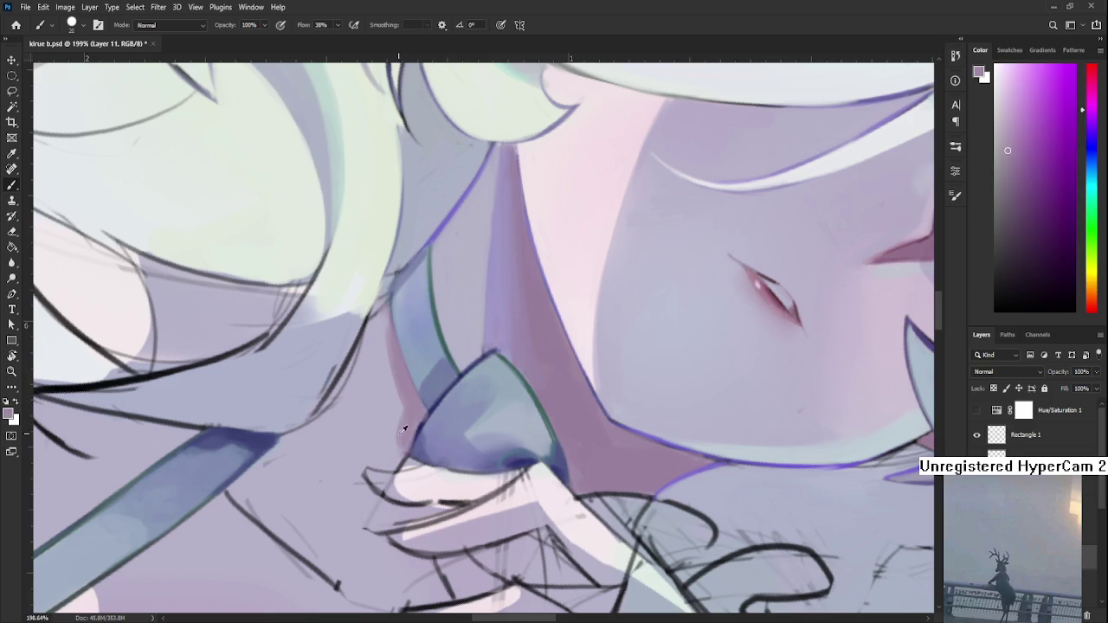
pyautogui.keyDown('alt'); pyautogui.click(392, 414); pyautogui.keyUp('alt')
pyautogui.moveTo(397, 415); pyautogui.dragTo(480, 278)
pyautogui.keyDown('alt'); pyautogui.click(481, 278); pyautogui.keyUp('alt')
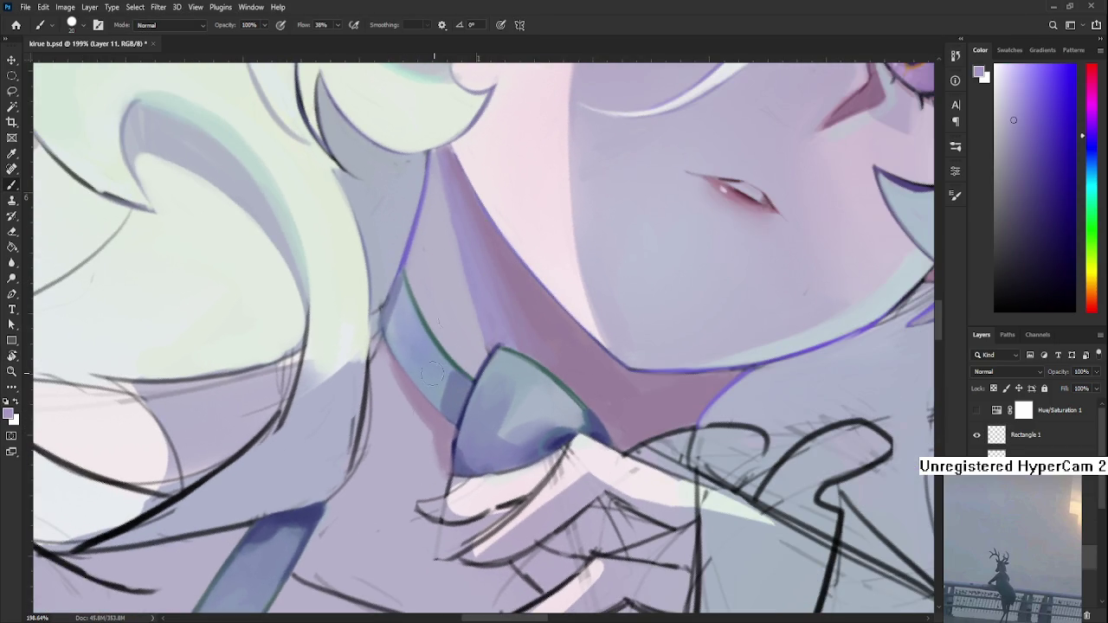
pyautogui.keyDown('alt'); pyautogui.click(442, 435); pyautogui.keyUp('alt')
pyautogui.keyDown('alt'); pyautogui.click(441, 461); pyautogui.keyUp('alt')
pyautogui.keyDown('alt'); pyautogui.click(391, 400); pyautogui.keyUp('alt')
pyautogui.scroll(-3, 409, 411)
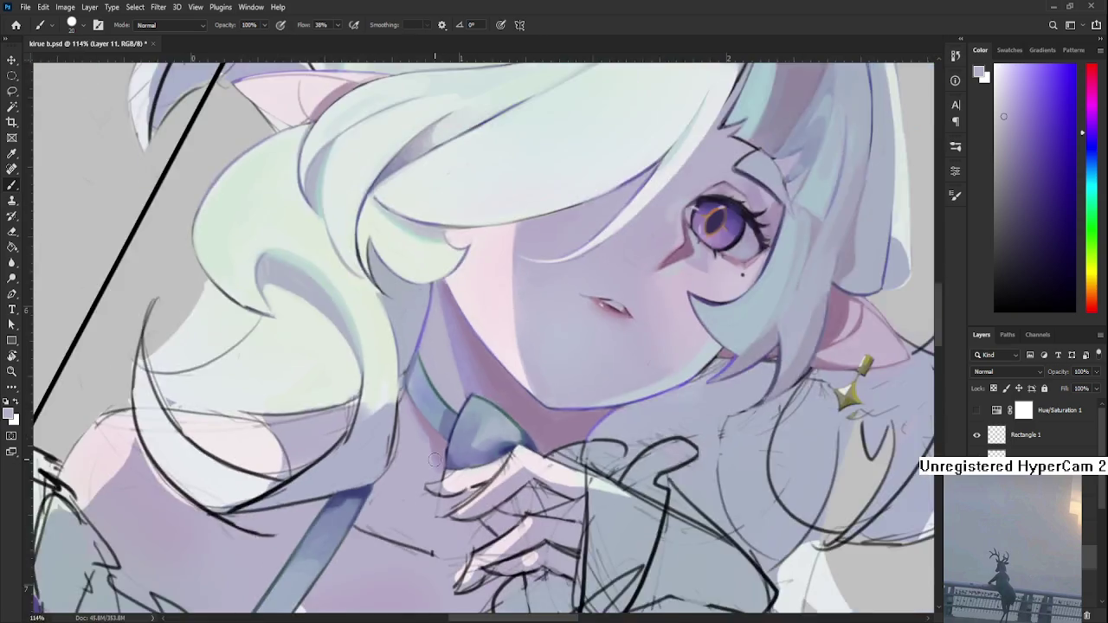
pyautogui.scroll(-3, 409, 411)
# - Straighten the view upright, zoom in, and sample a colour near the collar
pyautogui.press('r')
pyautogui.moveTo(401, 401); pyautogui.dragTo(537, 407)
pyautogui.scroll(2, 556, 409)
pyautogui.scroll(3, 556, 409)
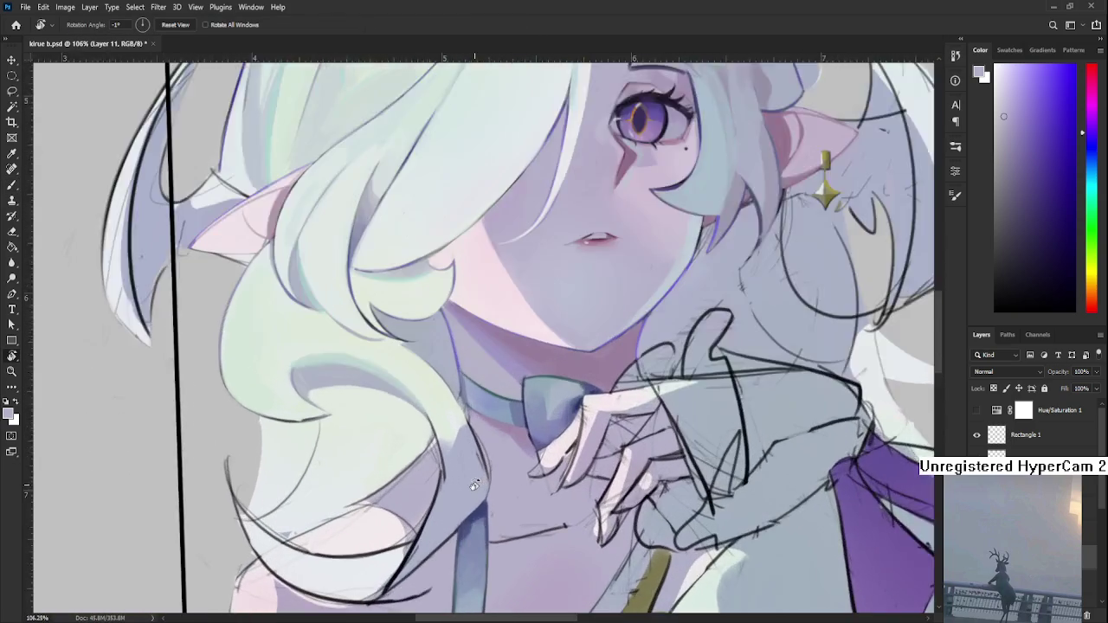
pyautogui.scroll(2, 557, 409)
pyautogui.scroll(2, 556, 409)
pyautogui.press('b')
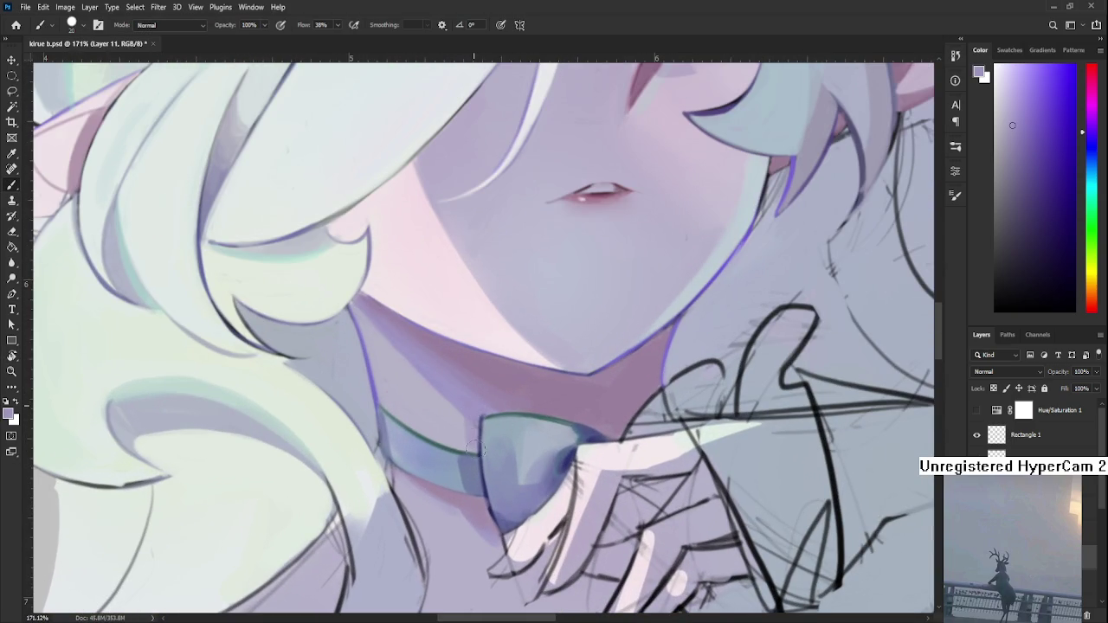
pyautogui.keyDown('alt'); pyautogui.click(494, 416); pyautogui.keyUp('alt')
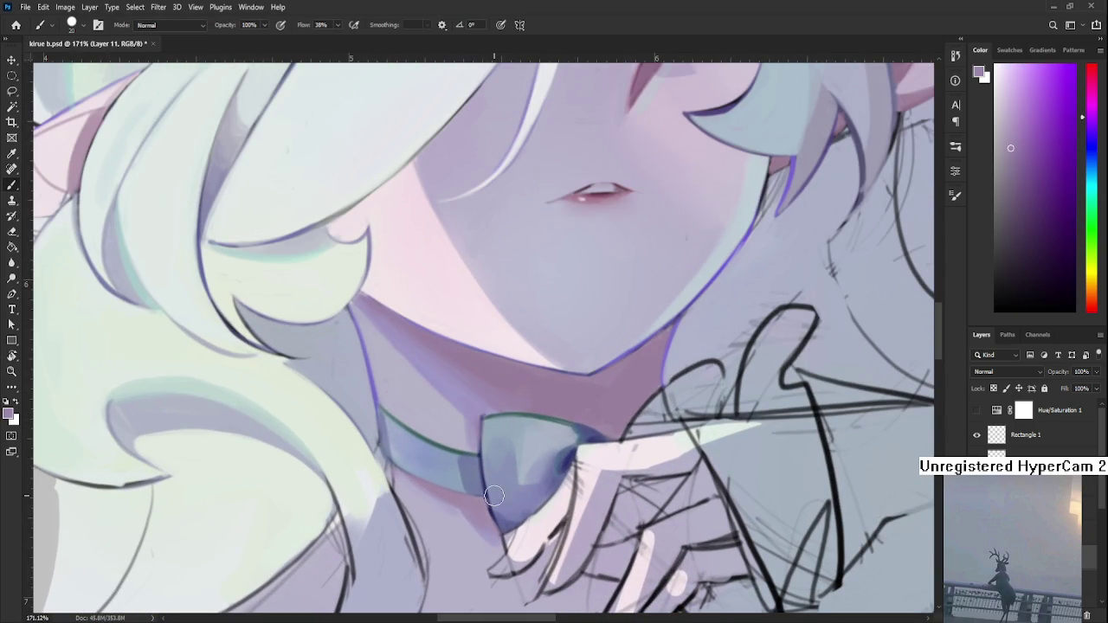
pyautogui.scroll(-4, 494, 495)
pyautogui.scroll(3, 425, 537)
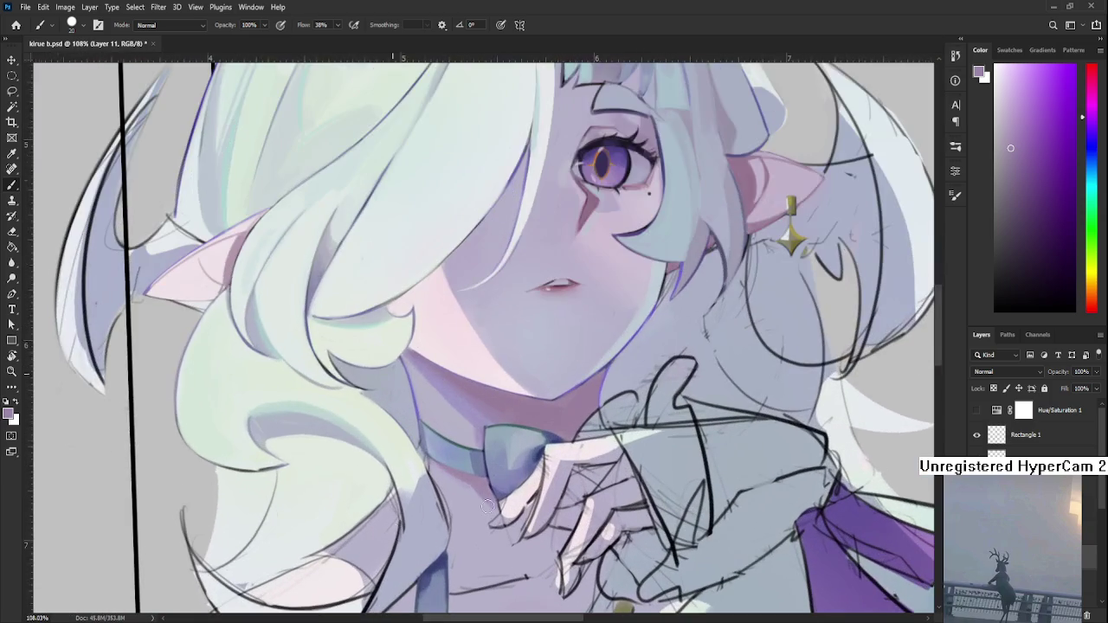
# - Tilt the canvas to a drawing angle and sample a pink from the skin
pyautogui.moveTo(425, 538); pyautogui.dragTo(390, 409)
pyautogui.scroll(2, 391, 409)
pyautogui.press('r')
pyautogui.moveTo(453, 471); pyautogui.dragTo(489, 422)
pyautogui.press('b')
pyautogui.keyDown('alt'); pyautogui.click(507, 279); pyautogui.keyUp('alt')
# - Paint a pink collarbone stroke across the chest, redrawing it lighter after an undo
pyautogui.scroll(-4, 470, 482)
pyautogui.moveTo(470, 378); pyautogui.dragTo(558, 317)
pyautogui.hotkey('ctrl', 'z')
pyautogui.moveTo(474, 367); pyautogui.dragTo(570, 312)
# - Resample pinks, redraw the collarbone stroke darker and longer, then undo its wider end
pyautogui.keyDown('alt'); pyautogui.click(565, 316); pyautogui.keyUp('alt')
pyautogui.keyDown('alt'); pyautogui.click(507, 351); pyautogui.keyUp('alt')
pyautogui.moveTo(471, 371); pyautogui.dragTo(579, 318)
pyautogui.keyDown('alt'); pyautogui.click(571, 310); pyautogui.keyUp('alt')
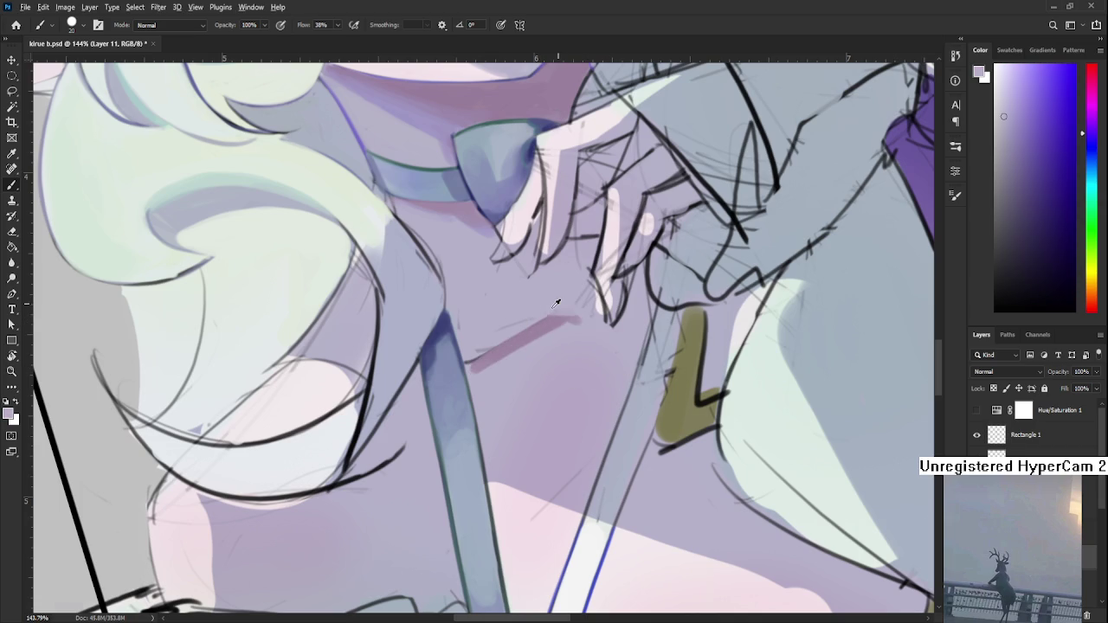
pyautogui.keyDown('alt'); pyautogui.click(493, 315); pyautogui.keyUp('alt')
pyautogui.hotkey('ctrl', 'z')
pyautogui.scroll(-5, 551, 348)
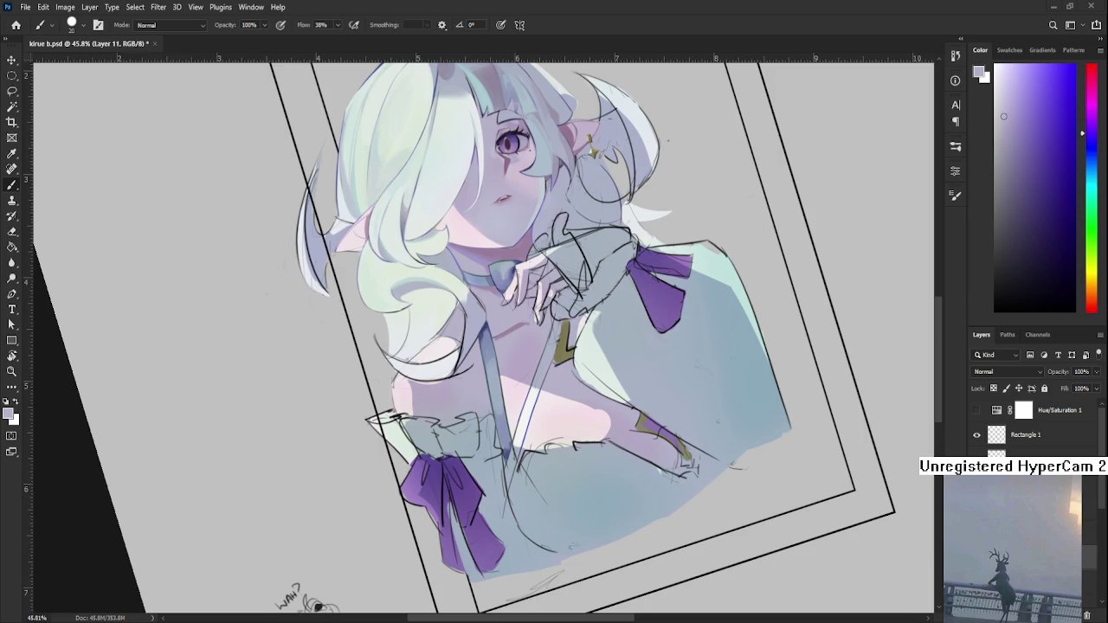
# - Zoom in and rework the pink strokes along the chest's diagonal line using sampled pinks
pyautogui.scroll(2, 486, 351)
pyautogui.scroll(2, 485, 350)
pyautogui.scroll(1, 485, 350)
pyautogui.scroll(2, 486, 350)
pyautogui.scroll(1, 486, 351)
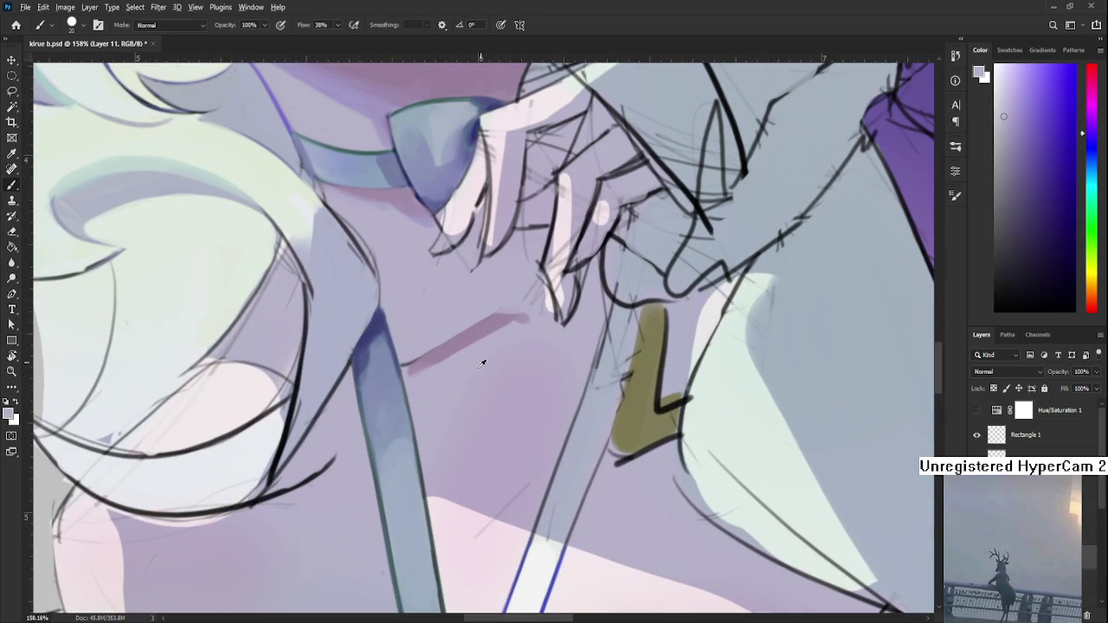
pyautogui.keyDown('alt'); pyautogui.click(451, 346); pyautogui.keyUp('alt')
pyautogui.moveTo(405, 370)
pyautogui.mouseDown()
pyautogui.moveTo(481, 339)
pyautogui.moveTo(485, 423)
pyautogui.moveTo(470, 487)
pyautogui.mouseUp()
pyautogui.keyDown('alt'); pyautogui.click(436, 371); pyautogui.keyUp('alt')
pyautogui.keyDown('alt'); pyautogui.click(490, 321); pyautogui.keyUp('alt')
pyautogui.keyDown('alt'); pyautogui.click(490, 378); pyautogui.keyUp('alt')
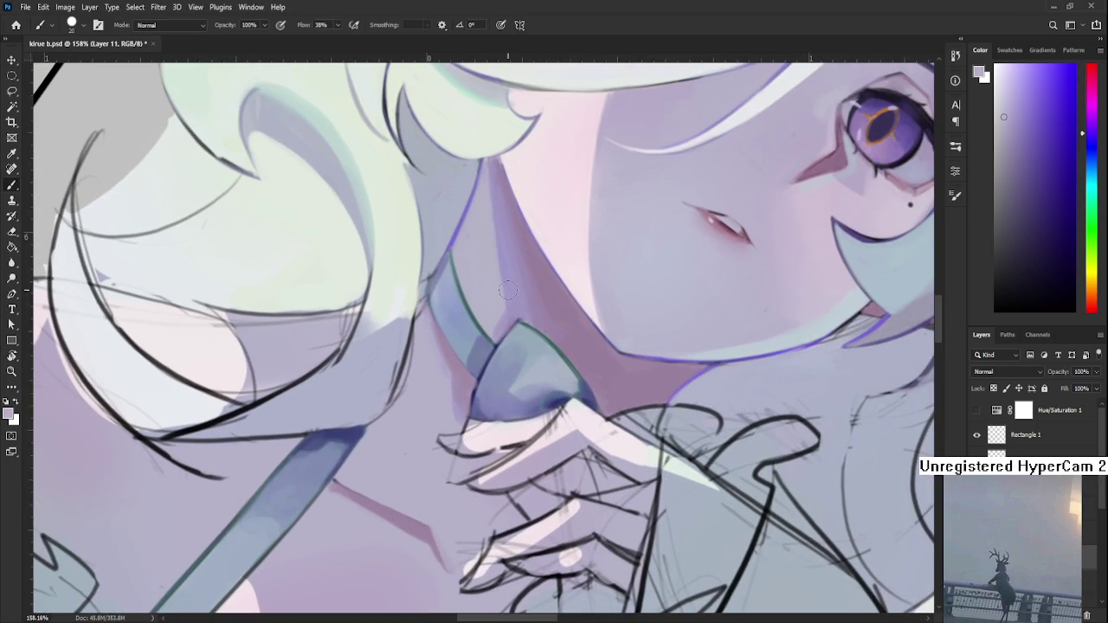
# - Rotate the view steeply, then paint and lighten the pink diagonal line
pyautogui.moveTo(512, 284)
pyautogui.mouseDown()
pyautogui.moveTo(372, 461)
pyautogui.moveTo(380, 437)
pyautogui.moveTo(416, 504)
pyautogui.mouseUp()
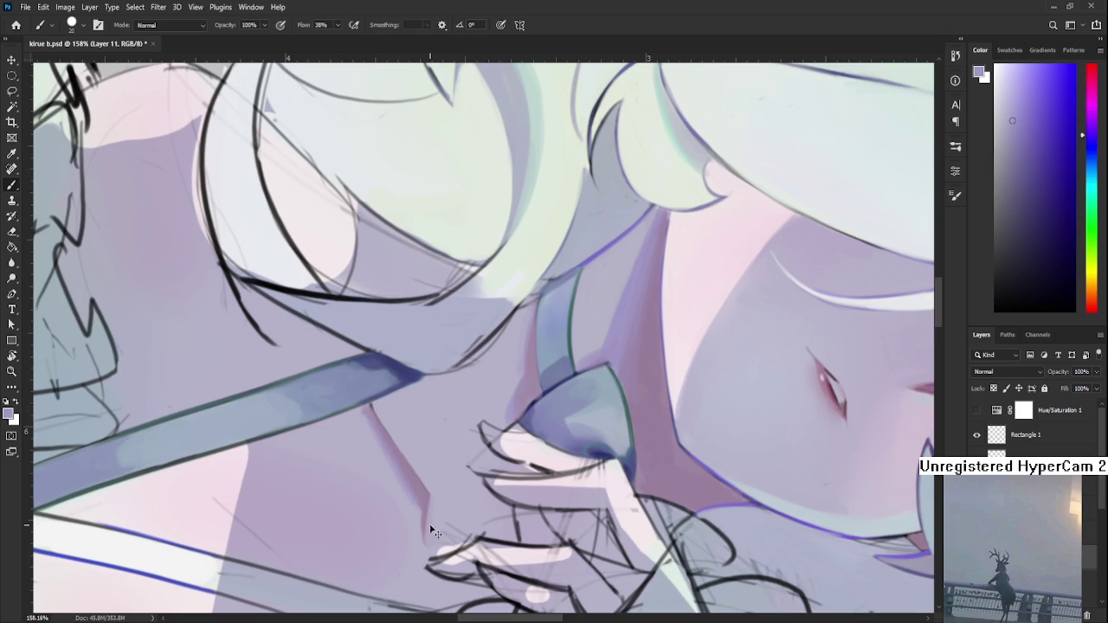
pyautogui.keyDown('alt'); pyautogui.click(370, 457); pyautogui.keyUp('alt')
pyautogui.keyDown('alt'); pyautogui.click(415, 487); pyautogui.keyUp('alt')
pyautogui.keyDown('alt'); pyautogui.click(427, 508); pyautogui.keyUp('alt')
pyautogui.moveTo(364, 413); pyautogui.dragTo(423, 490)
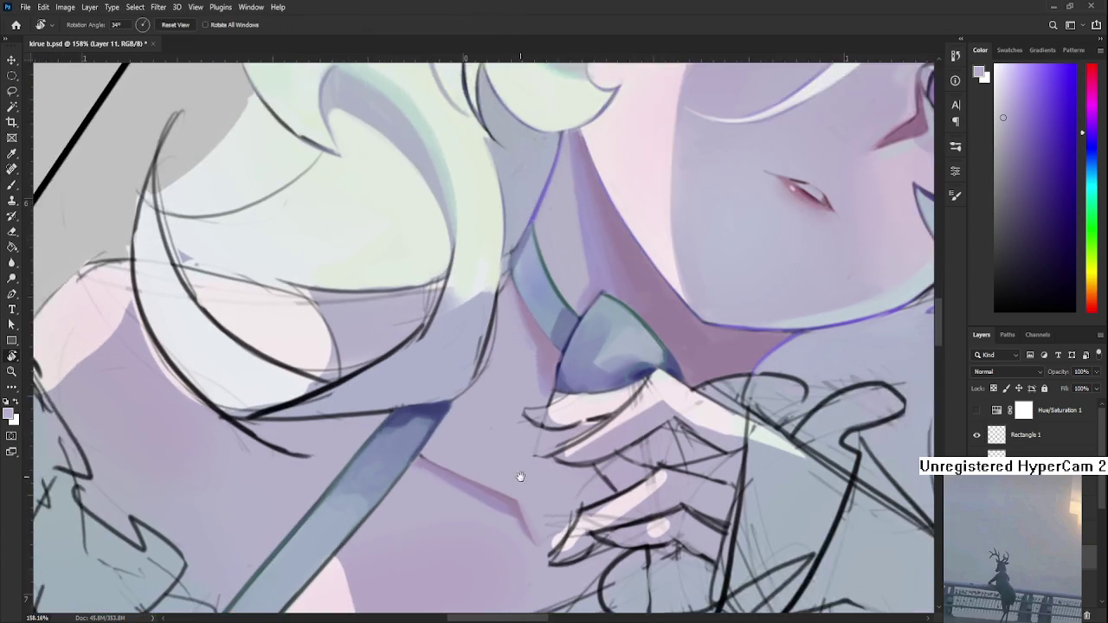
# - Sample light pink and lavender from the chest and shrink the brush
pyautogui.moveTo(419, 536); pyautogui.dragTo(417, 411)
pyautogui.keyDown('alt'); pyautogui.click(412, 415); pyautogui.keyUp('alt')
pyautogui.keyDown('alt'); pyautogui.click(371, 411); pyautogui.keyUp('alt')
pyautogui.keyDown('alt'); pyautogui.click(430, 415); pyautogui.keyUp('alt')
pyautogui.moveTo(433, 433); pyautogui.dragTo(536, 320)
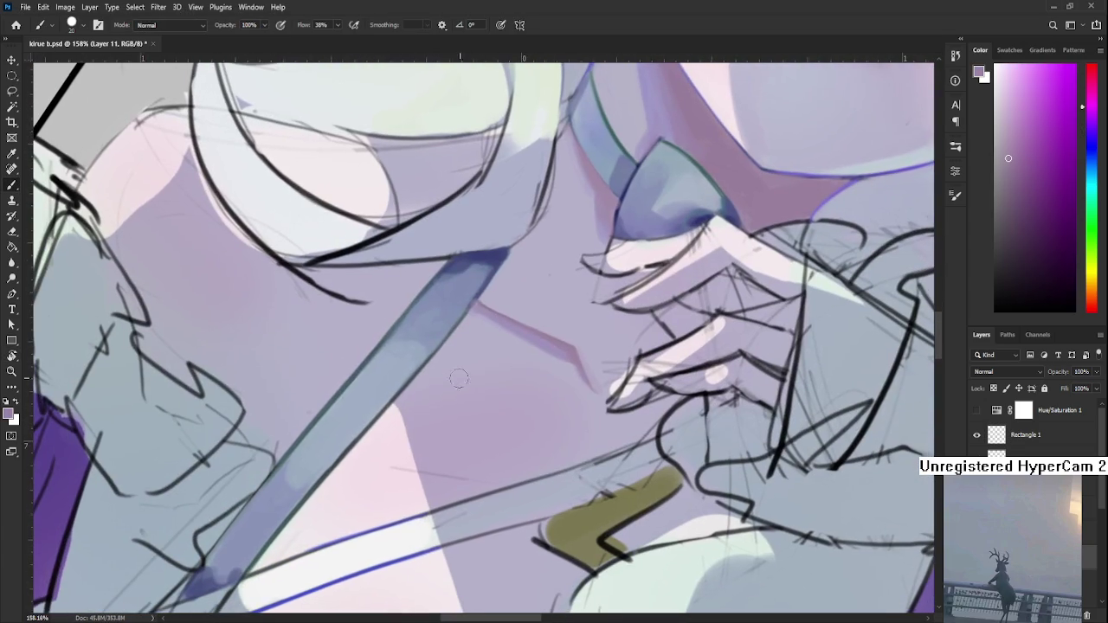
pyautogui.press('[')
pyautogui.press('[')
pyautogui.keyDown('alt'); pyautogui.click(421, 437); pyautogui.keyUp('alt')
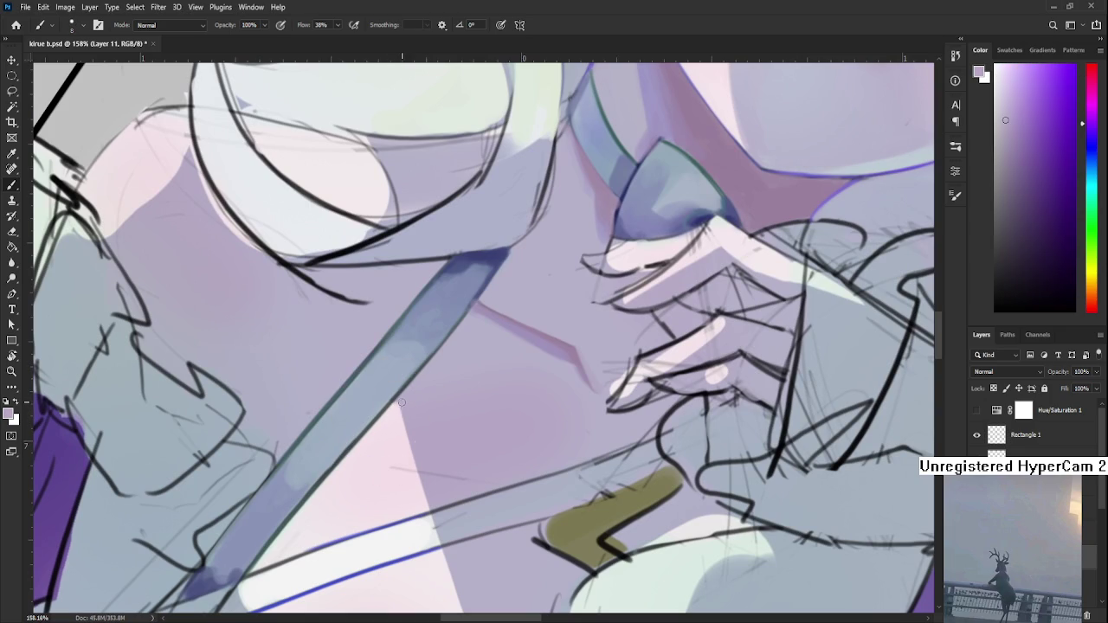
# - Zoom out to the whole canvas and level it back upright
pyautogui.hotkey('ctrl', '0')
pyautogui.press('r')
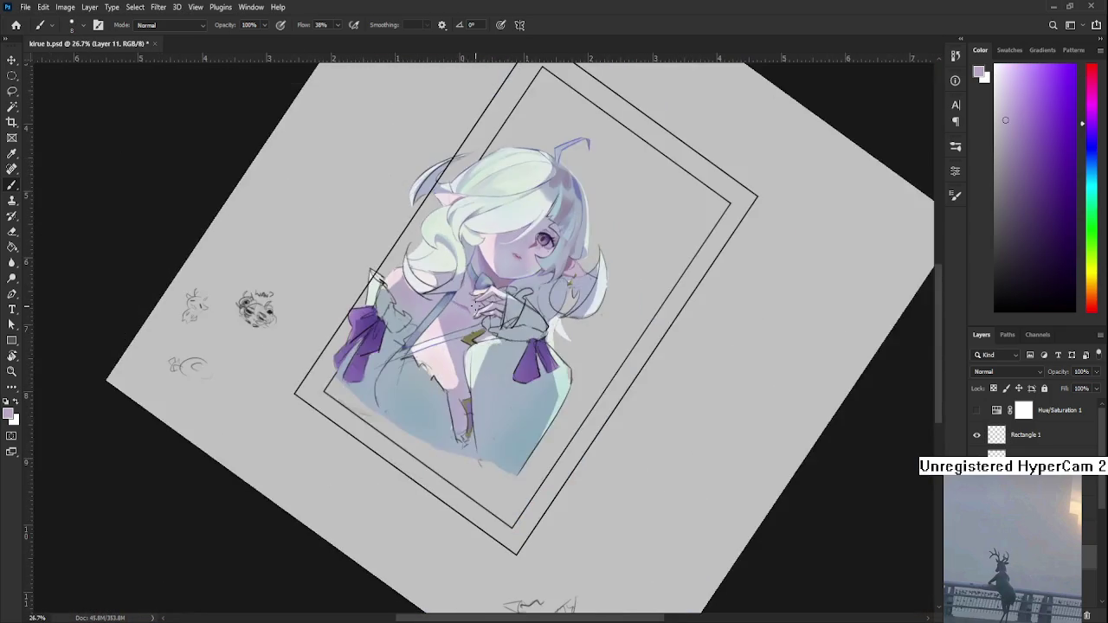
pyautogui.moveTo(623, 216); pyautogui.dragTo(589, 421)
pyautogui.scroll(3, 491, 385)
pyautogui.scroll(2, 476, 398)
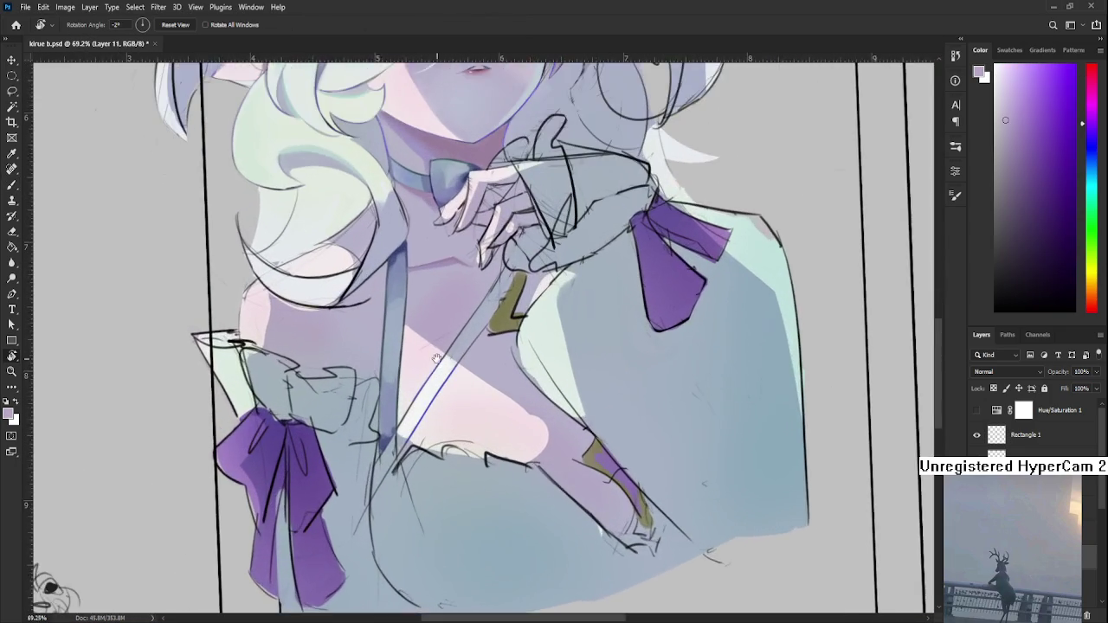
pyautogui.scroll(-1, 467, 411)
pyautogui.scroll(3, 456, 426)
# - With a larger brush, paint a soft purple shadow down the chest
pyautogui.press('b')
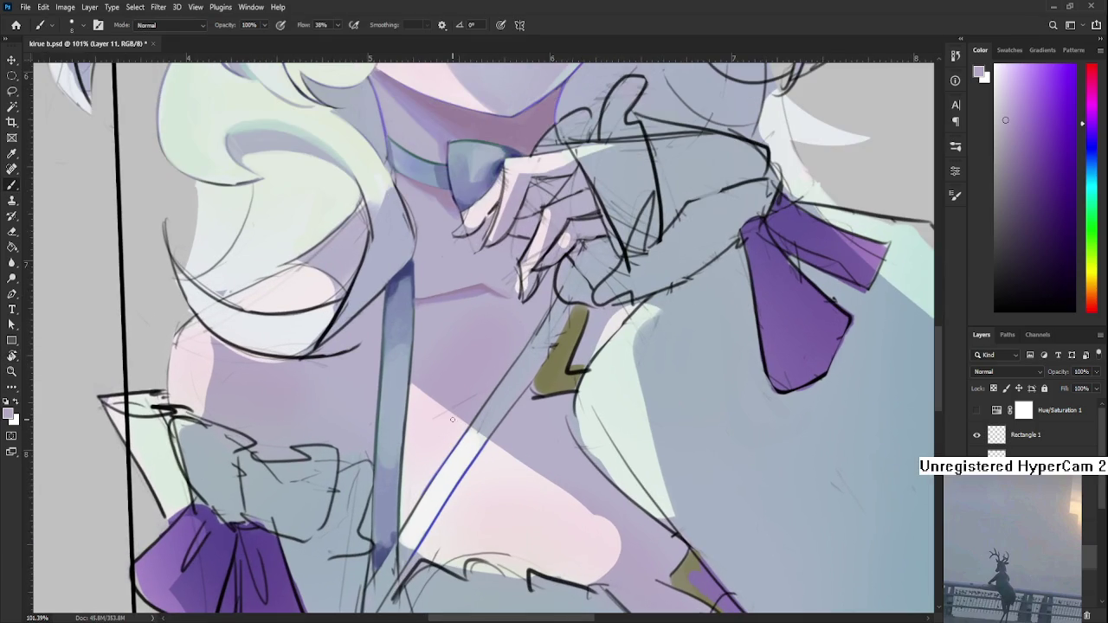
pyautogui.press(']')
pyautogui.moveTo(419, 385); pyautogui.dragTo(412, 457)
pyautogui.moveTo(419, 385)
pyautogui.mouseDown()
pyautogui.moveTo(410, 486)
pyautogui.moveTo(408, 437)
pyautogui.mouseUp()
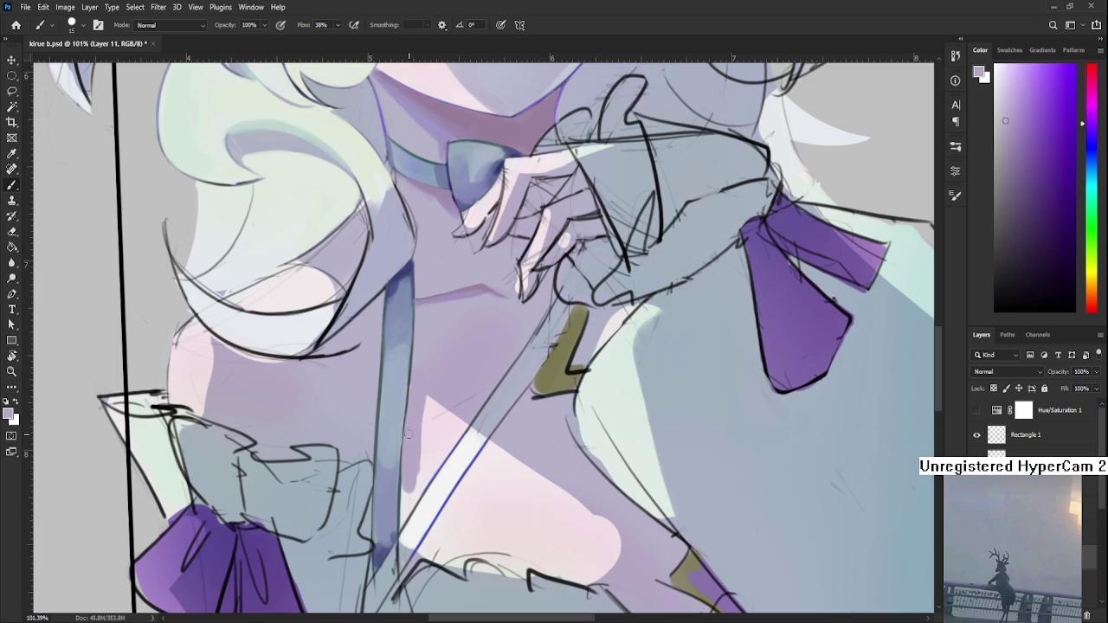
pyautogui.moveTo(407, 477)
pyautogui.mouseDown()
pyautogui.moveTo(413, 387)
pyautogui.moveTo(407, 511)
pyautogui.moveTo(437, 415)
pyautogui.moveTo(422, 445)
pyautogui.mouseUp()
pyautogui.moveTo(437, 399)
pyautogui.mouseDown()
pyautogui.moveTo(421, 437)
pyautogui.moveTo(425, 415)
pyautogui.mouseUp()
# - Fill light pink beside the white stripe on the chest
pyautogui.scroll(-2, 459, 391)
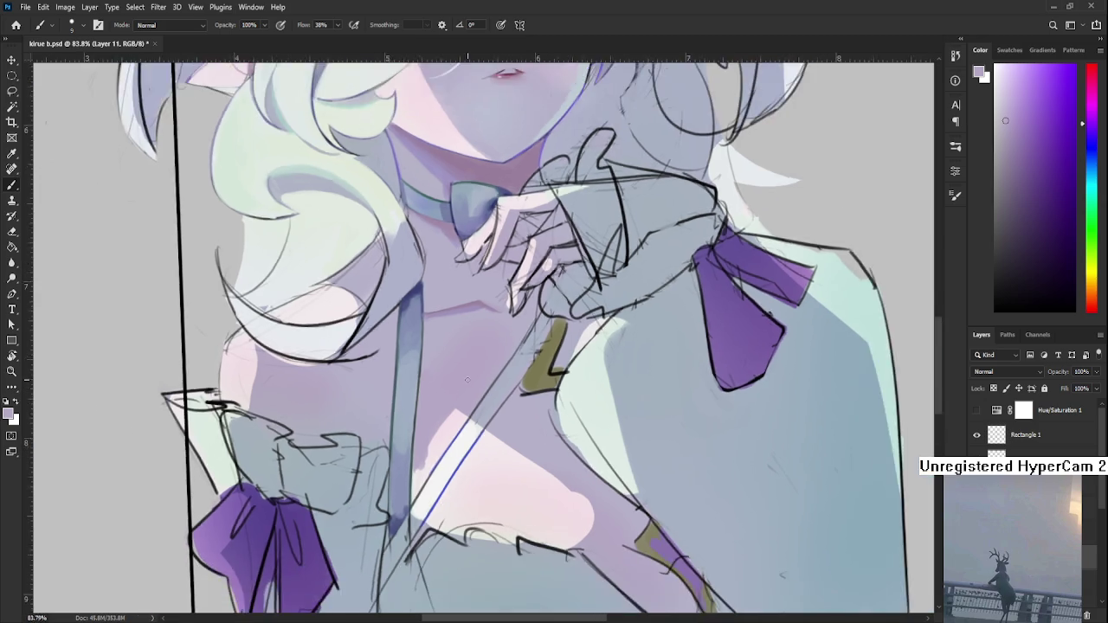
pyautogui.scroll(-3, 459, 390)
pyautogui.scroll(4, 463, 389)
pyautogui.scroll(2, 468, 387)
pyautogui.scroll(1, 468, 387)
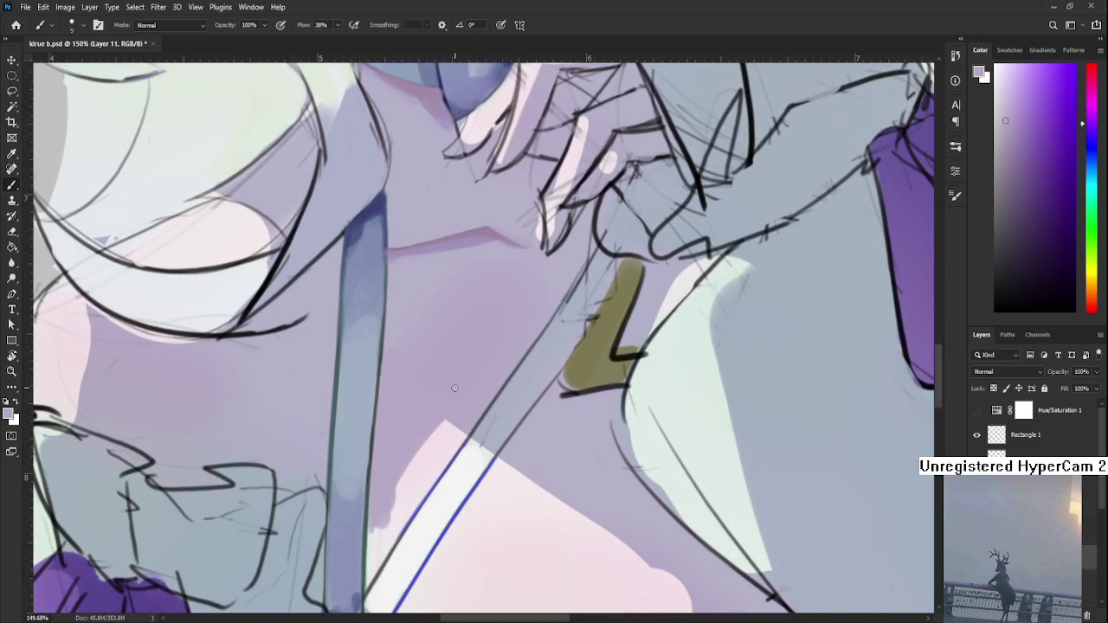
pyautogui.keyDown('alt'); pyautogui.click(458, 438); pyautogui.keyUp('alt')
pyautogui.keyDown('alt'); pyautogui.click(391, 485); pyautogui.keyUp('alt')
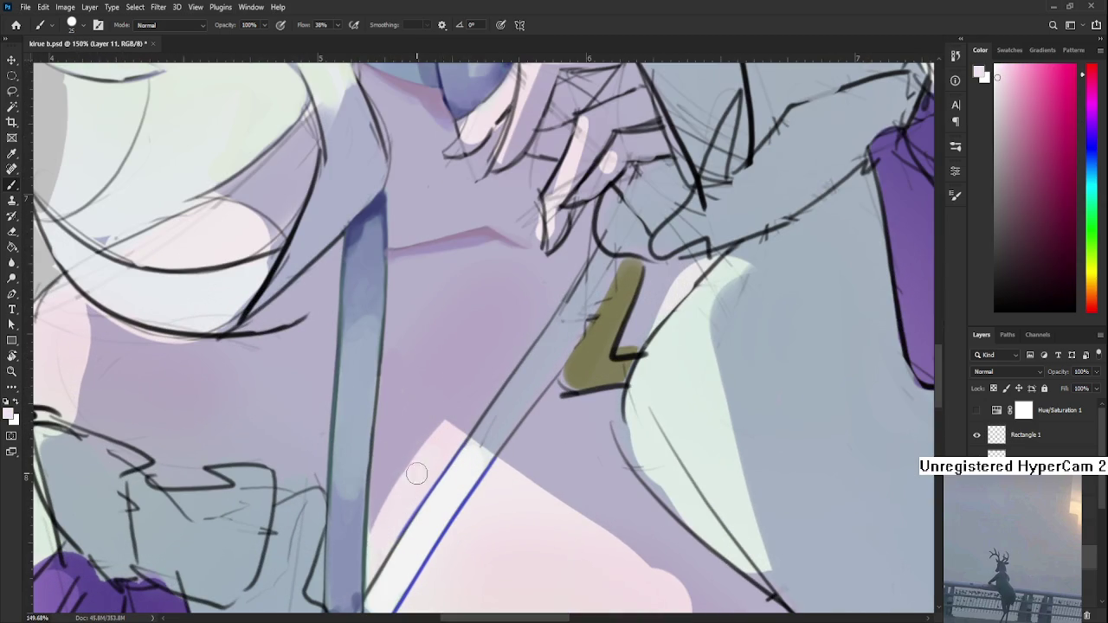
pyautogui.moveTo(379, 532); pyautogui.dragTo(407, 490)
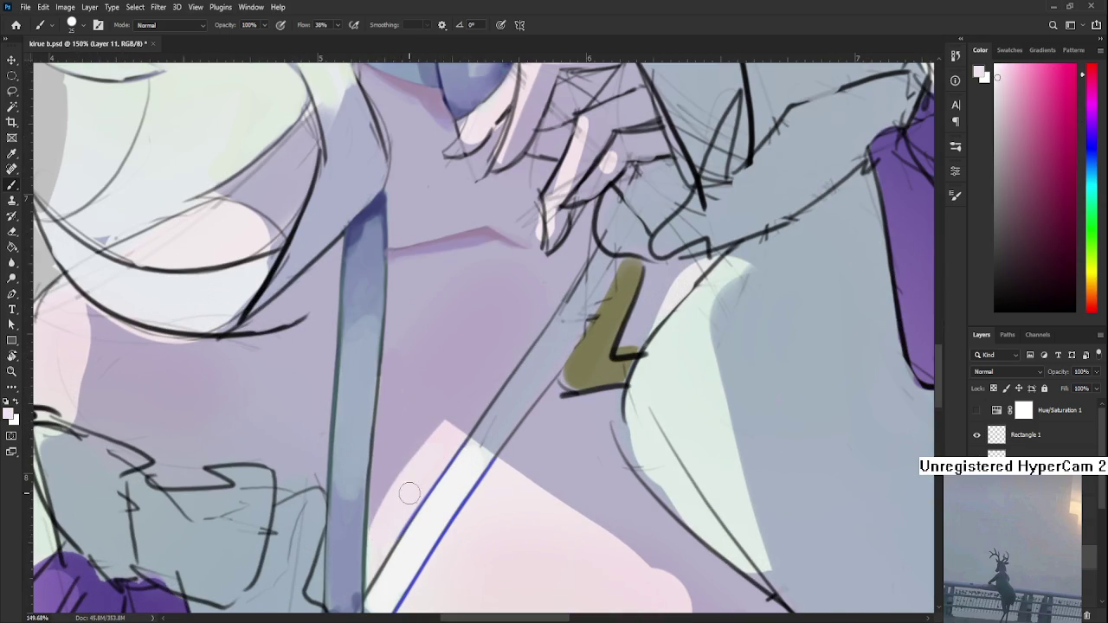
# - Sample light purple and blue-grey with a tiny brush, framing the hand and chest
pyautogui.keyDown('alt'); pyautogui.click(437, 417); pyautogui.keyUp('alt')
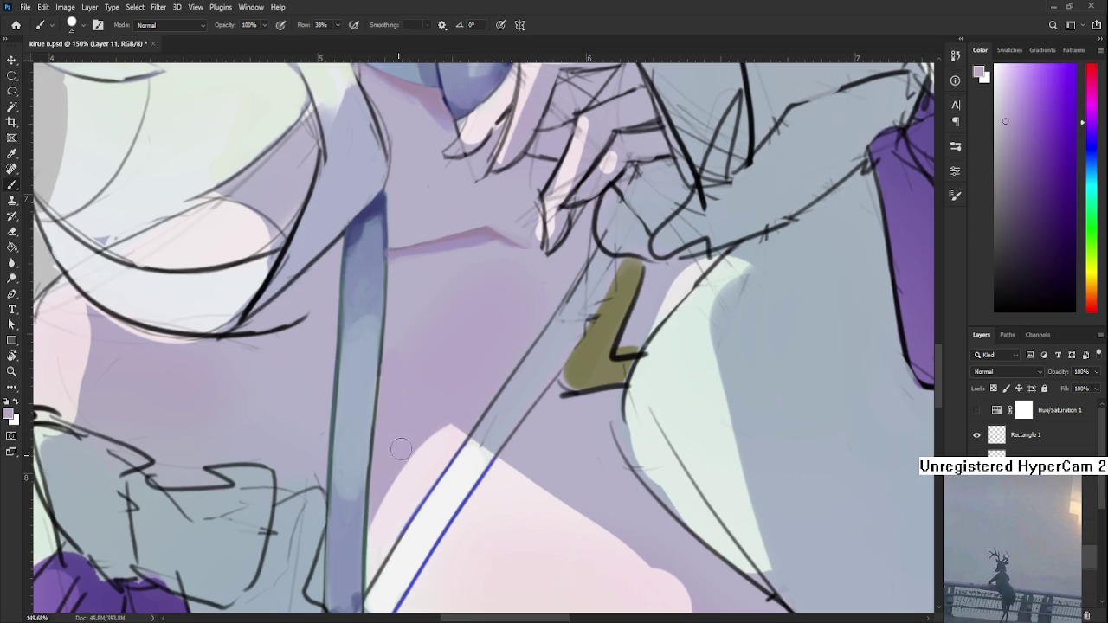
pyautogui.keyDown('alt'); pyautogui.click(509, 410); pyautogui.keyUp('alt')
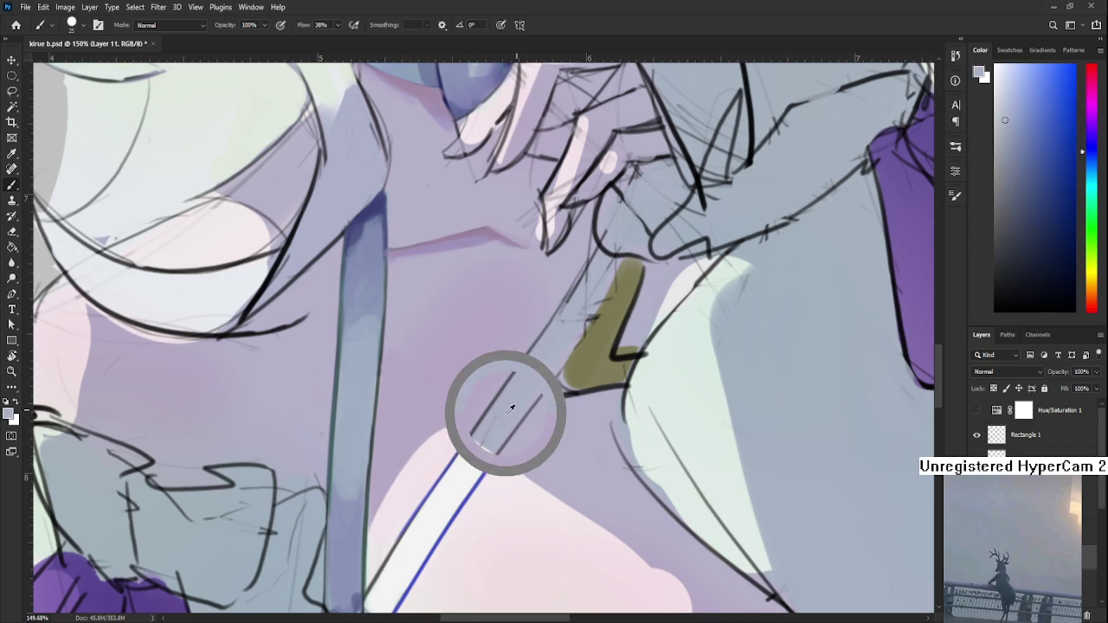
pyautogui.press('[')
pyautogui.press('[')
pyautogui.press('[')
pyautogui.keyDown('alt'); pyautogui.click(484, 445); pyautogui.keyUp('alt')
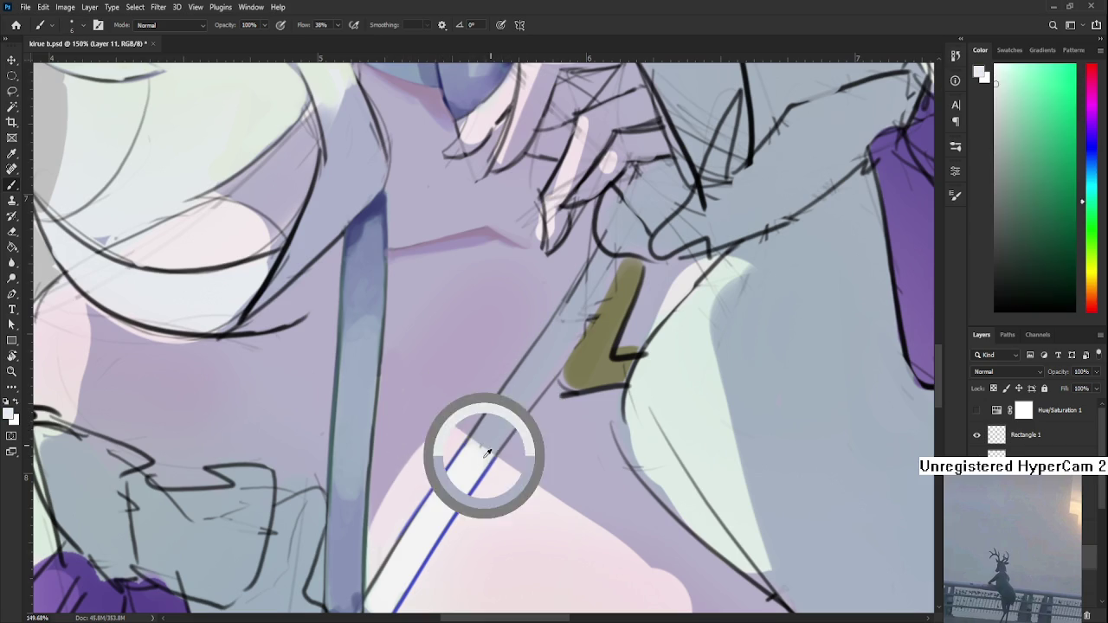
pyautogui.keyDown('alt'); pyautogui.click(477, 437); pyautogui.keyUp('alt')
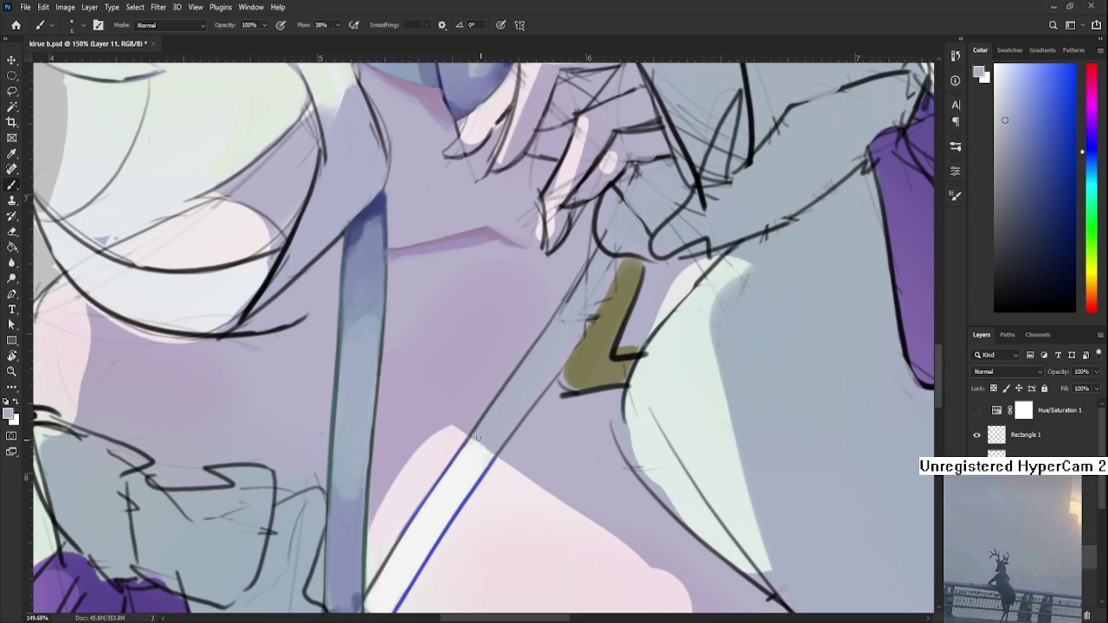
pyautogui.moveTo(559, 353); pyautogui.dragTo(498, 413)
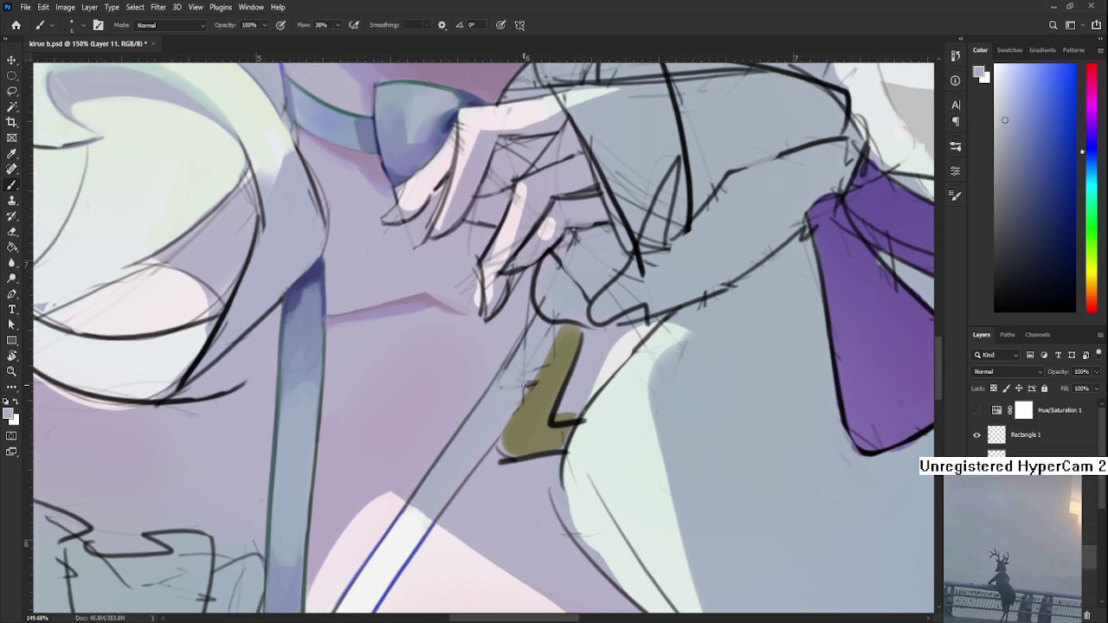
pyautogui.scroll(-5, 523, 385)
pyautogui.scroll(-4, 522, 385)
pyautogui.scroll(-2, 523, 384)
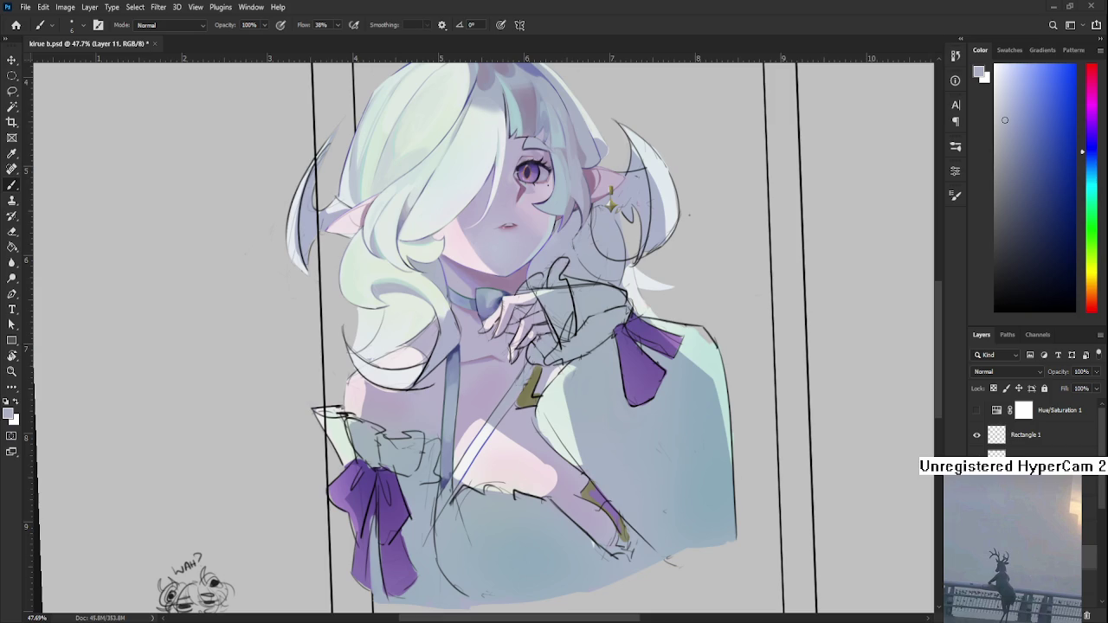
# - Zoom and tilt onto the chest, try a mint edge stroke, then undo it
pyautogui.moveTo(471, 456)
pyautogui.mouseDown()
pyautogui.moveTo(585, 420)
pyautogui.moveTo(437, 423)
pyautogui.mouseUp()
pyautogui.press('r')
pyautogui.press('b')
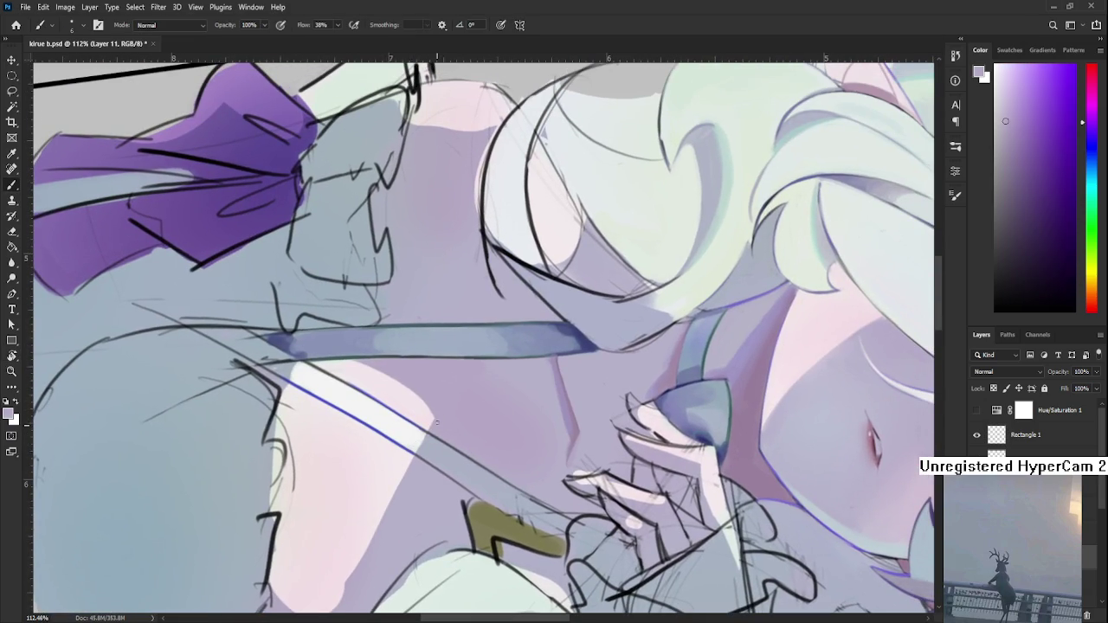
pyautogui.moveTo(436, 421)
pyautogui.mouseDown()
pyautogui.moveTo(488, 489)
pyautogui.moveTo(469, 309)
pyautogui.moveTo(449, 410)
pyautogui.mouseUp()
pyautogui.keyDown('alt'); pyautogui.click(395, 342); pyautogui.keyUp('alt')
pyautogui.scroll(-8, 398, 346)
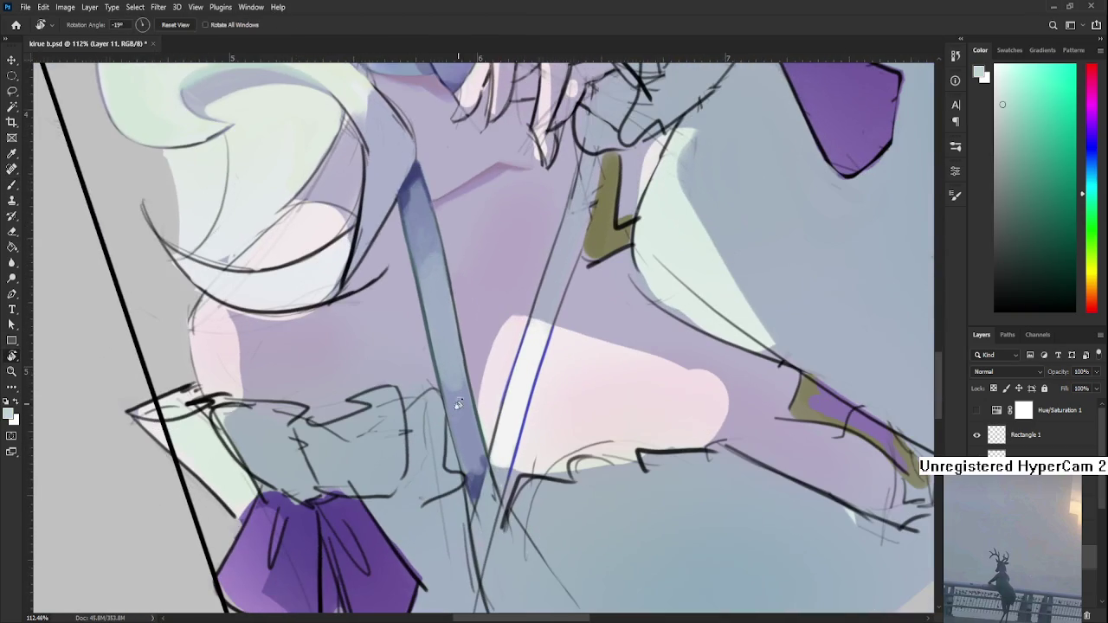
pyautogui.press('b')
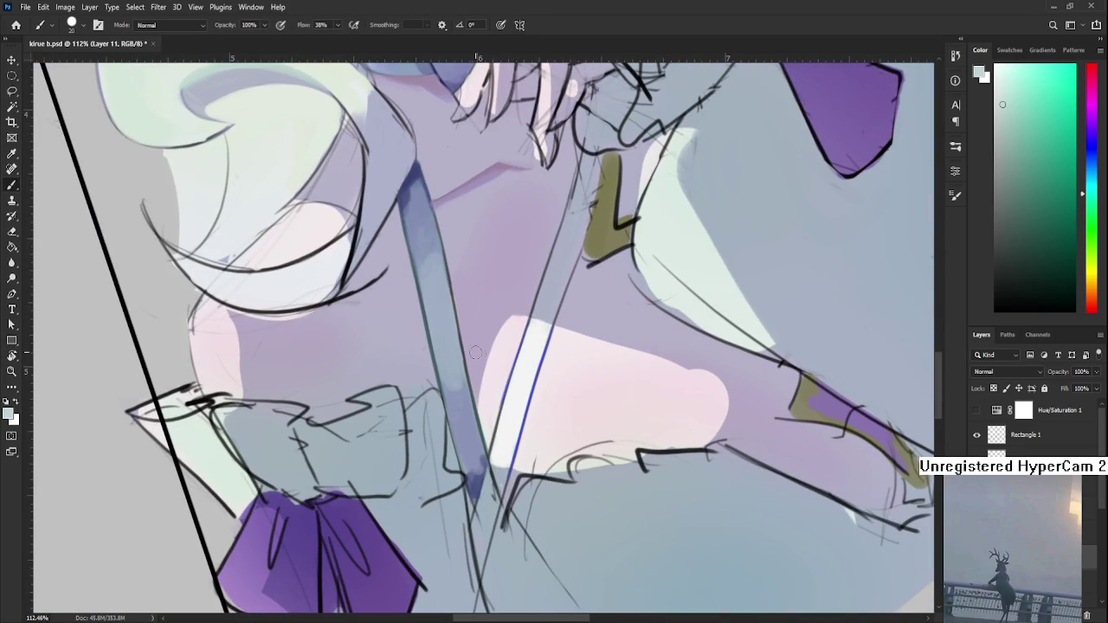
pyautogui.moveTo(510, 322); pyautogui.dragTo(481, 387)
pyautogui.hotkey('ctrl', 'z')
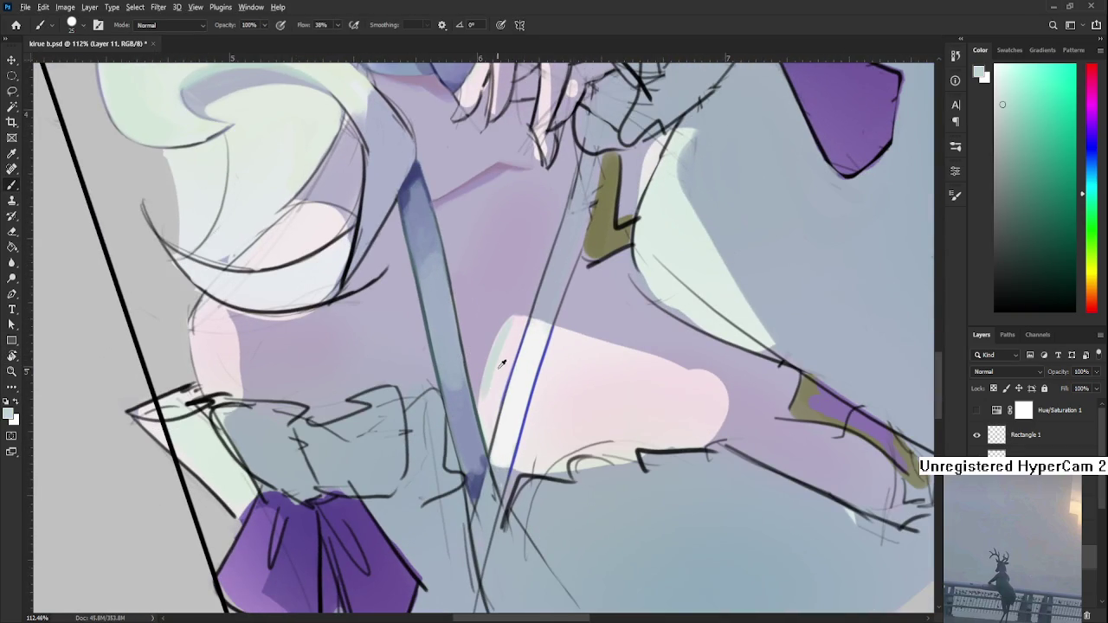
# - Pick a magenta-leaning pink and test a stroke along the white shape's left edge, undoing it
pyautogui.keyDown('alt'); pyautogui.click(505, 351); pyautogui.keyUp('alt')
pyautogui.moveTo(511, 314); pyautogui.dragTo(479, 366)
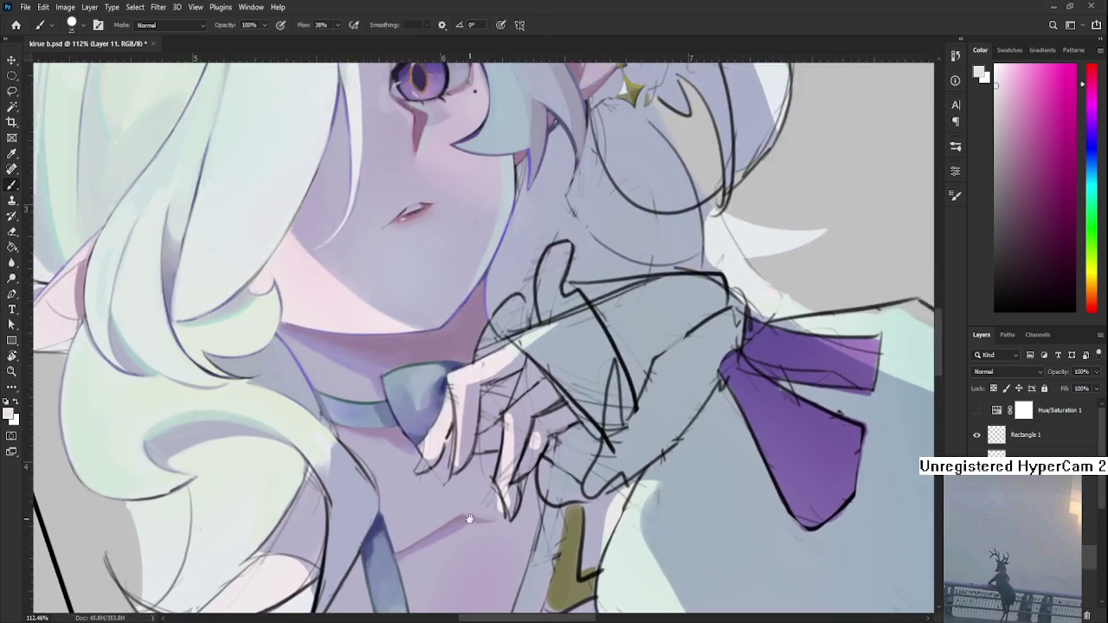
pyautogui.scroll(-5, 479, 366)
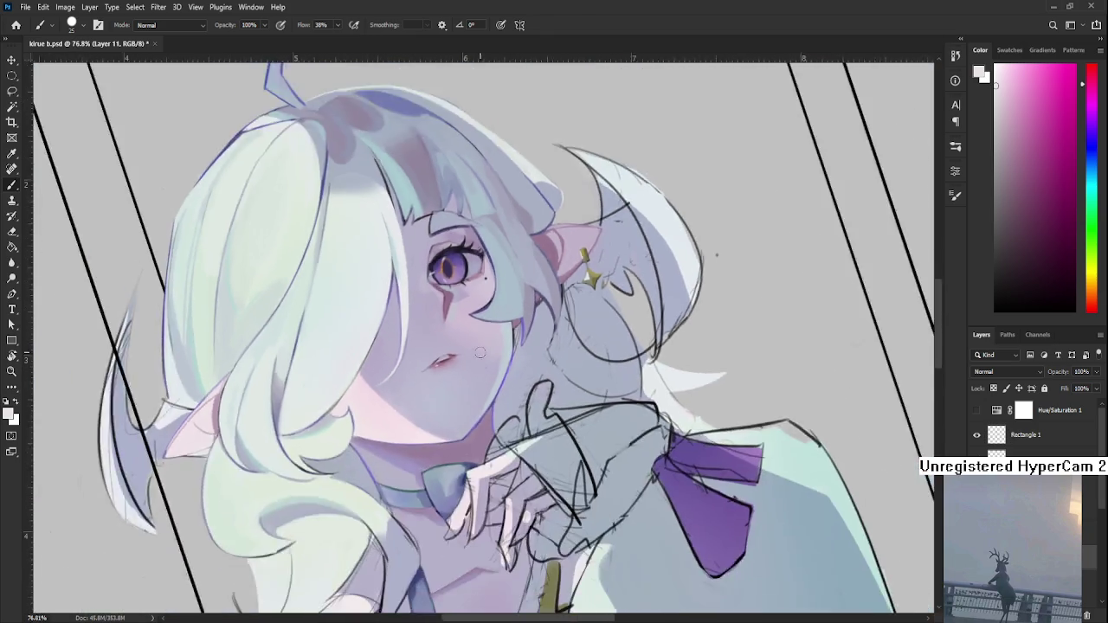
pyautogui.scroll(3, 486, 489)
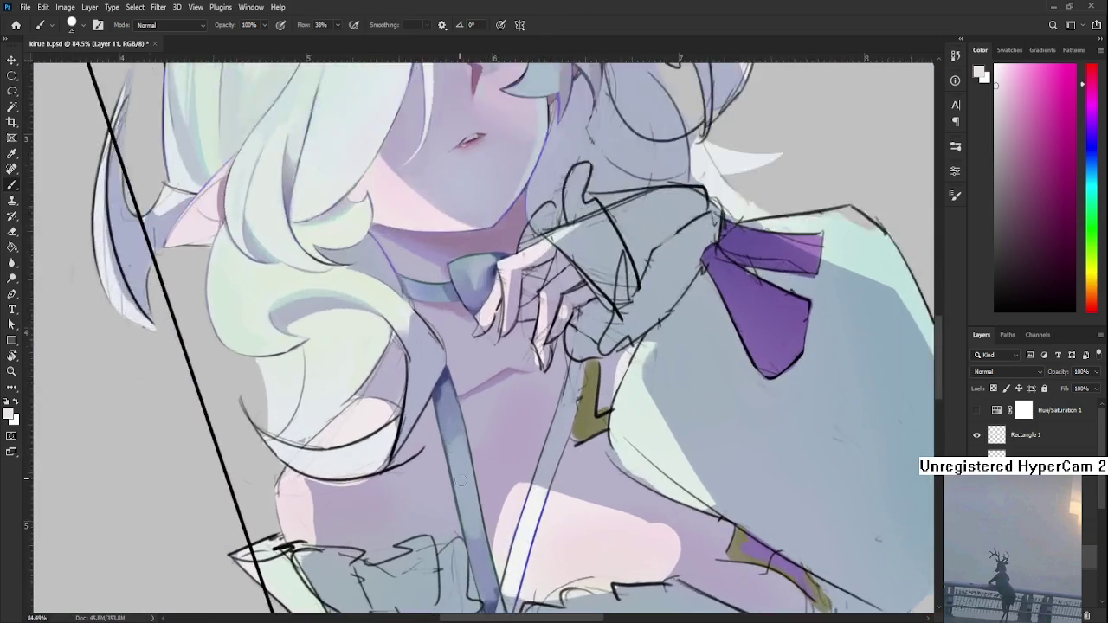
pyautogui.scroll(2, 486, 489)
pyautogui.moveTo(1089, 84); pyautogui.dragTo(1089, 64)
pyautogui.click(1025, 91)
pyautogui.moveTo(489, 372); pyautogui.dragTo(469, 403)
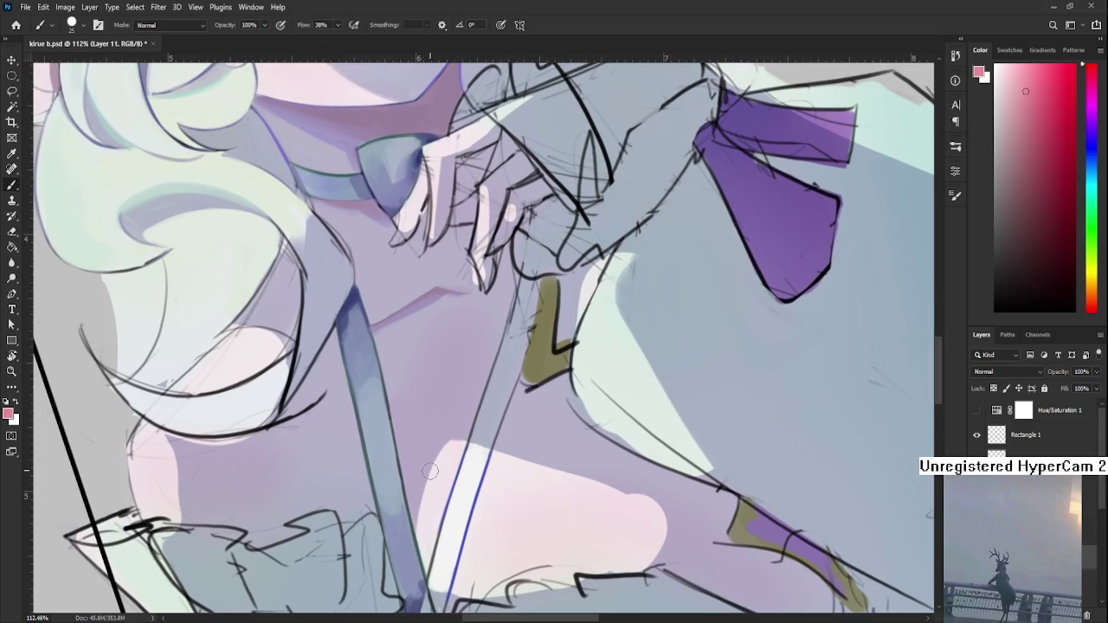
pyautogui.keyDown('alt'); pyautogui.click(449, 470); pyautogui.keyUp('alt')
pyautogui.moveTo(1089, 64); pyautogui.dragTo(1089, 84)
pyautogui.moveTo(443, 457); pyautogui.dragTo(416, 539)
pyautogui.hotkey('ctrl', 'z')
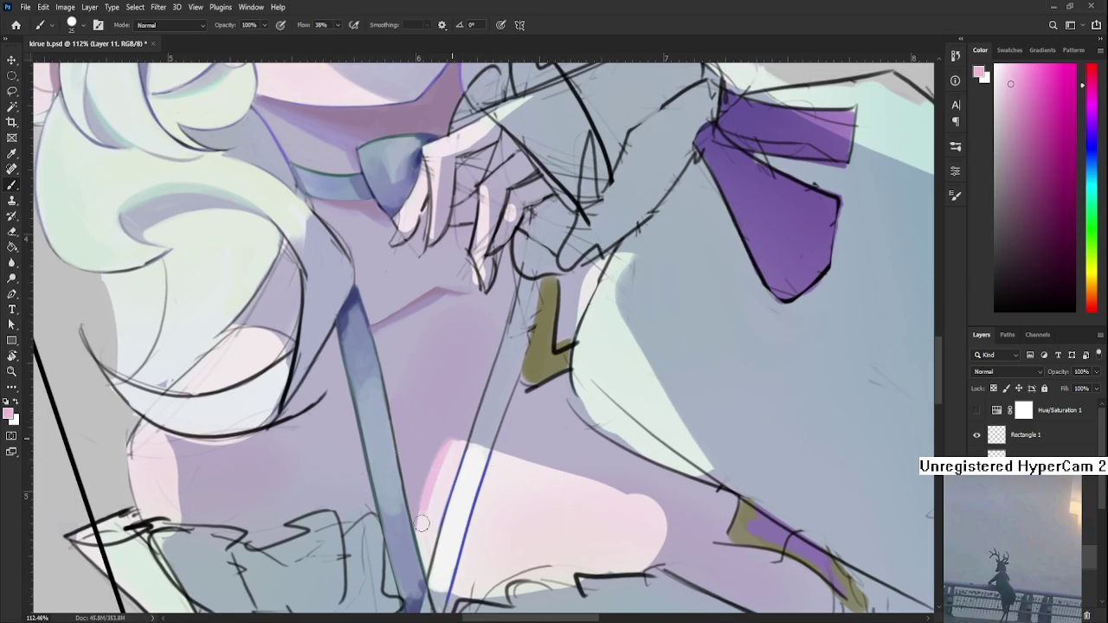
# - Paint soft pink along the white shape's left edge, deepening it near the top
pyautogui.keyDown('alt'); pyautogui.click(438, 502); pyautogui.keyUp('alt')
pyautogui.keyDown('alt'); pyautogui.click(441, 461); pyautogui.keyUp('alt')
pyautogui.keyDown('alt'); pyautogui.click(450, 444); pyautogui.keyUp('alt')
pyautogui.moveTo(446, 446); pyautogui.dragTo(415, 537)
pyautogui.moveTo(437, 465); pyautogui.dragTo(420, 540)
pyautogui.moveTo(450, 455); pyautogui.dragTo(437, 466)
# - Sample lavender-grey, near-white pinks and grey-blue, shrinking the brush to size 6
pyautogui.keyDown('alt'); pyautogui.click(444, 430); pyautogui.keyUp('alt')
pyautogui.keyDown('alt'); pyautogui.click(452, 451); pyautogui.keyUp('alt')
pyautogui.keyDown('alt'); pyautogui.click(445, 447); pyautogui.keyUp('alt')
pyautogui.keyDown('alt'); pyautogui.click(441, 456); pyautogui.keyUp('alt')
pyautogui.keyDown('alt'); pyautogui.click(412, 518); pyautogui.keyUp('alt')
pyautogui.press('[')
pyautogui.press('[')
pyautogui.press('[')
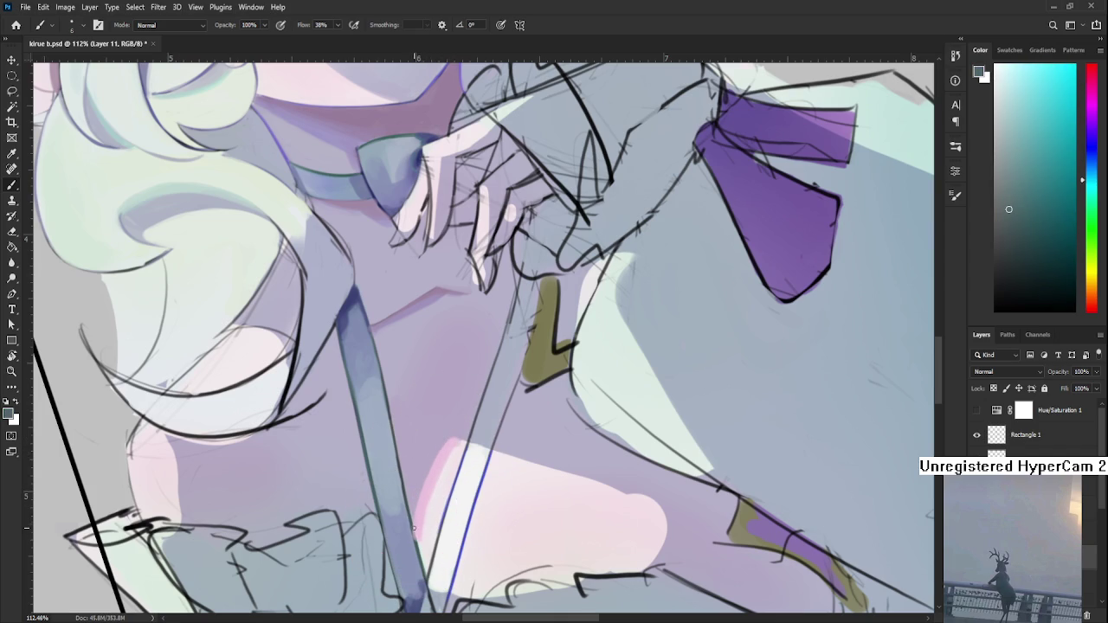
pyautogui.keyDown('alt'); pyautogui.click(418, 526); pyautogui.keyUp('alt')
pyautogui.keyDown('alt'); pyautogui.click(425, 529); pyautogui.keyUp('alt')
pyautogui.keyDown('alt'); pyautogui.click(423, 536); pyautogui.keyUp('alt')
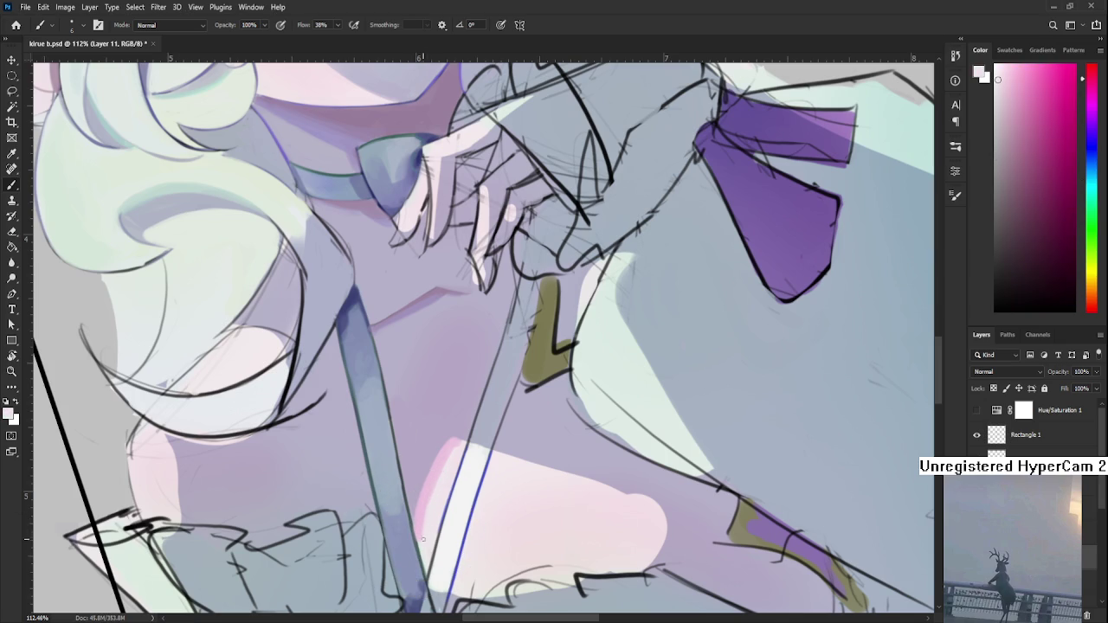
pyautogui.keyDown('alt'); pyautogui.click(465, 432); pyautogui.keyUp('alt')
pyautogui.scroll(-5, 468, 430)
# - Rotate the canvas slightly and zoom in on the chest area
pyautogui.press('r')
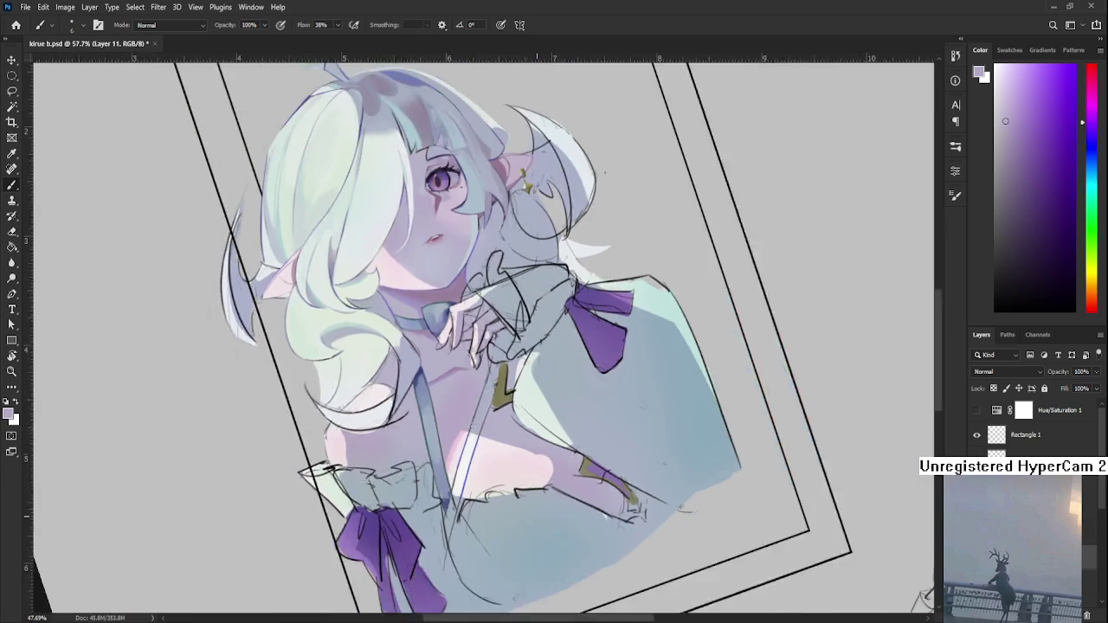
pyautogui.moveTo(468, 430); pyautogui.dragTo(392, 448)
pyautogui.scroll(2, 389, 446)
pyautogui.scroll(2, 389, 445)
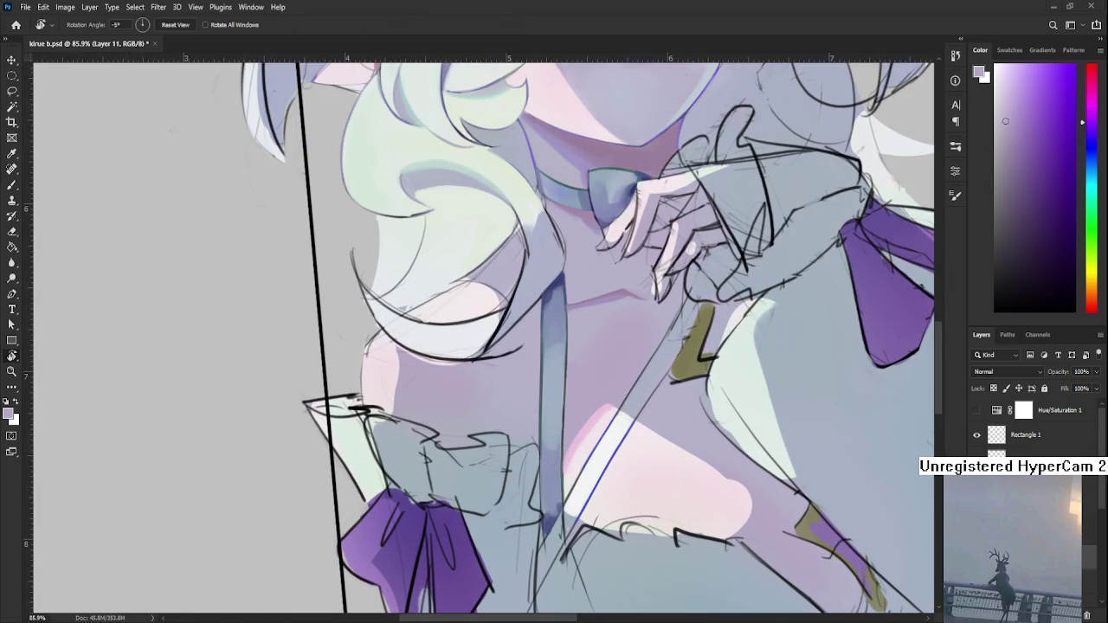
pyautogui.scroll(3, 502, 420)
pyautogui.click(551, 459)
pyautogui.moveTo(551, 459); pyautogui.dragTo(348, 394)
pyautogui.press('b')
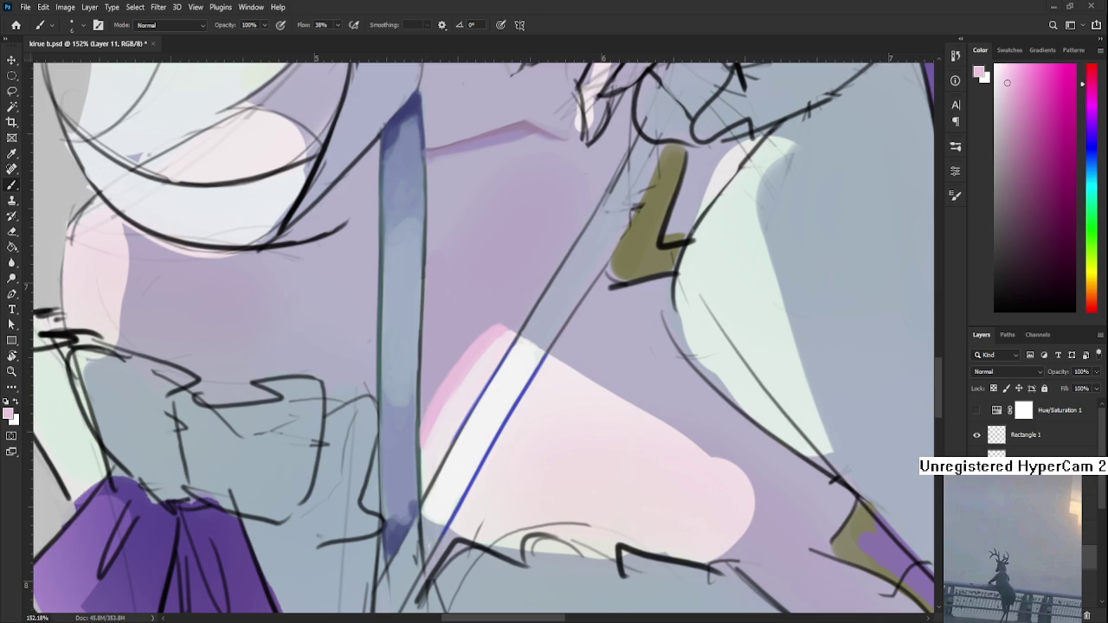
# - Smudge the pink edge beside the white band, including near the top
pyautogui.click(11, 262)
pyautogui.click(57, 275)
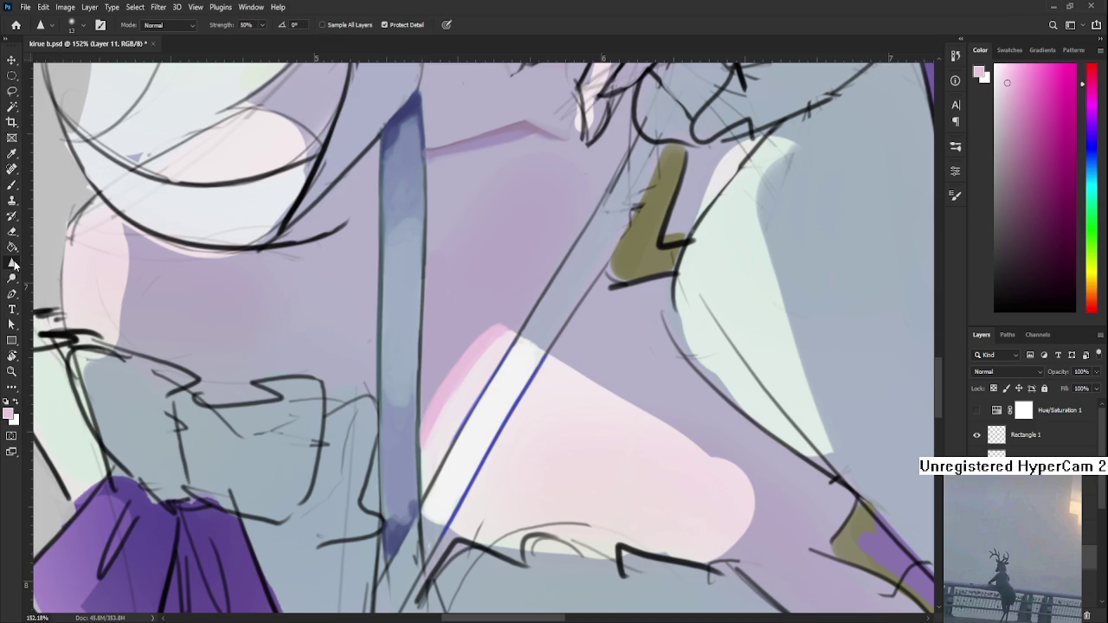
pyautogui.press('r')
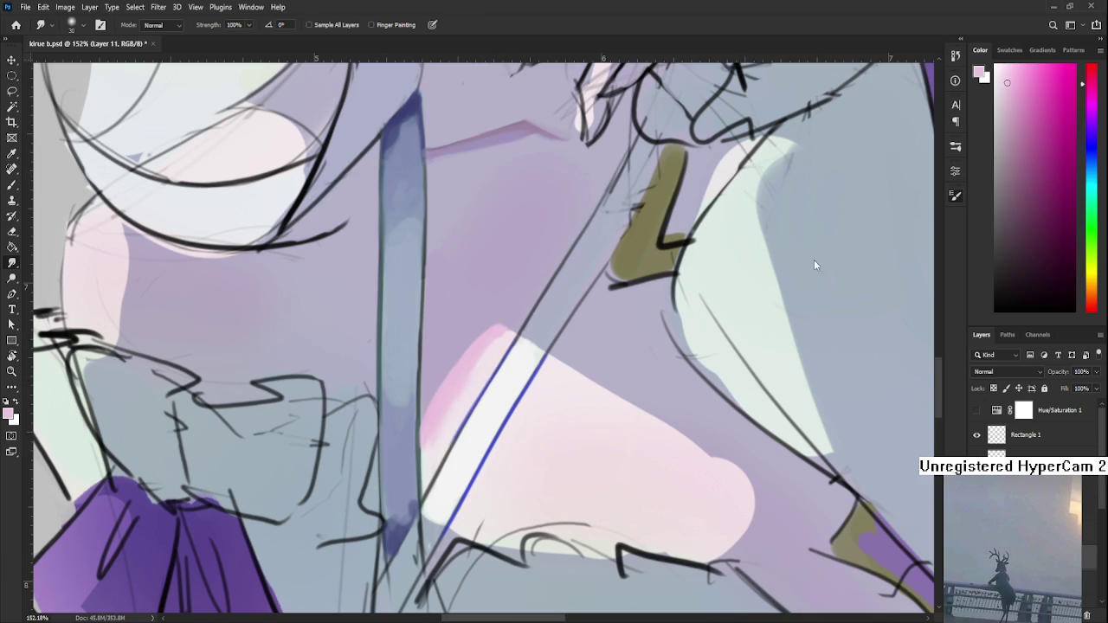
pyautogui.scroll(2, 485, 405)
pyautogui.moveTo(503, 354)
pyautogui.mouseDown()
pyautogui.moveTo(425, 425)
pyautogui.moveTo(477, 353)
pyautogui.moveTo(435, 428)
pyautogui.mouseUp()
pyautogui.moveTo(435, 428)
pyautogui.mouseDown()
pyautogui.moveTo(482, 359)
pyautogui.moveTo(440, 412)
pyautogui.mouseUp()
pyautogui.moveTo(441, 412)
pyautogui.mouseDown()
pyautogui.moveTo(489, 349)
pyautogui.moveTo(469, 359)
pyautogui.moveTo(482, 389)
pyautogui.mouseUp()
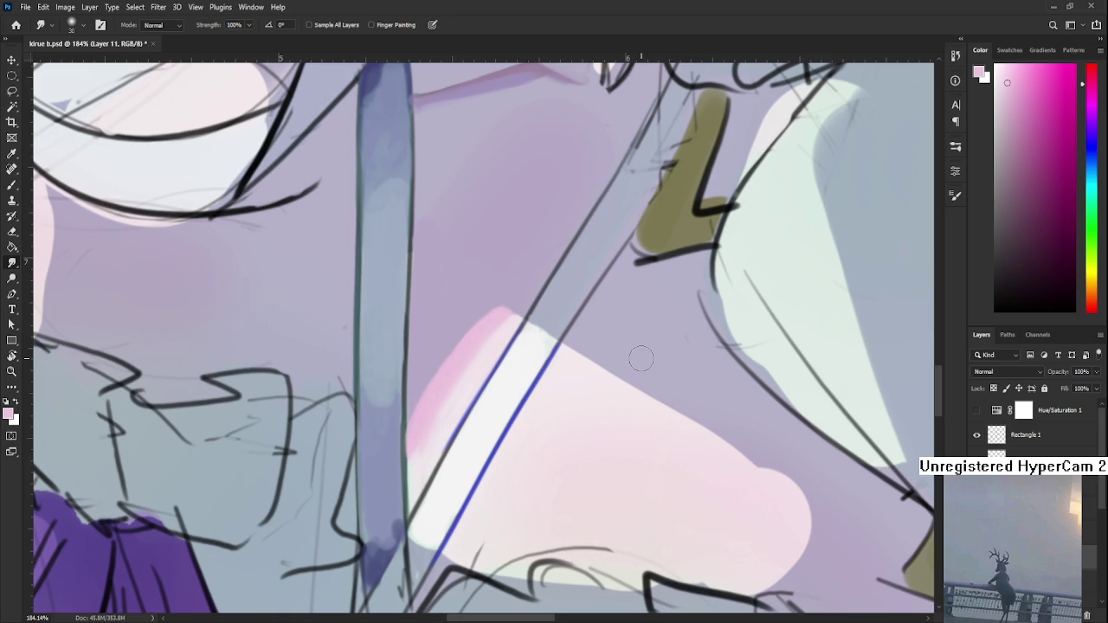
pyautogui.moveTo(505, 329); pyautogui.dragTo(519, 312)
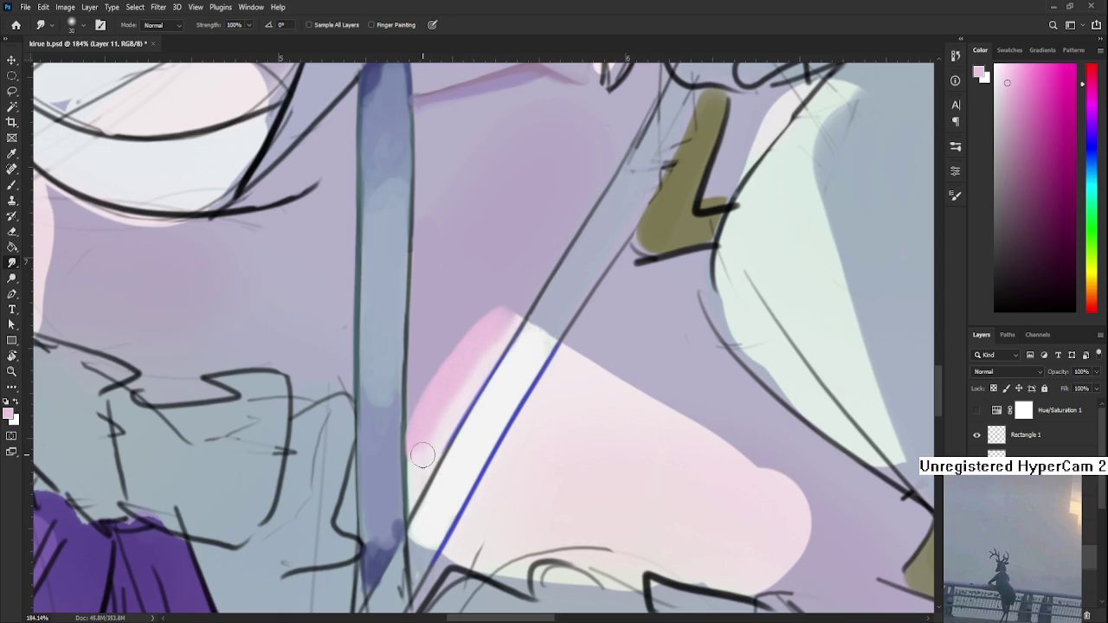
# - Return to the Brush with a sampled near-white colour at about size 45
pyautogui.press('b')
pyautogui.keyDown('alt'); pyautogui.click(458, 414); pyautogui.keyUp('alt')
pyautogui.press(']')
pyautogui.press(']')
pyautogui.press(']')
pyautogui.press(']')
pyautogui.press(']')
pyautogui.press(']')
# - Sample near-white and pink, nudge the view, and reduce the brush to about 30
pyautogui.keyDown('alt'); pyautogui.click(467, 385); pyautogui.keyUp('alt')
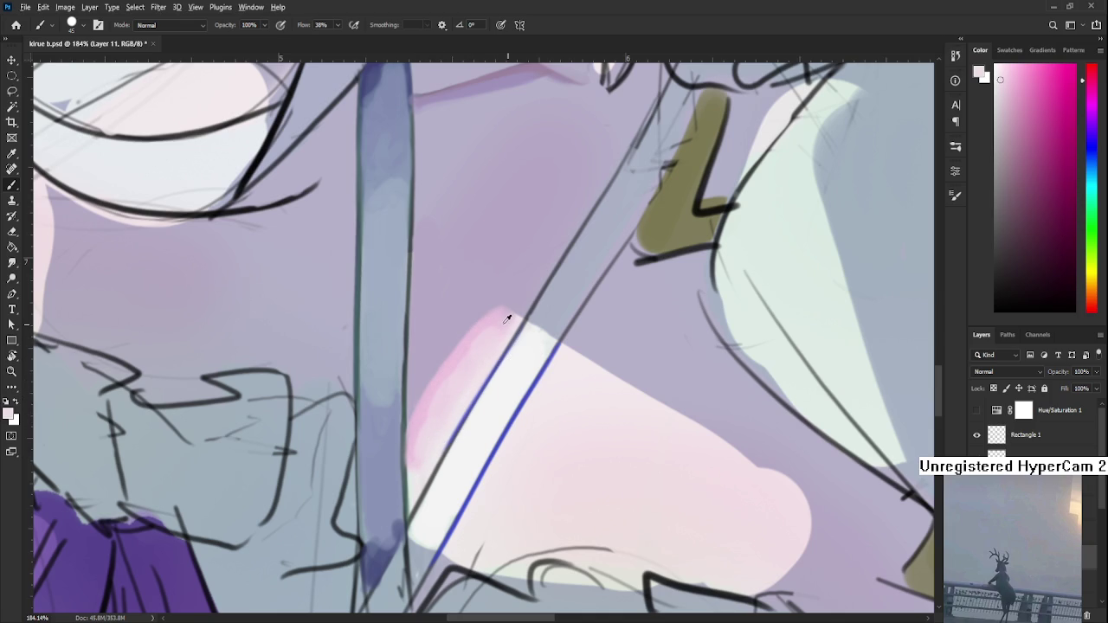
pyautogui.keyDown('alt'); pyautogui.click(481, 357); pyautogui.keyUp('alt')
pyautogui.scroll(-5, 519, 337)
pyautogui.scroll(1, 544, 312)
pyautogui.scroll(4, 544, 311)
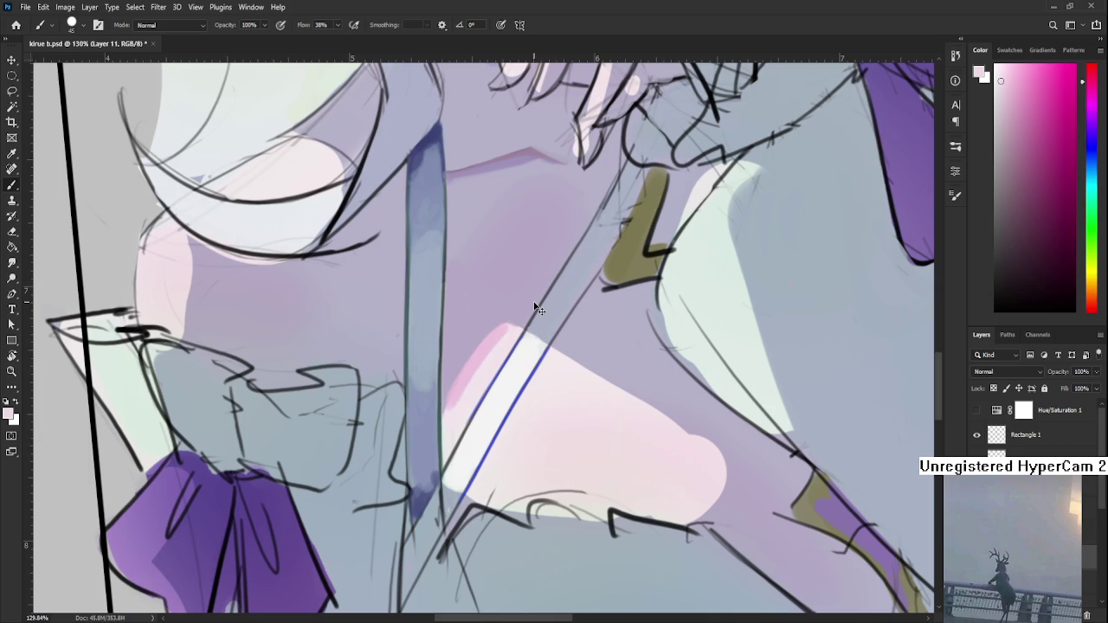
pyautogui.moveTo(514, 291); pyautogui.dragTo(531, 321)
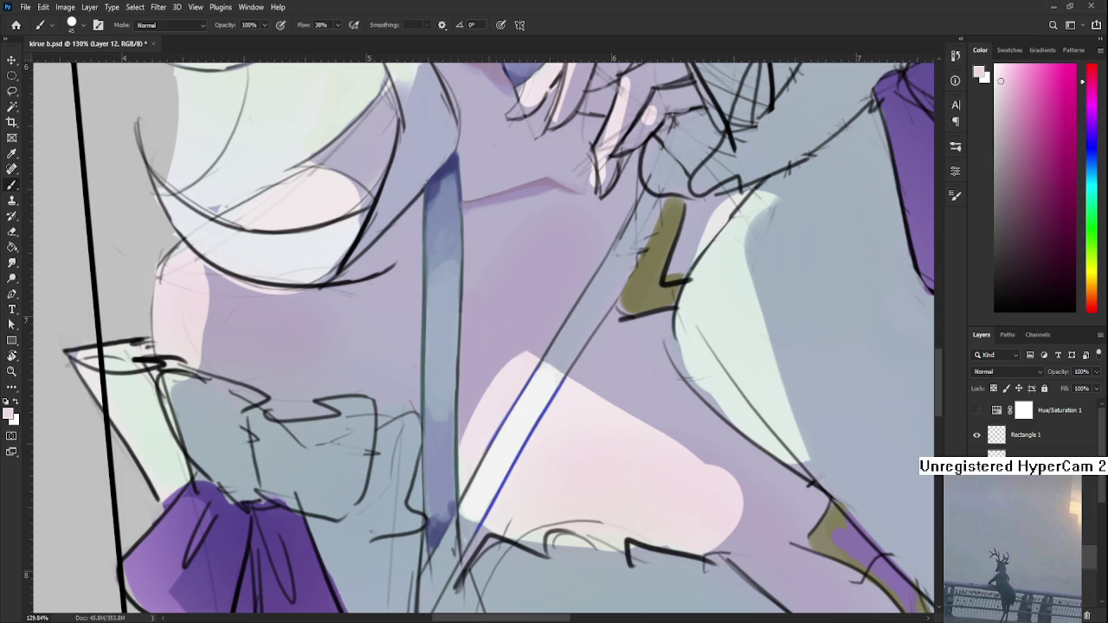
pyautogui.scroll(-9, 1022, 373)
pyautogui.press('[')
pyautogui.press('[')
pyautogui.press('[')
# - With a 150 px soft brush in dark red, paint a pink glow along the blue chest line
pyautogui.click(1043, 108)
pyautogui.scroll(-3, 481, 431)
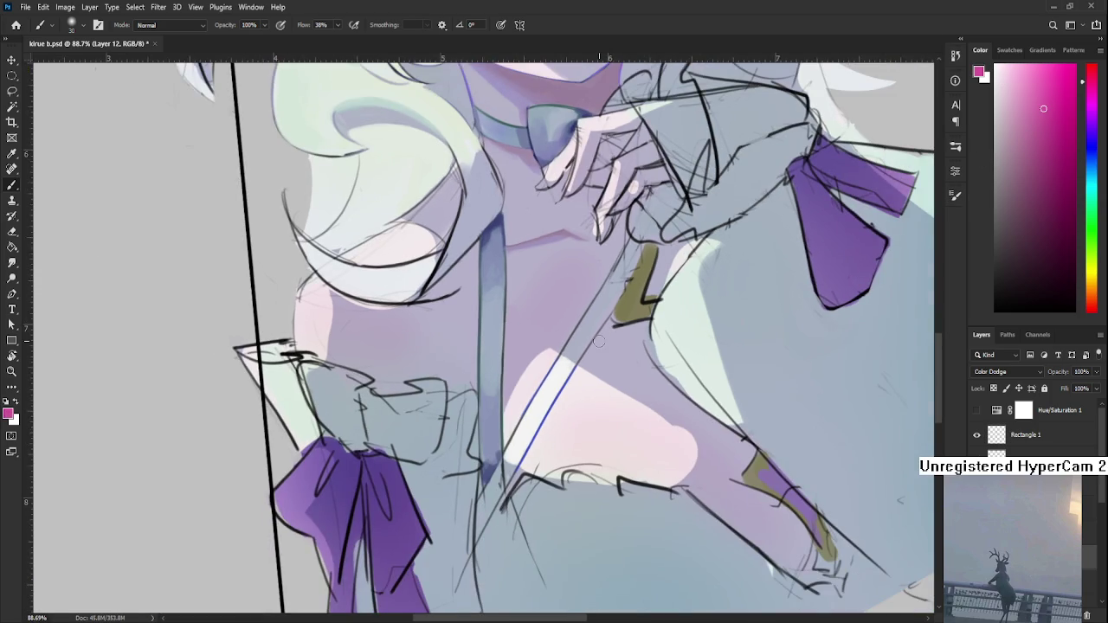
pyautogui.press(']')
pyautogui.press(']')
pyautogui.press(']')
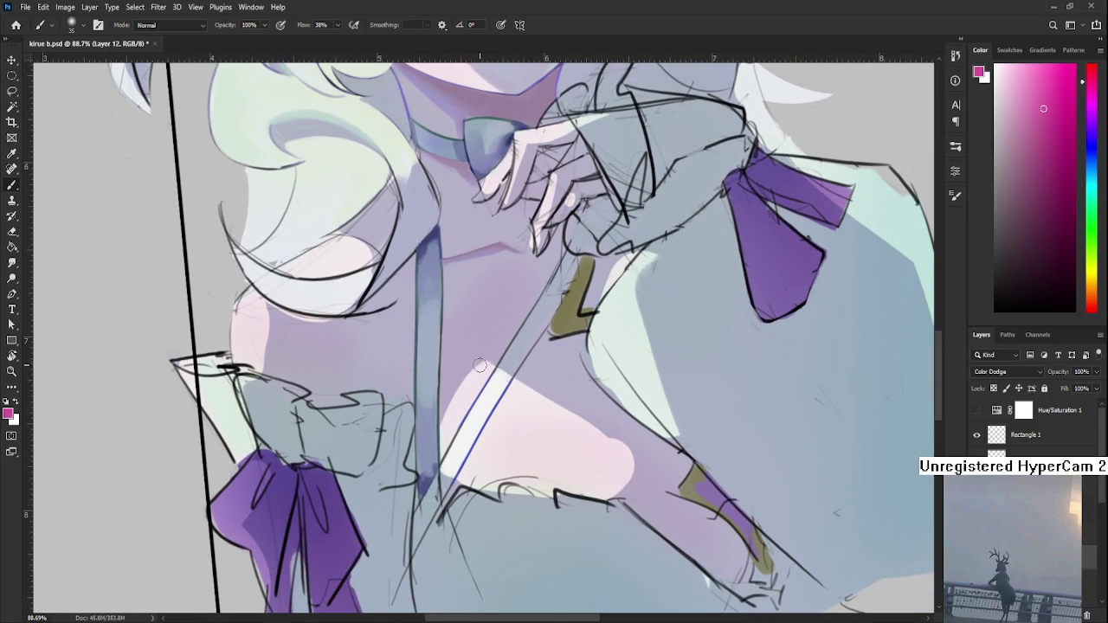
pyautogui.moveTo(467, 385); pyautogui.dragTo(509, 363)
pyautogui.hotkey('ctrl', 'z')
pyautogui.moveTo(1054, 132); pyautogui.dragTo(1046, 176)
pyautogui.click(1095, 307)
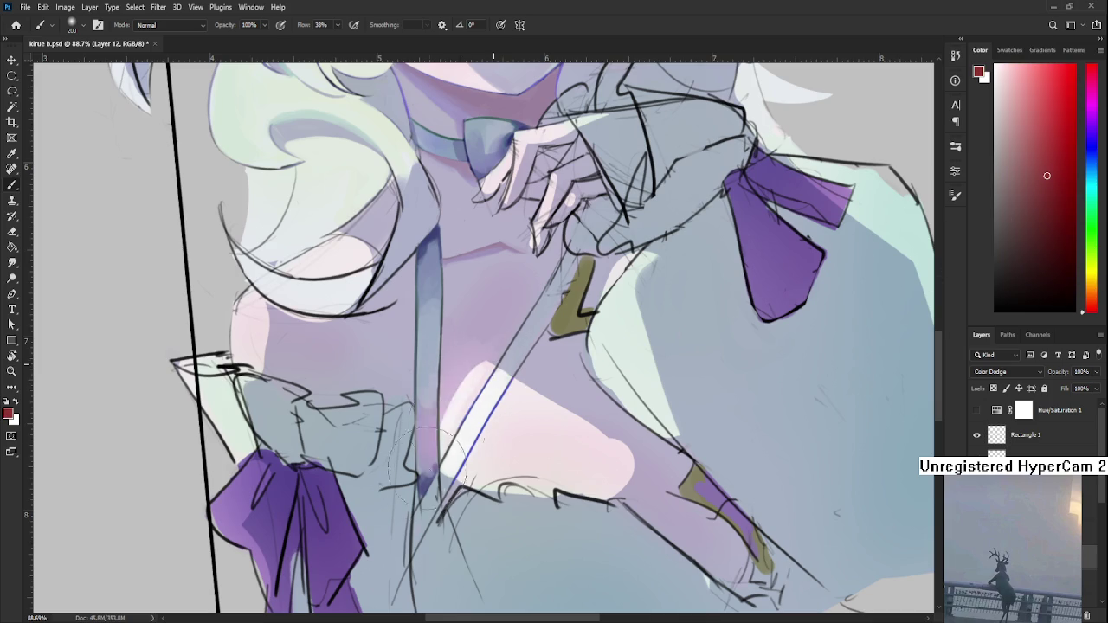
pyautogui.moveTo(454, 422); pyautogui.dragTo(472, 372)
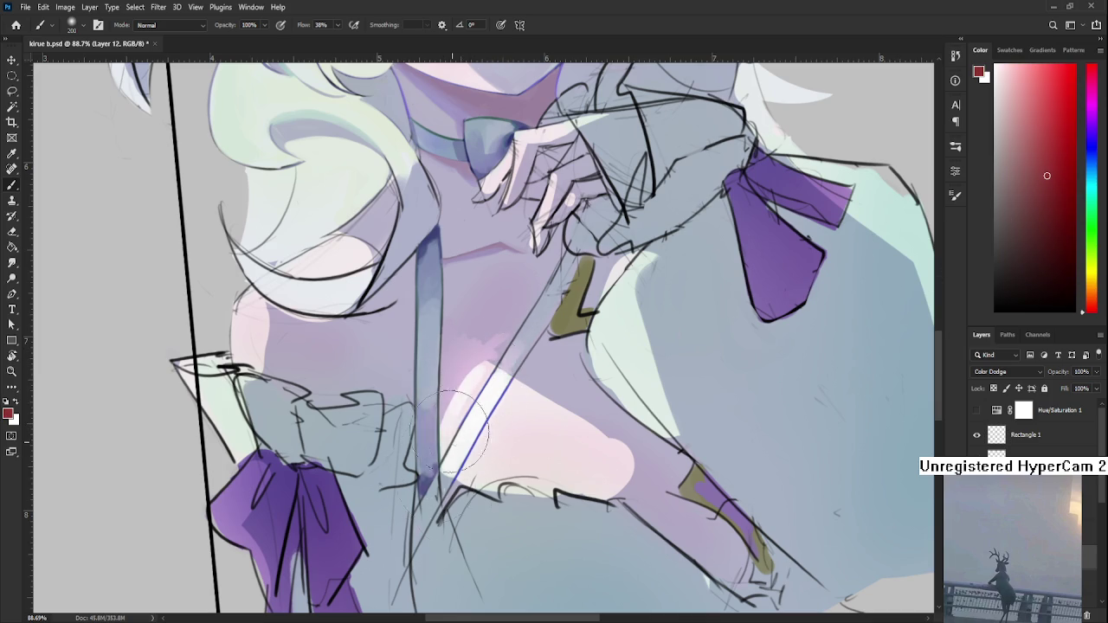
pyautogui.moveTo(470, 433); pyautogui.dragTo(459, 364)
# - Compare the chest with and without the glow, then brighten it along the diagonal line
pyautogui.keyDown('alt'); pyautogui.scroll(5, 525, 433); pyautogui.keyUp('alt')
pyautogui.hotkey('ctrl', 'z')
pyautogui.hotkey('ctrl', 'shift', 'z')
pyautogui.moveTo(394, 493); pyautogui.dragTo(520, 303)
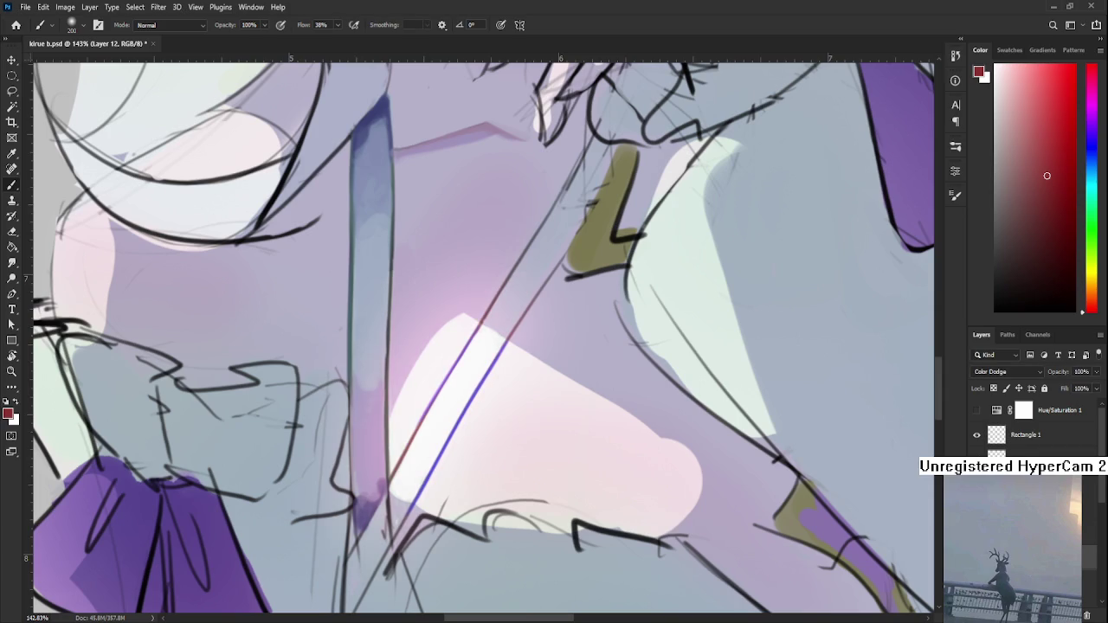
pyautogui.keyDown('alt'); pyautogui.scroll(-4, 497, 363); pyautogui.keyUp('alt')
pyautogui.keyDown('alt'); pyautogui.scroll(-3, 497, 363); pyautogui.keyUp('alt')
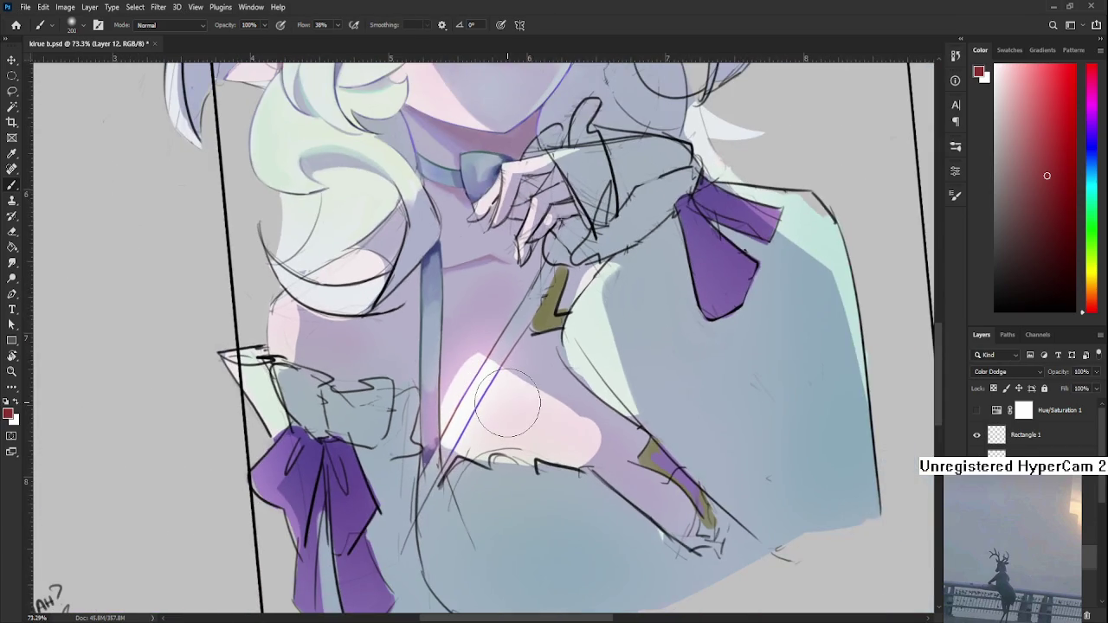
# - With a 500 px Eraser, remove part of the glow left of the blue line
pyautogui.press('e')
pyautogui.press(']')
pyautogui.press(']')
pyautogui.press(']')
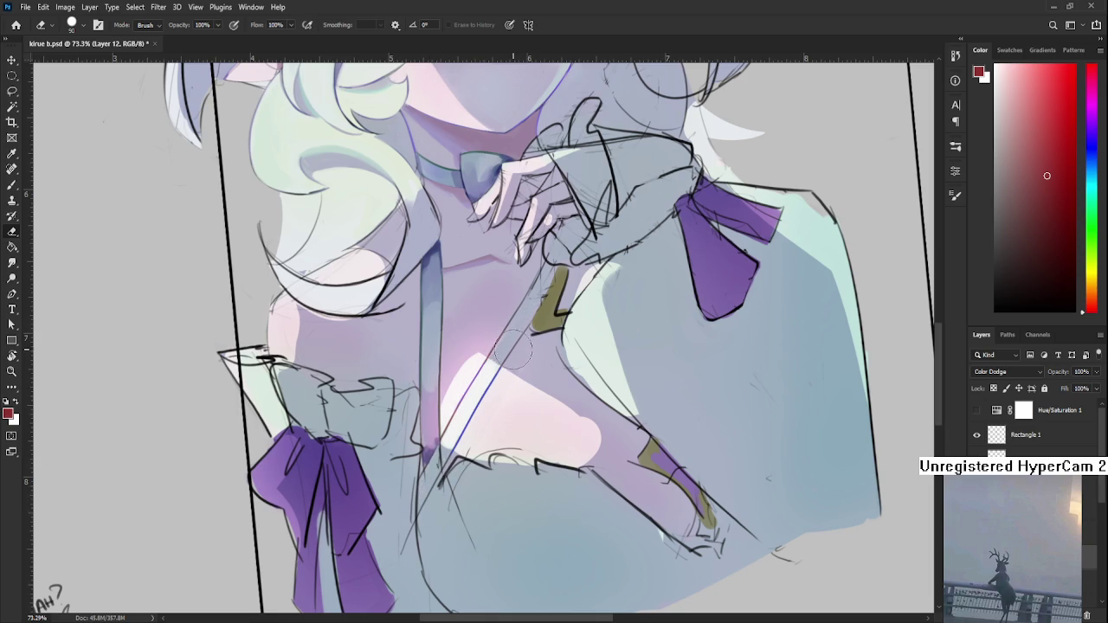
pyautogui.scroll(-5, 518, 342)
pyautogui.scroll(5, 519, 337)
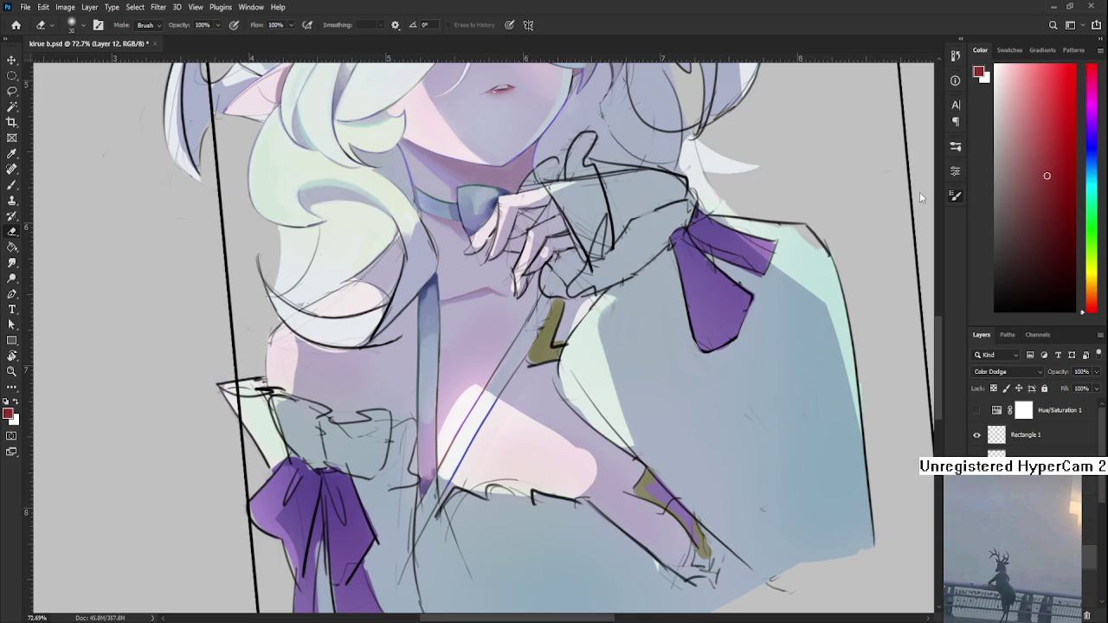
pyautogui.scroll(-3, 483, 468)
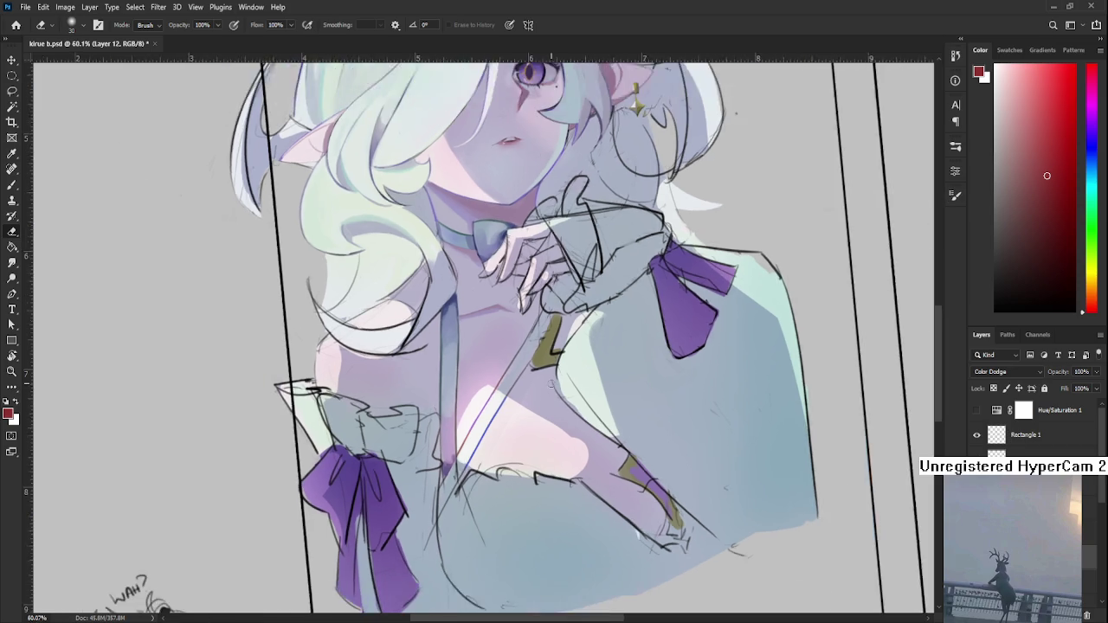
pyautogui.scroll(3, 483, 467)
pyautogui.scroll(1, 483, 468)
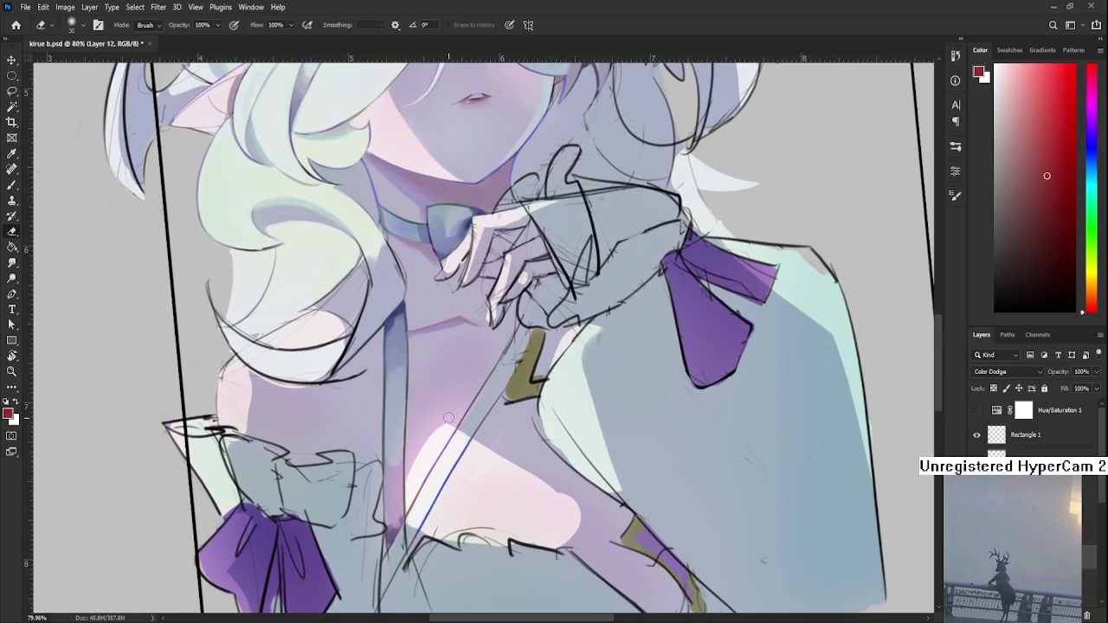
pyautogui.press(']')
pyautogui.press(']')
pyautogui.press(']')
pyautogui.moveTo(506, 519); pyautogui.dragTo(556, 389)
pyautogui.moveTo(502, 528); pyautogui.dragTo(514, 476)
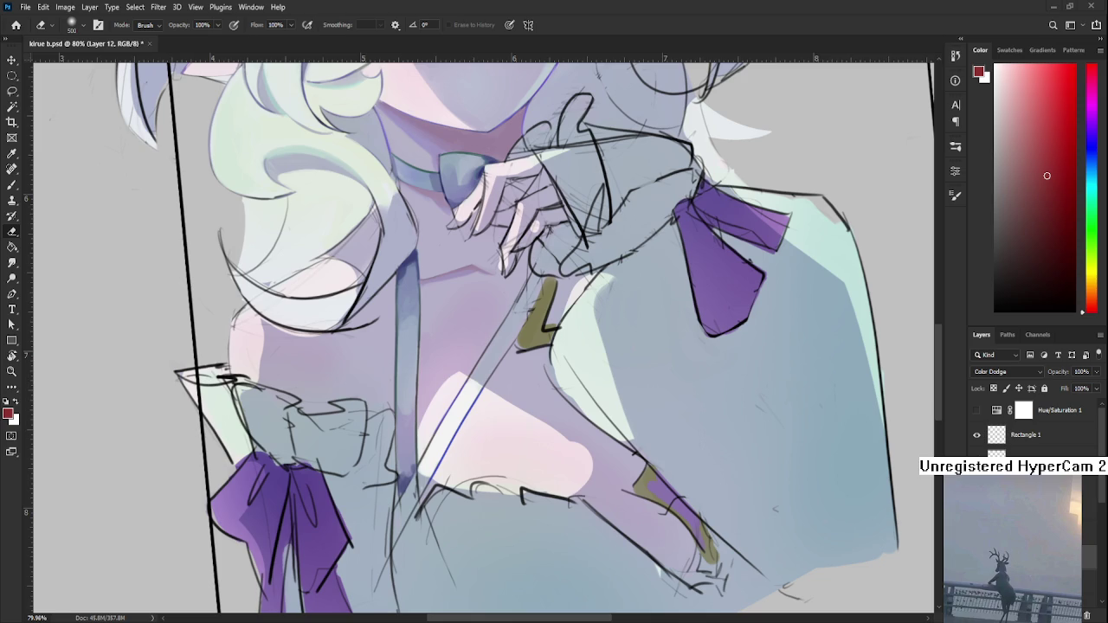
# - On the Color Dodge layer, switch from Brush to Eraser and shrink it to size 125
pyautogui.scroll(2, 473, 381)
pyautogui.press('b')
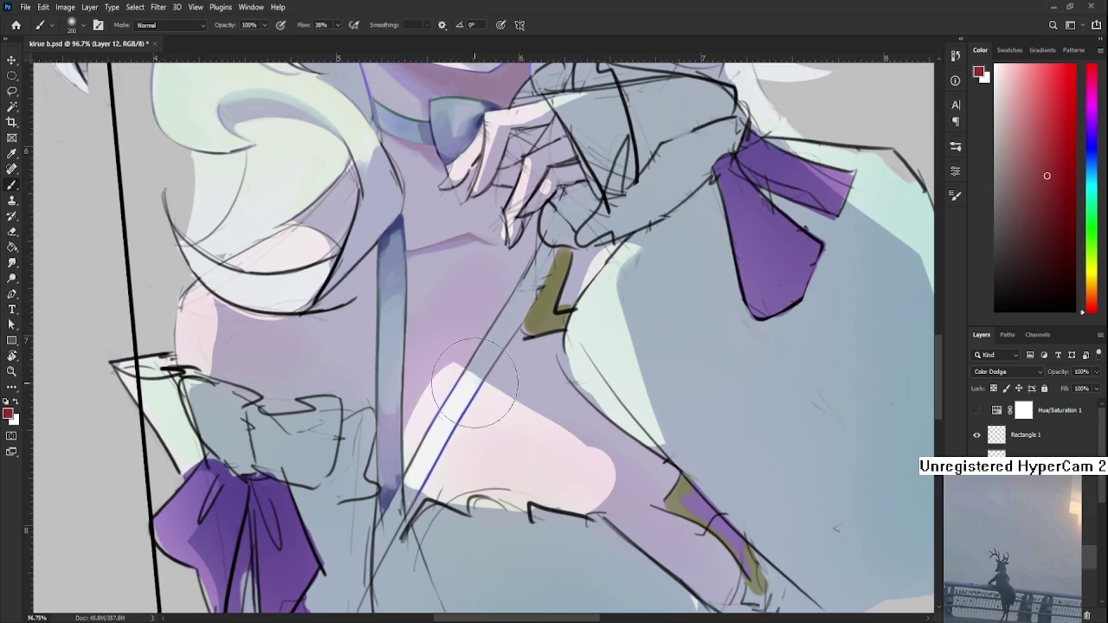
pyautogui.press('e')
pyautogui.press('[')
pyautogui.press('[')
pyautogui.press('[')
pyautogui.press('[')
pyautogui.press('[')
pyautogui.press('[')
pyautogui.press('[')
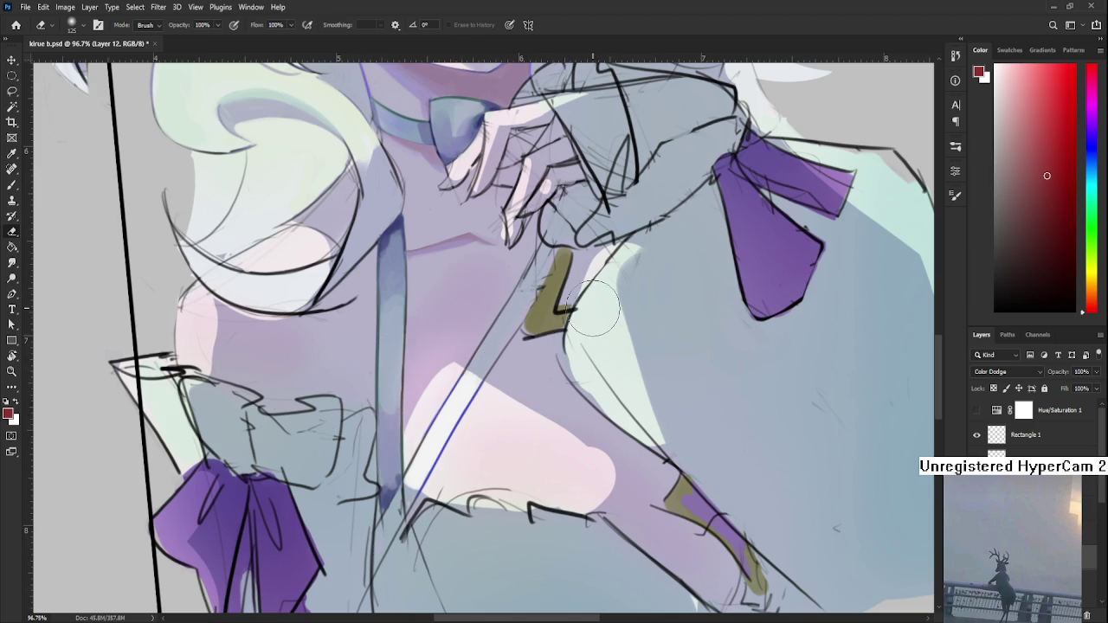
# - Fit the illustration on screen, straighten the rotated canvas view to level, and zoom in
pyautogui.hotkey('ctrl', '0')
pyautogui.scroll(5, 608, 301)
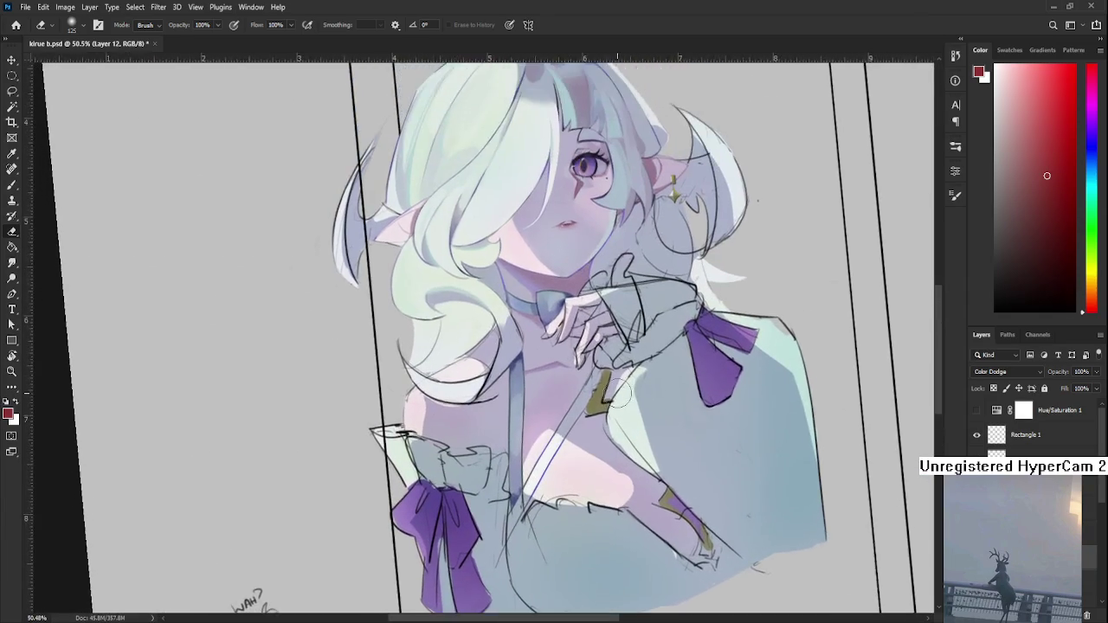
pyautogui.scroll(-3, 621, 395)
pyautogui.press('r')
pyautogui.moveTo(606, 407); pyautogui.dragTo(558, 447)
pyautogui.scroll(3, 558, 447)
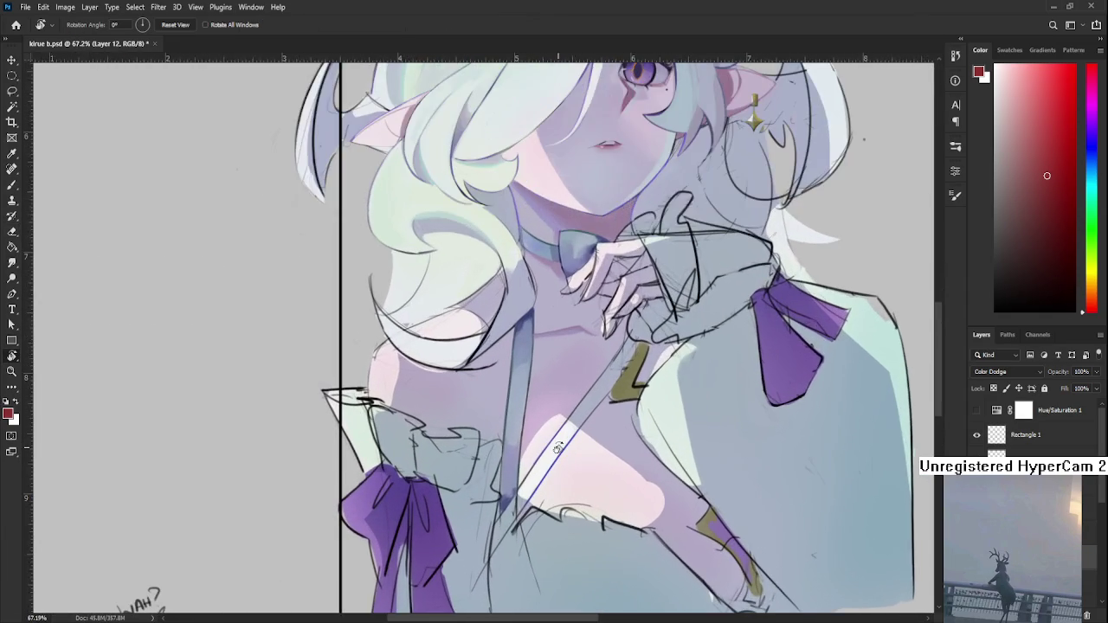
pyautogui.scroll(1, 558, 447)
pyautogui.scroll(1, 558, 448)
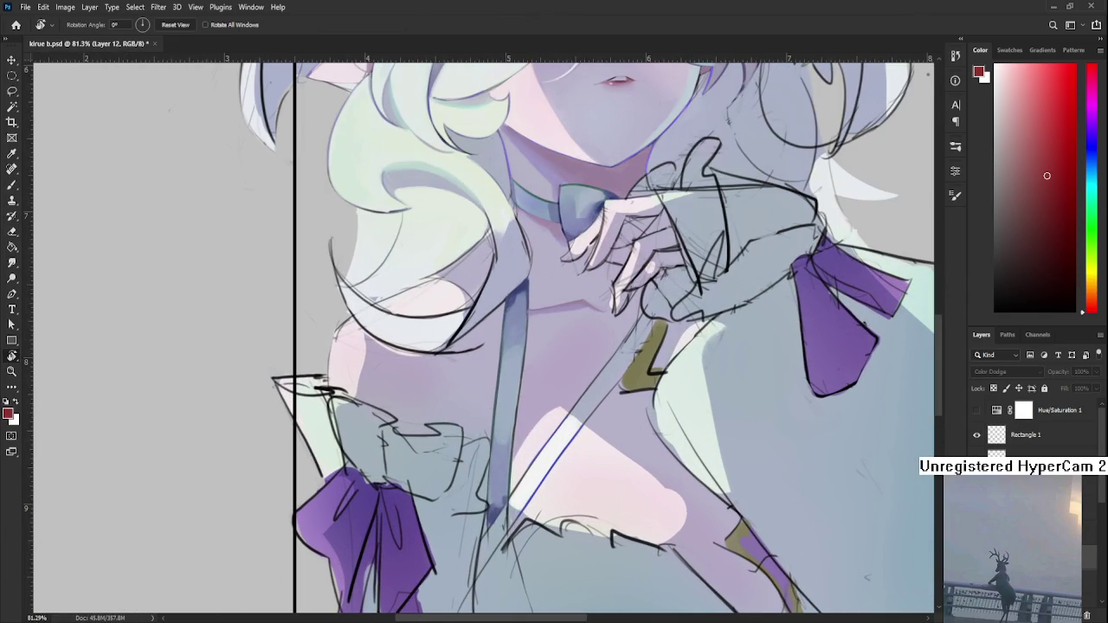
# - Erase into the Color Dodge highlight and compare the blue stripe shading before and after
pyautogui.press('e')
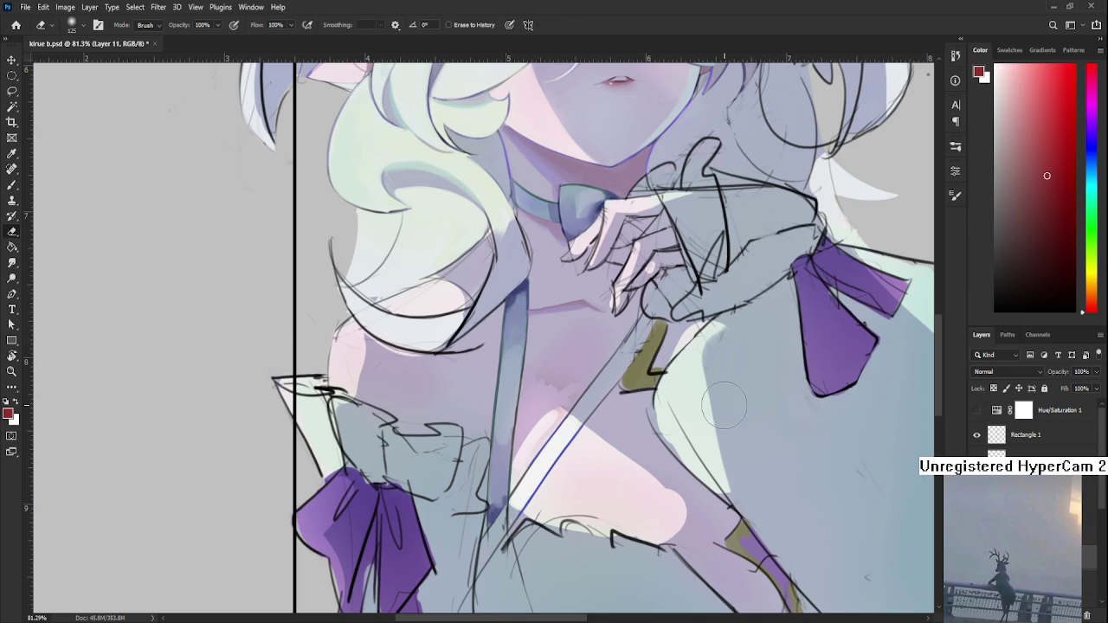
pyautogui.scroll(2, 658, 390)
pyautogui.scroll(2, 500, 437)
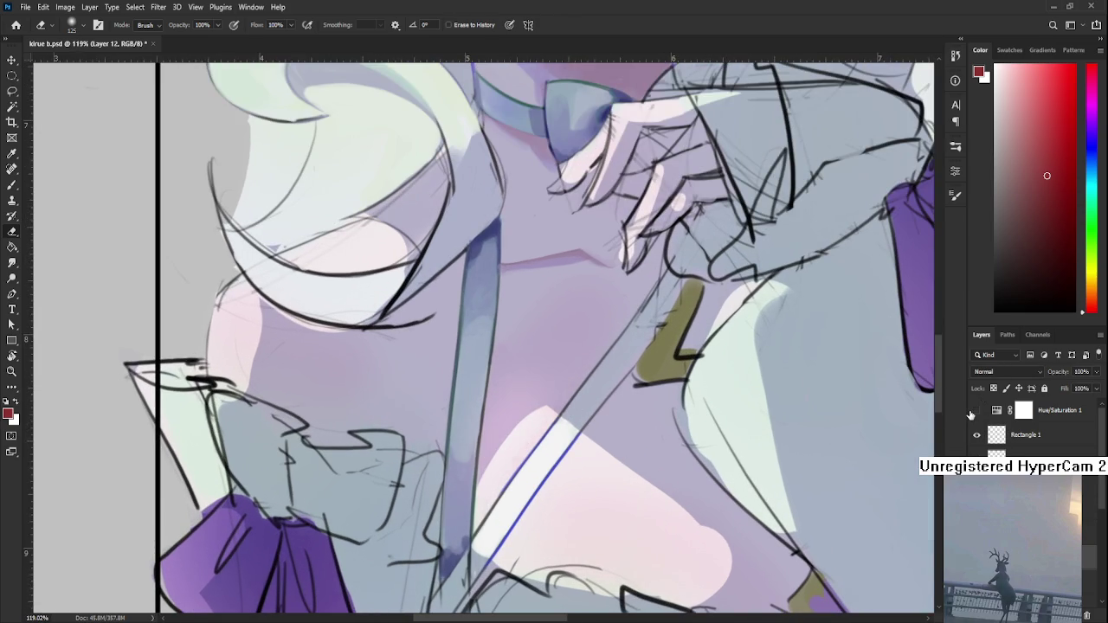
pyautogui.scroll(-3, 839, 407)
pyautogui.scroll(3, 881, 505)
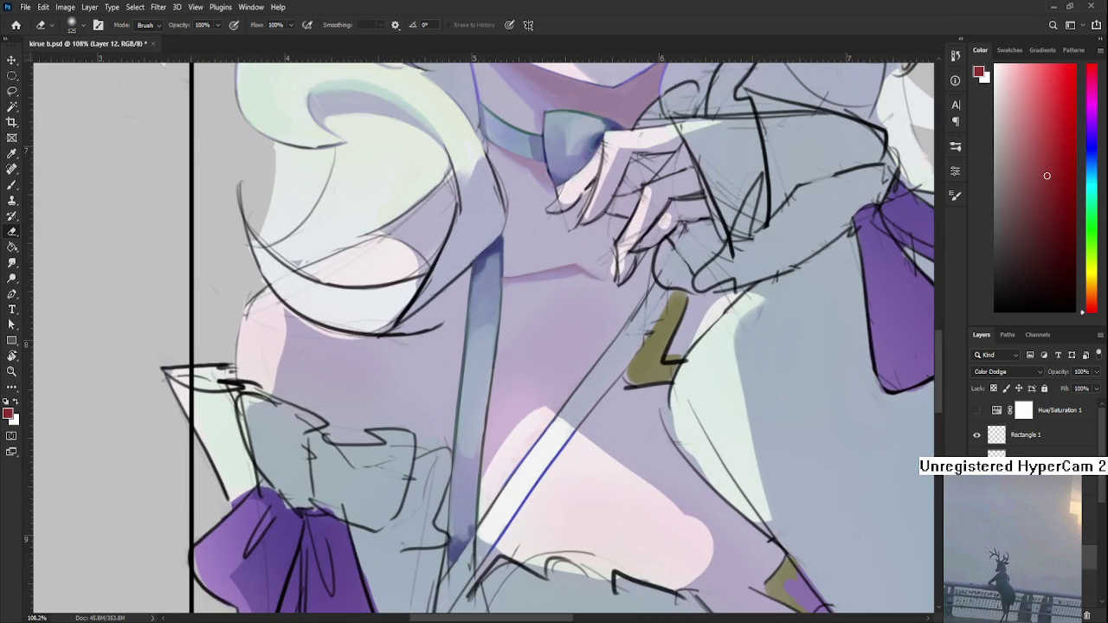
pyautogui.hotkey('ctrl', 'z')
pyautogui.hotkey('ctrl', 'shift', 'z')
pyautogui.hotkey('ctrl', 'z')
pyautogui.hotkey('ctrl', 'shift', 'z')
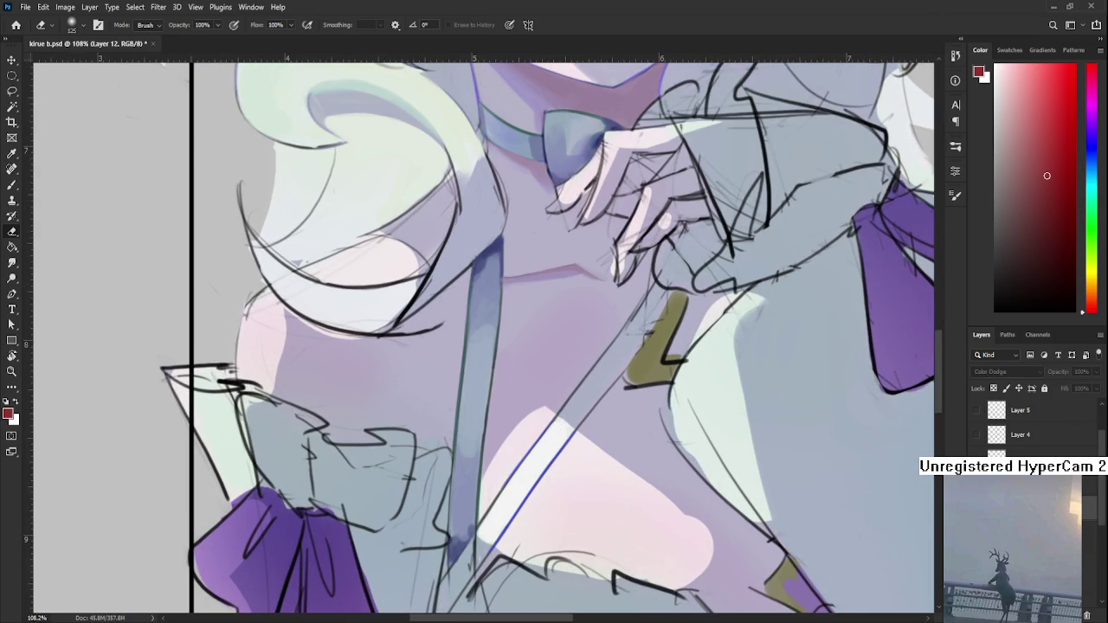
# - Zoom closer and shrink the eraser to size 35 for finer highlight edits
pyautogui.scroll(-1, 490, 438)
pyautogui.scroll(3, 490, 439)
pyautogui.scroll(2, 485, 437)
pyautogui.press('[')
pyautogui.press('[')
pyautogui.press('[')
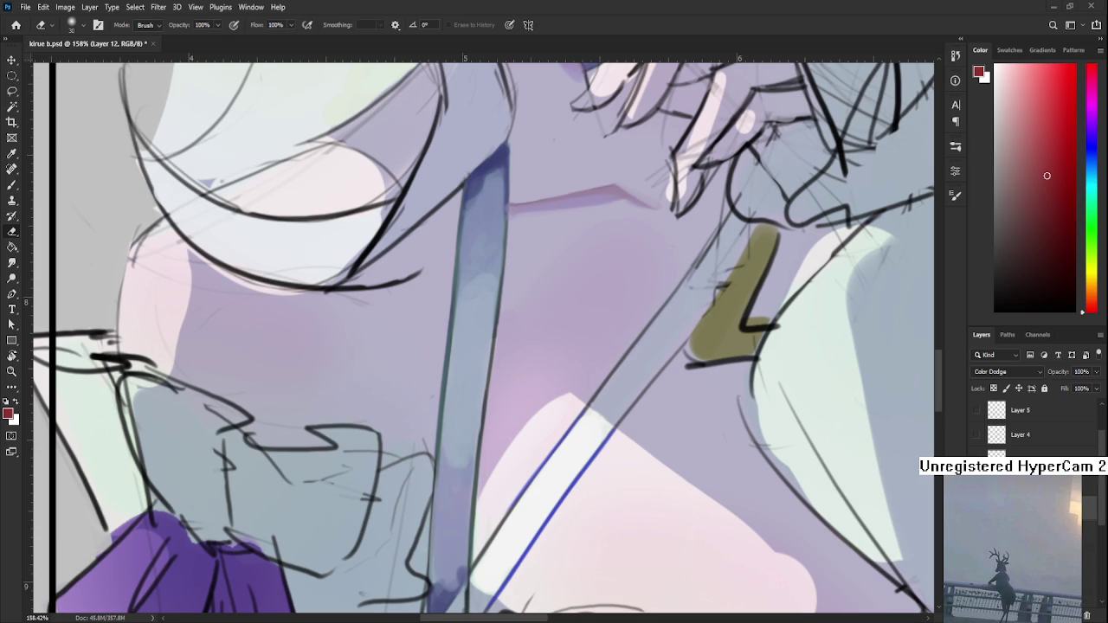
pyautogui.scroll(-3, 485, 338)
pyautogui.scroll(-2, 485, 338)
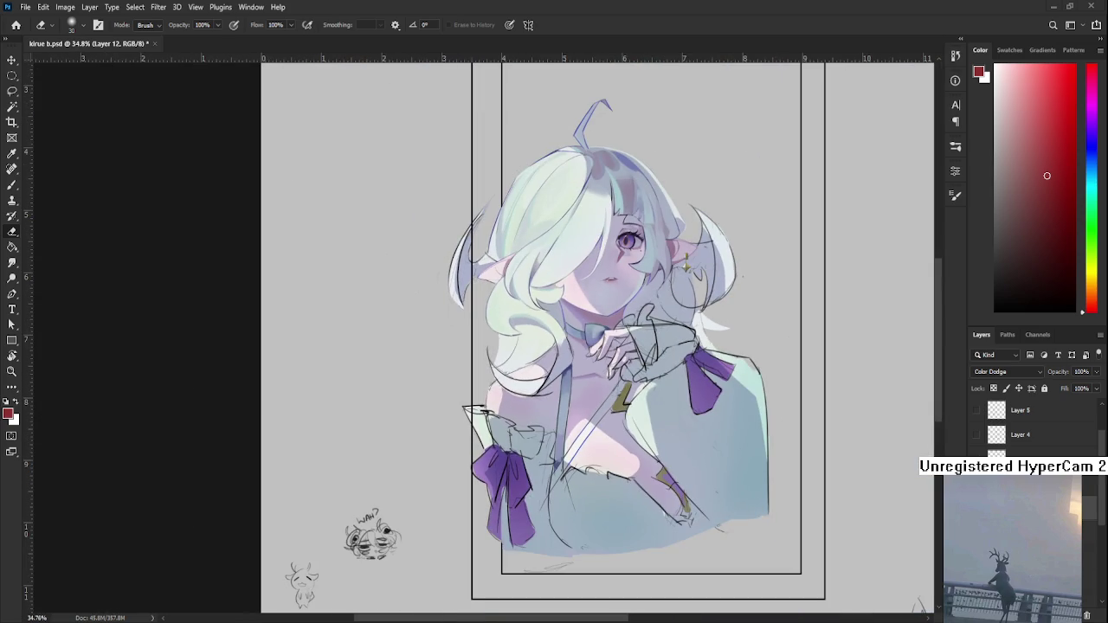
pyautogui.scroll(2, 606, 433)
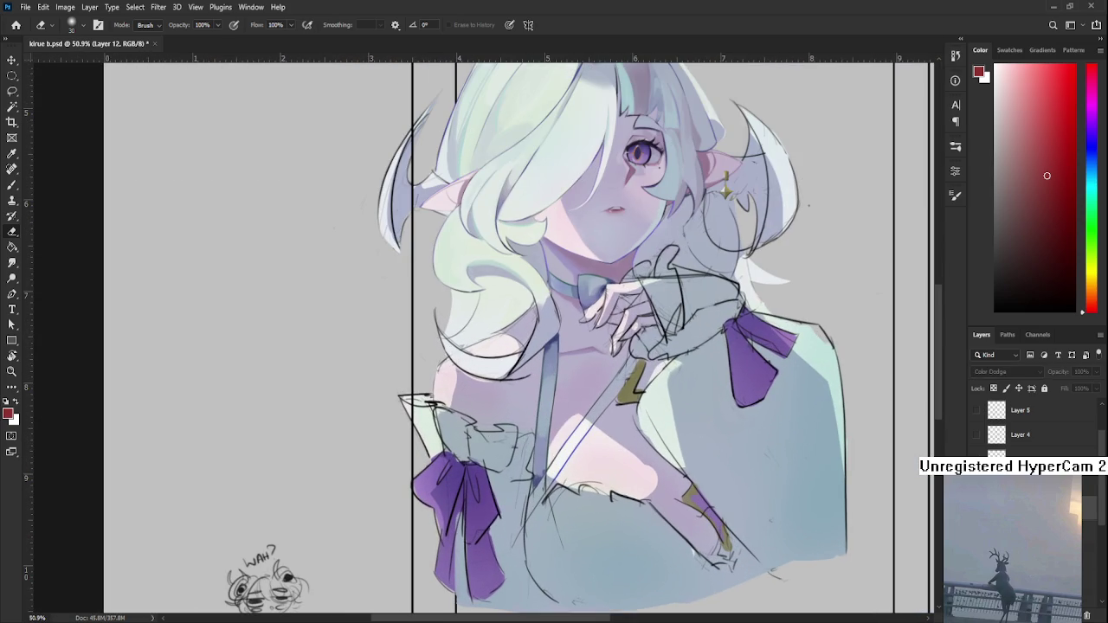
pyautogui.scroll(3, 574, 450)
pyautogui.scroll(1, 574, 450)
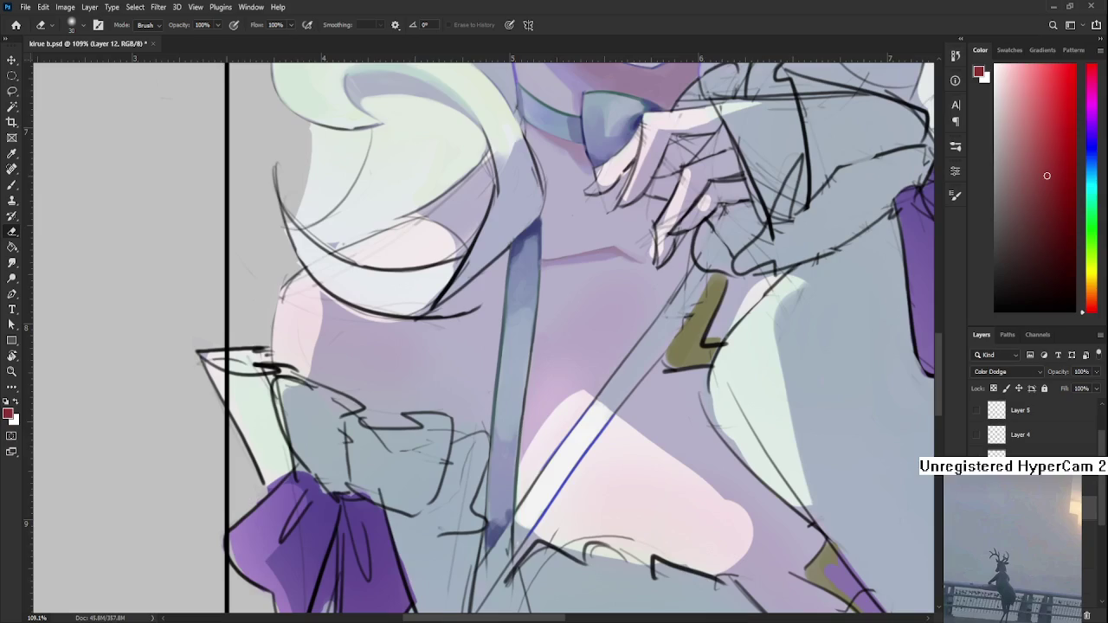
# - Toggle the shoulder highlight edit on and off on Layer 12 and keep the chosen version
pyautogui.press('Delete')
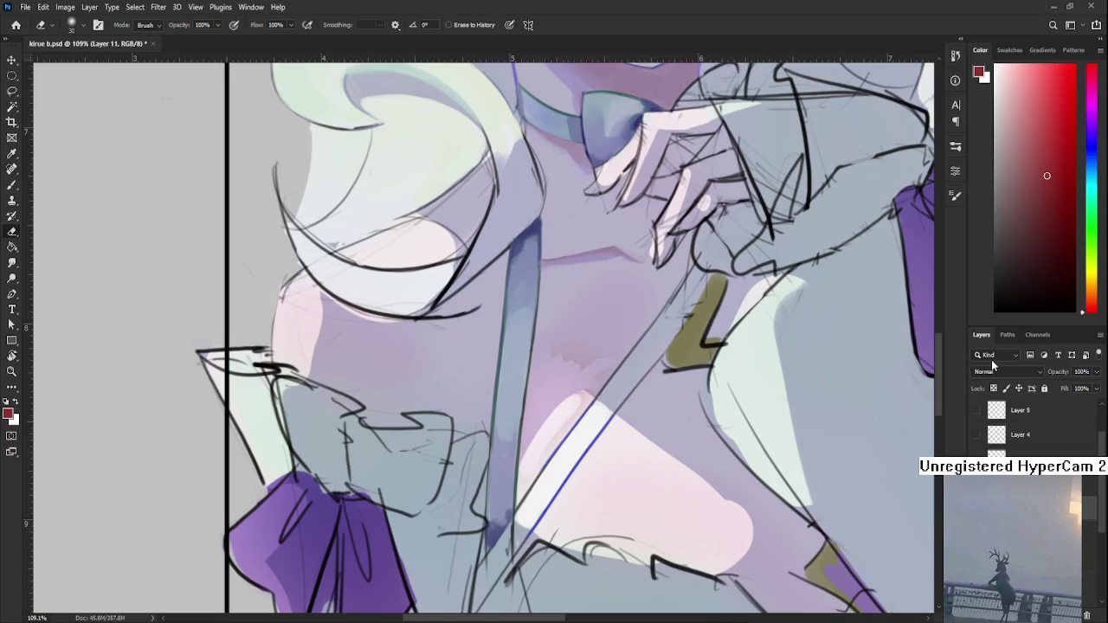
pyautogui.hotkey('ctrl', 'z')
pyautogui.scroll(-2, 676, 400)
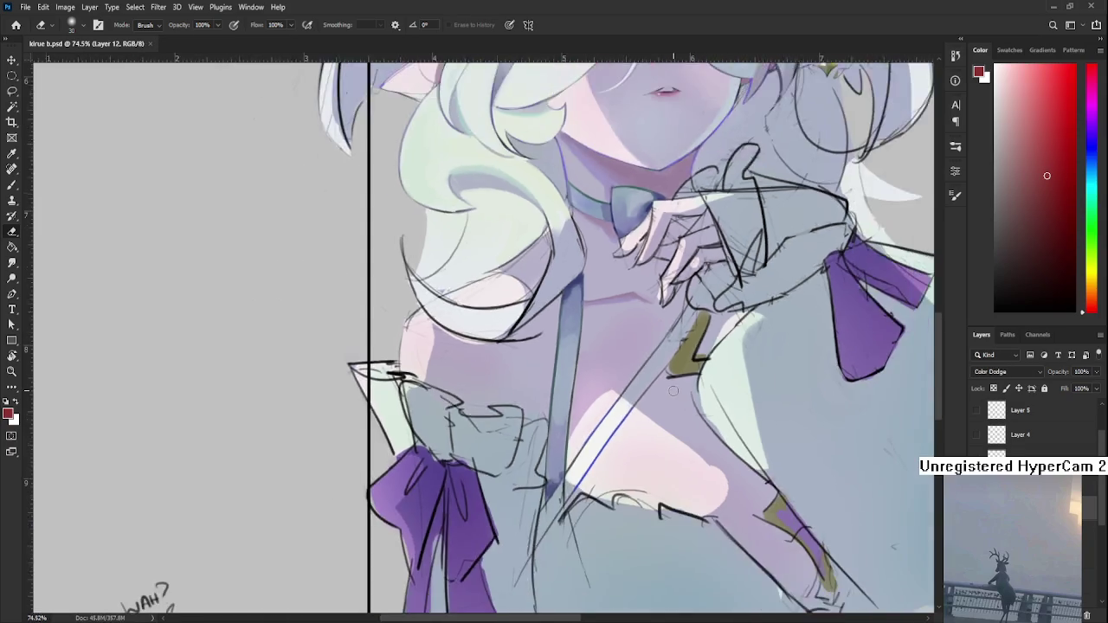
pyautogui.scroll(-2, 675, 400)
pyautogui.hotkey('ctrl', 'z')
pyautogui.hotkey('ctrl', 'shift', 'z')
pyautogui.hotkey('ctrl', 'z')
pyautogui.hotkey('ctrl', 'shift', 'z')
pyautogui.hotkey('ctrl', 'z')
pyautogui.hotkey('ctrl', 'shift', 'z')
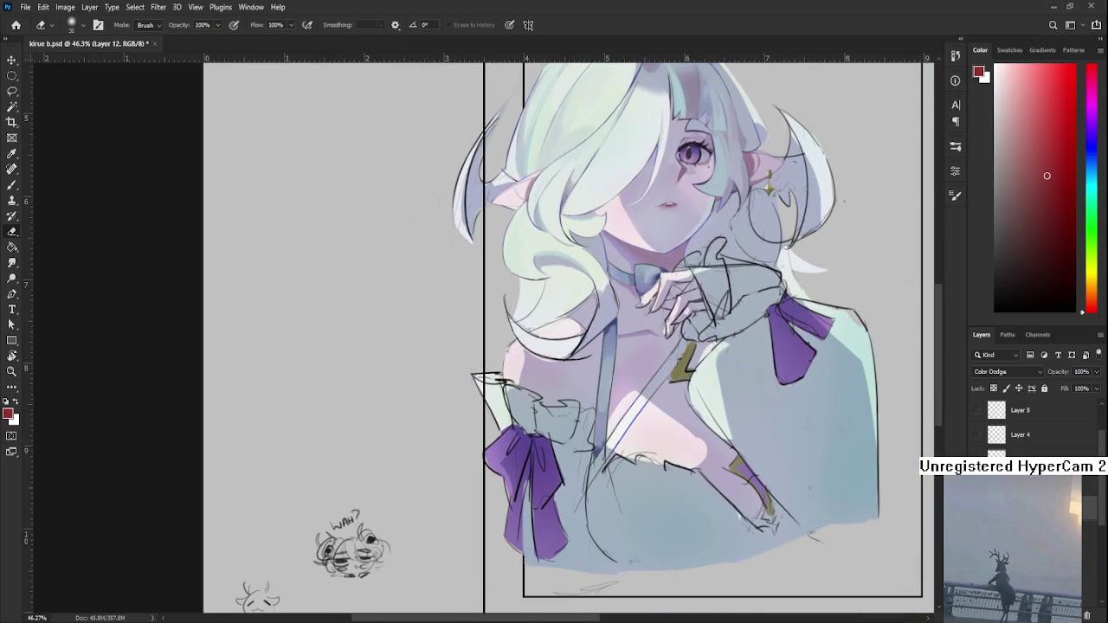
pyautogui.scroll(1, 1034, 432)
pyautogui.keyDown('alt'); pyautogui.click(977, 454); pyautogui.keyUp('alt')
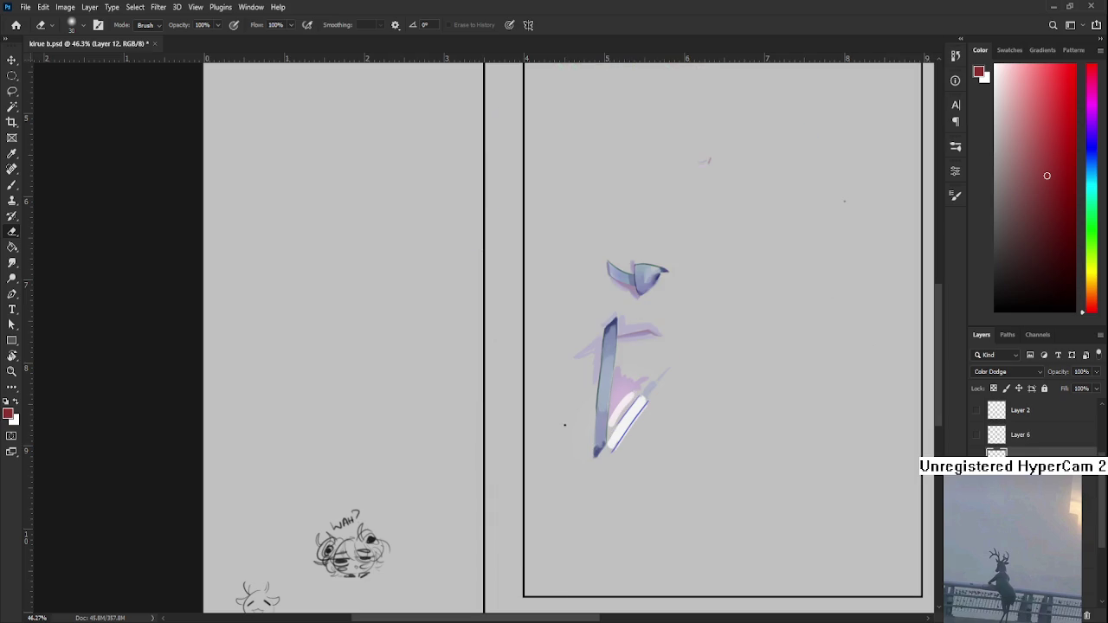
pyautogui.scroll(-1, 1034, 432)
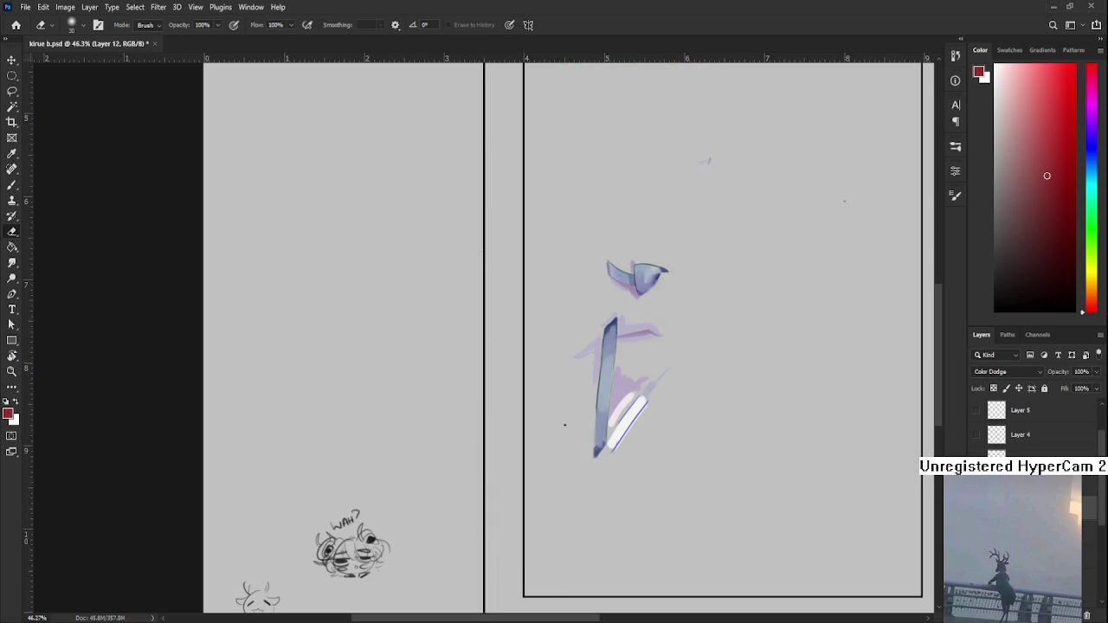
pyautogui.scroll(-1, 1035, 433)
pyautogui.scroll(-2, 1034, 433)
pyautogui.moveTo(976, 423); pyautogui.dragTo(976, 454)
pyautogui.click(977, 435)
pyautogui.hotkey('shift', 'alt', 'n')
pyautogui.scroll(2, 645, 425)
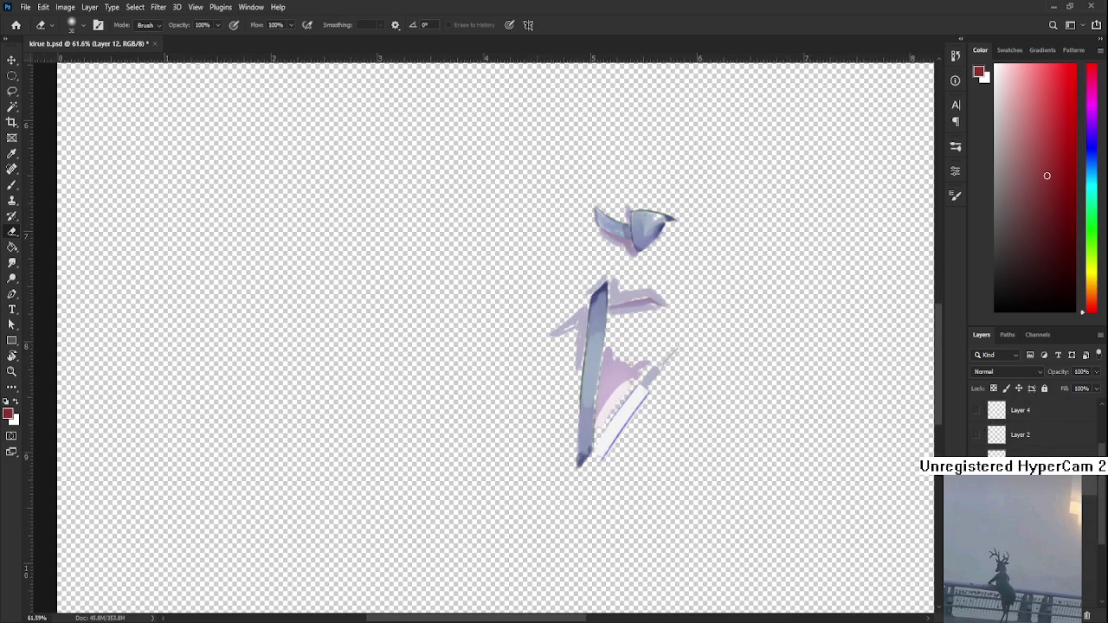
pyautogui.scroll(1, 623, 422)
pyautogui.scroll(2, 623, 423)
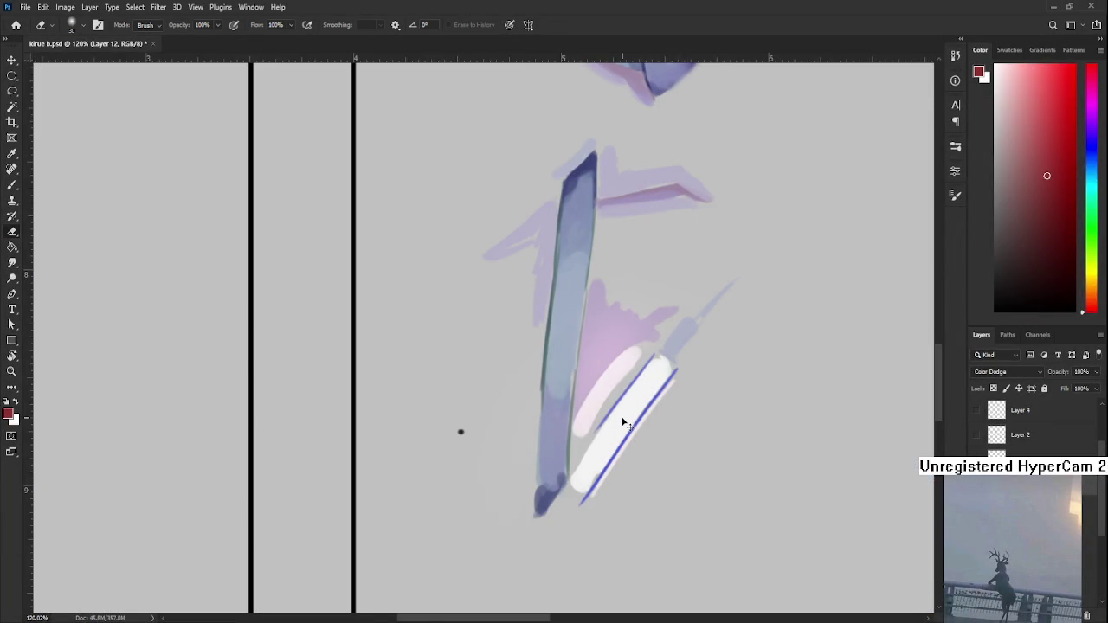
pyautogui.scroll(-2, 623, 422)
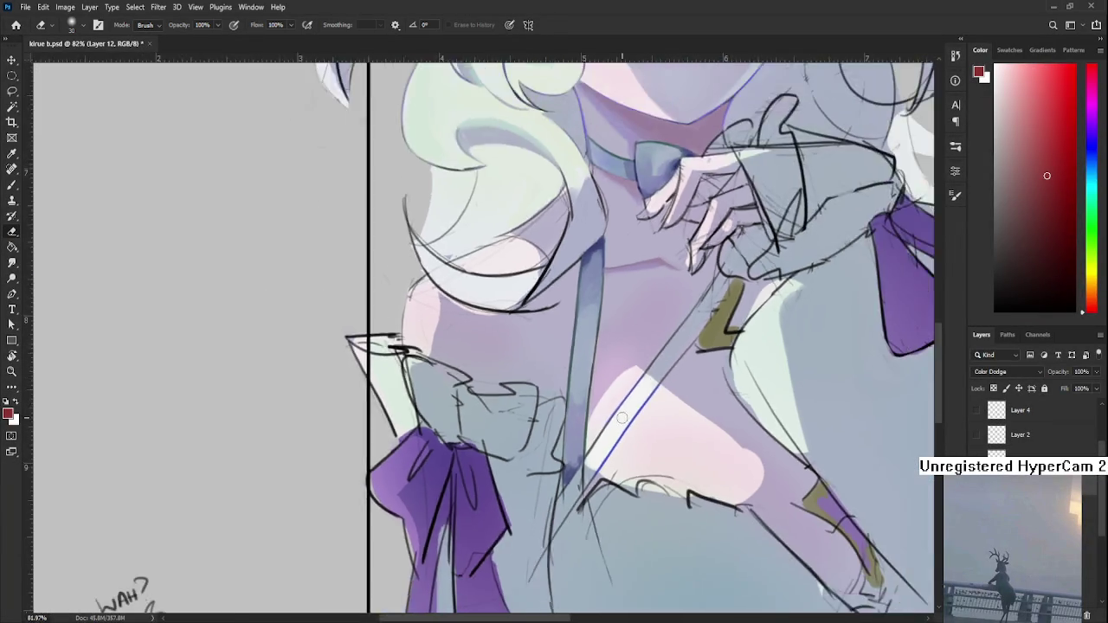
pyautogui.scroll(-2, 624, 422)
pyautogui.scroll(-1, 623, 422)
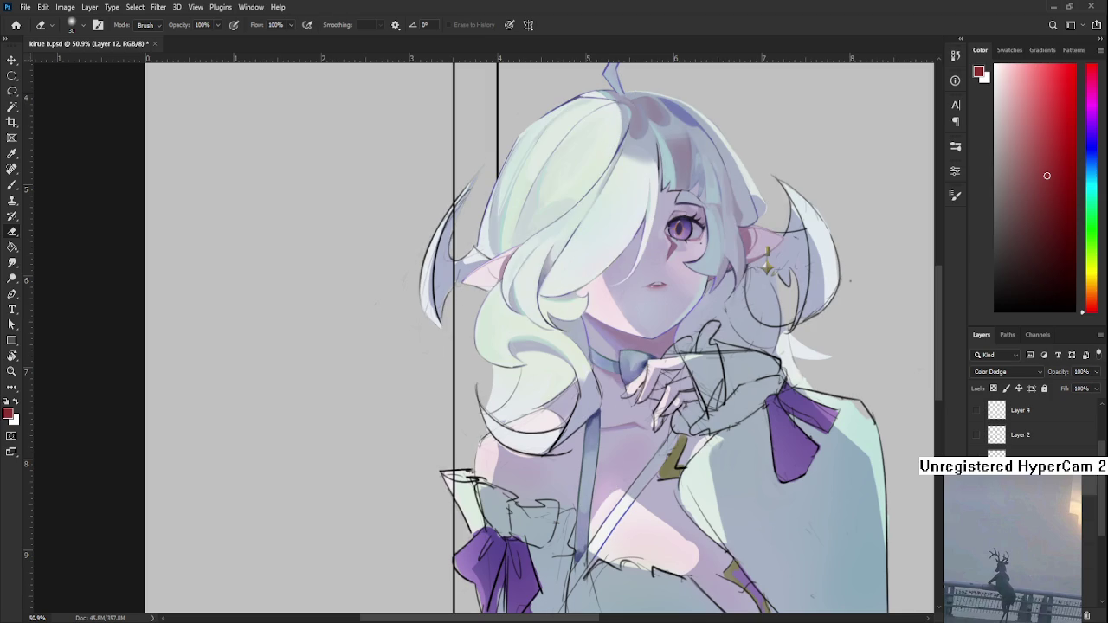
pyautogui.hotkey('ctrl', 'alt', 'a')
pyautogui.scroll(3, 653, 500)
pyautogui.moveTo(504, 506); pyautogui.dragTo(583, 456)
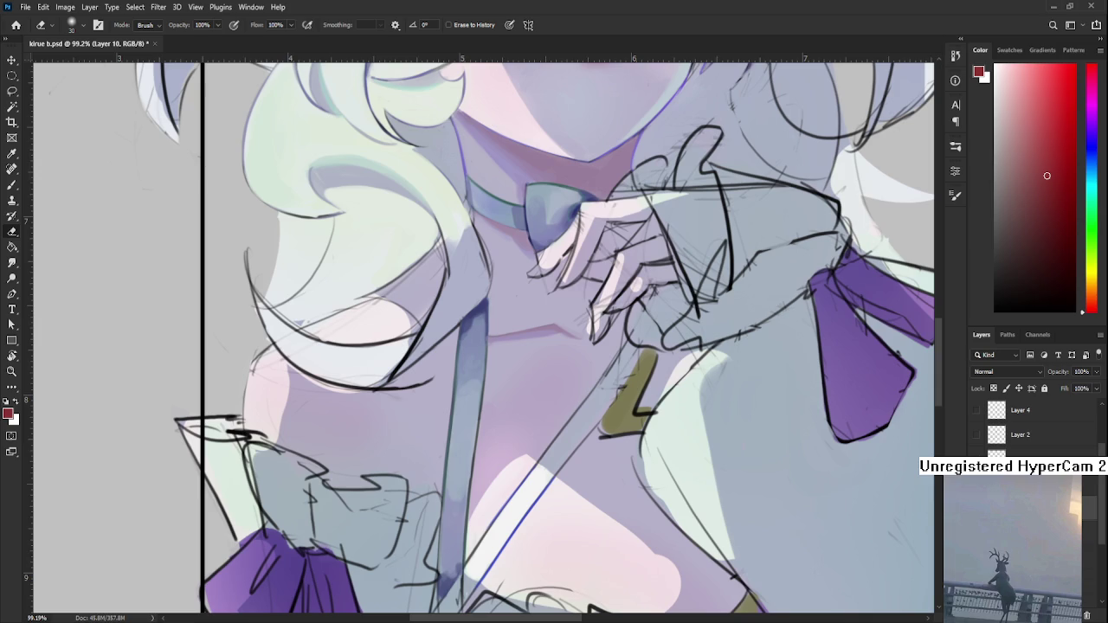
pyautogui.hotkey('alt', ']')
pyautogui.hotkey('alt', ']')
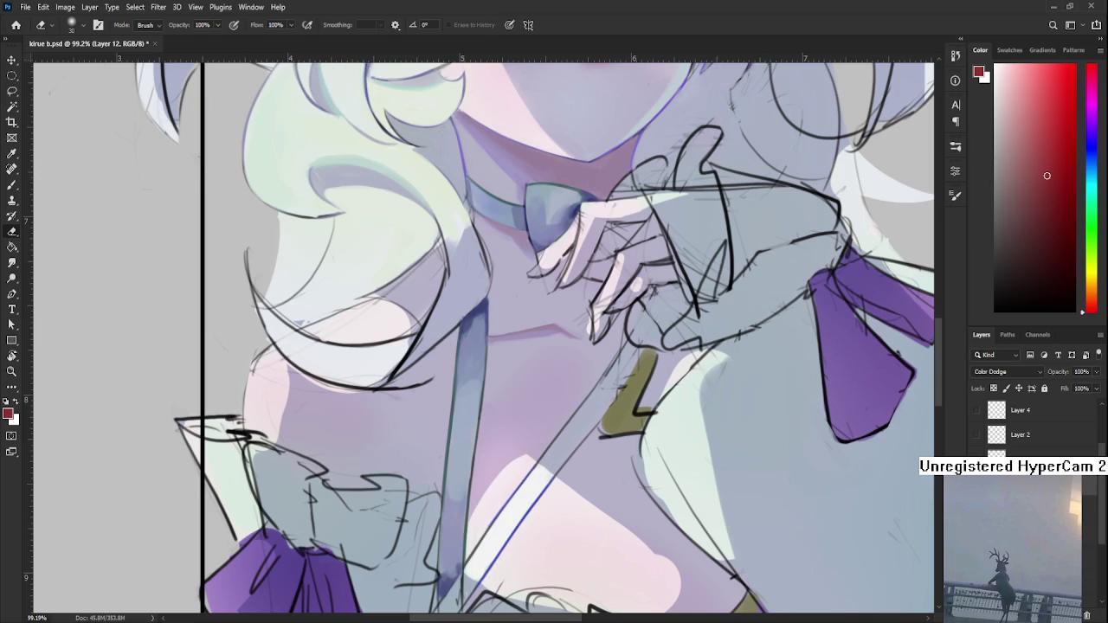
pyautogui.hotkey('alt', '[')
pyautogui.hotkey('alt', '[')
pyautogui.hotkey('alt', ']')
pyautogui.hotkey('alt', ']')
pyautogui.scroll(-5, 467, 433)
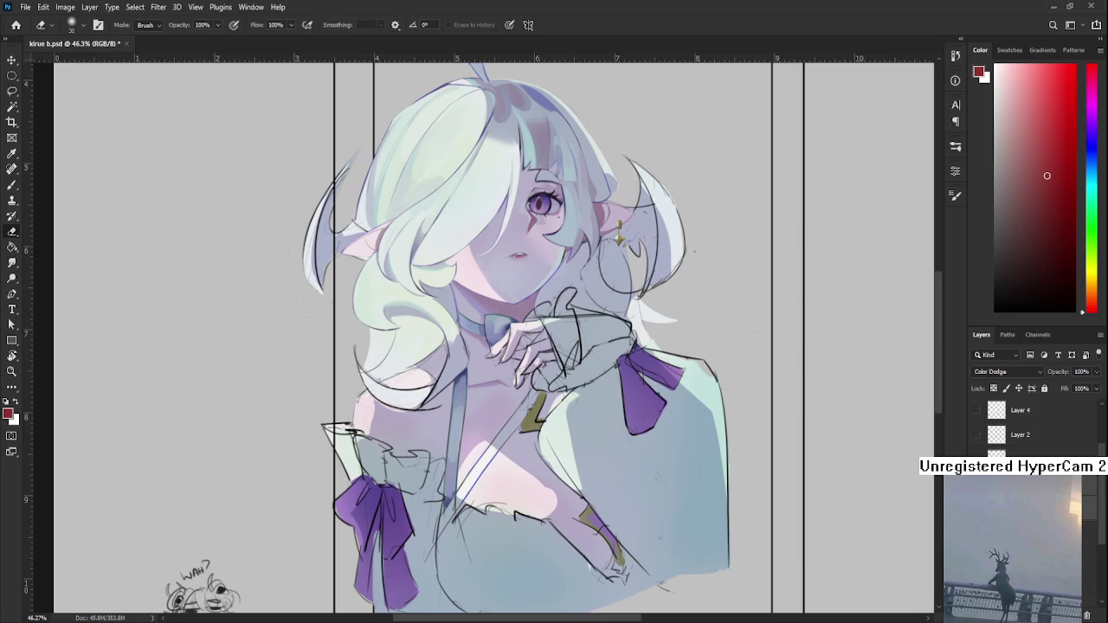
pyautogui.hotkey('alt', ',')
pyautogui.hotkey('alt', '.')
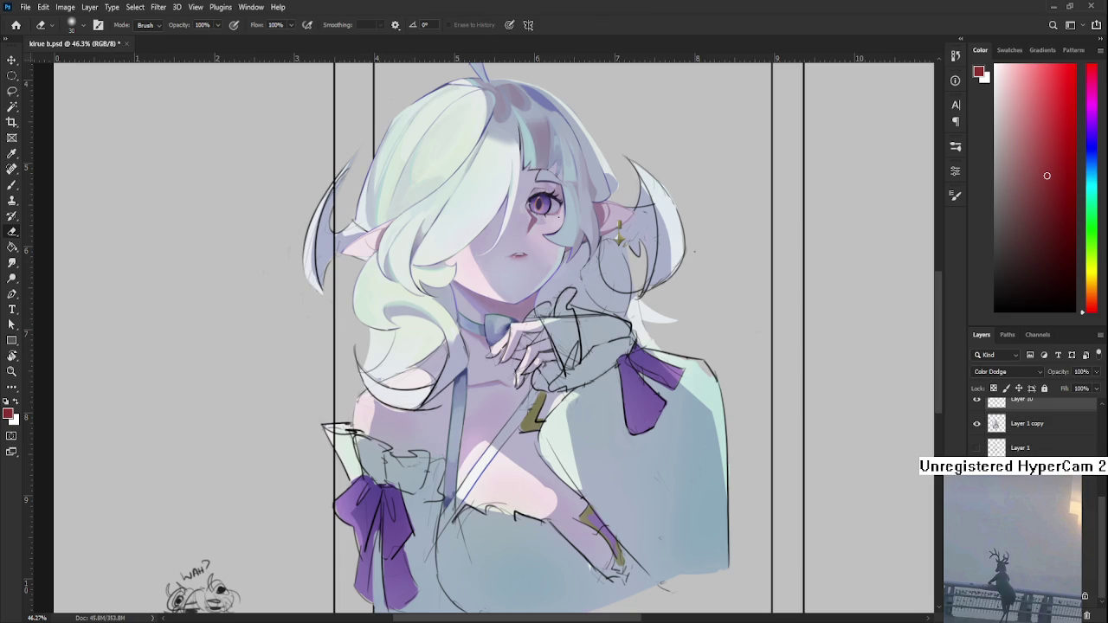
pyautogui.scroll(4, 473, 420)
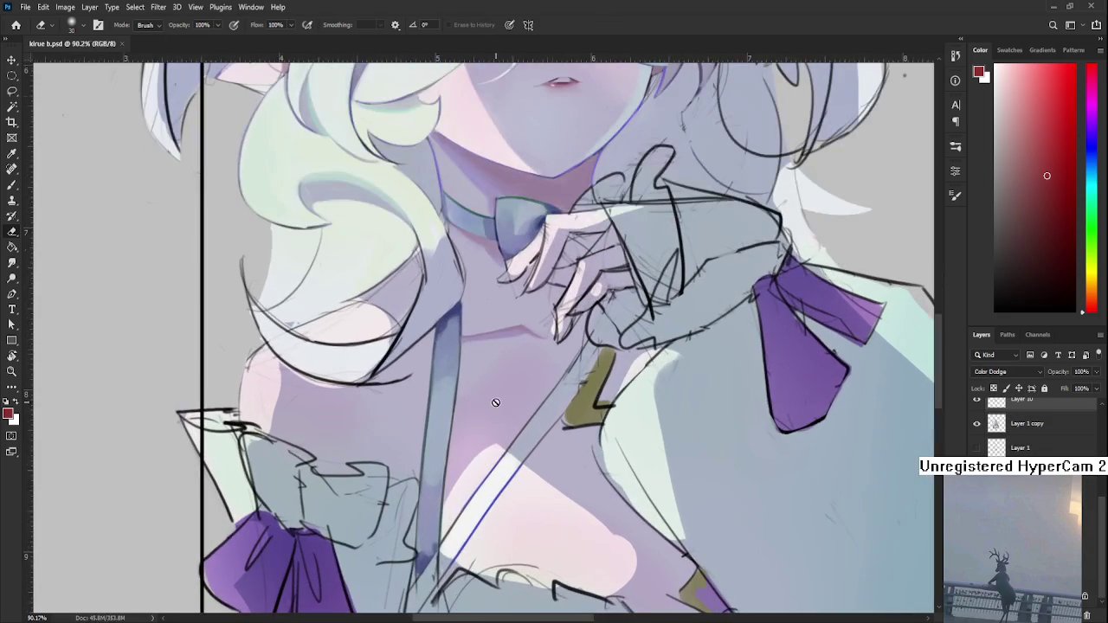
pyautogui.scroll(-5, 502, 406)
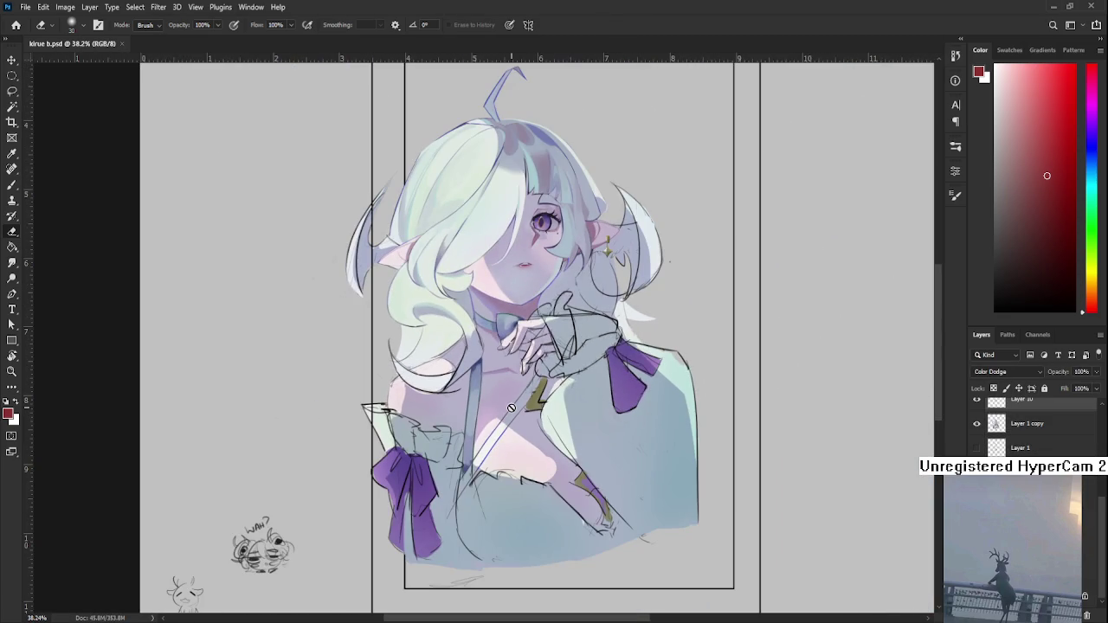
pyautogui.scroll(3, 511, 406)
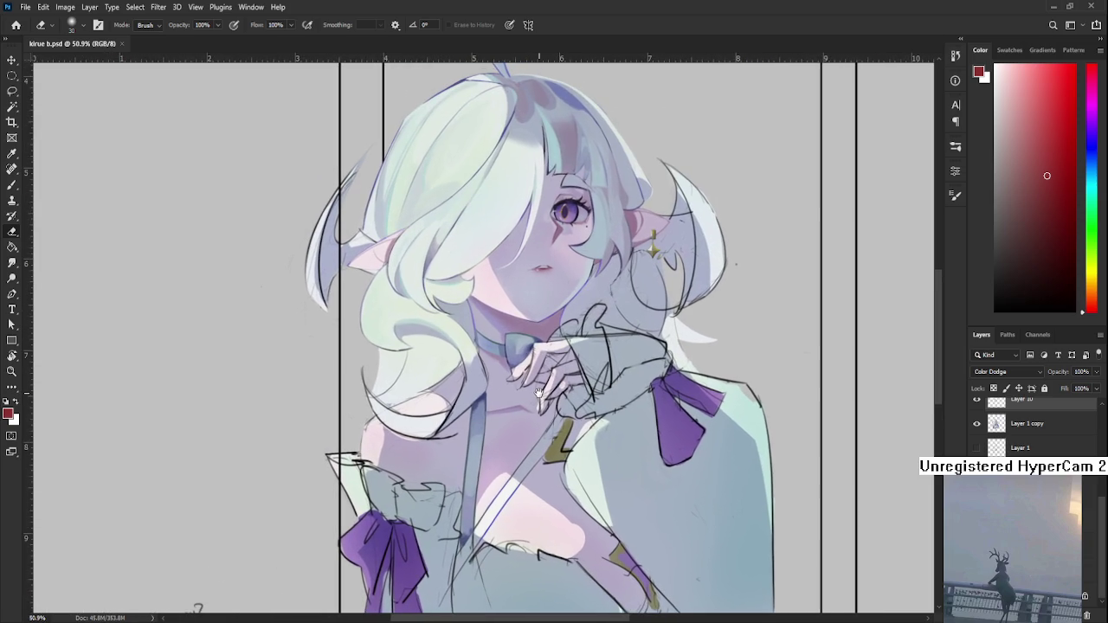
pyautogui.scroll(-2, 540, 416)
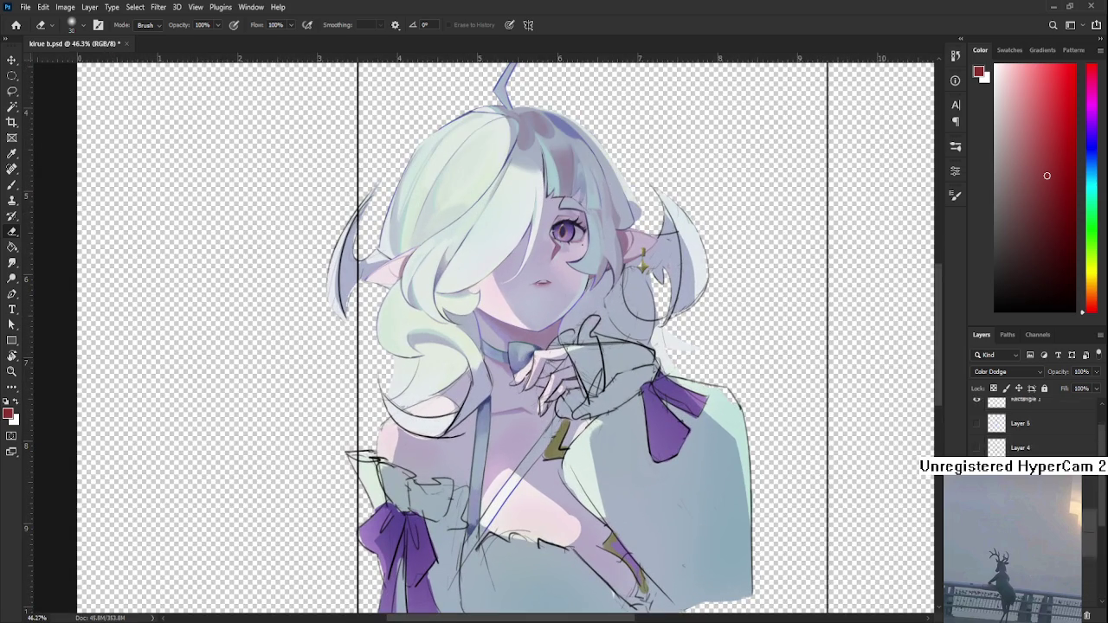
# - Hide the frame lines, preview Layer 1 copy alone, then make Layer 12 the working layer
pyautogui.scroll(2, 1029, 424)
pyautogui.click(978, 436)
pyautogui.scroll(-2, 979, 435)
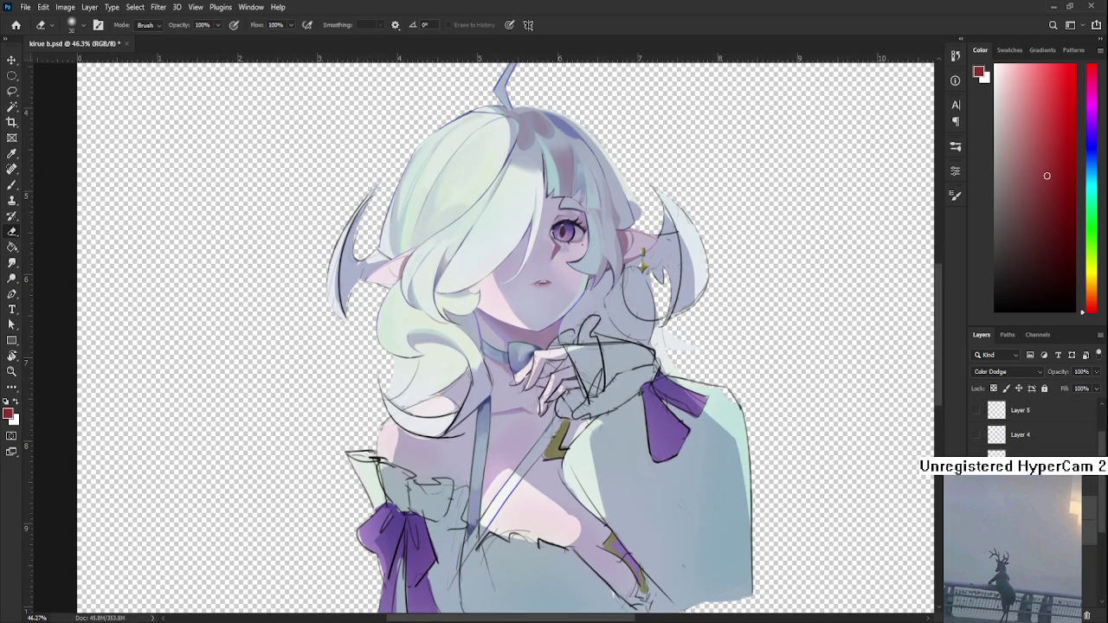
pyautogui.click(1021, 519)
pyautogui.keyDown('alt'); pyautogui.click(977, 519); pyautogui.keyUp('alt')
pyautogui.keyDown('alt'); pyautogui.click(977, 519); pyautogui.keyUp('alt')
pyautogui.keyDown('alt'); pyautogui.click(977, 519); pyautogui.keyUp('alt')
pyautogui.keyDown('alt'); pyautogui.click(977, 519); pyautogui.keyUp('alt')
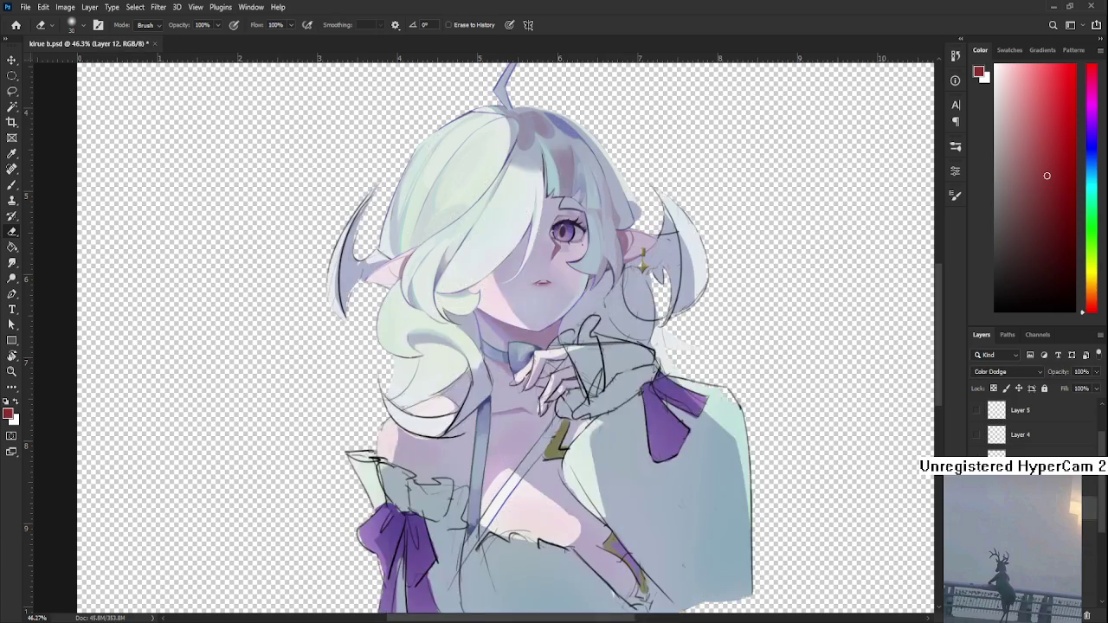
# - Turn the solid grey background and frame line layers back on
pyautogui.scroll(9, 1002, 373)
pyautogui.scroll(2, 1002, 374)
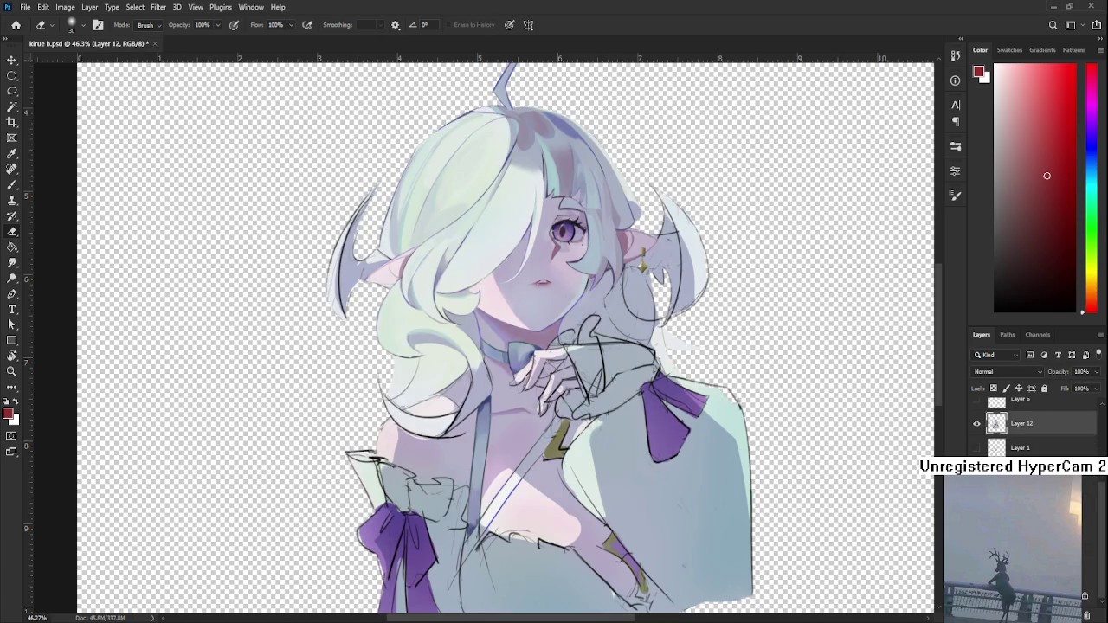
pyautogui.click(977, 496)
pyautogui.scroll(2, 1022, 433)
pyautogui.click(975, 452)
pyautogui.scroll(-3, 1021, 428)
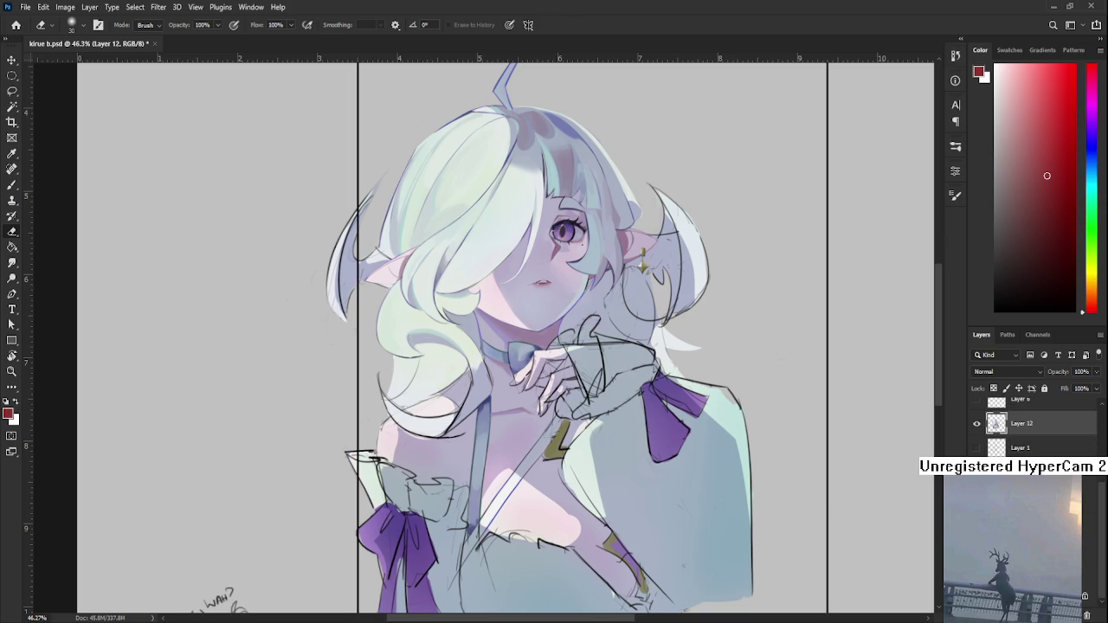
# - Pan and zoom around the painting to inspect it against the restored background
pyautogui.moveTo(439, 418); pyautogui.dragTo(410, 408)
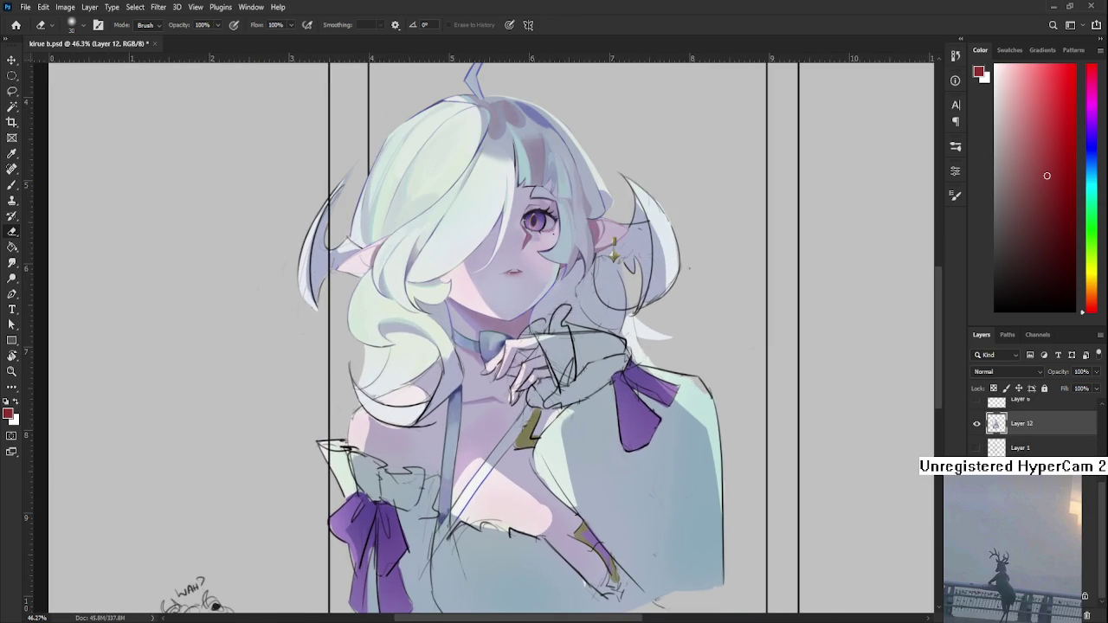
pyautogui.scroll(-4, 505, 363)
pyautogui.scroll(5, 496, 422)
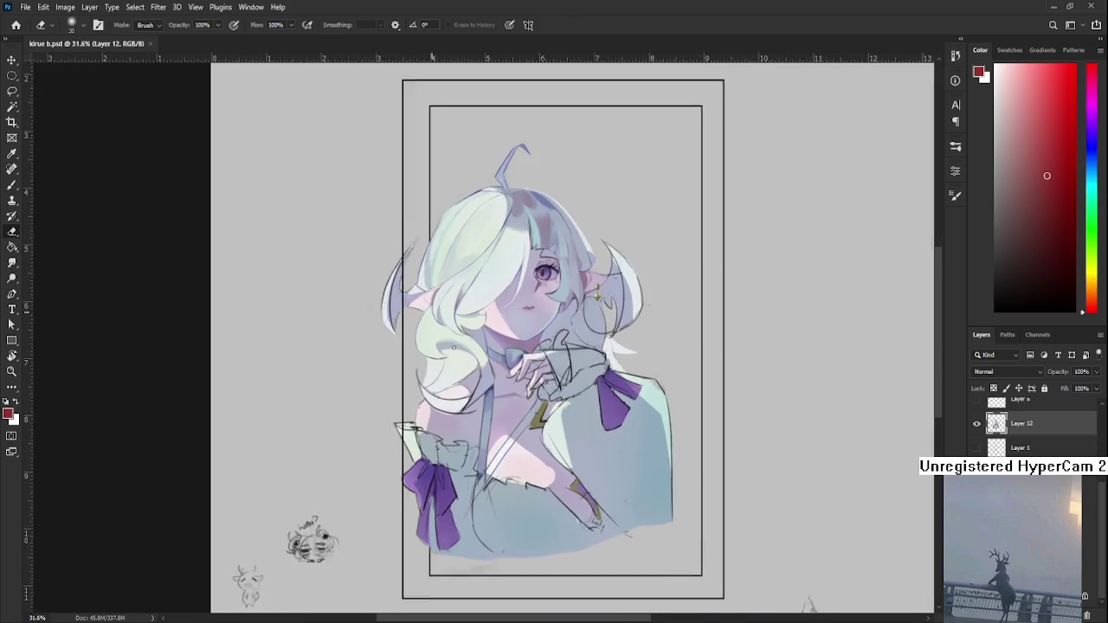
pyautogui.scroll(1, 515, 371)
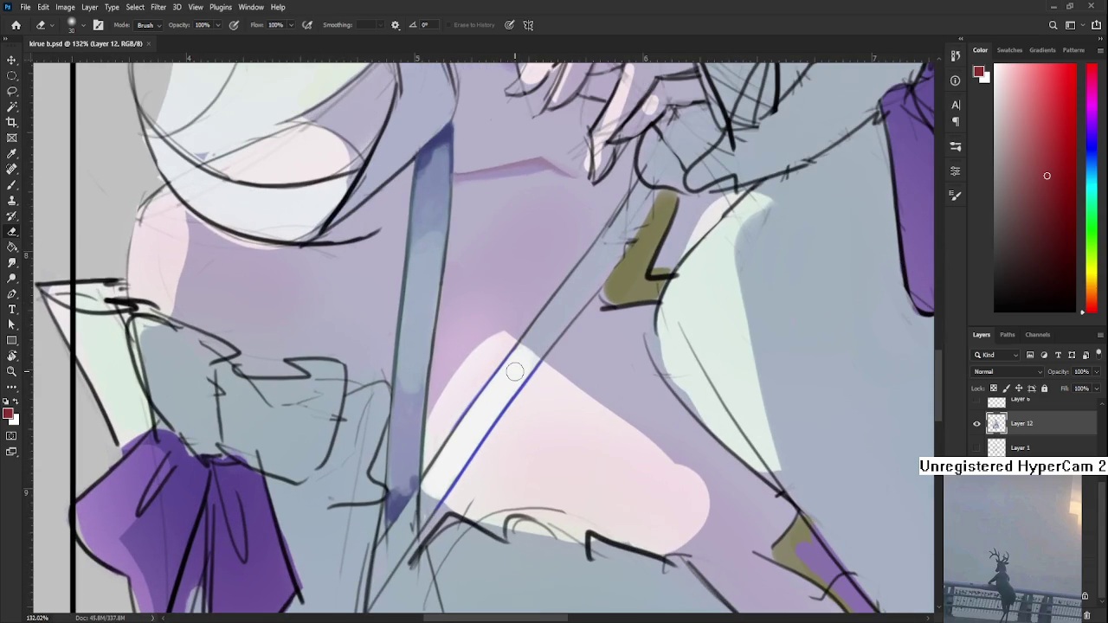
pyautogui.scroll(-2, 515, 371)
pyautogui.scroll(-2, 536, 349)
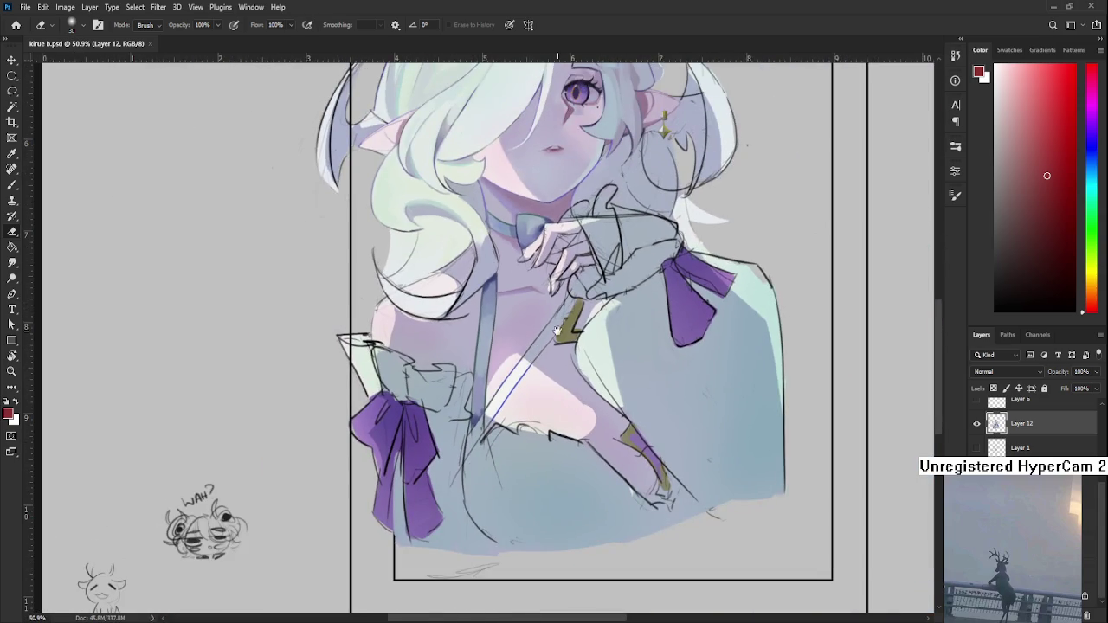
pyautogui.scroll(2, 567, 363)
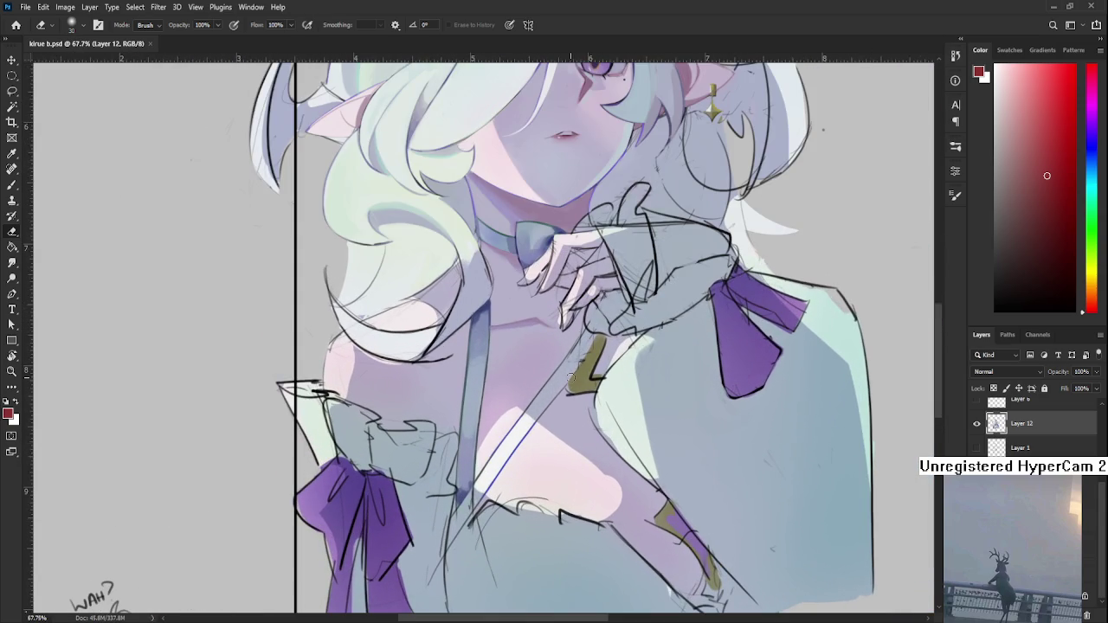
pyautogui.scroll(-2, 555, 374)
pyautogui.scroll(1, 536, 407)
pyautogui.scroll(1, 532, 415)
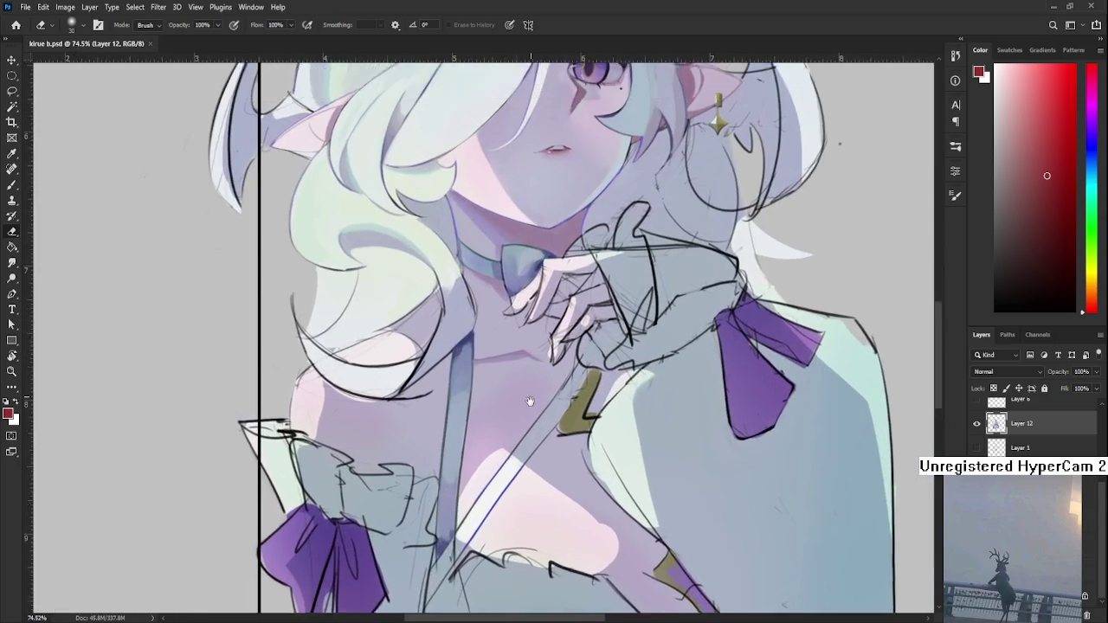
pyautogui.scroll(-1, 528, 429)
pyautogui.scroll(-2, 528, 429)
pyautogui.scroll(2, 554, 346)
pyautogui.scroll(1, 587, 265)
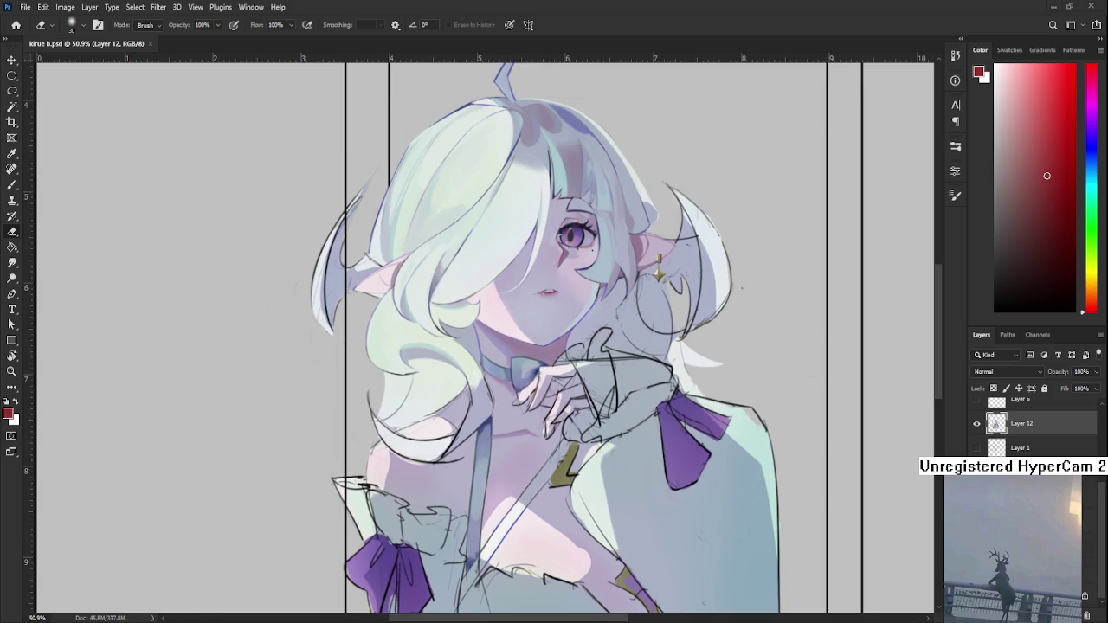
# - Add empty Layer 13 above Layer 12 with the Brush active, and tilt the view about 13 degrees
pyautogui.moveTo(554, 346); pyautogui.dragTo(565, 168)
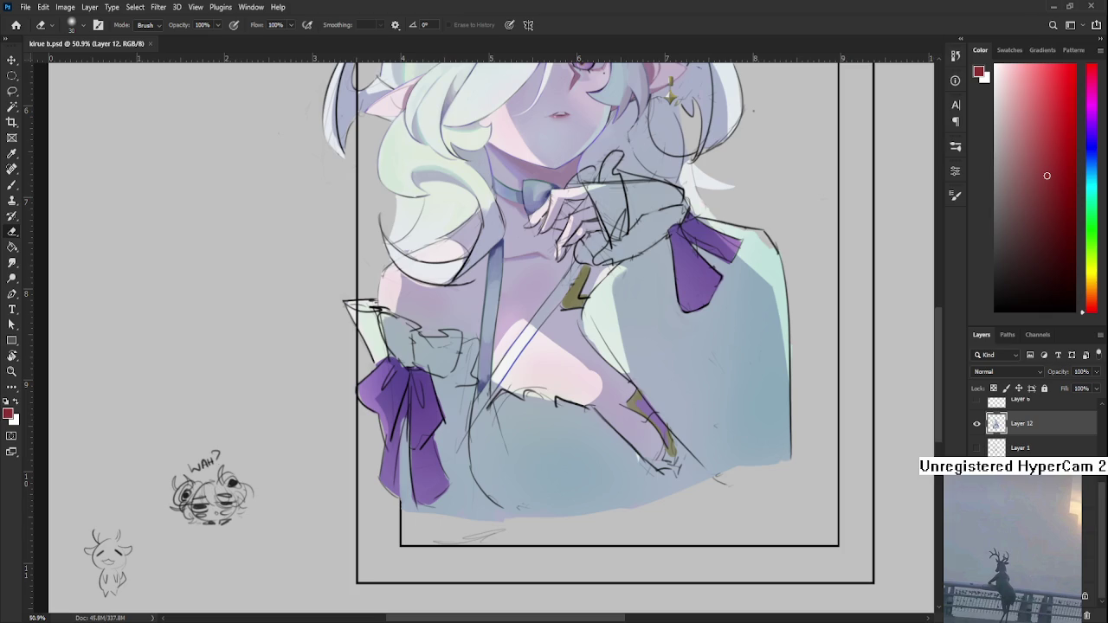
pyautogui.press('b')
pyautogui.hotkey('ctrl', 'shift', 'alt', 'n')
pyautogui.moveTo(883, 260); pyautogui.dragTo(873, 347)
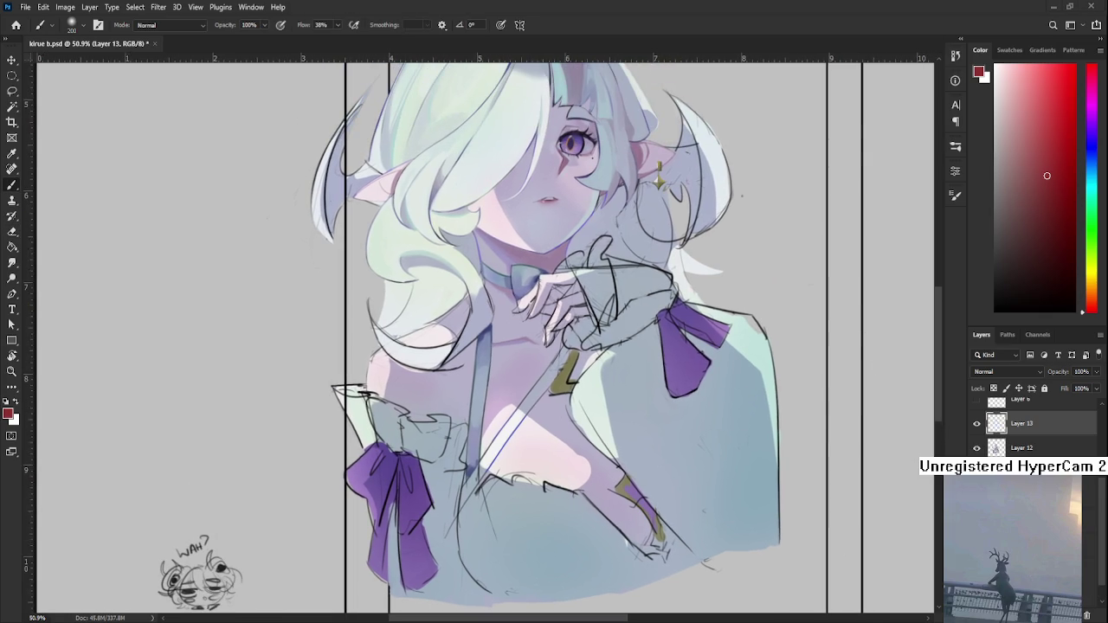
pyautogui.press('r')
pyautogui.moveTo(554, 346)
pyautogui.mouseDown()
pyautogui.moveTo(527, 479)
pyautogui.moveTo(578, 444)
pyautogui.moveTo(468, 405)
pyautogui.moveTo(361, 419)
pyautogui.mouseUp()
pyautogui.scroll(3, 511, 429)
pyautogui.press('l')
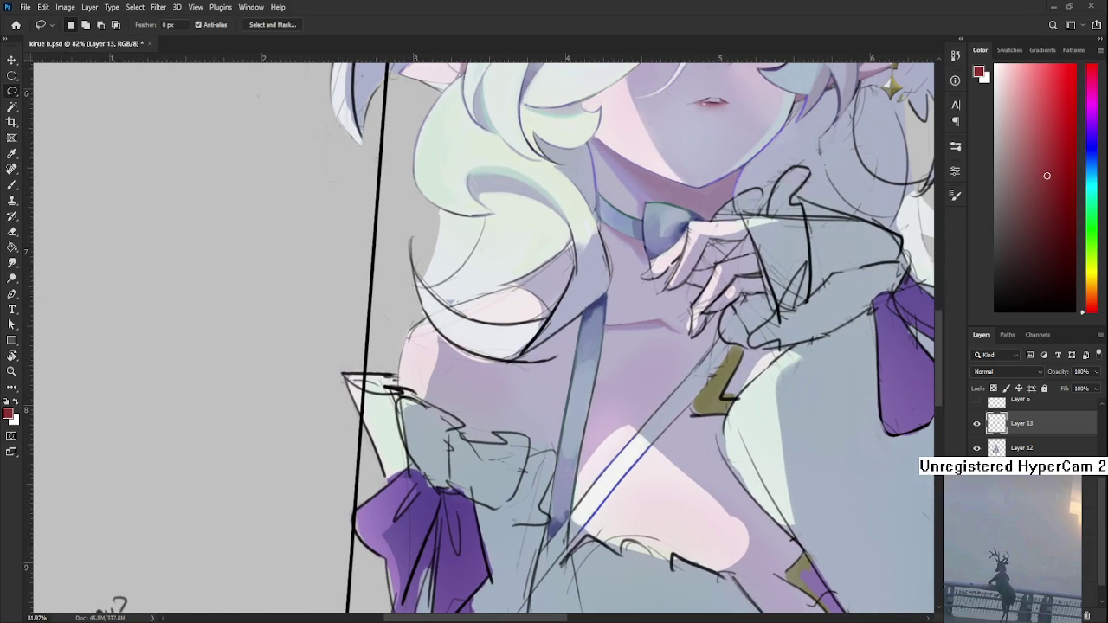
# - Set the Brush to size 25 and sample grey-blue tones from the sleeve and collar
pyautogui.press('b')
pyautogui.press('[')
pyautogui.press('[')
pyautogui.press('[')
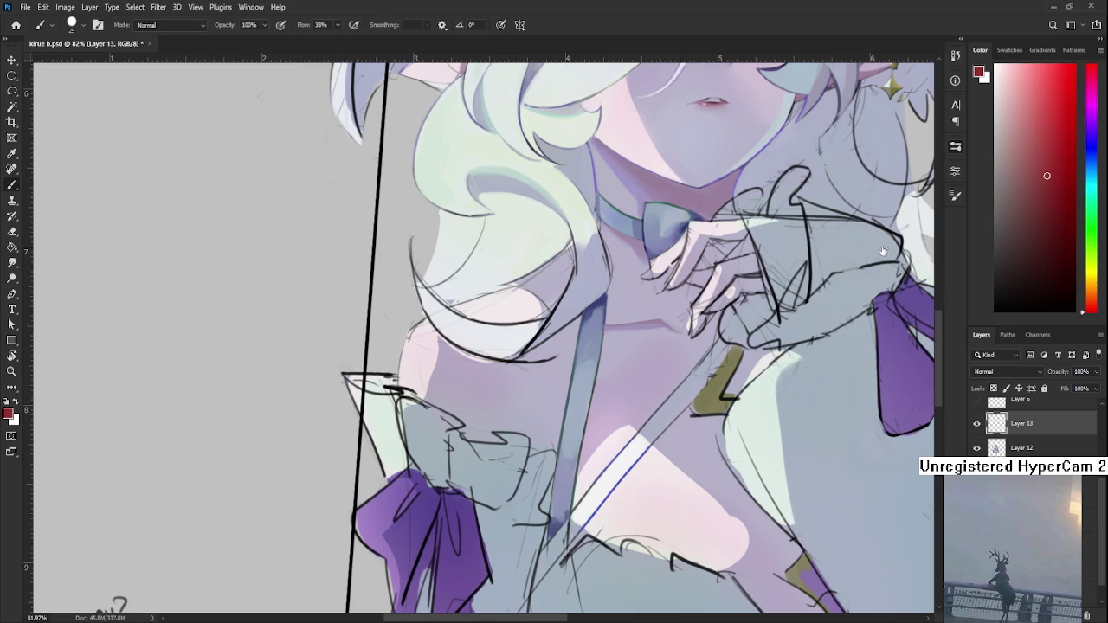
pyautogui.keyDown('alt'); pyautogui.click(411, 437); pyautogui.keyUp('alt')
pyautogui.press('[')
pyautogui.press('[')
pyautogui.press('[')
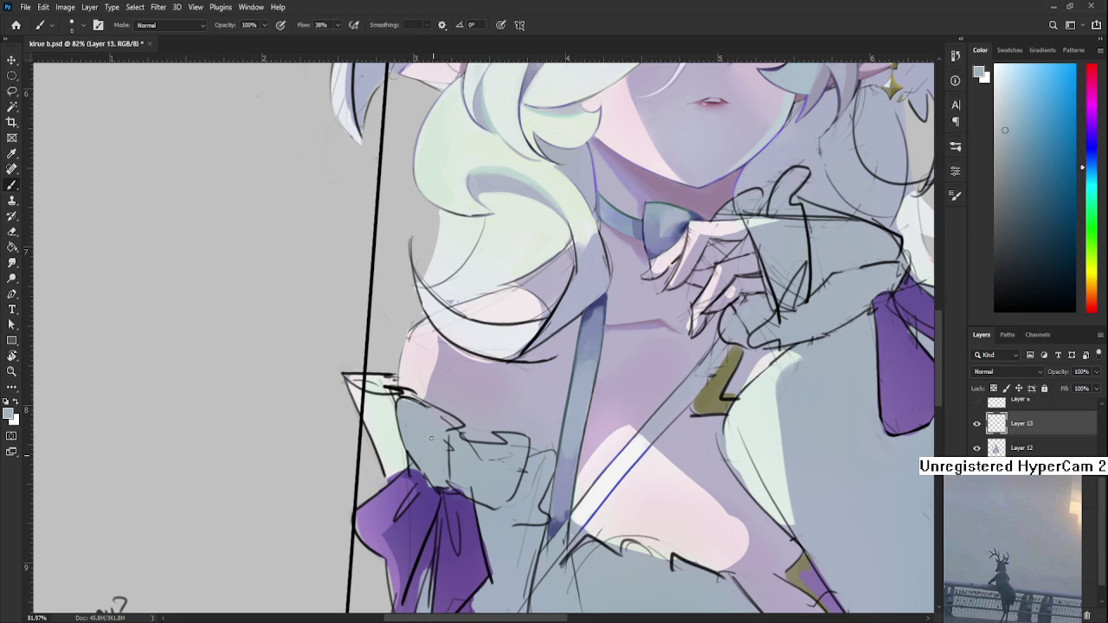
pyautogui.keyDown('alt'); pyautogui.click(445, 426); pyautogui.keyUp('alt')
pyautogui.keyDown('alt'); pyautogui.click(428, 414); pyautogui.keyUp('alt')
# - Paint darker grey-blue shading on the left ruffle above the bow, then reselect the lighter tone
pyautogui.moveTo(443, 430); pyautogui.dragTo(435, 405)
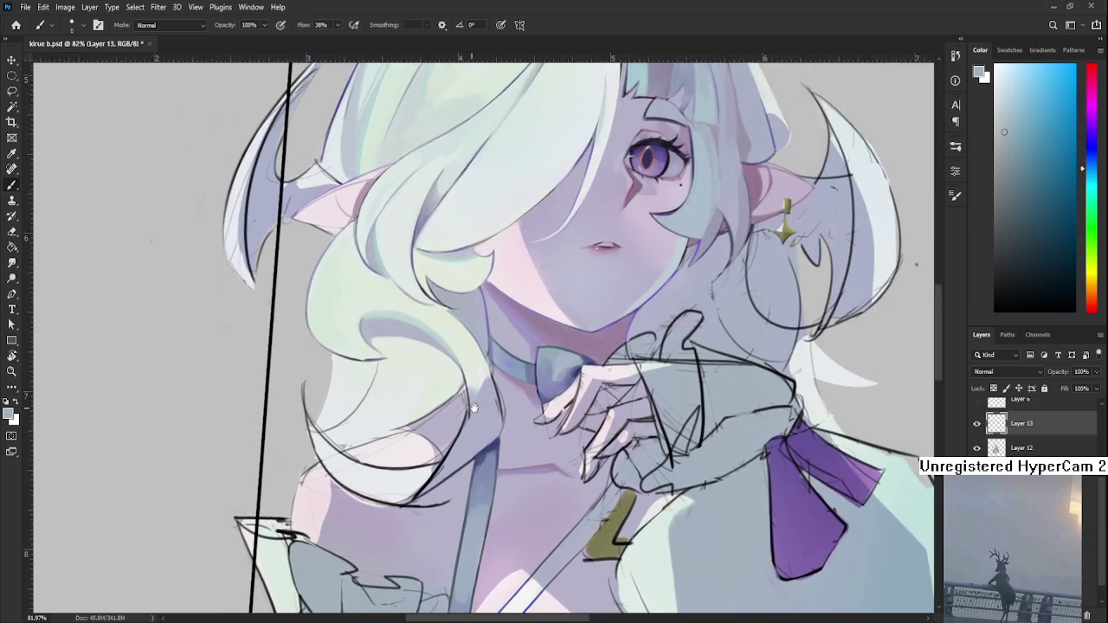
pyautogui.moveTo(496, 355)
pyautogui.mouseDown()
pyautogui.moveTo(471, 352)
pyautogui.moveTo(617, 232)
pyautogui.mouseUp()
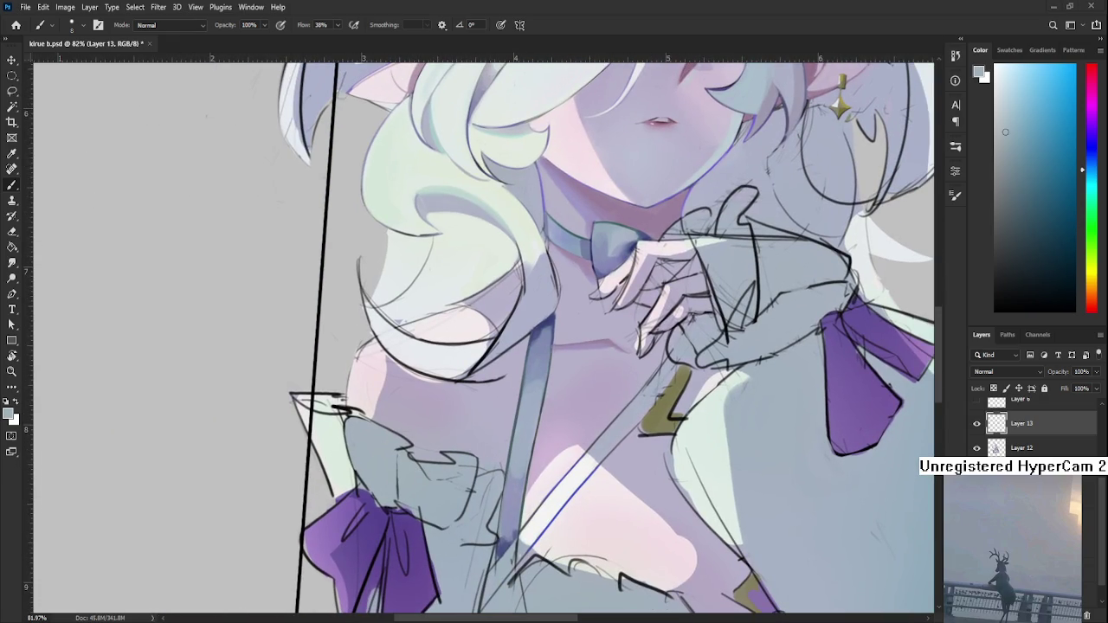
pyautogui.moveTo(424, 448); pyautogui.dragTo(504, 424)
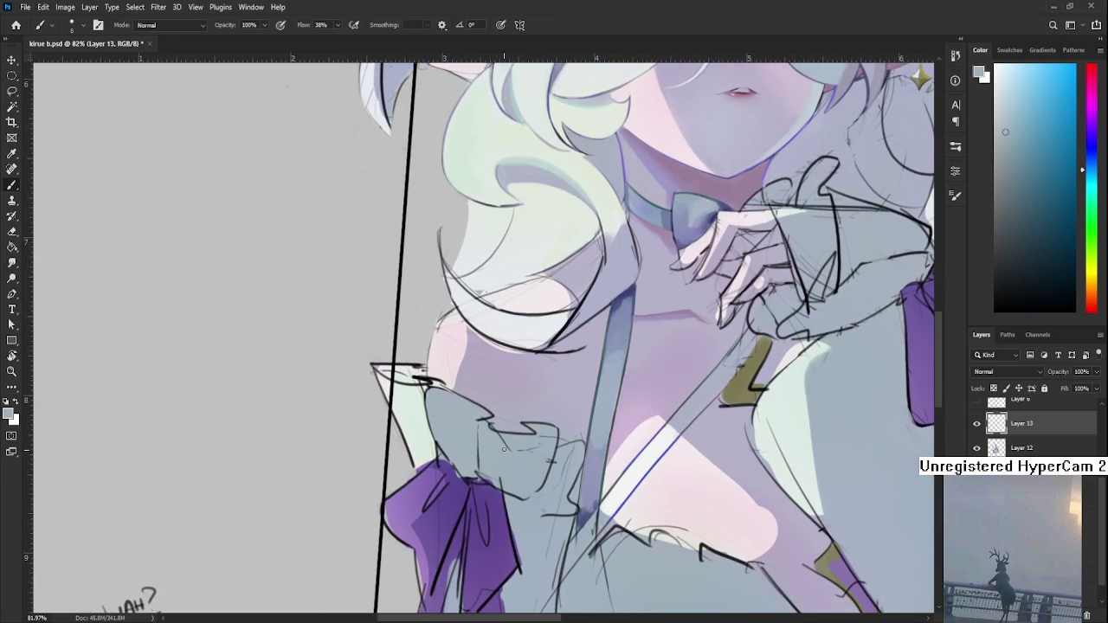
pyautogui.keyDown('alt'); pyautogui.click(457, 430); pyautogui.keyUp('alt')
pyautogui.moveTo(472, 427)
pyautogui.mouseDown()
pyautogui.moveTo(466, 476)
pyautogui.moveTo(472, 450)
pyautogui.moveTo(472, 471)
pyautogui.moveTo(472, 460)
pyautogui.mouseUp()
pyautogui.keyDown('alt'); pyautogui.click(457, 413); pyautogui.keyUp('alt')
pyautogui.scroll(-3, 441, 462)
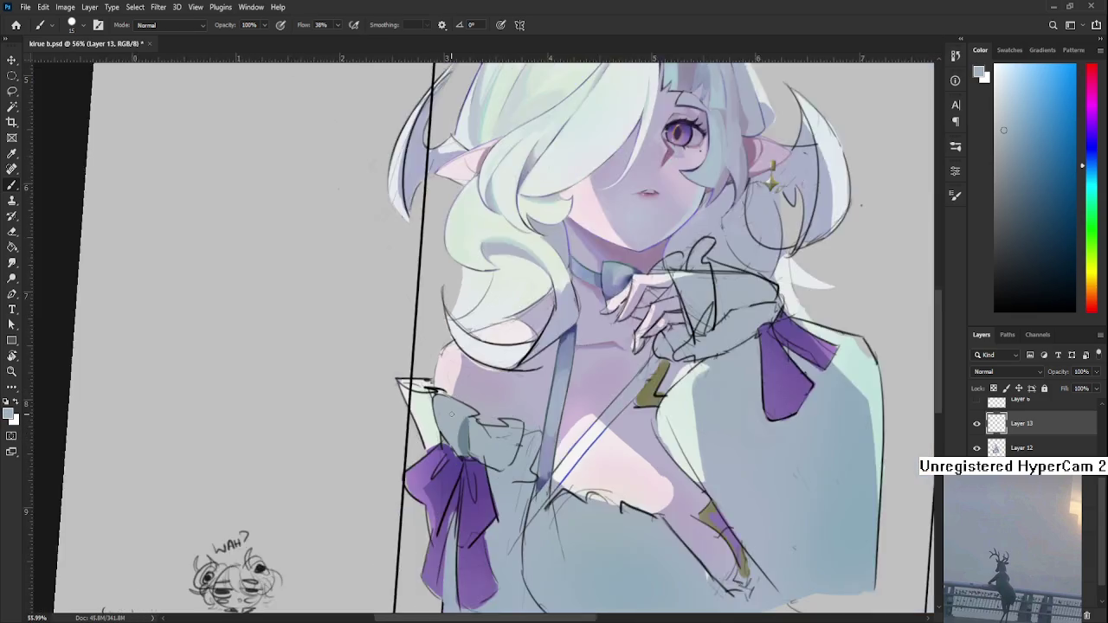
# - Sample a grey ruffle tone and paint lighter strokes along the left ruffle edge
pyautogui.scroll(-2, 441, 462)
pyautogui.scroll(1, 259, 363)
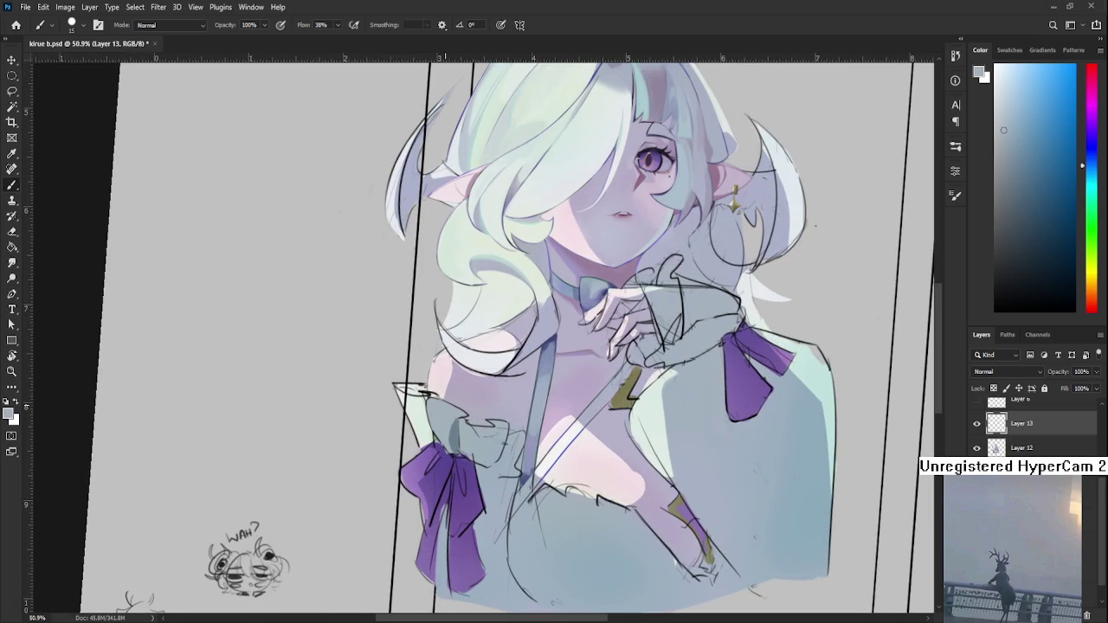
pyautogui.scroll(2, 445, 476)
pyautogui.scroll(2, 446, 476)
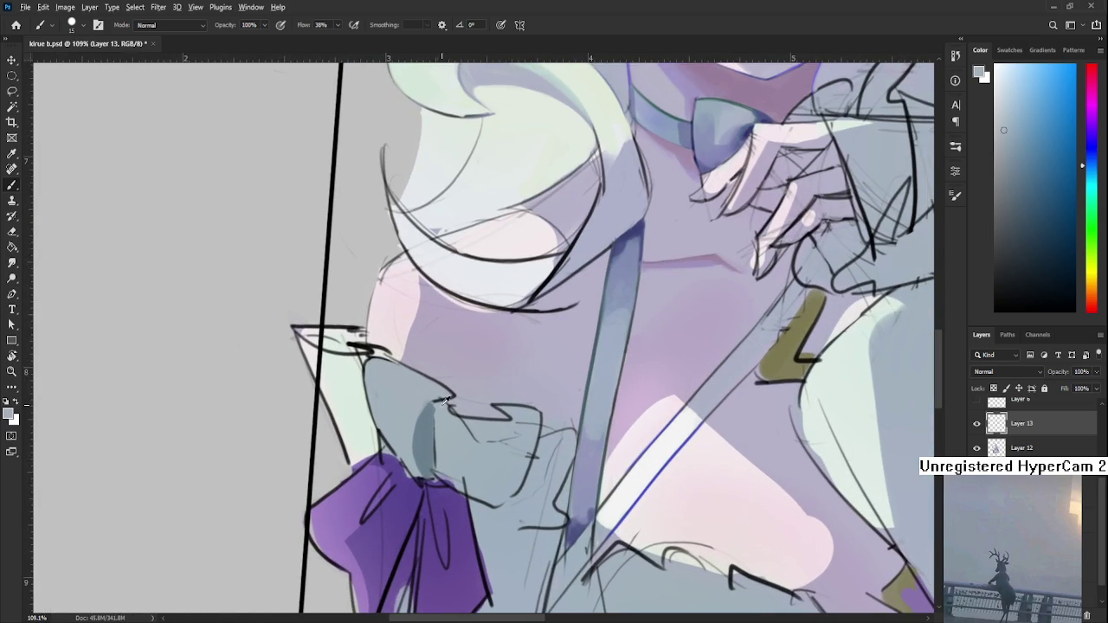
pyautogui.keyDown('alt'); pyautogui.click(422, 457); pyautogui.keyUp('alt')
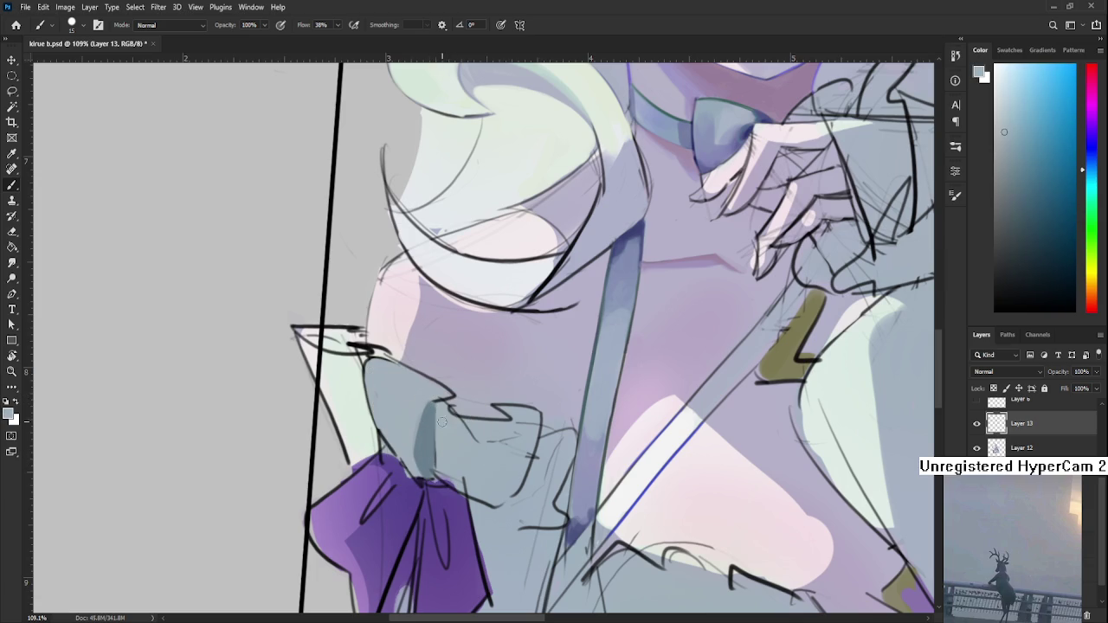
pyautogui.moveTo(440, 407); pyautogui.dragTo(437, 476)
pyautogui.moveTo(442, 412)
pyautogui.mouseDown()
pyautogui.moveTo(440, 478)
pyautogui.moveTo(452, 465)
pyautogui.mouseUp()
# - Sample several lighter and darker sleeve tones, then fit the whole artwork on screen to check
pyautogui.moveTo(432, 416); pyautogui.dragTo(440, 439)
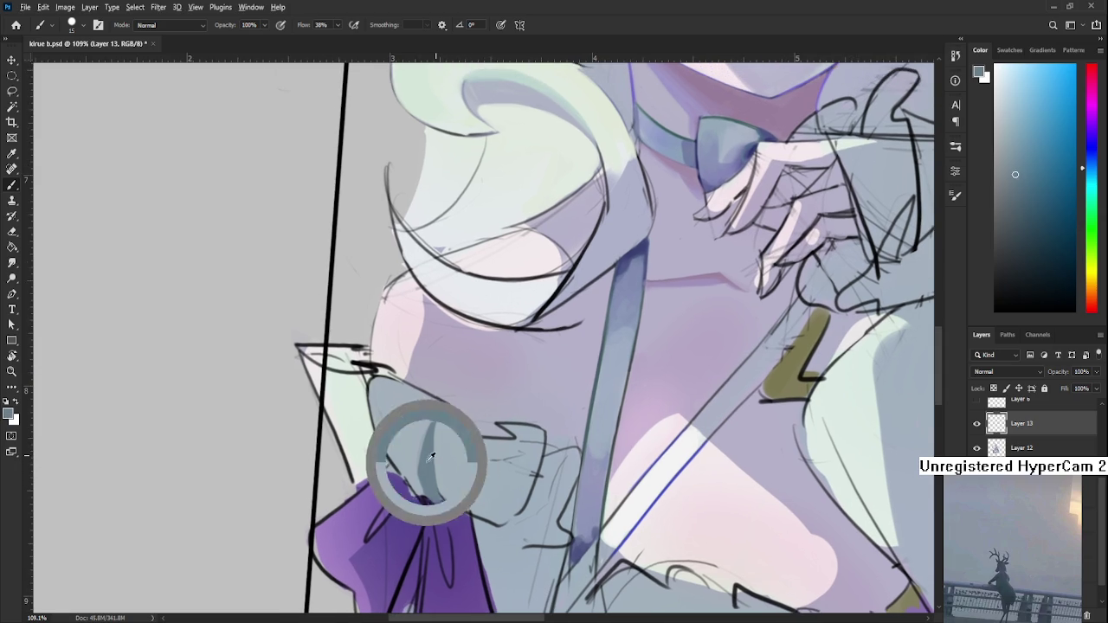
pyautogui.moveTo(378, 395); pyautogui.dragTo(379, 426)
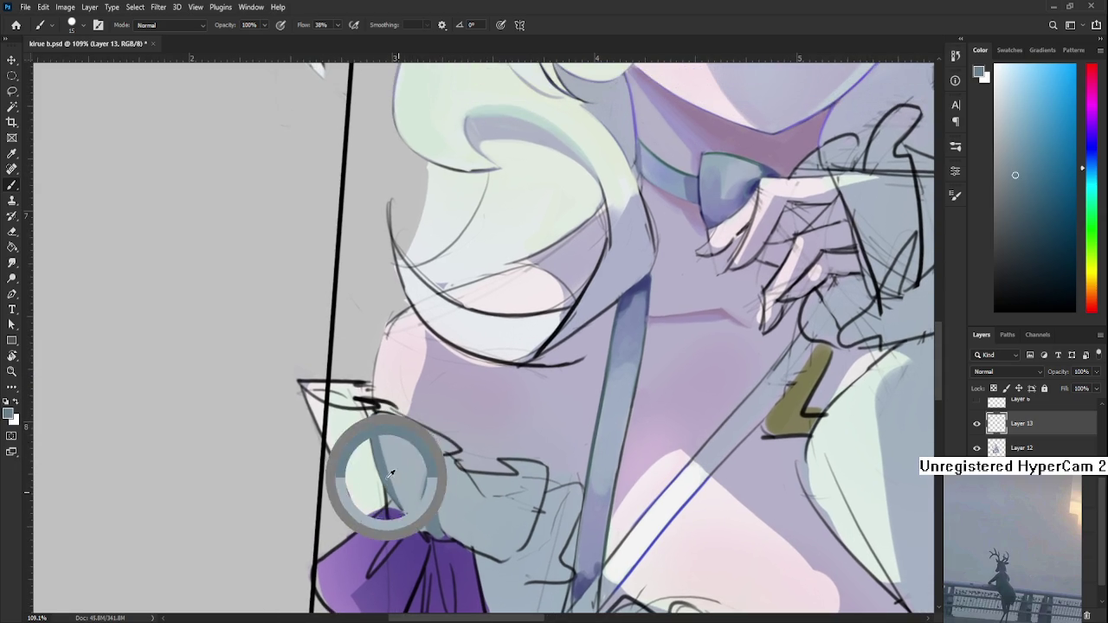
pyautogui.keyDown('alt'); pyautogui.click(410, 511); pyautogui.keyUp('alt')
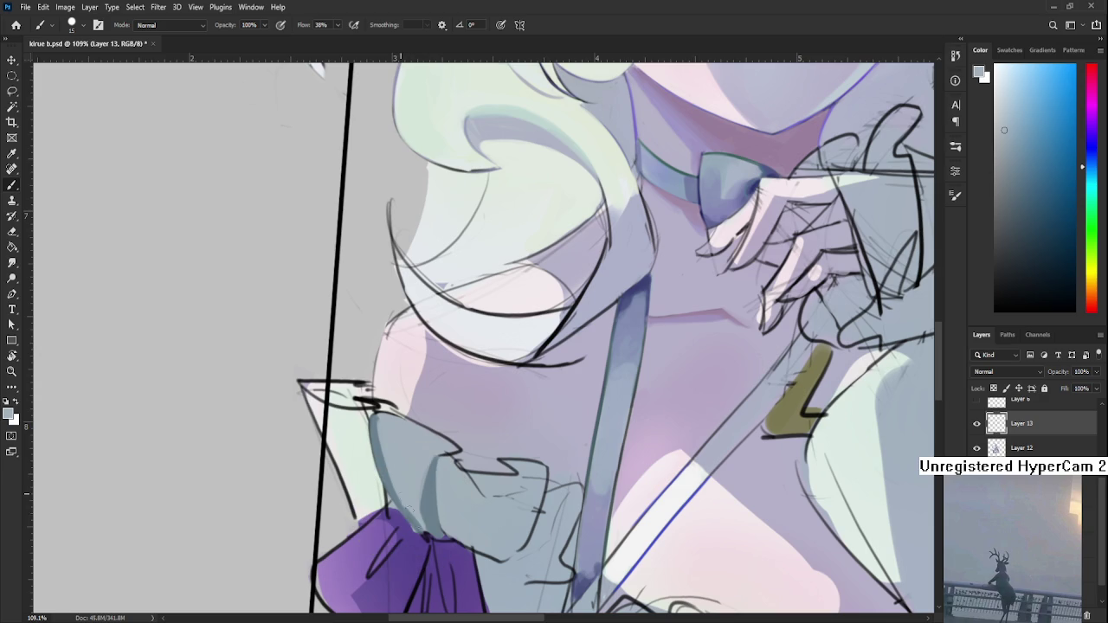
pyautogui.keyDown('alt'); pyautogui.click(373, 441); pyautogui.keyUp('alt')
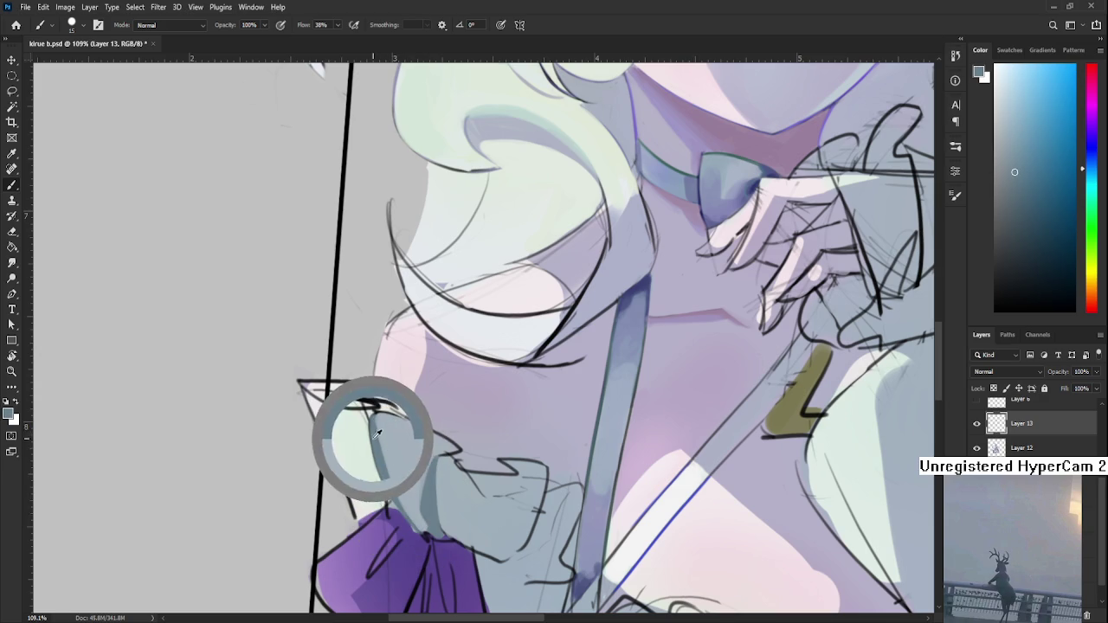
pyautogui.moveTo(456, 439); pyautogui.dragTo(437, 452)
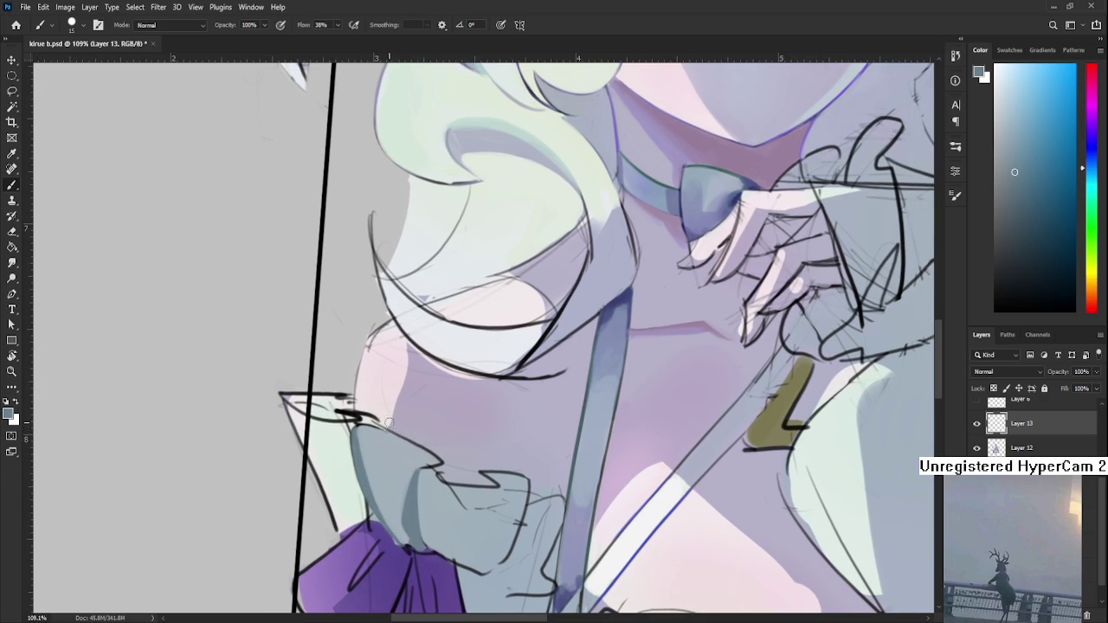
pyautogui.keyDown('alt'); pyautogui.click(412, 460); pyautogui.keyUp('alt')
pyautogui.keyDown('alt'); pyautogui.click(423, 452); pyautogui.keyUp('alt')
pyautogui.keyDown('alt'); pyautogui.click(423, 451); pyautogui.keyUp('alt')
pyautogui.keyDown('alt'); pyautogui.click(419, 458); pyautogui.keyUp('alt')
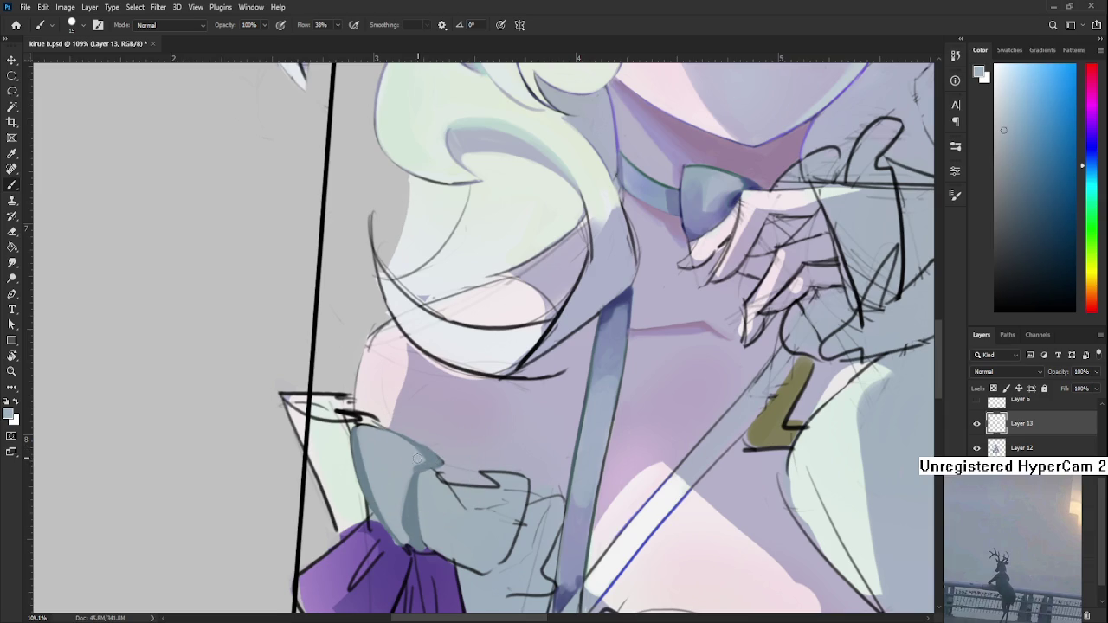
pyautogui.keyDown('alt'); pyautogui.click(409, 446); pyautogui.keyUp('alt')
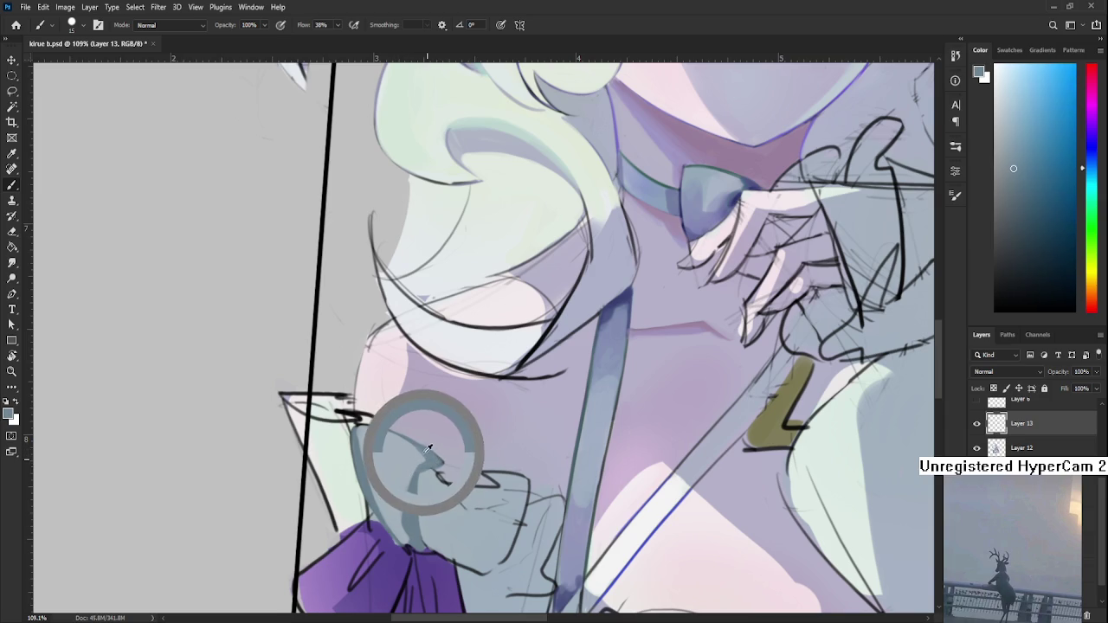
pyautogui.moveTo(441, 469); pyautogui.dragTo(443, 450)
pyautogui.hotkey('ctrl', '0')
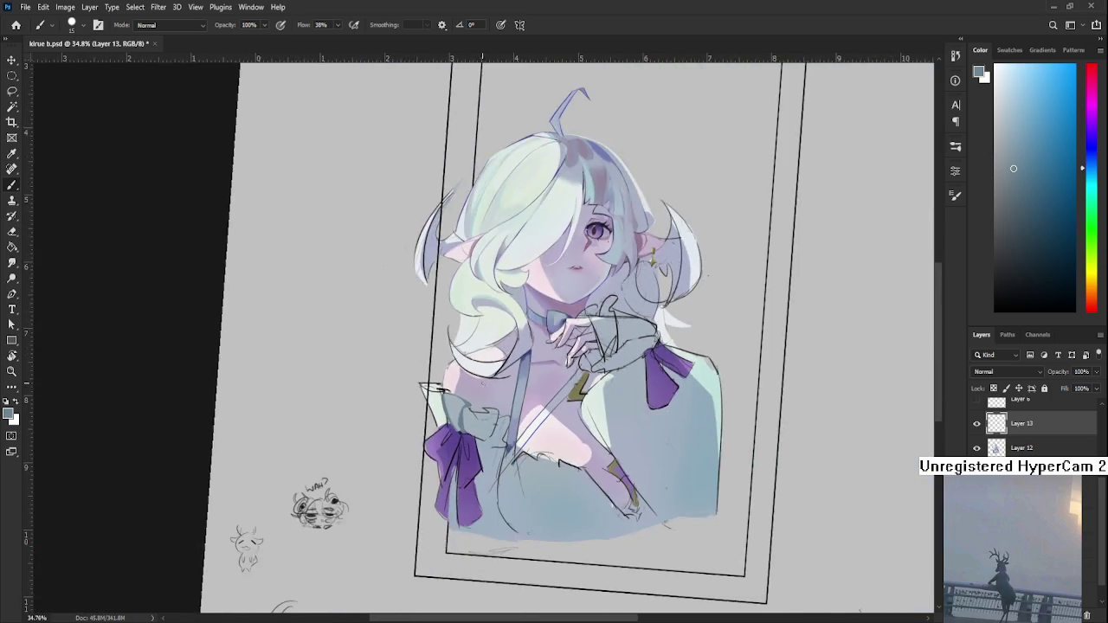
# - Eyedrop the grey sleeve colour and a lighter tone from the sleeve
pyautogui.scroll(3, 481, 390)
pyautogui.scroll(2, 484, 395)
pyautogui.keyDown('alt'); pyautogui.click(433, 445); pyautogui.keyUp('alt')
pyautogui.moveTo(440, 475)
pyautogui.mouseDown()
pyautogui.moveTo(451, 446)
pyautogui.moveTo(458, 470)
pyautogui.mouseUp()
pyautogui.keyDown('alt'); pyautogui.click(443, 481); pyautogui.keyUp('alt')
pyautogui.keyDown('alt'); pyautogui.click(426, 472); pyautogui.keyUp('alt')
# - Sample the bow's purple, then pick a lighter lavender tone
pyautogui.scroll(-2, 476, 404)
pyautogui.scroll(-2, 472, 415)
pyautogui.scroll(2, 460, 446)
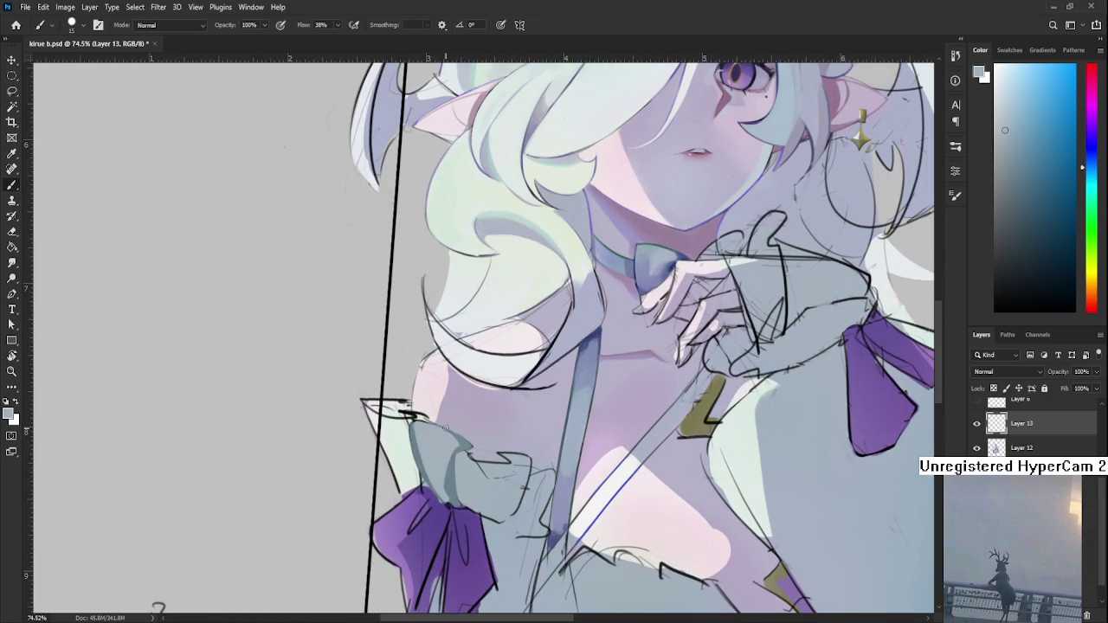
pyautogui.keyDown('alt'); pyautogui.click(437, 495); pyautogui.keyUp('alt')
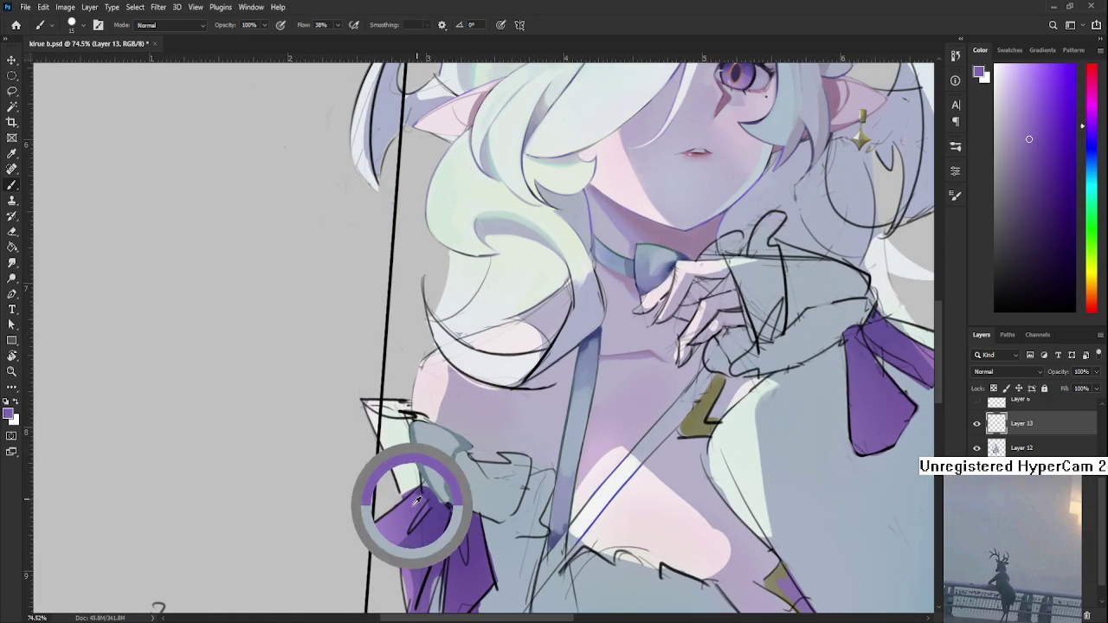
pyautogui.scroll(1, 417, 501)
pyautogui.keyDown('alt'); pyautogui.click(424, 484); pyautogui.keyUp('alt')
pyautogui.click(1011, 87)
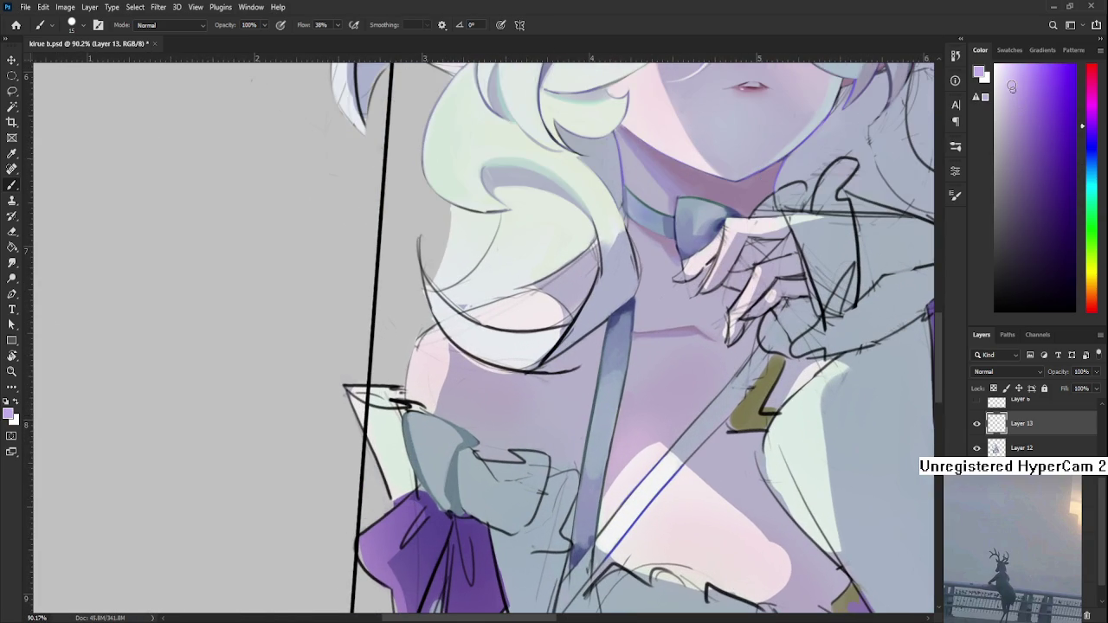
# - Paint a grey-blue stroke onto the ruffle, sampling nearby ruffle shades
pyautogui.keyDown('alt'); pyautogui.click(454, 468); pyautogui.keyUp('alt')
pyautogui.keyDown('alt'); pyautogui.click(452, 466); pyautogui.keyUp('alt')
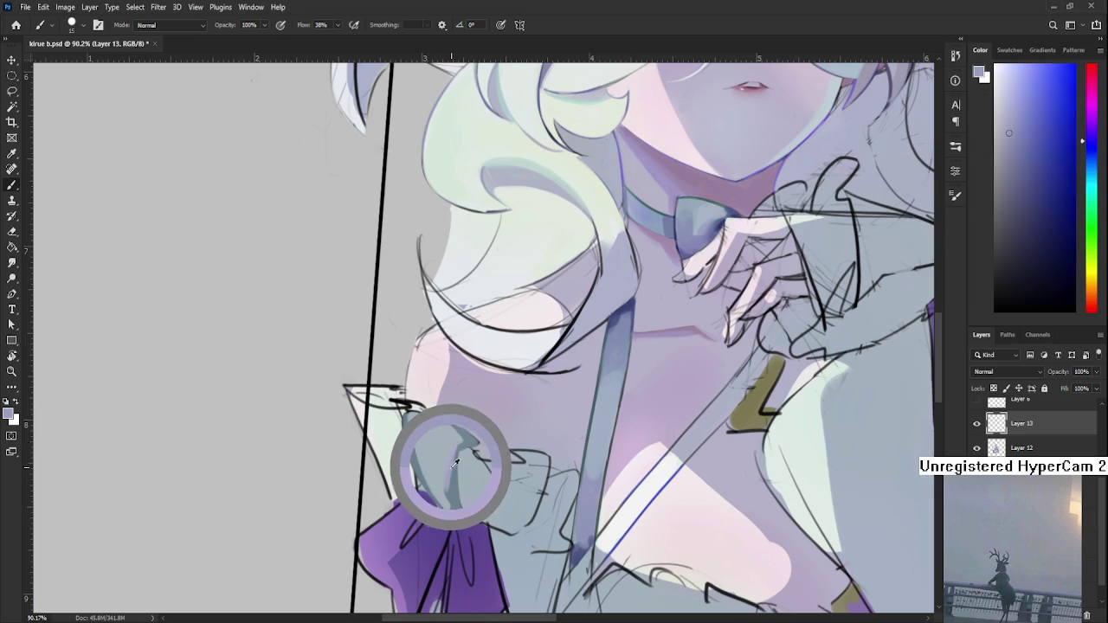
pyautogui.moveTo(456, 463); pyautogui.dragTo(455, 445)
pyautogui.keyDown('alt'); pyautogui.click(449, 474); pyautogui.keyUp('alt')
pyautogui.keyDown('alt'); pyautogui.click(448, 471); pyautogui.keyUp('alt')
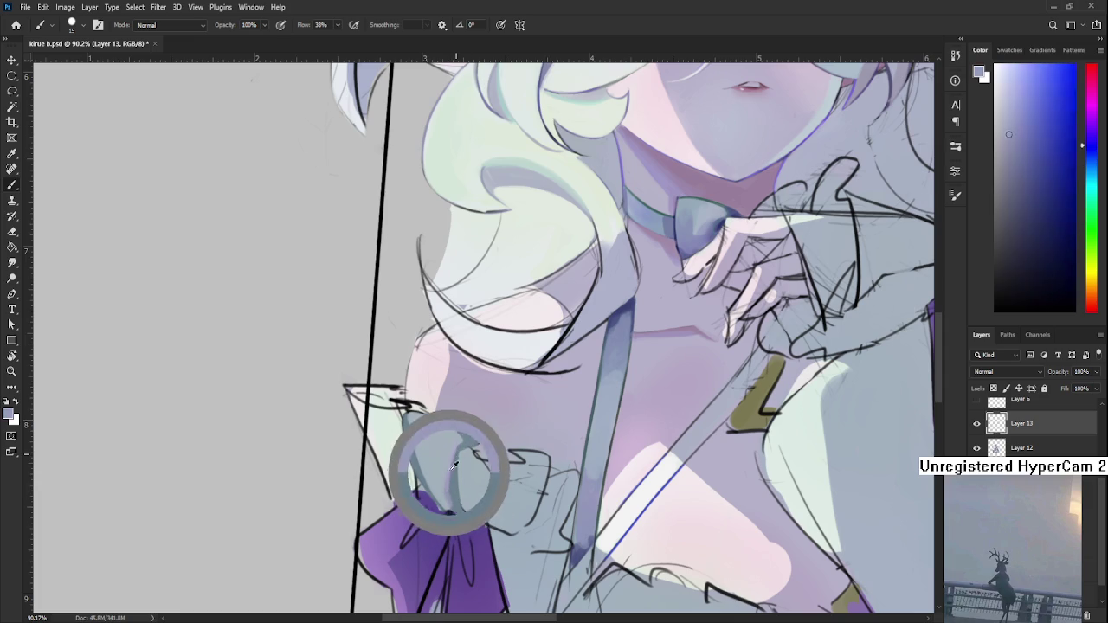
pyautogui.keyDown('alt'); pyautogui.click(450, 443); pyautogui.keyUp('alt')
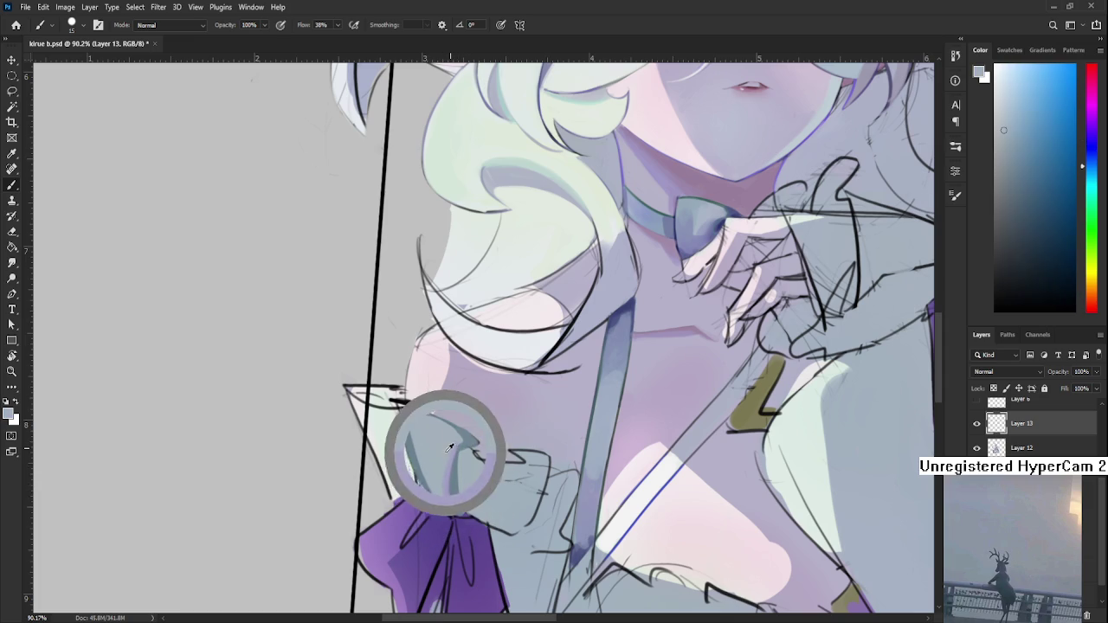
pyautogui.keyDown('alt'); pyautogui.click(452, 453); pyautogui.keyUp('alt')
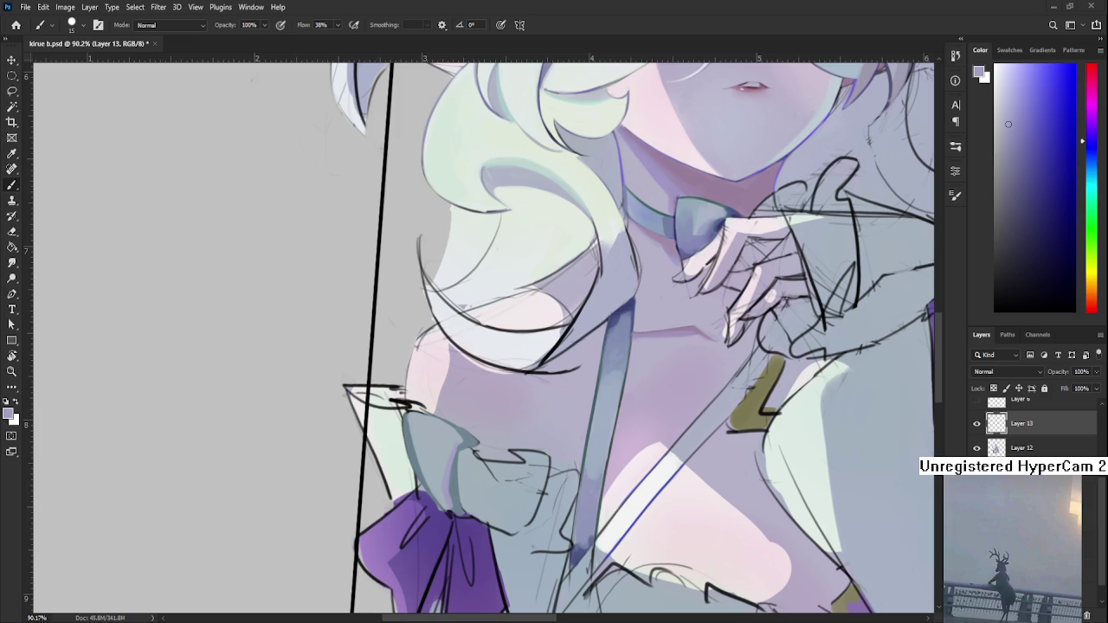
# - Sample a series of ruffle tones, ending on a lighter grey-blue
pyautogui.keyDown('alt'); pyautogui.click(449, 437); pyautogui.keyUp('alt')
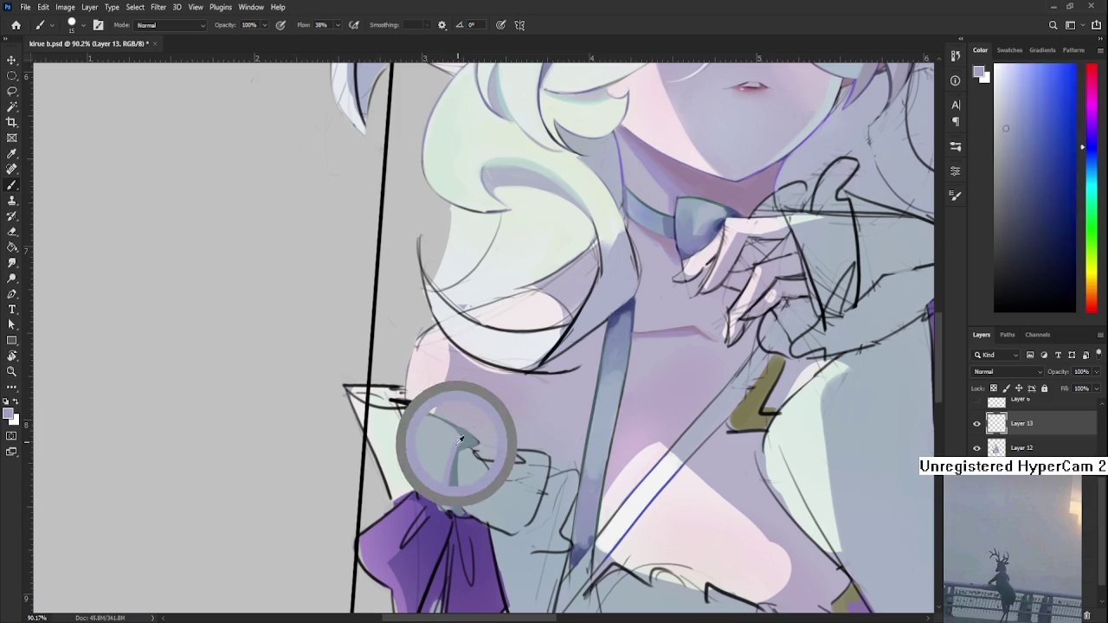
pyautogui.keyDown('alt'); pyautogui.click(455, 438); pyautogui.keyUp('alt')
pyautogui.keyDown('alt'); pyautogui.click(457, 435); pyautogui.keyUp('alt')
pyautogui.keyDown('alt'); pyautogui.click(446, 429); pyautogui.keyUp('alt')
pyautogui.keyDown('alt'); pyautogui.click(457, 427); pyautogui.keyUp('alt')
pyautogui.keyDown('alt'); pyautogui.click(449, 429); pyautogui.keyUp('alt')
pyautogui.keyDown('alt'); pyautogui.click(450, 434); pyautogui.keyUp('alt')
pyautogui.keyDown('alt'); pyautogui.click(463, 435); pyautogui.keyUp('alt')
pyautogui.keyDown('alt'); pyautogui.click(464, 437); pyautogui.keyUp('alt')
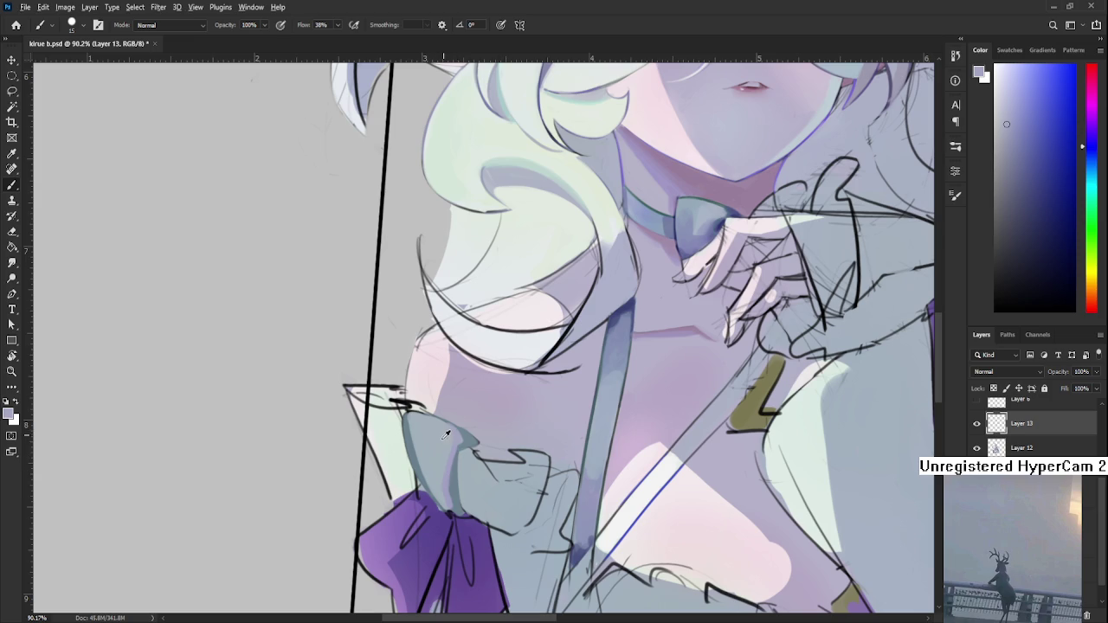
# - Paint a small darker stroke at the ruffle's edge, then sample bluer tones near the bow
pyautogui.keyDown('alt'); pyautogui.click(441, 463); pyautogui.keyUp('alt')
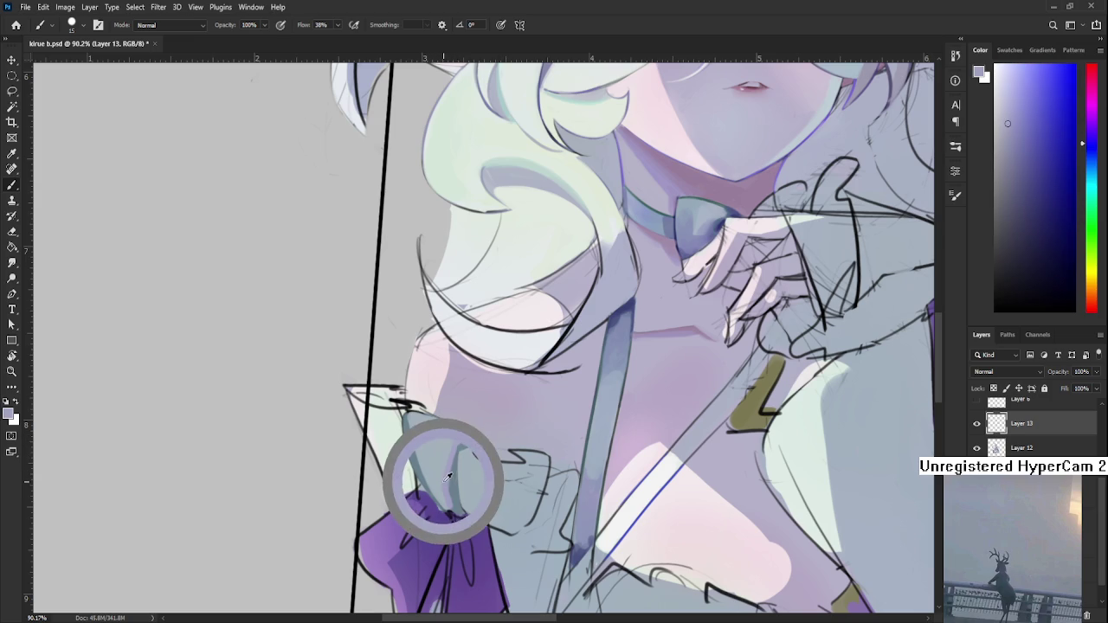
pyautogui.keyDown('alt'); pyautogui.click(418, 443); pyautogui.keyUp('alt')
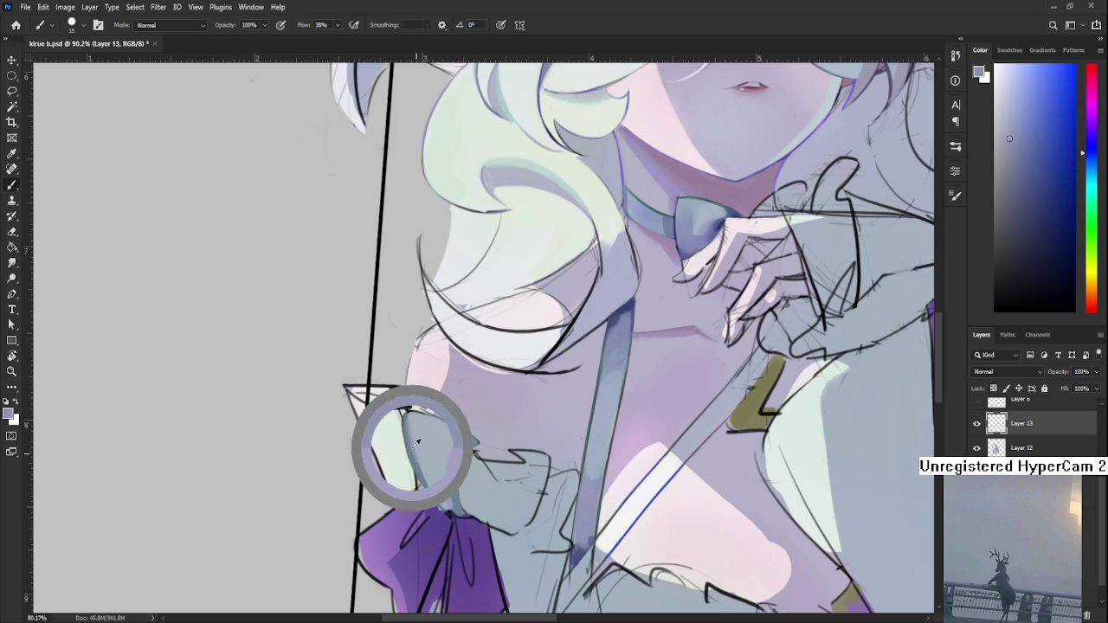
pyautogui.moveTo(412, 422); pyautogui.dragTo(415, 455)
pyautogui.keyDown('alt'); pyautogui.click(424, 445); pyautogui.keyUp('alt')
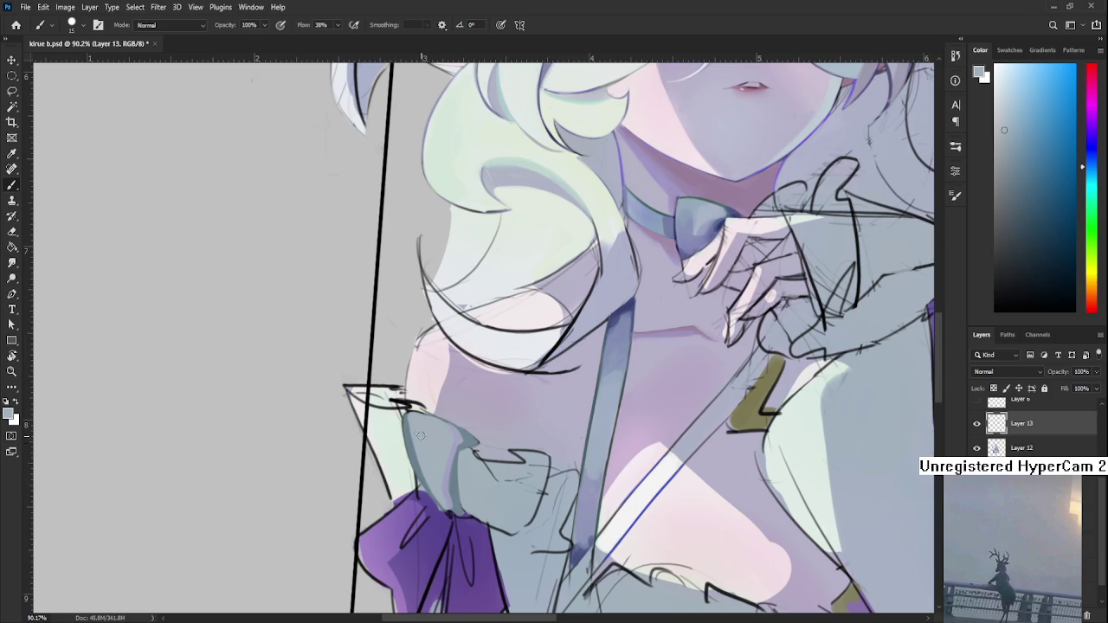
pyautogui.scroll(-2, 433, 459)
pyautogui.scroll(-3, 450, 432)
pyautogui.scroll(6, 470, 415)
pyautogui.keyDown('alt'); pyautogui.click(437, 440); pyautogui.keyUp('alt')
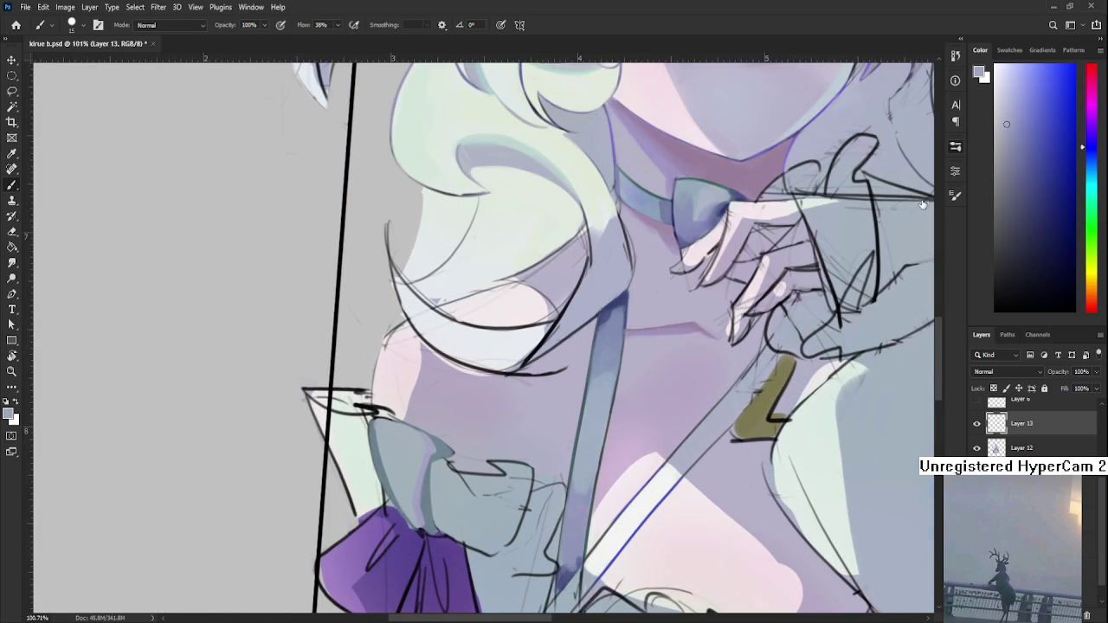
# - Enlarge the brush to 30 and paint over the shading where ruffle meets bow
pyautogui.press(']')
pyautogui.press(']')
pyautogui.keyDown('alt'); pyautogui.click(436, 470); pyautogui.keyUp('alt')
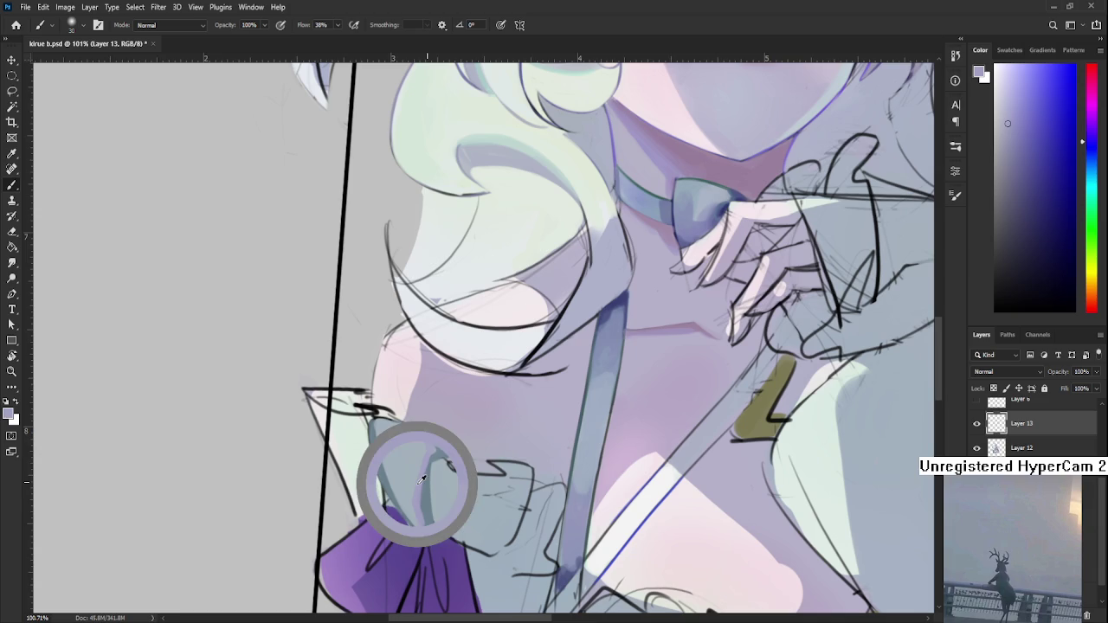
pyautogui.moveTo(435, 457)
pyautogui.mouseDown()
pyautogui.moveTo(391, 471)
pyautogui.moveTo(391, 450)
pyautogui.mouseUp()
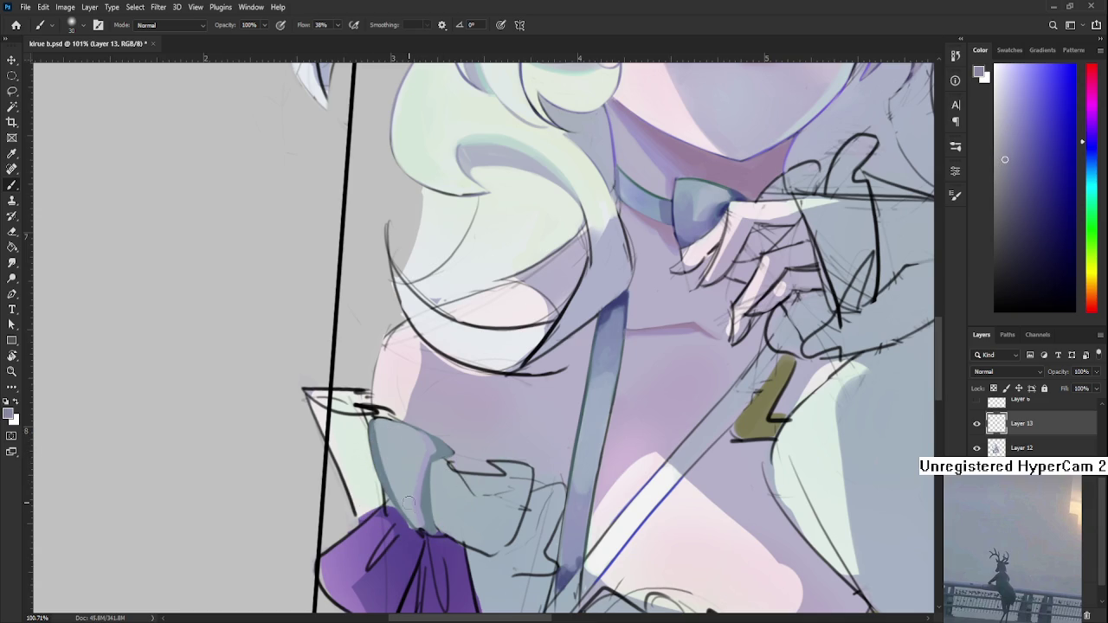
# - Try a light purple tint on the bow, undo it, then highlight the ruffle's left edge
pyautogui.moveTo(1089, 141); pyautogui.dragTo(1083, 118)
pyautogui.click(1003, 111)
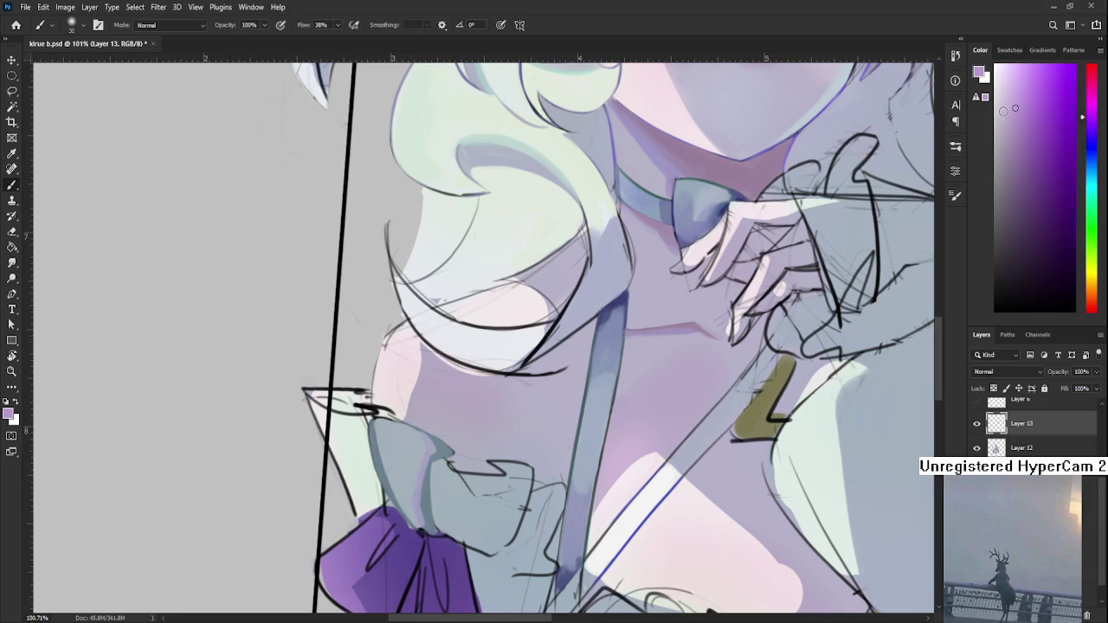
pyautogui.moveTo(448, 434); pyautogui.dragTo(390, 519)
pyautogui.hotkey('ctrl', 'z')
pyautogui.click(1016, 115)
pyautogui.moveTo(1015, 115); pyautogui.dragTo(1003, 121)
pyautogui.moveTo(420, 531)
pyautogui.mouseDown()
pyautogui.moveTo(383, 418)
pyautogui.moveTo(419, 530)
pyautogui.mouseUp()
# - Lasso the ruffle's left edge and sample several blue-grey ruffle shades
pyautogui.press('l')
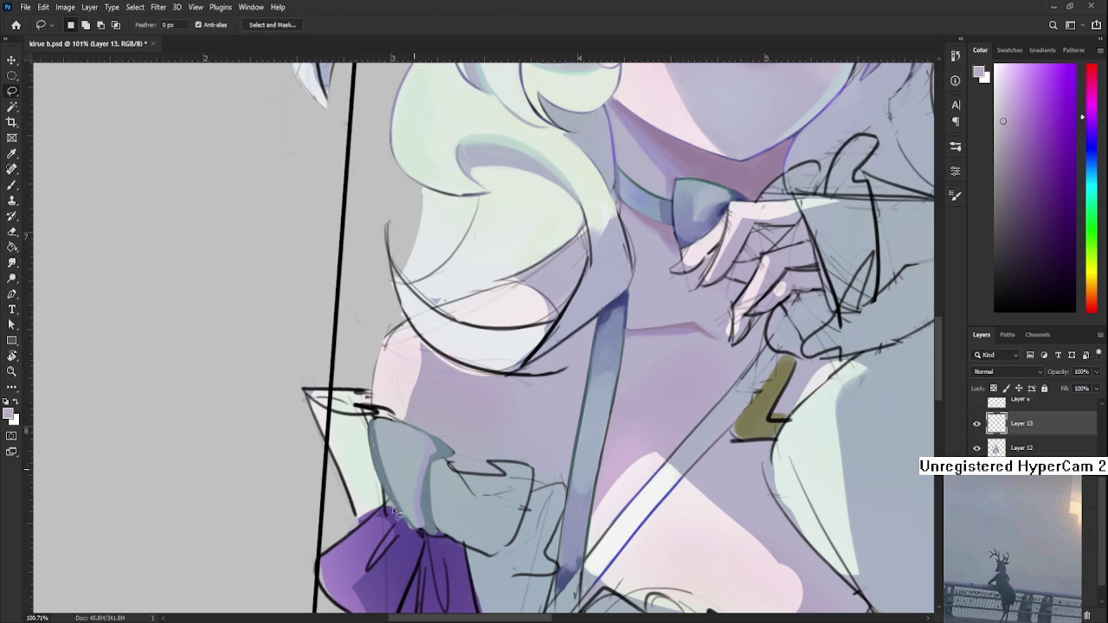
pyautogui.press('b')
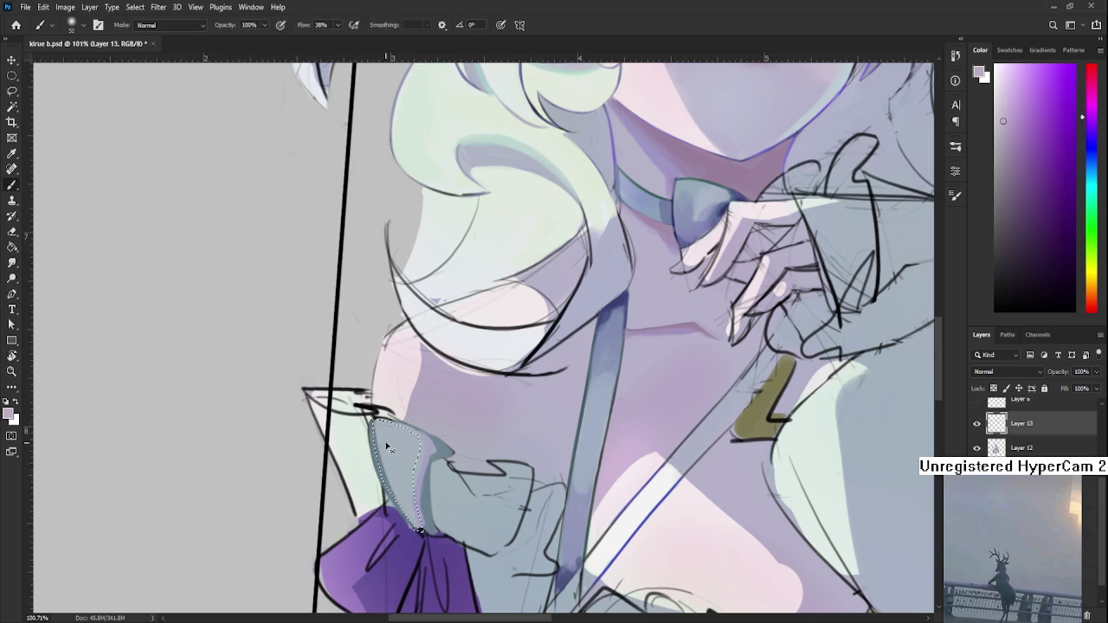
pyautogui.keyDown('alt'); pyautogui.click(392, 443); pyautogui.keyUp('alt')
pyautogui.keyDown('alt'); pyautogui.click(394, 448); pyautogui.keyUp('alt')
pyautogui.keyDown('alt'); pyautogui.click(394, 450); pyautogui.keyUp('alt')
pyautogui.keyDown('alt'); pyautogui.click(385, 453); pyautogui.keyUp('alt')
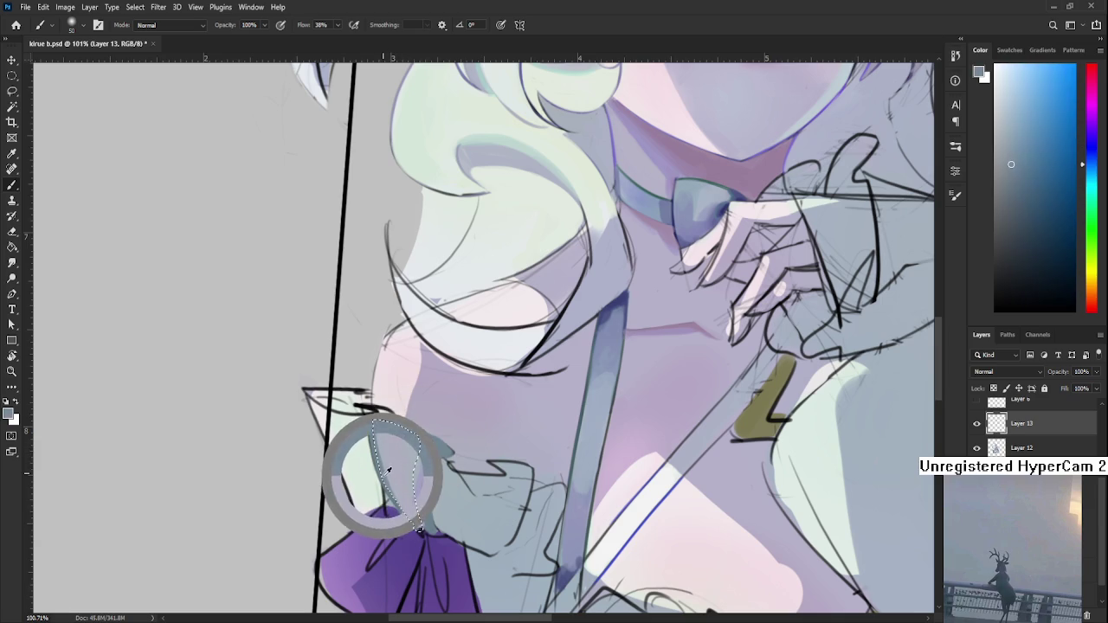
pyautogui.keyDown('alt'); pyautogui.click(399, 453); pyautogui.keyUp('alt')
pyautogui.keyDown('alt'); pyautogui.click(385, 457); pyautogui.keyUp('alt')
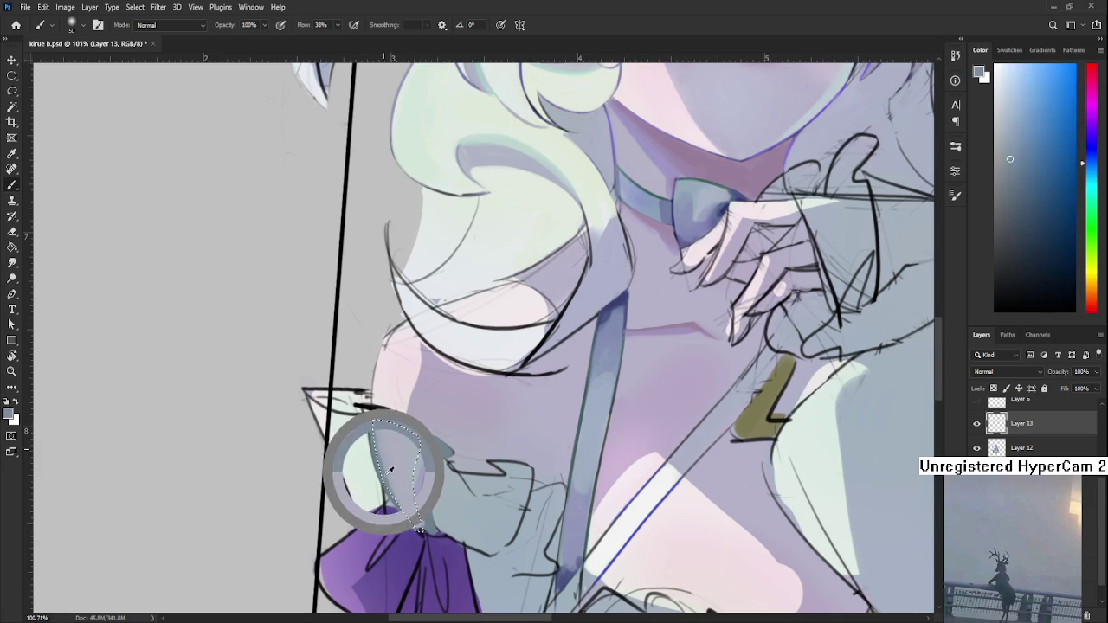
pyautogui.keyDown('alt'); pyautogui.click(389, 467); pyautogui.keyUp('alt')
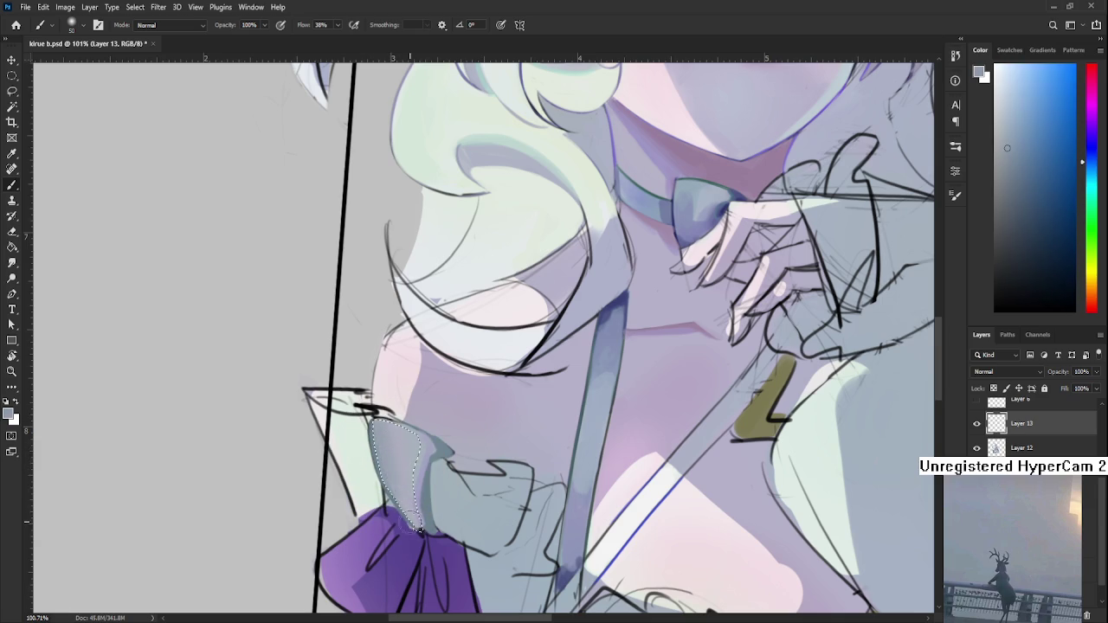
pyautogui.keyDown('alt'); pyautogui.click(396, 459); pyautogui.keyUp('alt')
pyautogui.keyDown('alt'); pyautogui.click(402, 452); pyautogui.keyUp('alt')
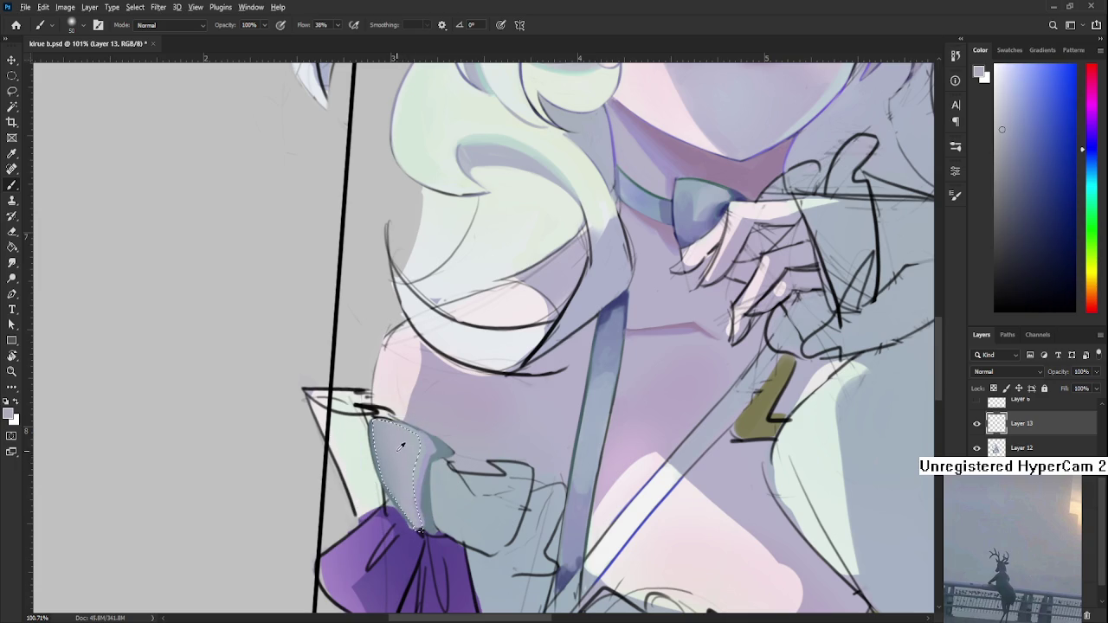
# - Fill the selected fold with lighter blue-grey tones, then deselect
pyautogui.keyDown('alt'); pyautogui.click(398, 456); pyautogui.keyUp('alt')
pyautogui.keyDown('alt'); pyautogui.click(406, 452); pyautogui.keyUp('alt')
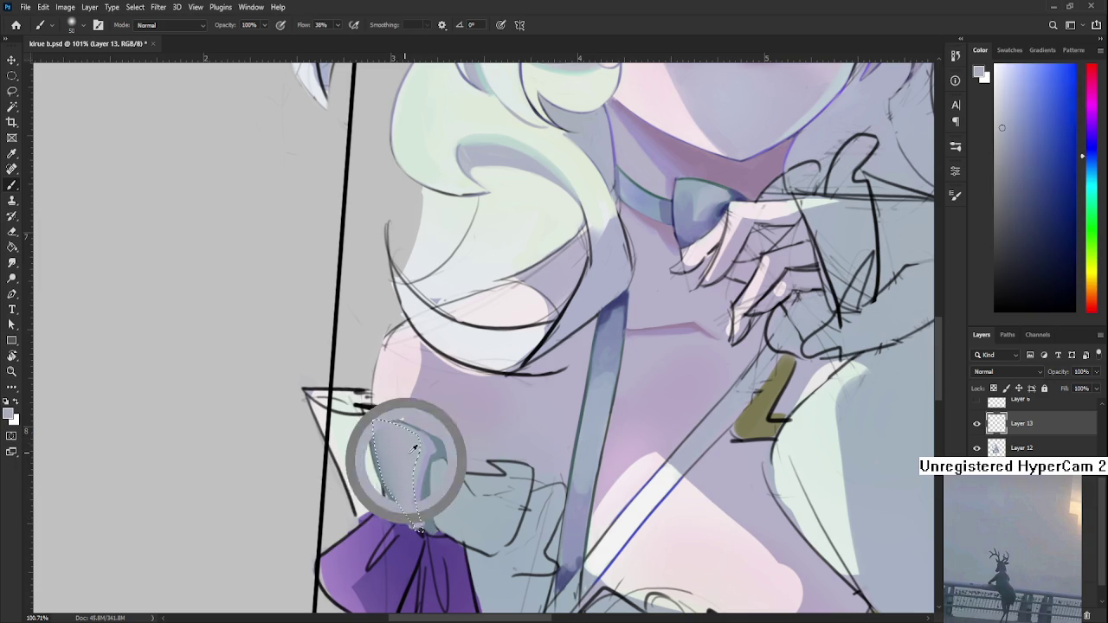
pyautogui.keyDown('alt'); pyautogui.click(408, 450); pyautogui.keyUp('alt')
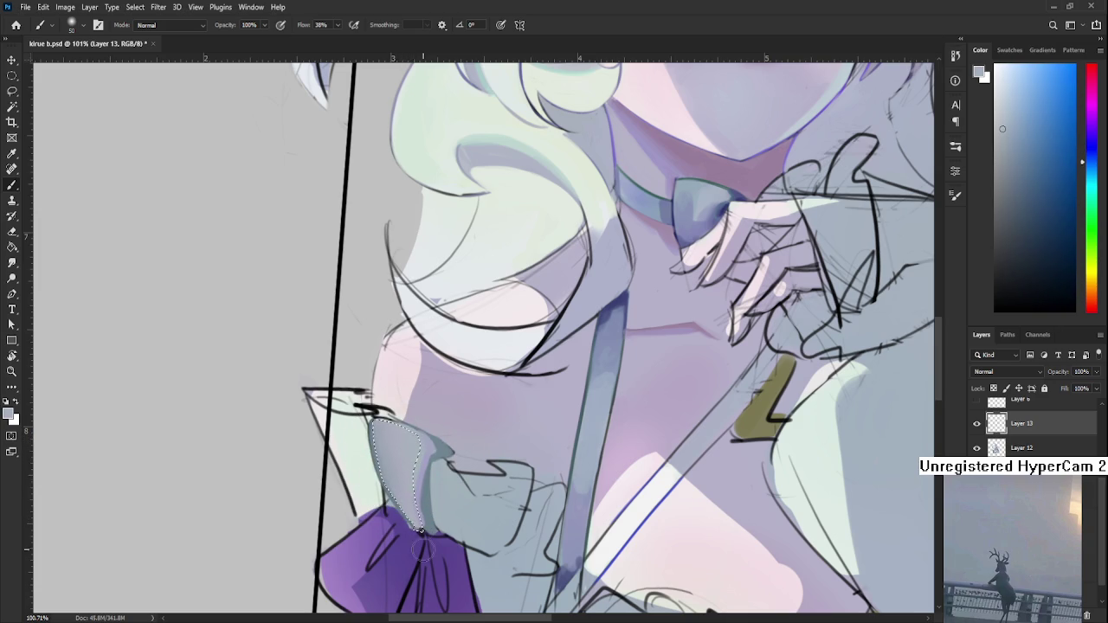
pyautogui.keyDown('alt'); pyautogui.click(414, 514); pyautogui.keyUp('alt')
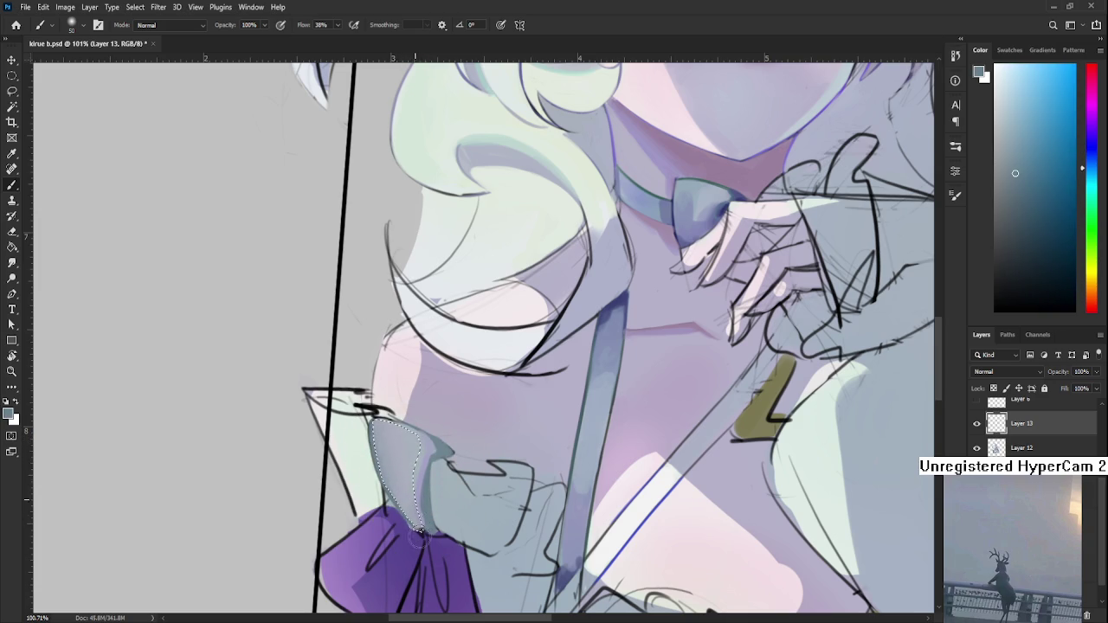
pyautogui.keyDown('alt'); pyautogui.click(407, 459); pyautogui.keyUp('alt')
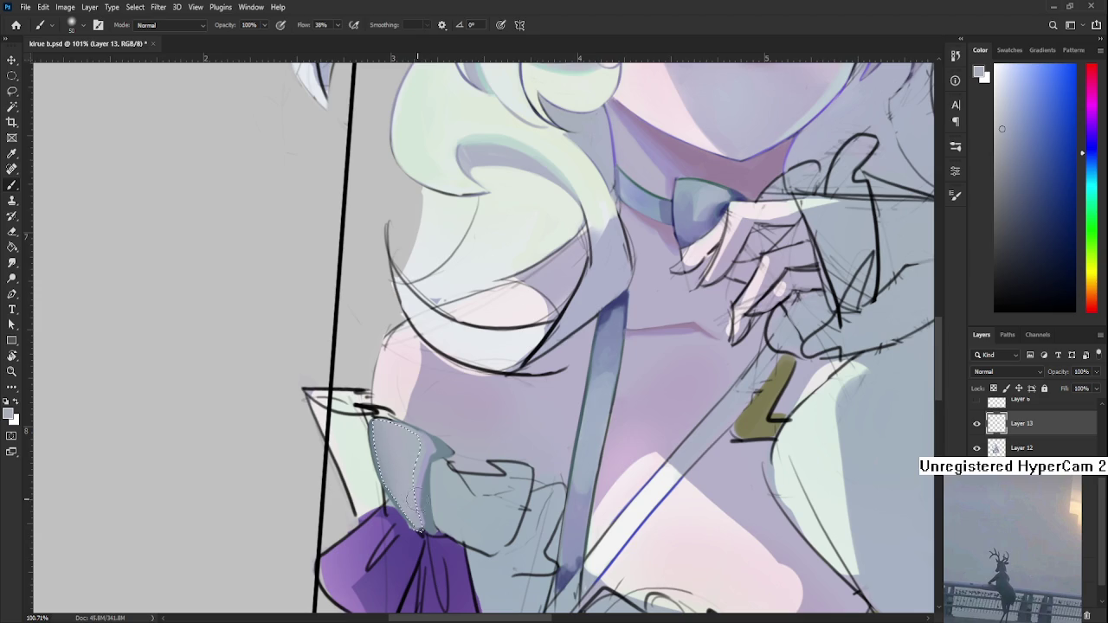
pyautogui.hotkey('ctrl', 'd')
pyautogui.press('l')
pyautogui.scroll(-5, 468, 468)
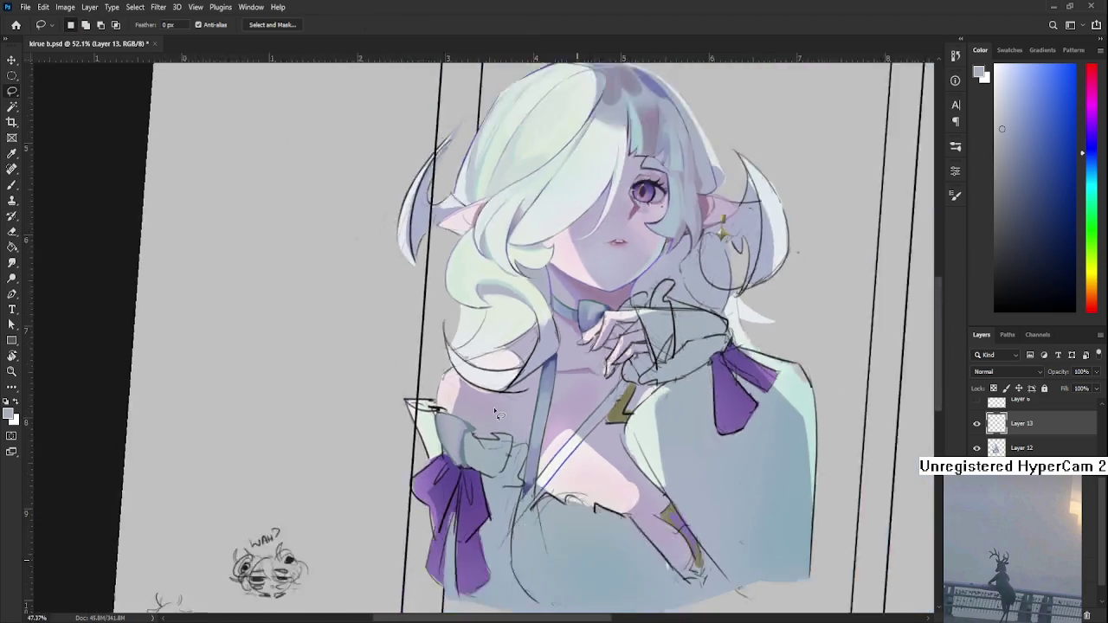
# - Sample blue-grey tones from the ruffle's left side
pyautogui.scroll(6, 476, 435)
pyautogui.scroll(1, 476, 435)
pyautogui.scroll(1, 407, 437)
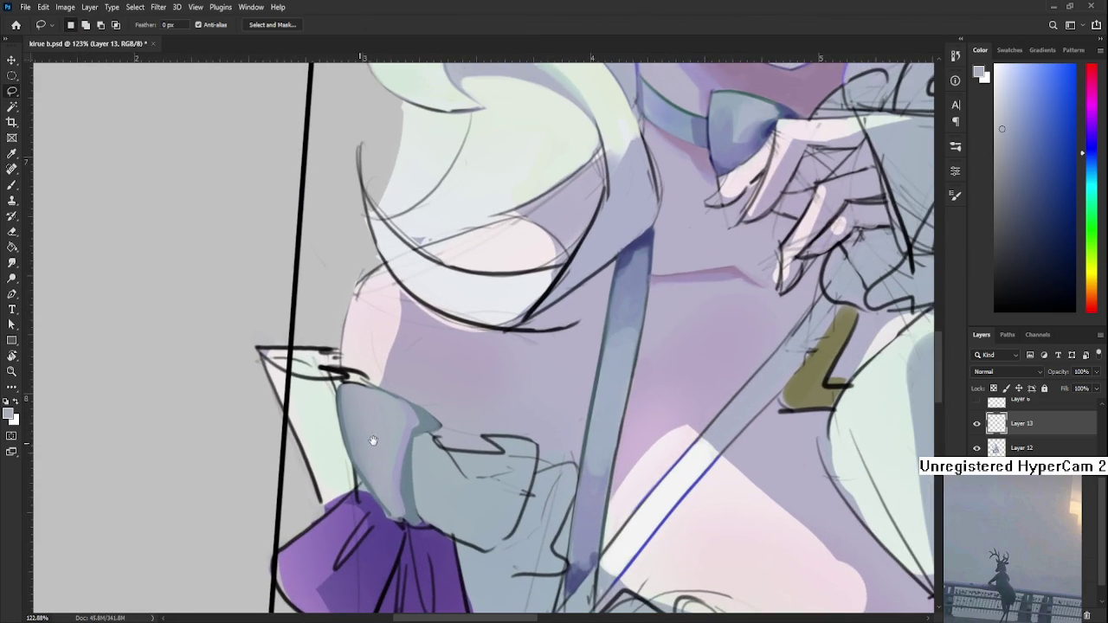
pyautogui.press('b')
pyautogui.moveTo(385, 453); pyautogui.dragTo(392, 517)
# - Paint grey into a lassoed ruffle area, then deselect
pyautogui.press('l')
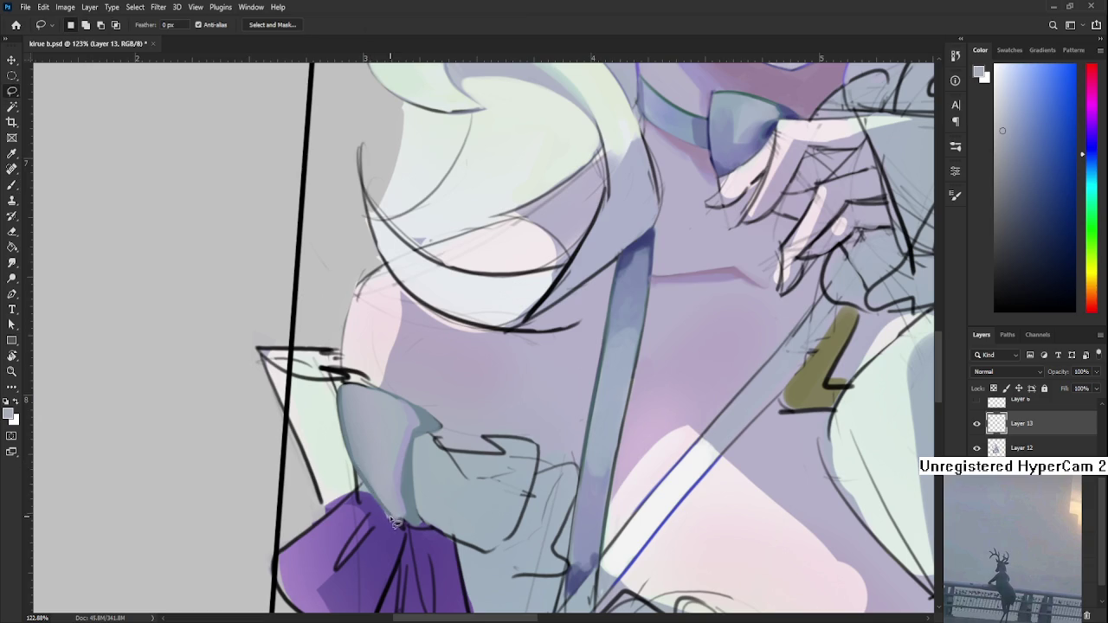
pyautogui.press('b')
pyautogui.moveTo(365, 478); pyautogui.dragTo(387, 521)
pyautogui.keyDown('alt'); pyautogui.click(398, 475); pyautogui.keyUp('alt')
pyautogui.hotkey('ctrl', 'd')
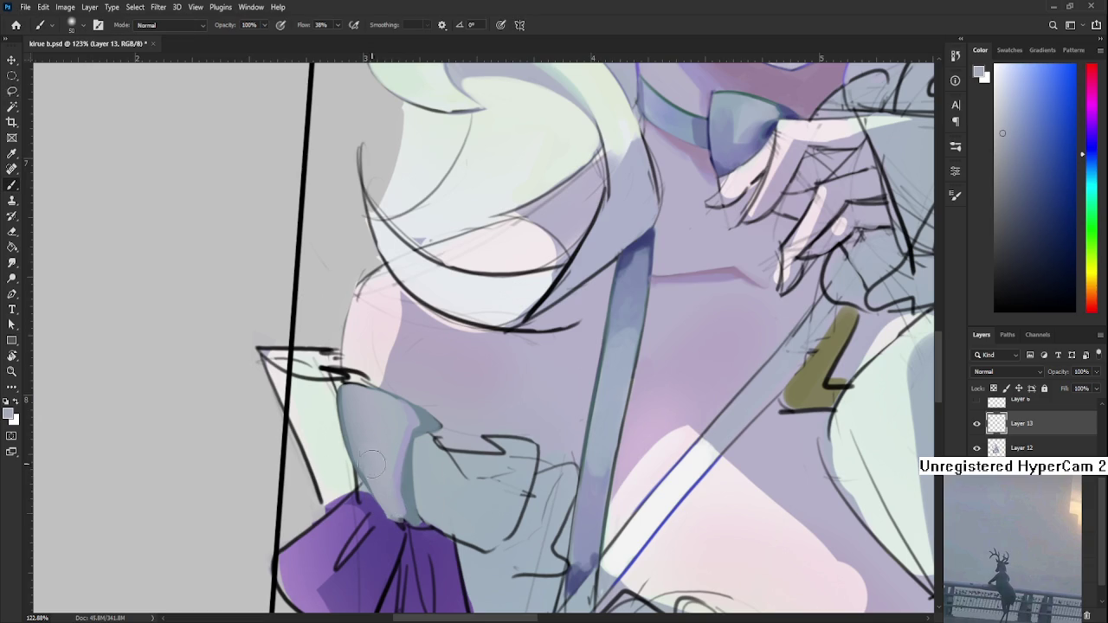
pyautogui.scroll(-5, 412, 405)
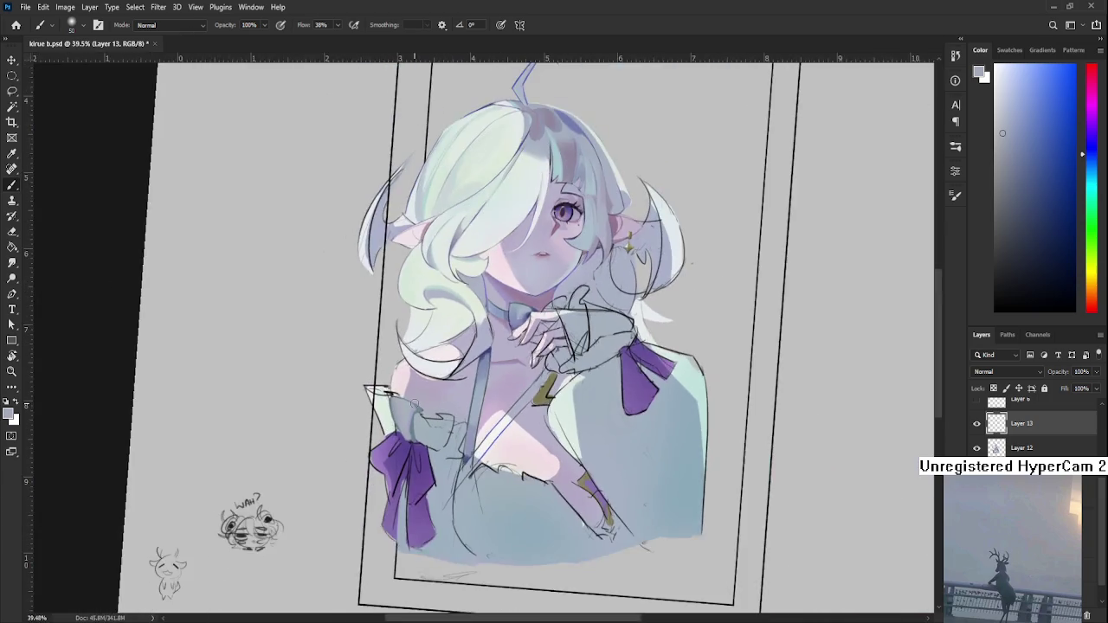
pyautogui.scroll(5, 400, 411)
# - Pick a bluer grey and lasso a narrow strip of the sleeve ruffle
pyautogui.keyDown('alt'); pyautogui.click(396, 457); pyautogui.keyUp('alt')
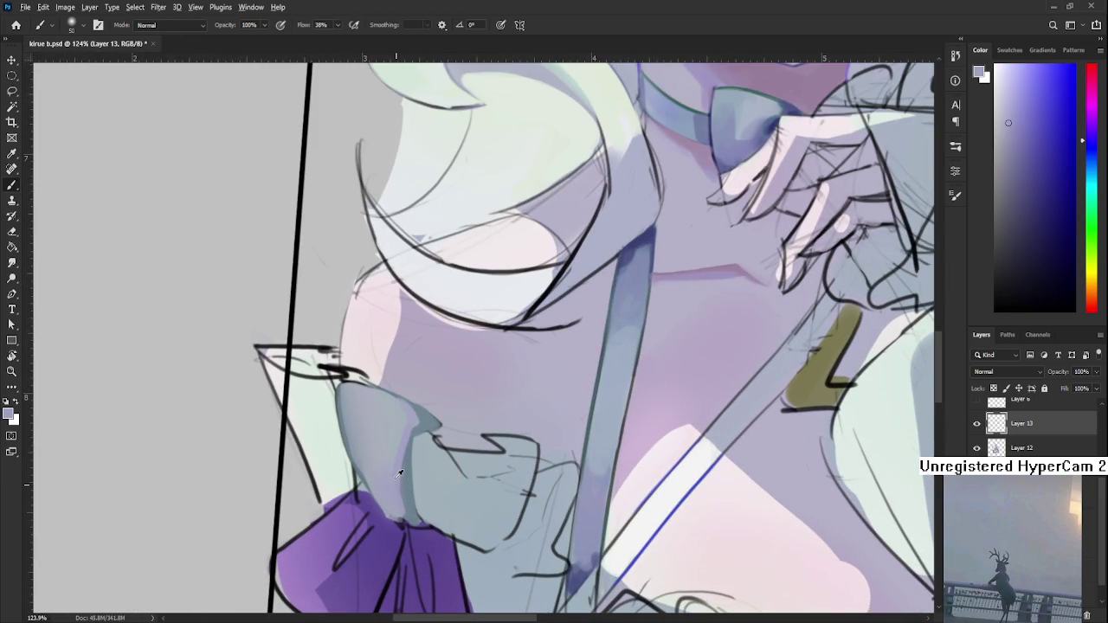
pyautogui.keyDown('alt'); pyautogui.click(391, 446); pyautogui.keyUp('alt')
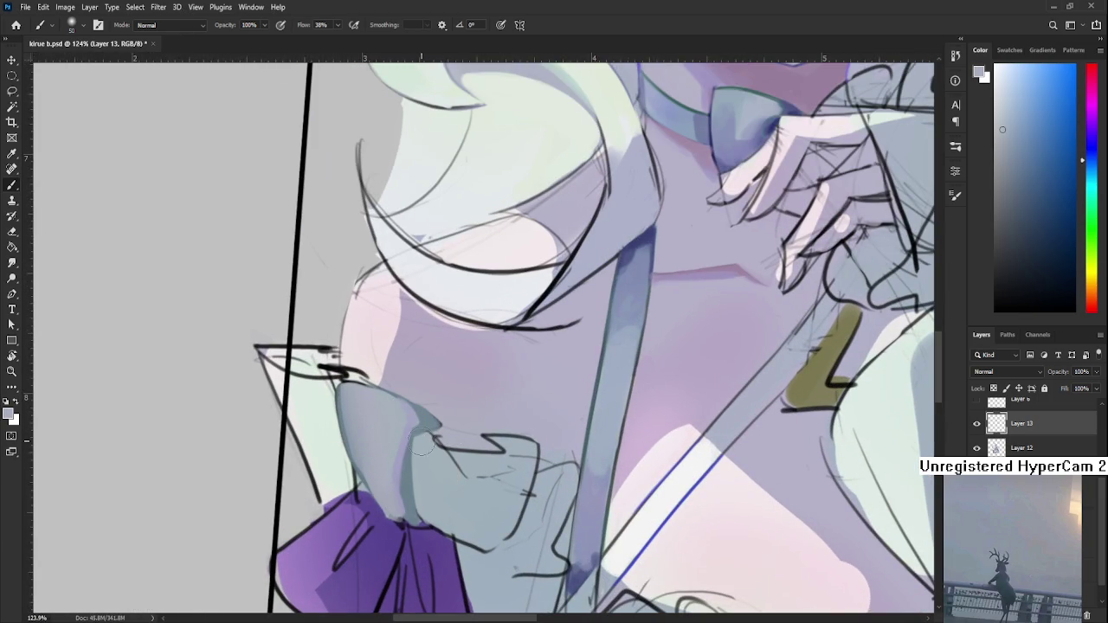
pyautogui.press('l')
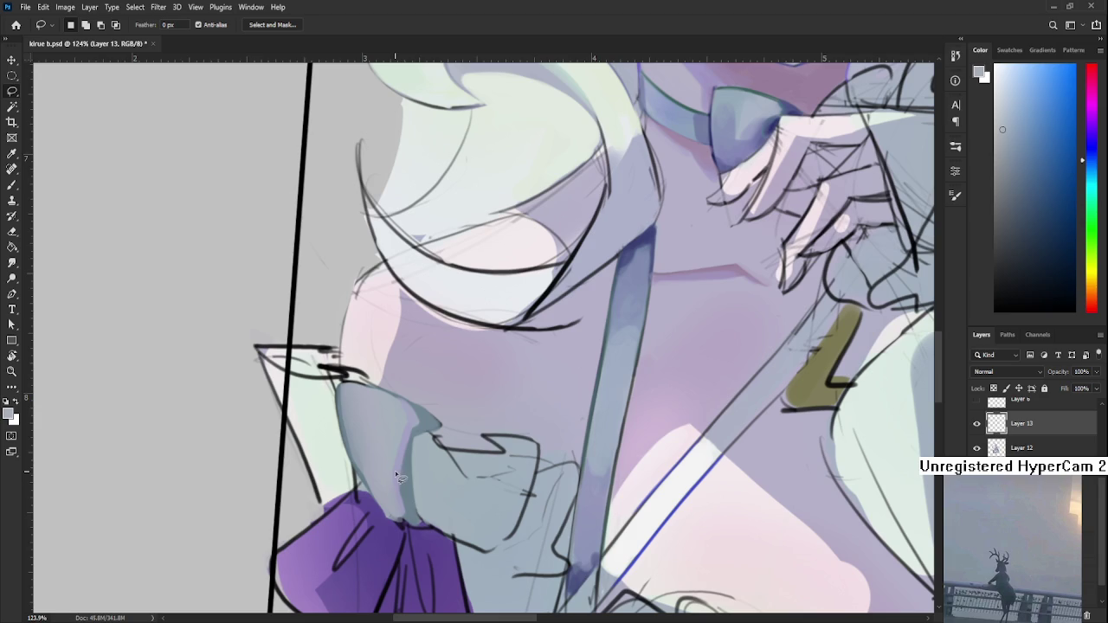
pyautogui.moveTo(395, 471); pyautogui.dragTo(396, 485)
pyautogui.press('b')
pyautogui.keyDown('alt'); pyautogui.click(404, 456); pyautogui.keyUp('alt')
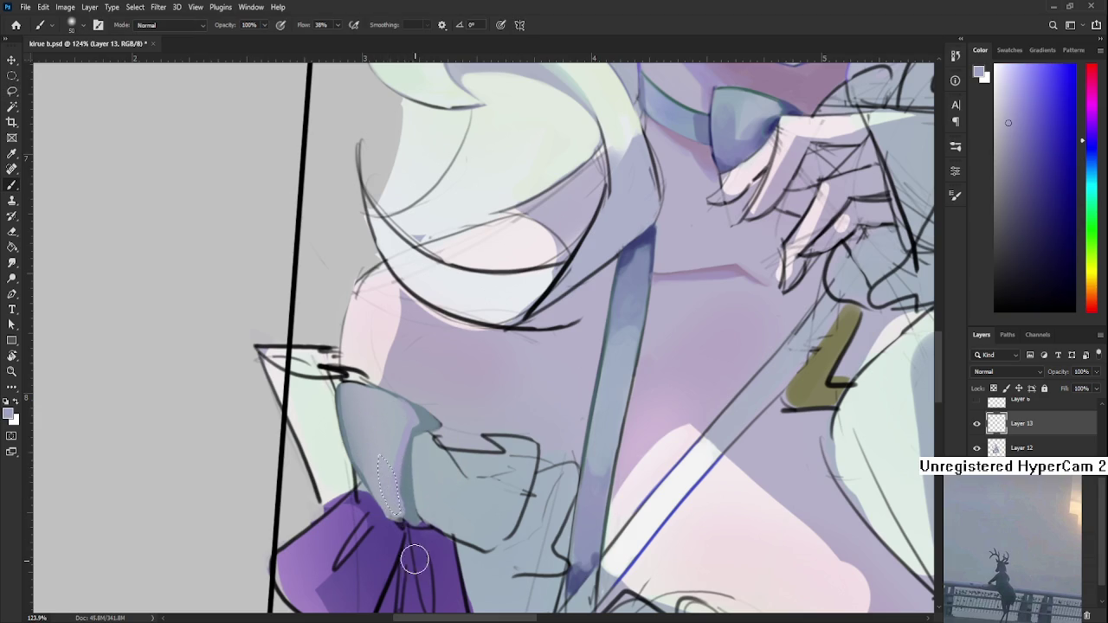
# - Rotate the canvas view a few degrees, then reset it to 0°
pyautogui.press('l')
pyautogui.scroll(-2, 397, 494)
pyautogui.press('r')
pyautogui.moveTo(397, 494); pyautogui.dragTo(461, 513)
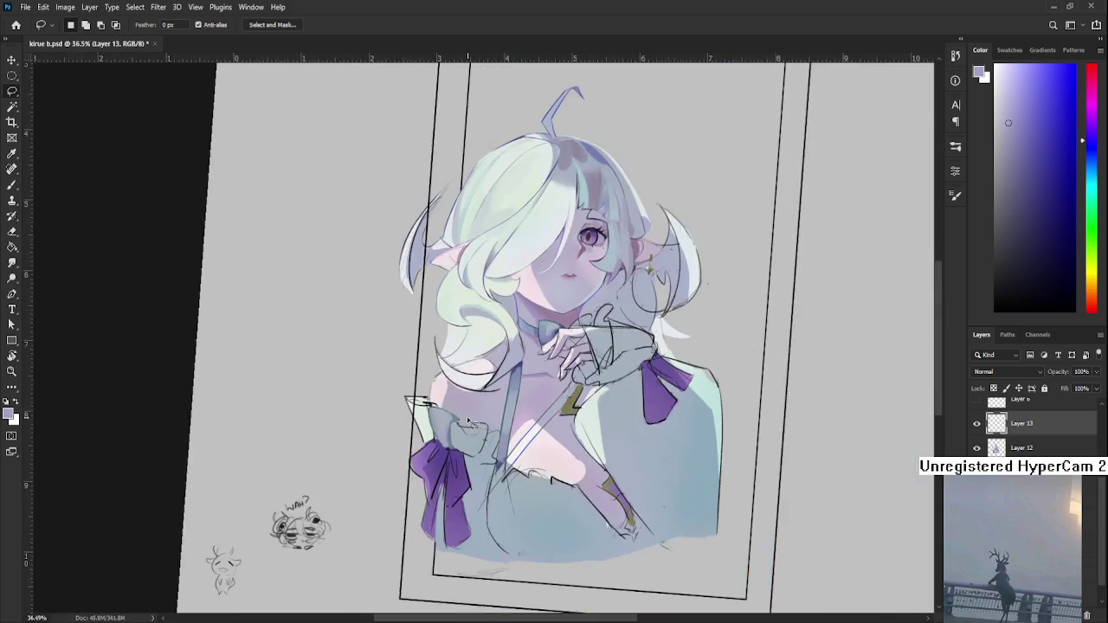
pyautogui.scroll(3, 461, 512)
pyautogui.press('Escape')
pyautogui.scroll(-2, 462, 512)
pyautogui.scroll(-1, 461, 512)
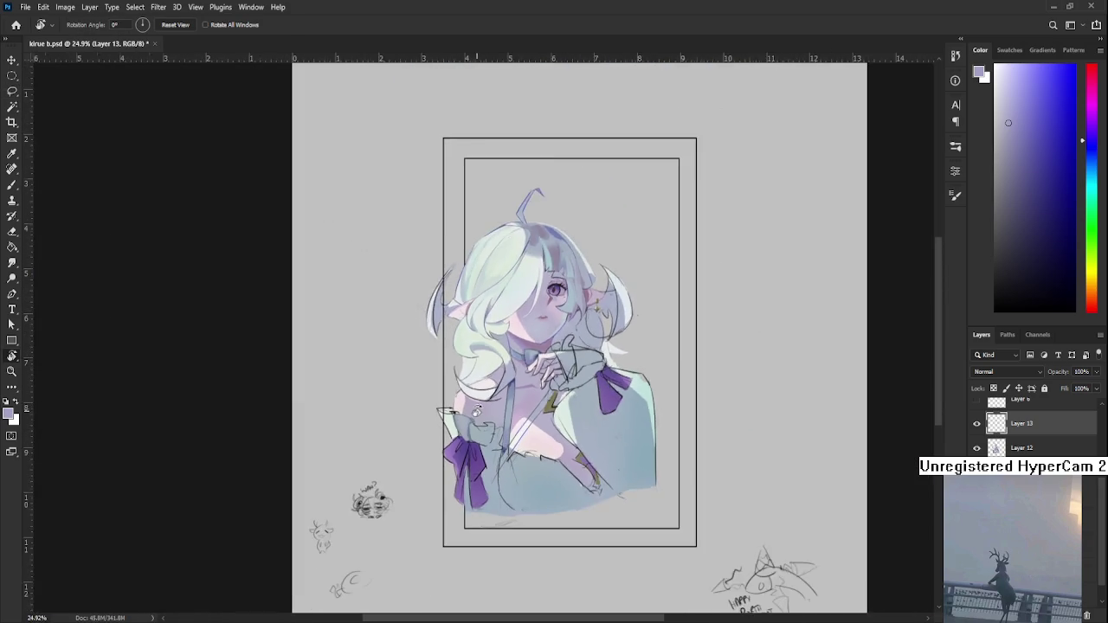
pyautogui.scroll(2, 461, 512)
pyautogui.scroll(2, 1013, 433)
pyautogui.click(975, 411)
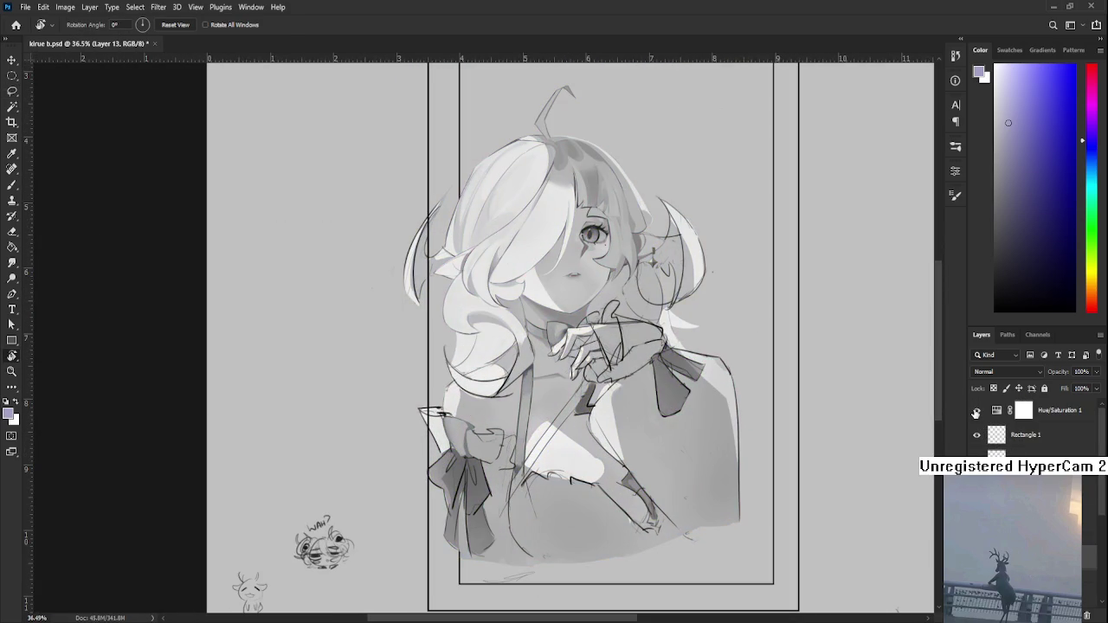
pyautogui.click(975, 411)
pyautogui.scroll(2, 481, 403)
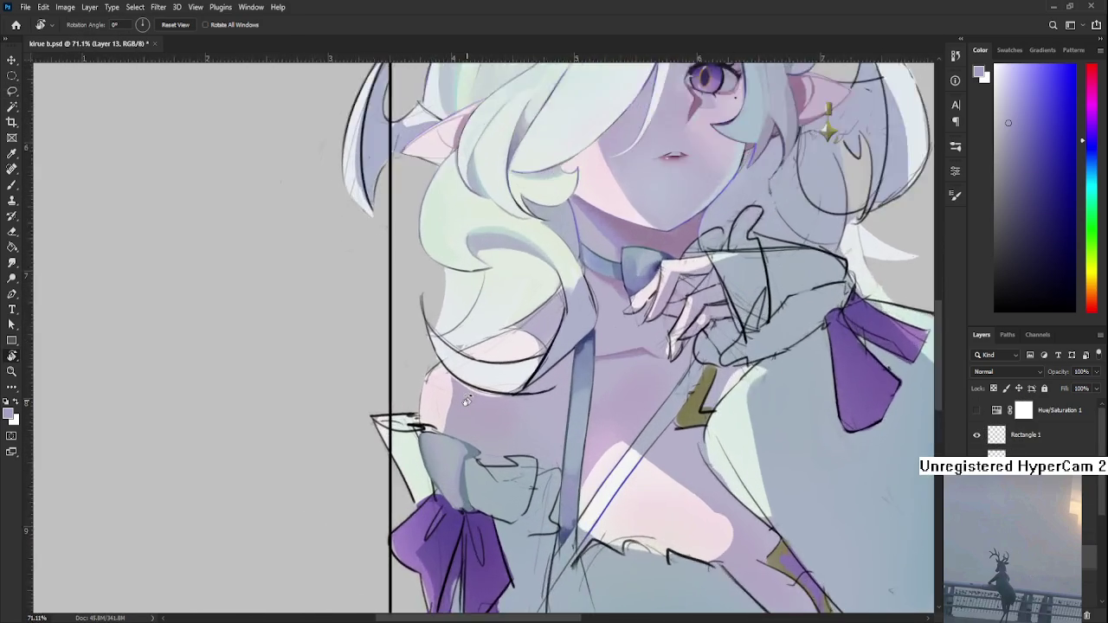
pyautogui.scroll(2, 476, 405)
pyautogui.scroll(2, 470, 408)
pyautogui.scroll(-1, 470, 408)
pyautogui.scroll(-1, 464, 455)
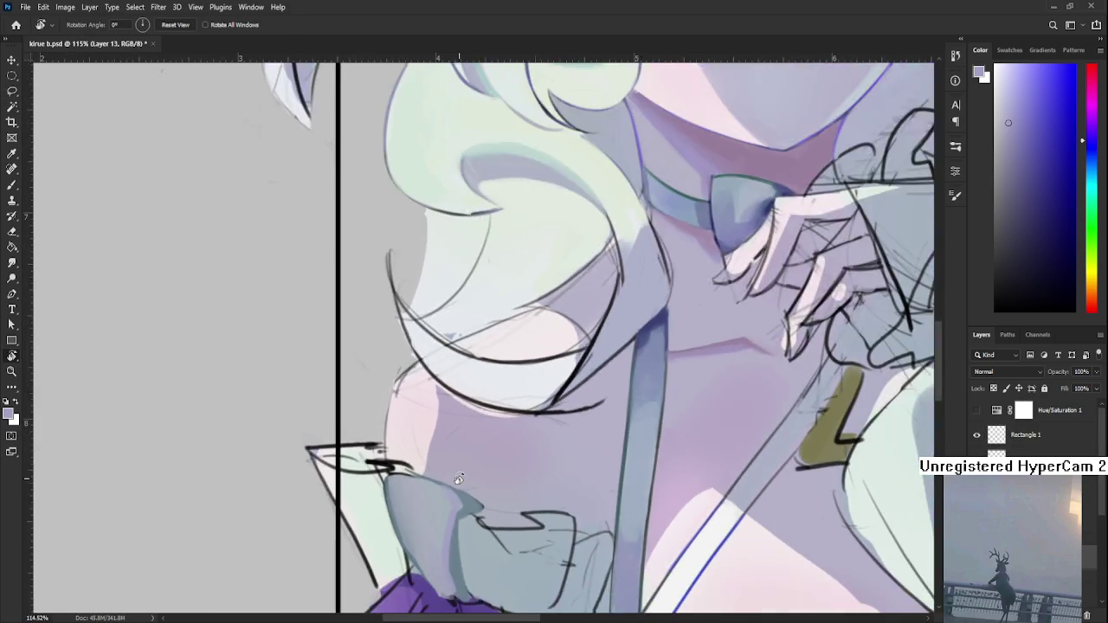
pyautogui.scroll(-1, 463, 467)
pyautogui.scroll(-1, 459, 479)
pyautogui.scroll(-1, 458, 479)
pyautogui.scroll(1, 459, 478)
pyautogui.scroll(-1, 459, 478)
pyautogui.scroll(-2, 459, 479)
pyautogui.scroll(2, 458, 479)
pyautogui.scroll(2, 451, 486)
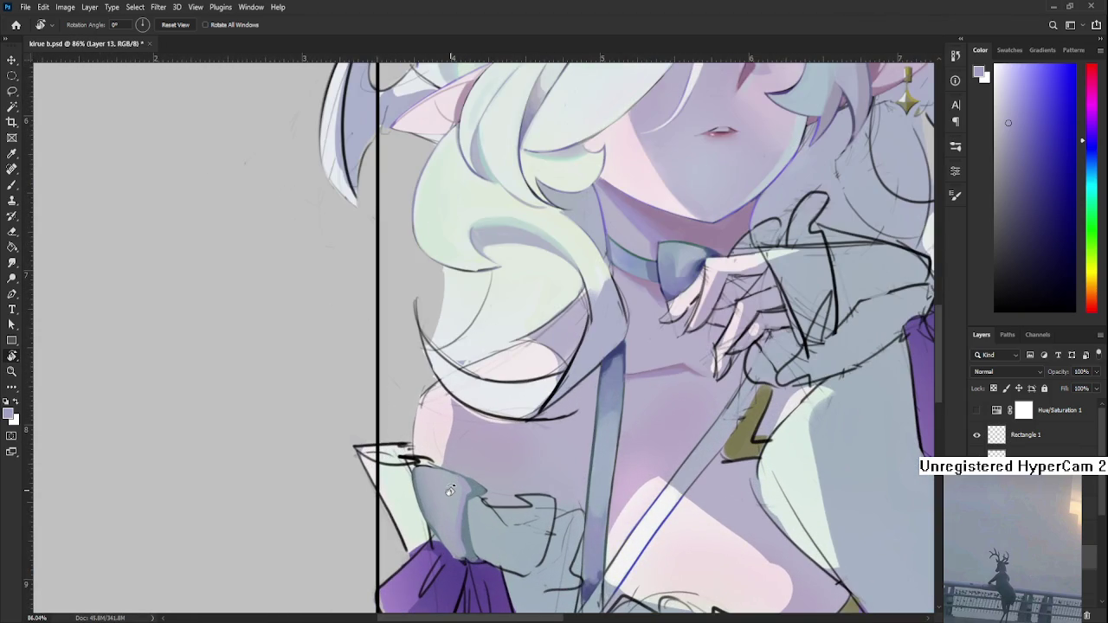
pyautogui.scroll(-2, 448, 495)
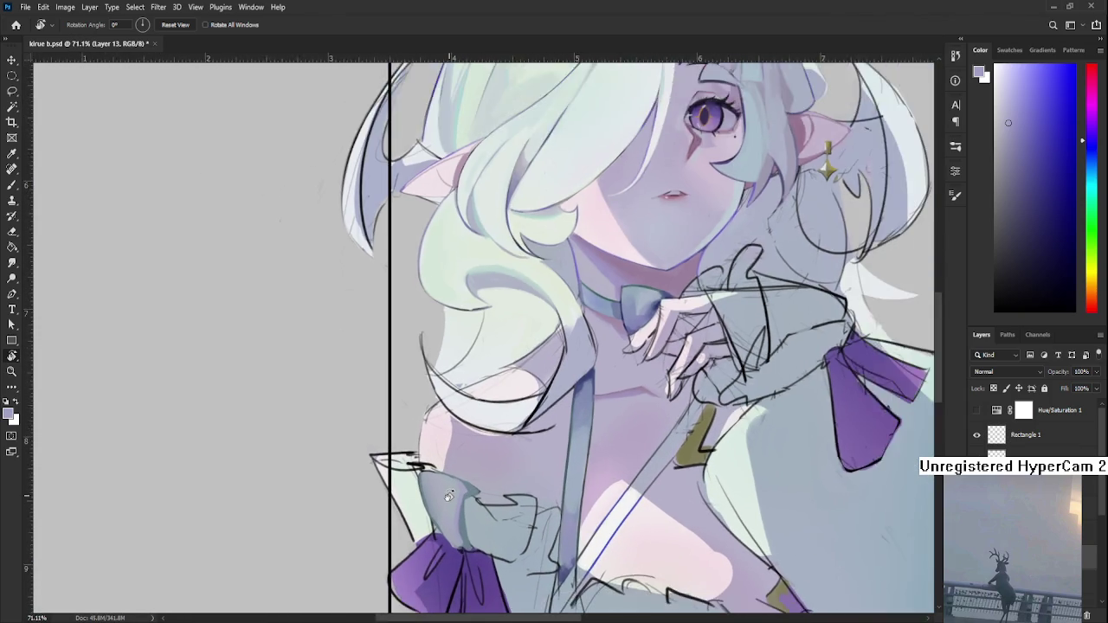
pyautogui.scroll(2, 455, 506)
pyautogui.scroll(-2, 459, 511)
pyautogui.scroll(1, 467, 519)
pyautogui.scroll(1, 468, 524)
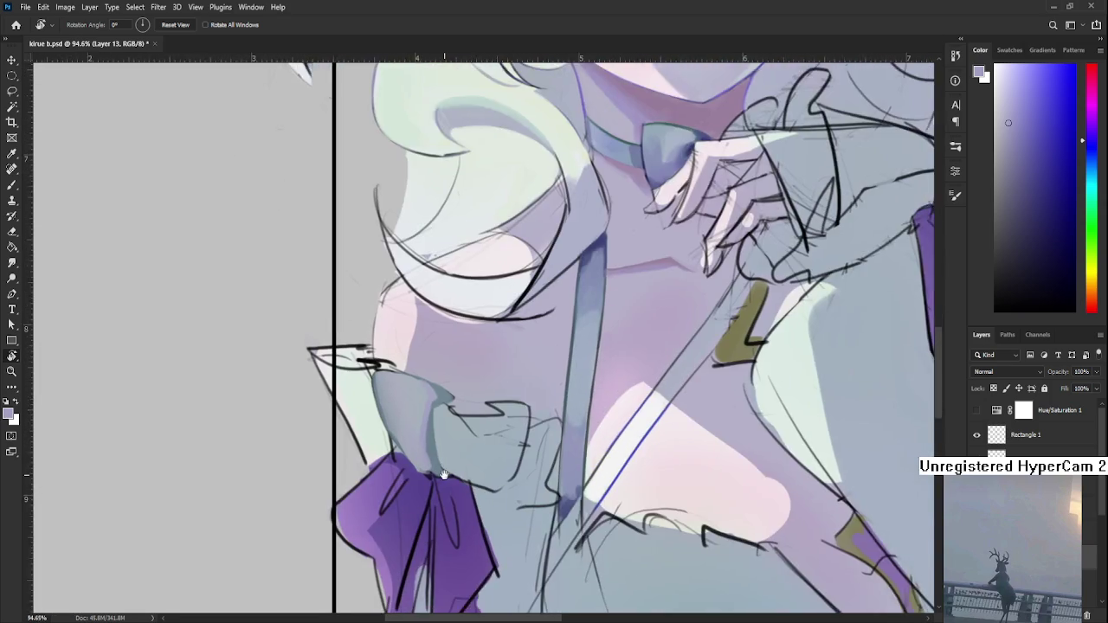
pyautogui.scroll(1, 428, 458)
pyautogui.scroll(1, 425, 463)
pyautogui.press('b')
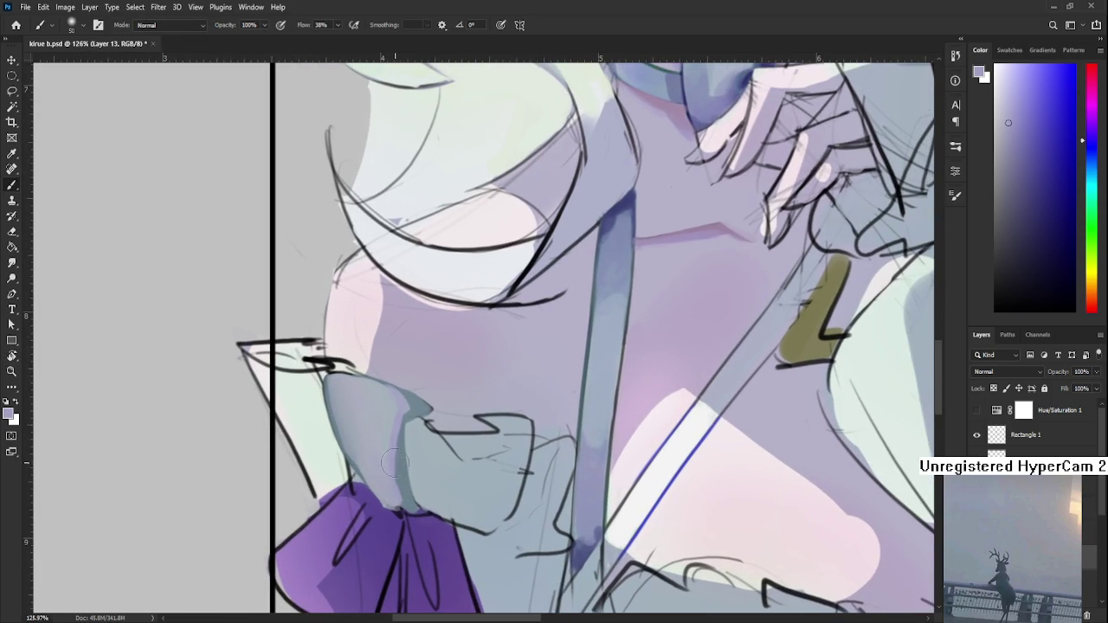
# - Lasso the fold strip above the bow and paint it with lighter grey-blue
pyautogui.keyDown('alt'); pyautogui.click(397, 485); pyautogui.keyUp('alt')
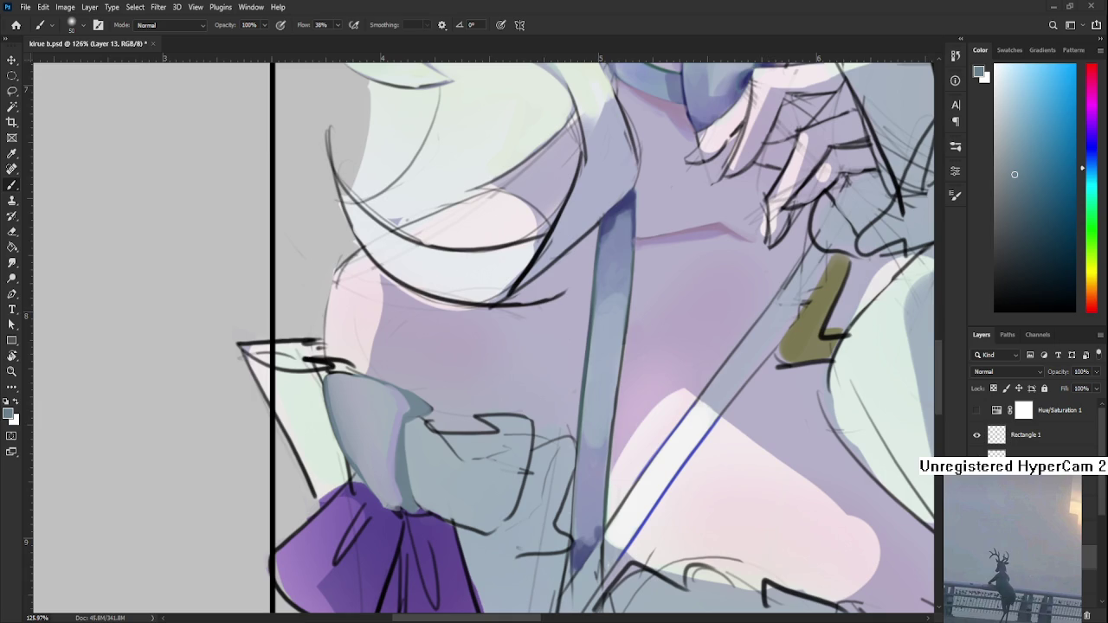
pyautogui.scroll(1, 393, 420)
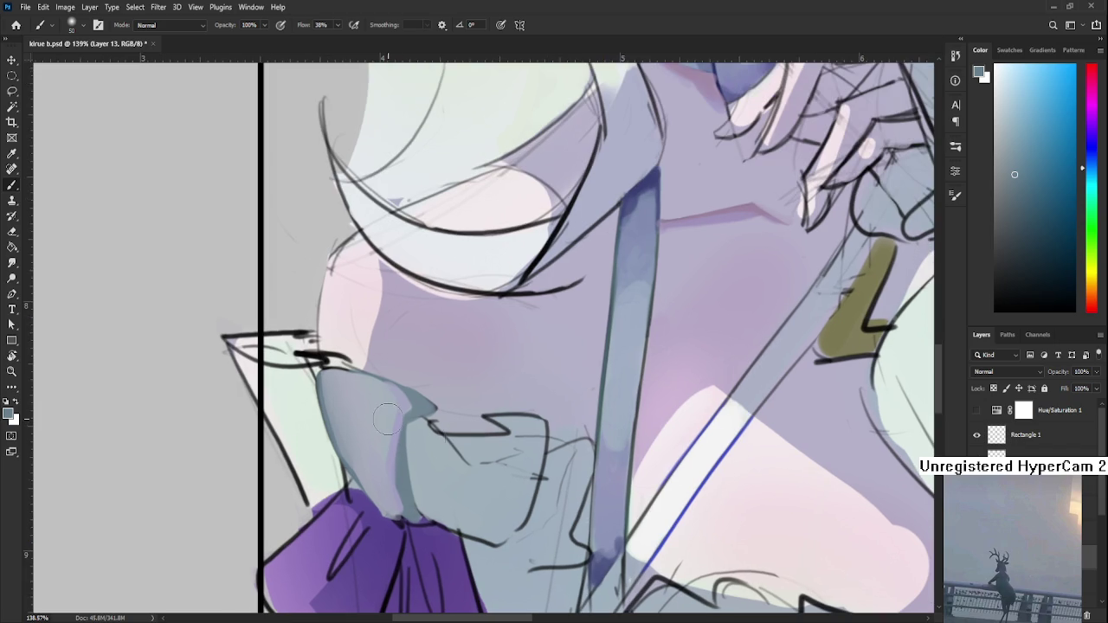
pyautogui.press('l')
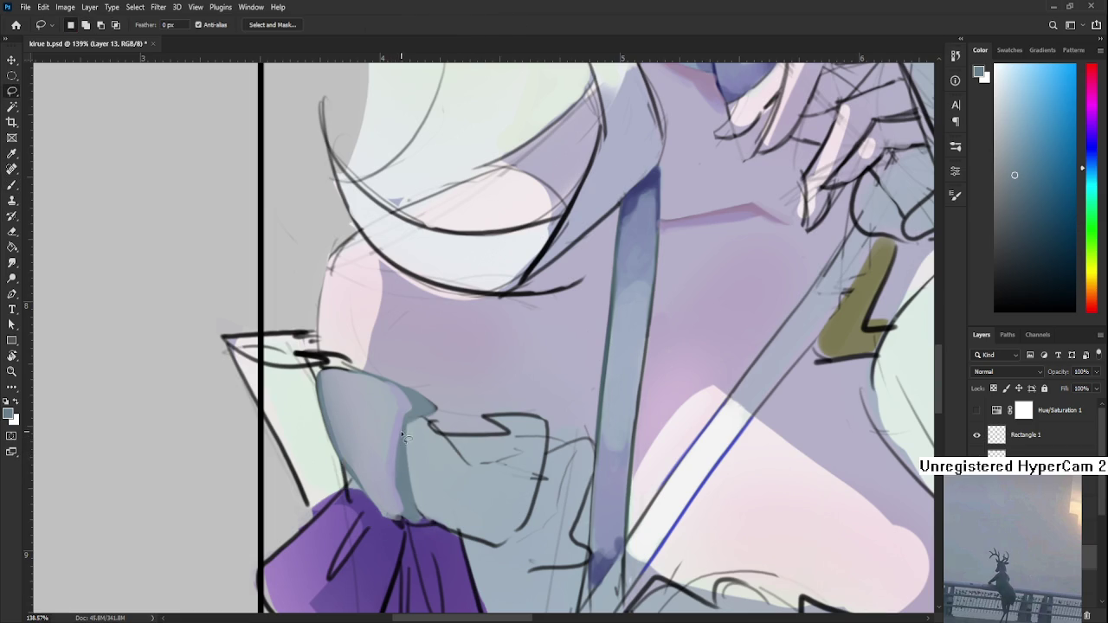
pyautogui.moveTo(389, 475); pyautogui.dragTo(401, 519)
pyautogui.press('b')
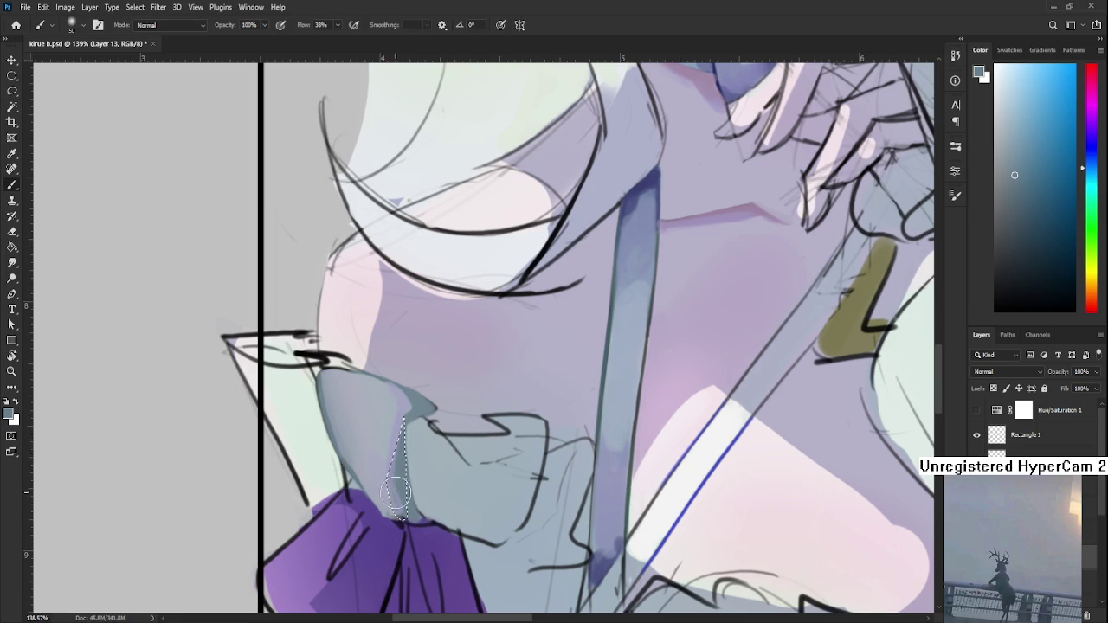
pyautogui.keyDown('alt'); pyautogui.click(400, 519); pyautogui.keyUp('alt')
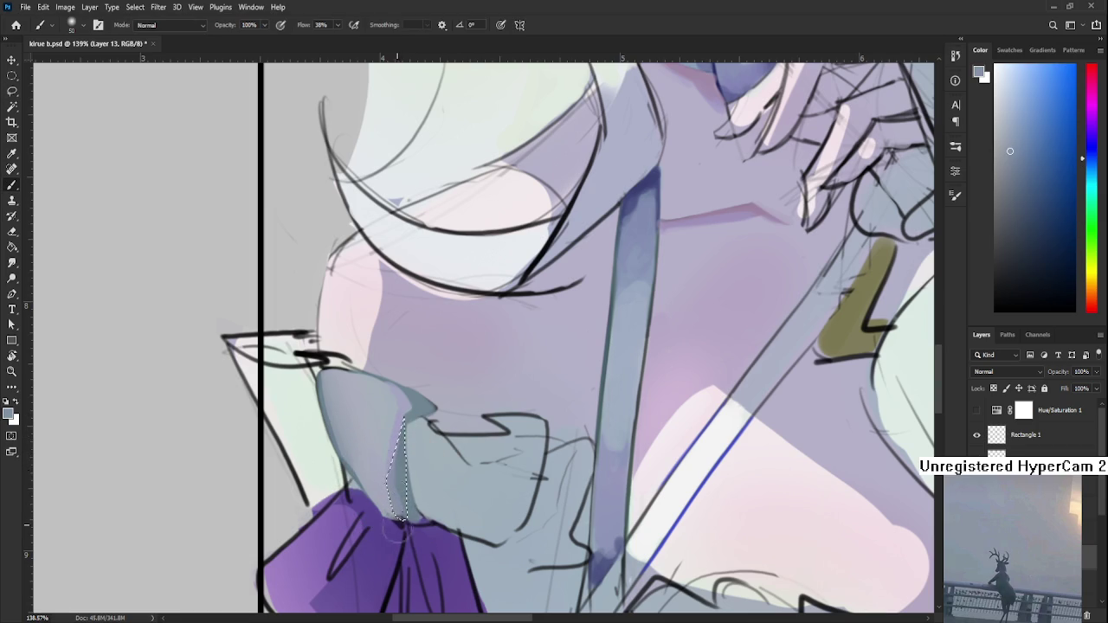
pyautogui.moveTo(400, 519); pyautogui.dragTo(390, 443)
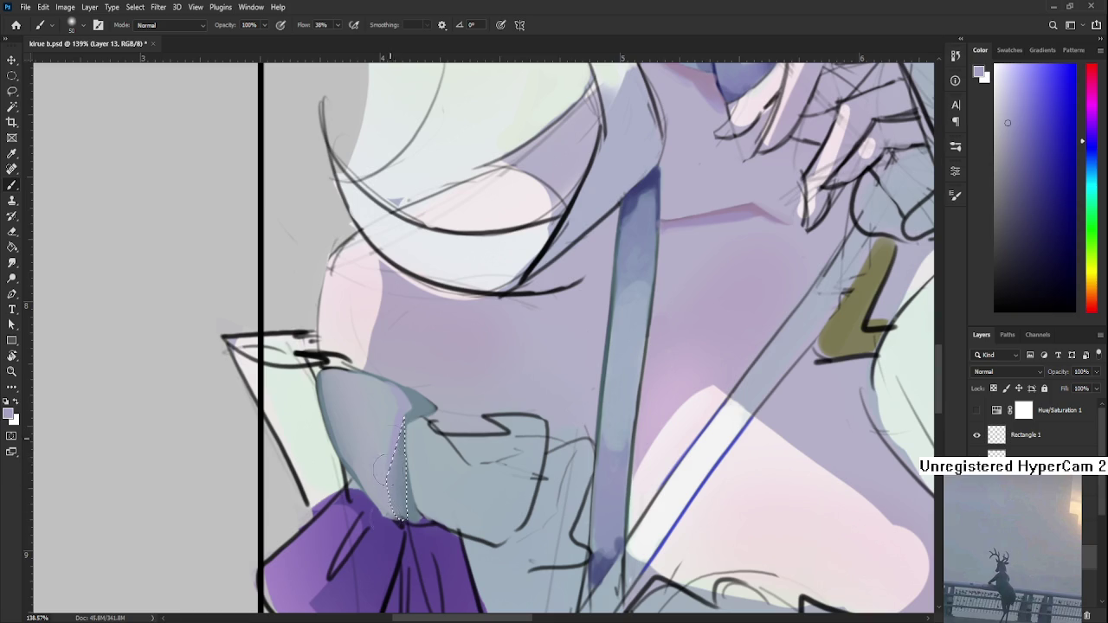
# - Deselect and resample several grey-blue shading colours from the ruffle
pyautogui.press('l')
pyautogui.hotkey('ctrl', 'd')
pyautogui.press('b')
pyautogui.keyDown('alt'); pyautogui.click(401, 474); pyautogui.keyUp('alt')
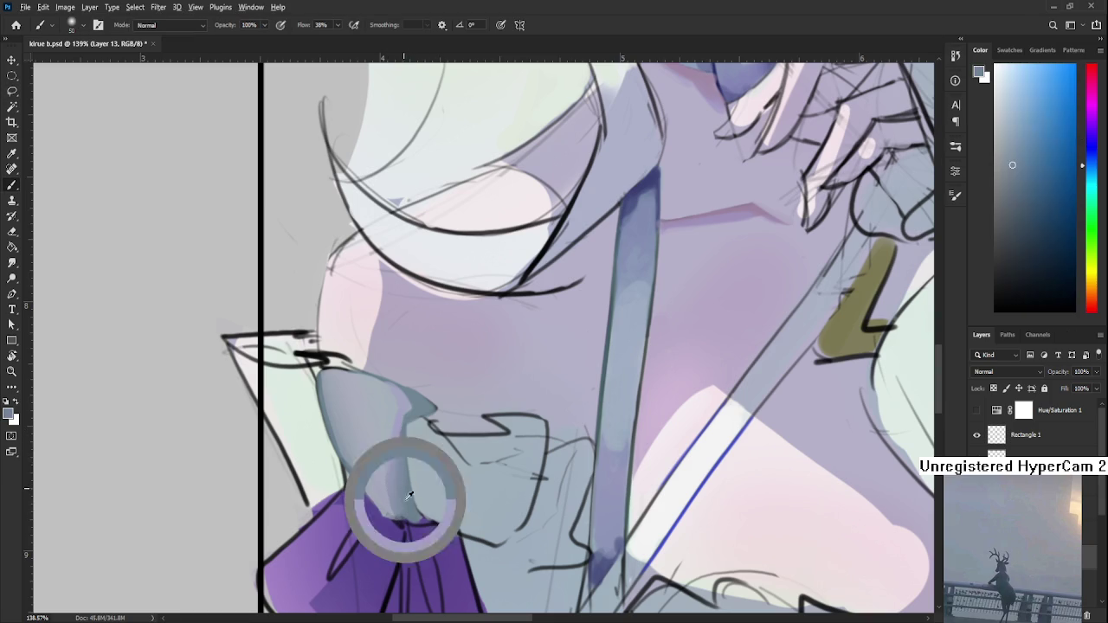
pyautogui.keyDown('alt'); pyautogui.click(404, 488); pyautogui.keyUp('alt')
pyautogui.keyDown('alt'); pyautogui.click(407, 440); pyautogui.keyUp('alt')
pyautogui.keyDown('alt'); pyautogui.click(401, 481); pyautogui.keyUp('alt')
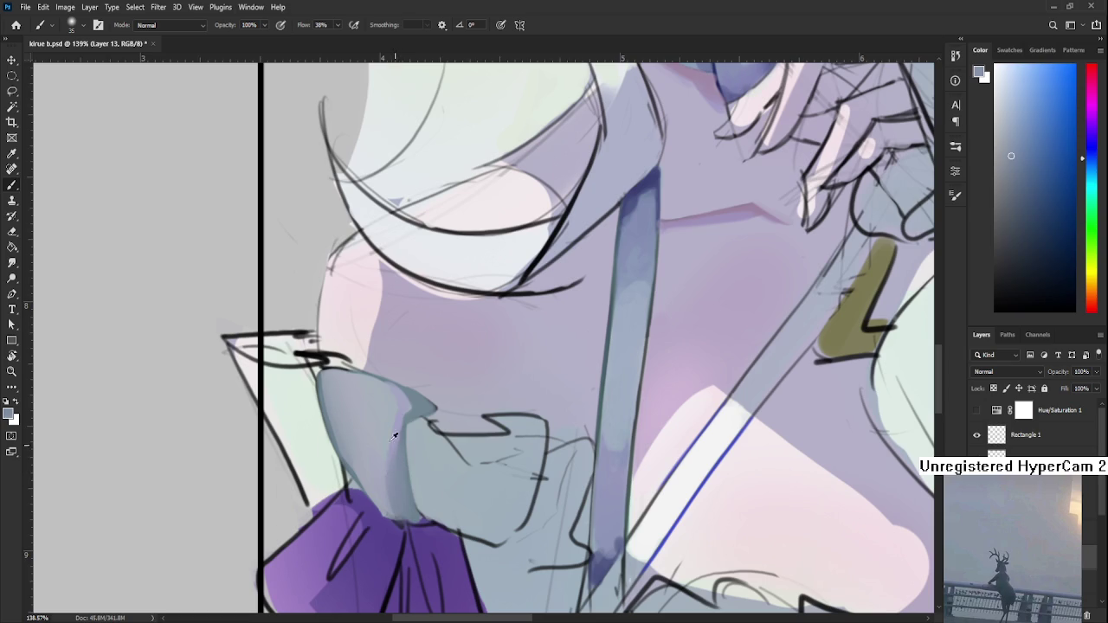
pyautogui.keyDown('alt'); pyautogui.click(382, 470); pyautogui.keyUp('alt')
pyautogui.scroll(-4, 415, 416)
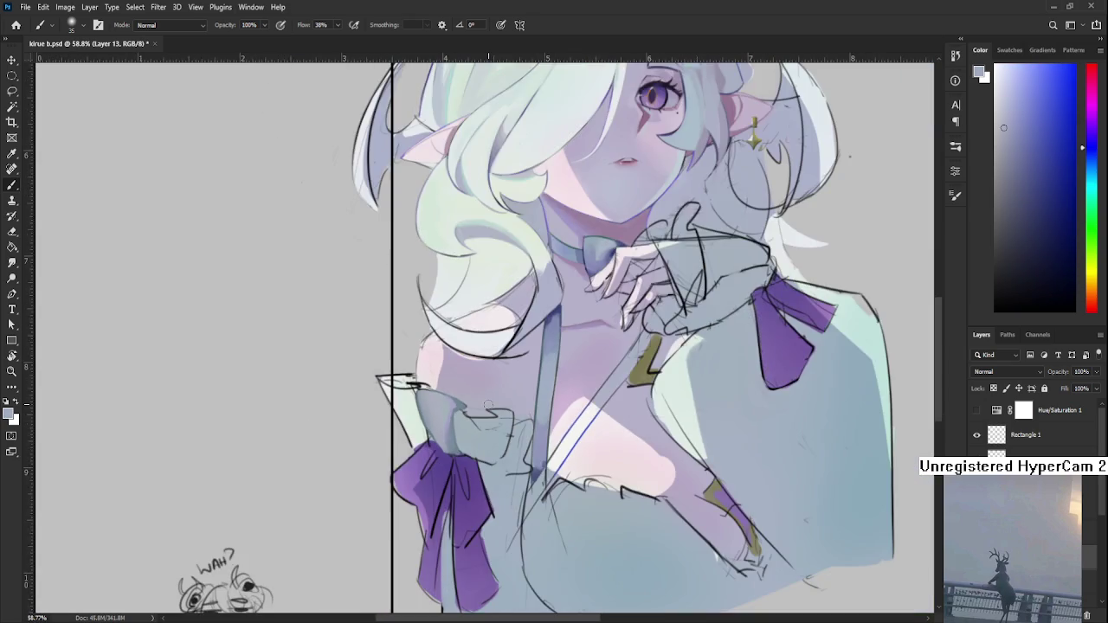
# - Zoom in over the sleeve ruffle and sample its blue-grey as the painting colour
pyautogui.scroll(3, 450, 411)
pyautogui.scroll(2, 481, 405)
pyautogui.moveTo(481, 405); pyautogui.dragTo(488, 443)
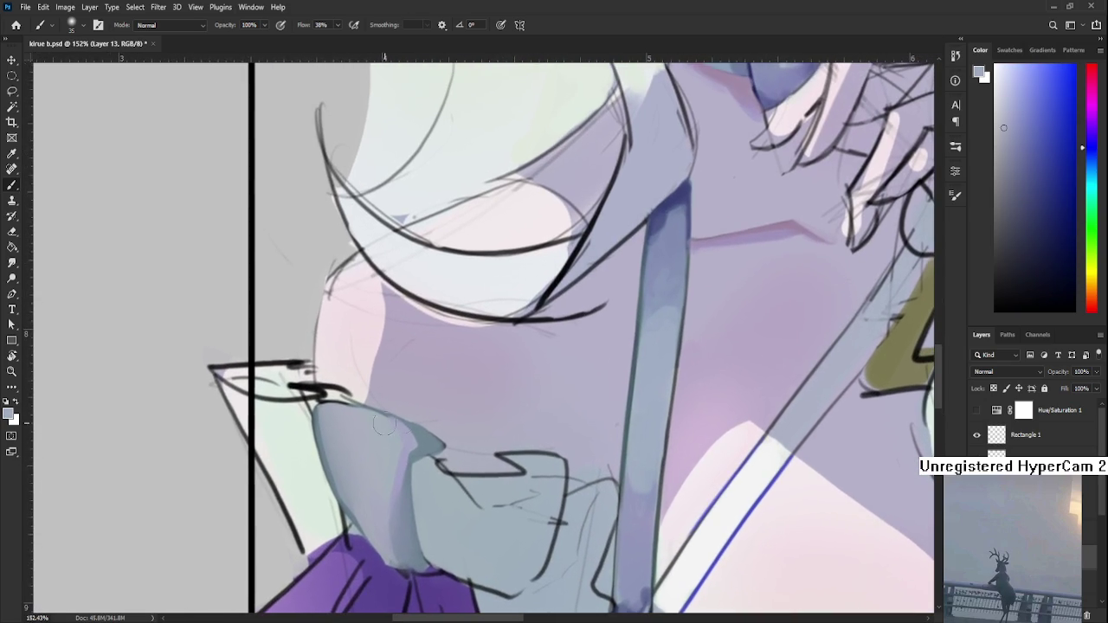
pyautogui.keyDown('alt'); pyautogui.click(407, 463); pyautogui.keyUp('alt')
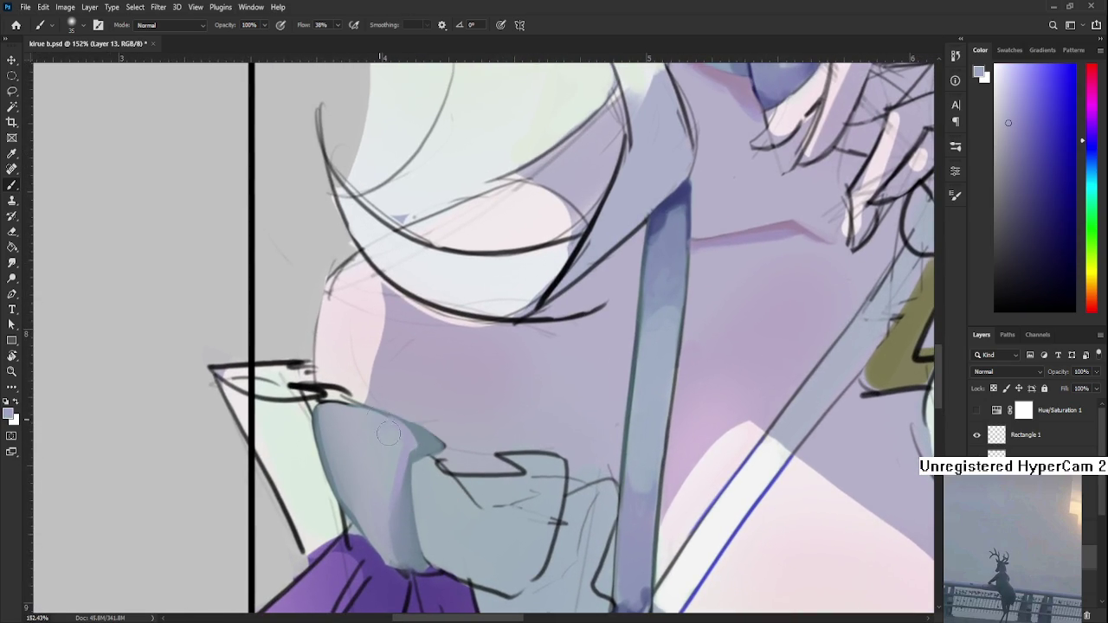
pyautogui.keyDown('alt'); pyautogui.click(397, 443); pyautogui.keyUp('alt')
pyautogui.keyDown('alt'); pyautogui.click(403, 458); pyautogui.keyUp('alt')
pyautogui.scroll(-2, 389, 462)
pyautogui.scroll(-2, 432, 389)
pyautogui.scroll(-3, 446, 369)
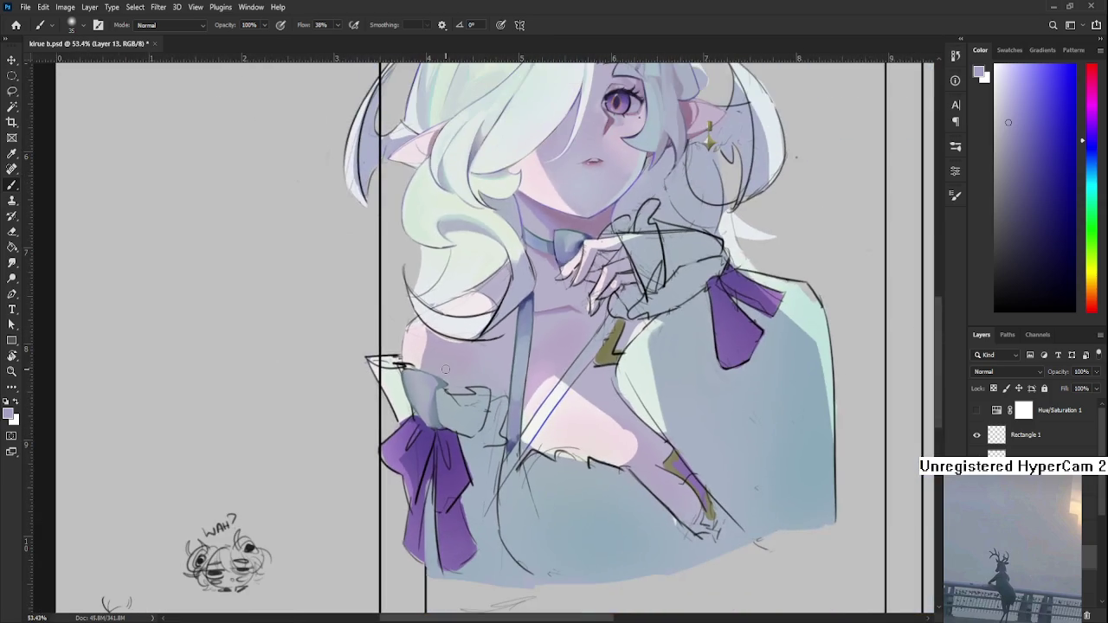
pyautogui.scroll(2, 445, 369)
pyautogui.scroll(2, 433, 399)
pyautogui.scroll(2, 420, 428)
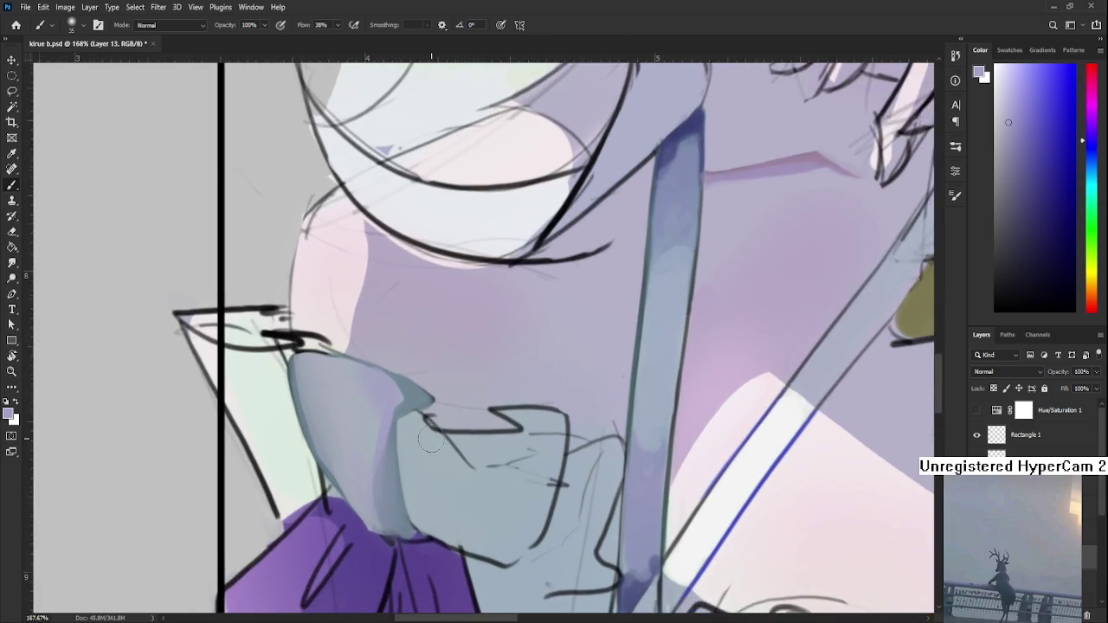
pyautogui.scroll(2, 406, 459)
pyautogui.scroll(-1, 405, 458)
pyautogui.keyDown('alt'); pyautogui.click(395, 469); pyautogui.keyUp('alt')
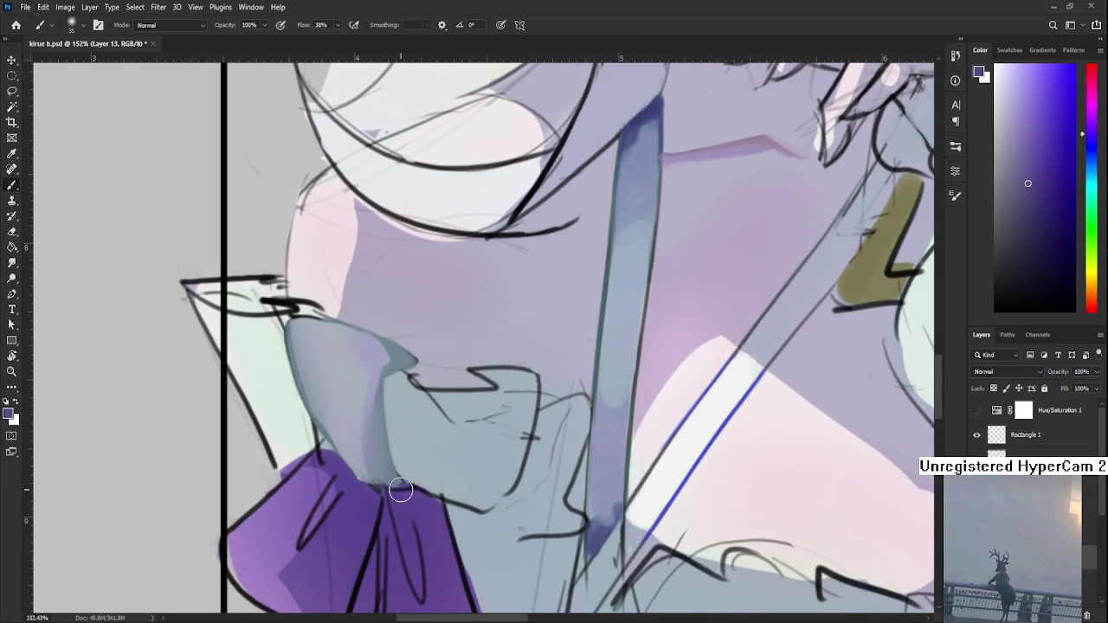
# - Lasso the ruffle's lower edge above the bow, sampling the ruffle's bluish grey and the bow's purple
pyautogui.press('l')
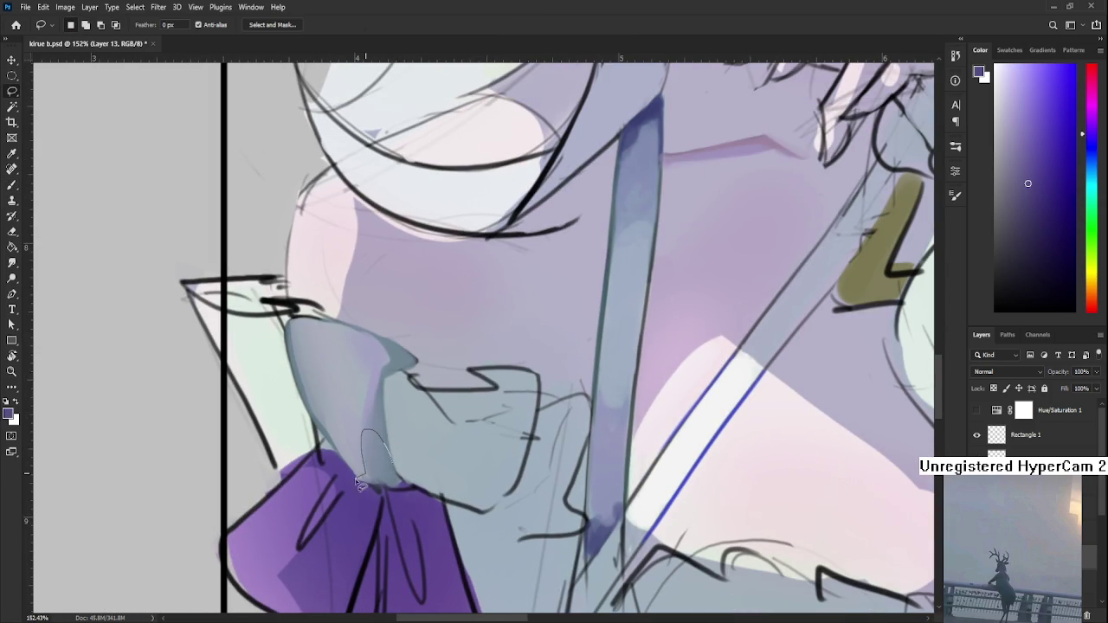
pyautogui.moveTo(358, 483); pyautogui.dragTo(360, 484)
pyautogui.press('b')
pyautogui.press('l')
pyautogui.moveTo(355, 480); pyautogui.dragTo(414, 486)
pyautogui.press('b')
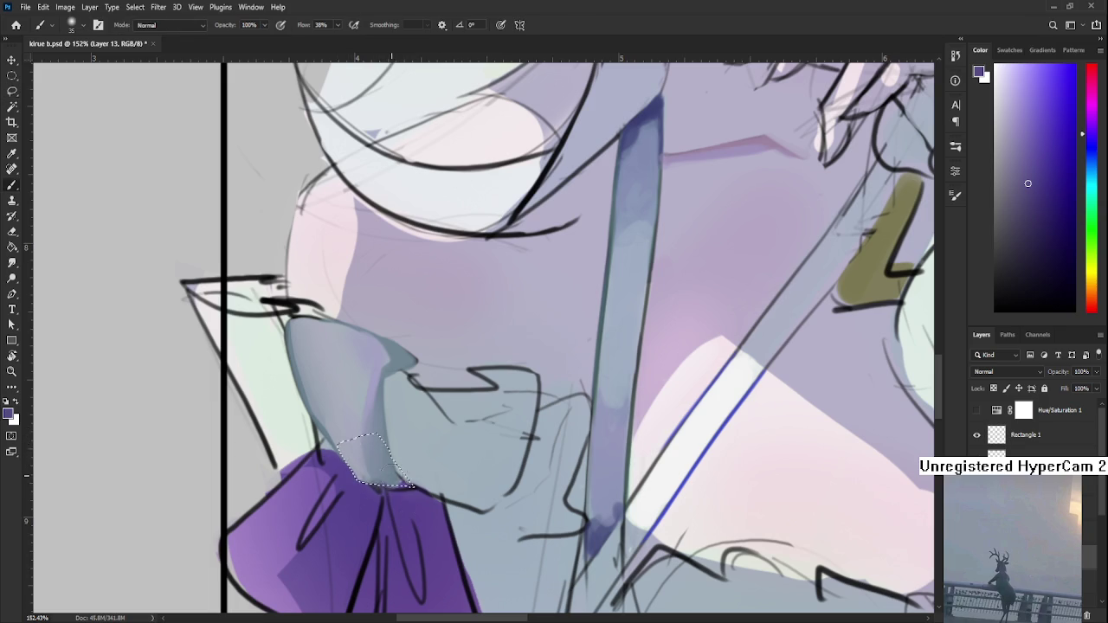
pyautogui.keyDown('alt'); pyautogui.click(381, 459); pyautogui.keyUp('alt')
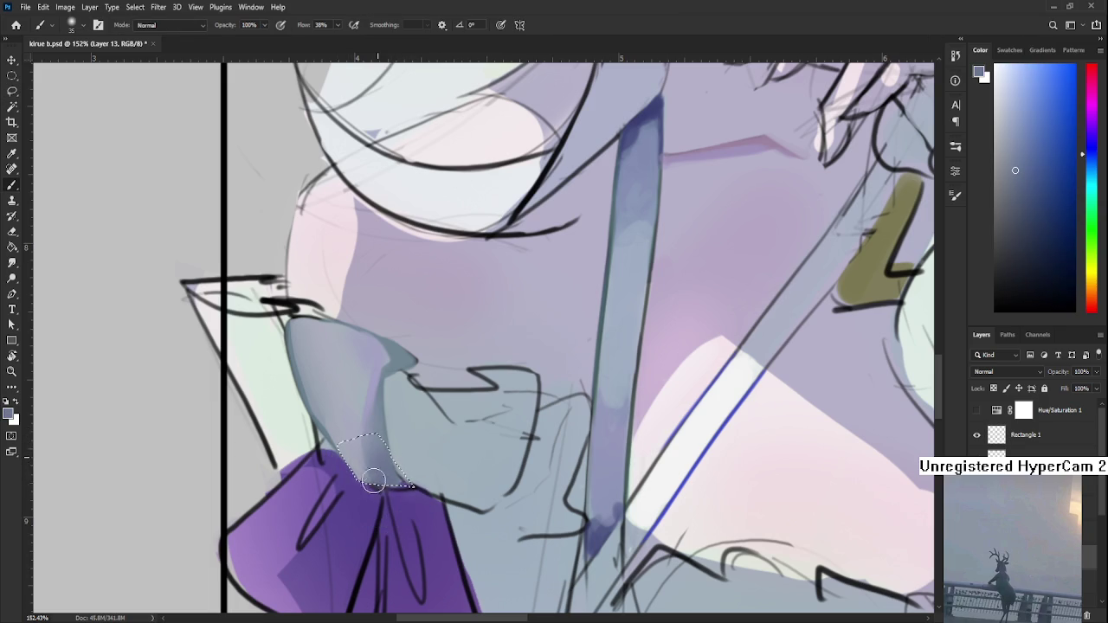
pyautogui.keyDown('alt'); pyautogui.click(415, 508); pyautogui.keyUp('alt')
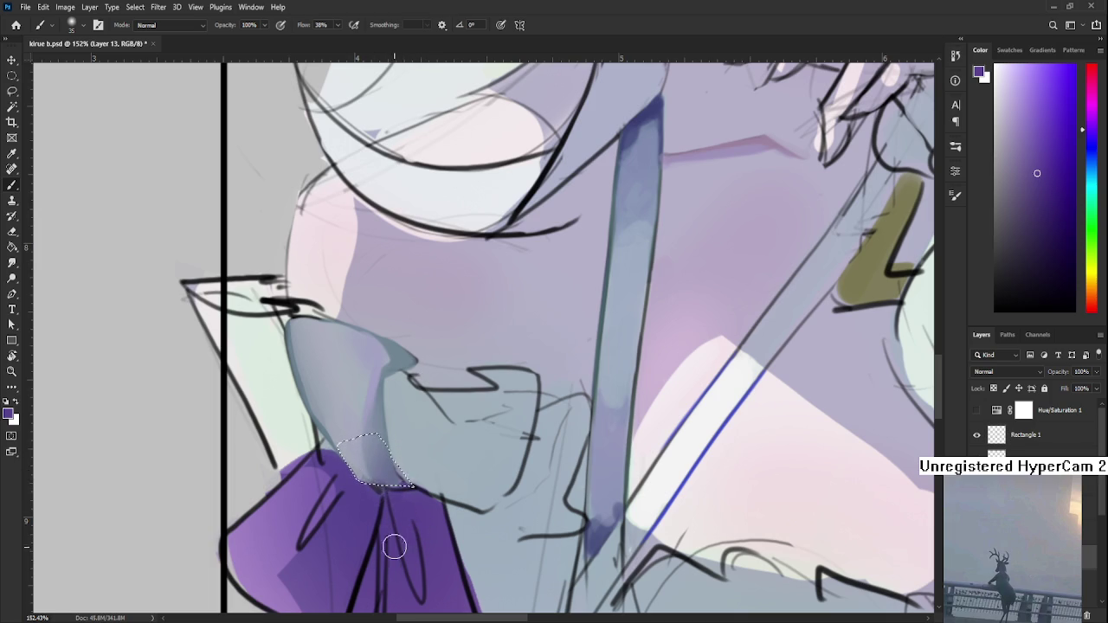
pyautogui.hotkey('ctrl', 'd')
# - Recentre the view on the ruffle and pick up its light blue-grey colour
pyautogui.press('l')
pyautogui.scroll(-3, 438, 532)
pyautogui.scroll(-2, 416, 485)
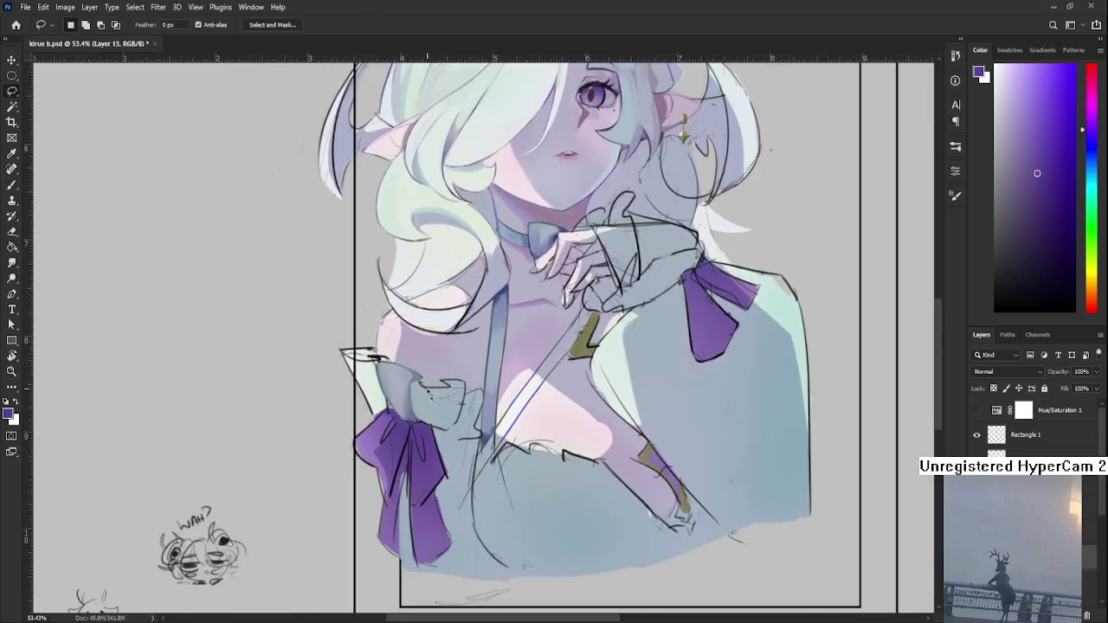
pyautogui.scroll(2, 407, 450)
pyautogui.scroll(3, 391, 421)
pyautogui.moveTo(394, 455)
pyautogui.mouseDown()
pyautogui.moveTo(409, 493)
pyautogui.moveTo(394, 482)
pyautogui.mouseUp()
pyautogui.press('b')
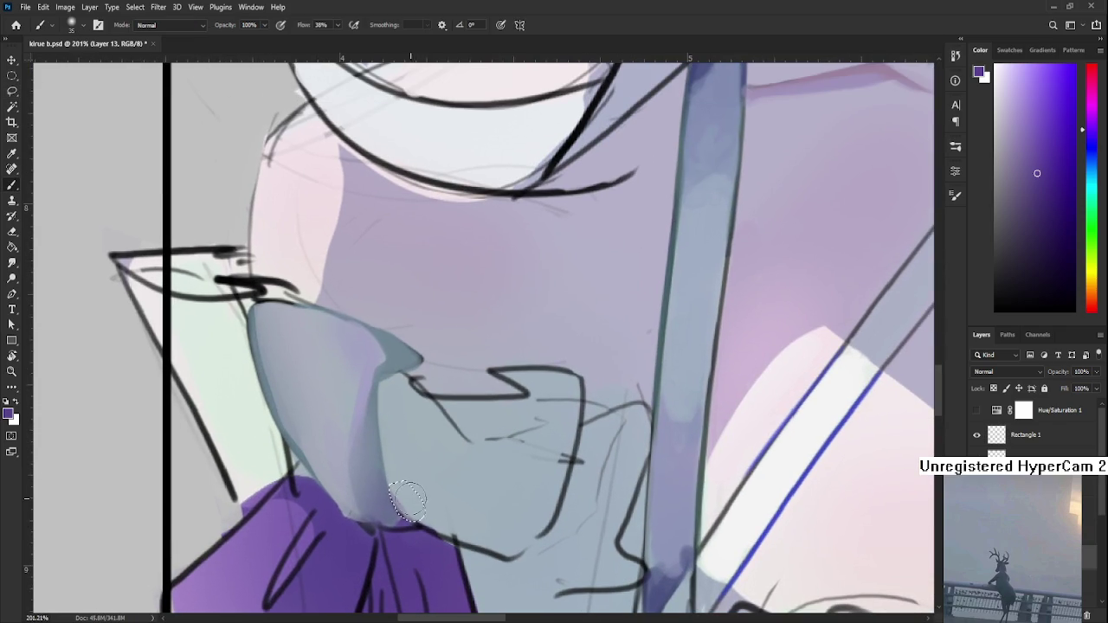
pyautogui.keyDown('alt'); pyautogui.click(424, 493); pyautogui.keyUp('alt')
# - Zoom in and begin outlining the ruffle's lower fold with the Lasso
pyautogui.press('l')
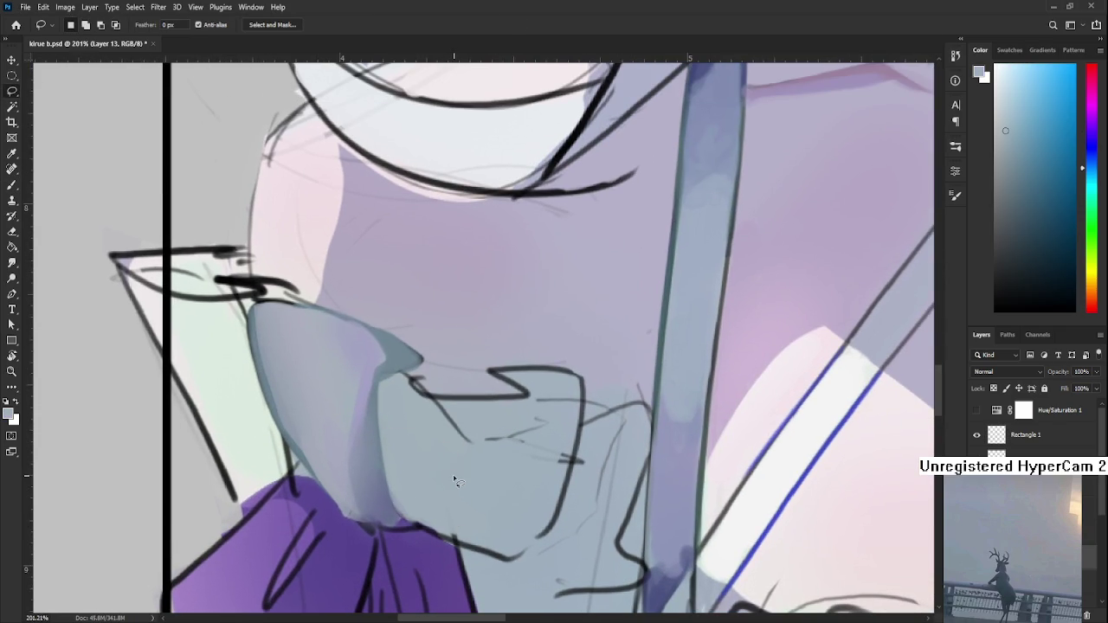
pyautogui.scroll(-3, 460, 479)
pyautogui.scroll(-3, 467, 467)
pyautogui.scroll(2, 467, 463)
pyautogui.scroll(1, 445, 457)
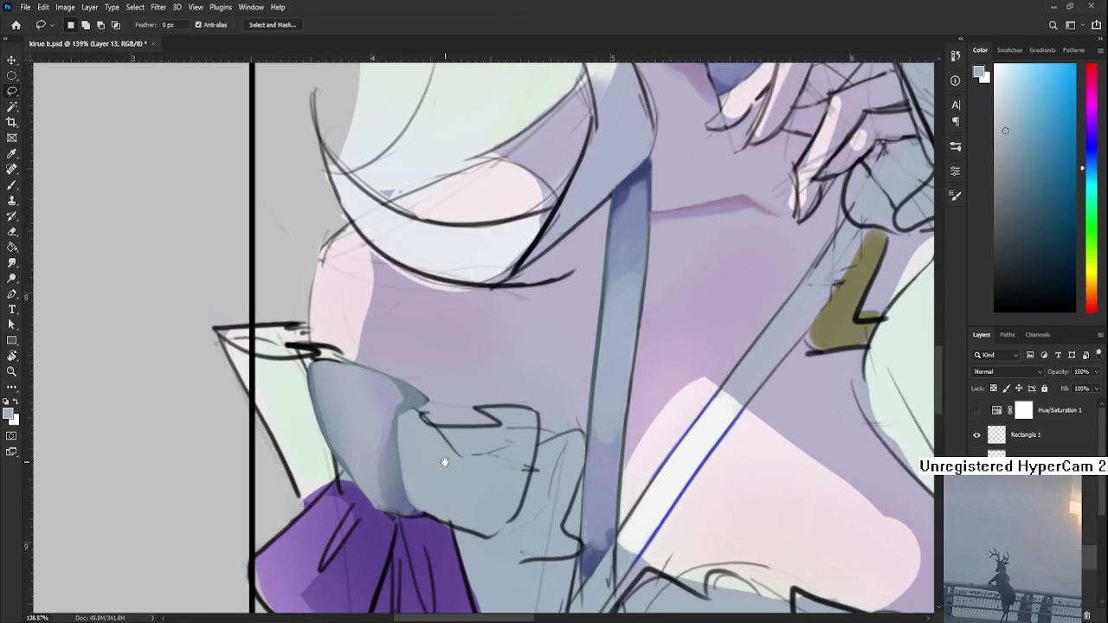
pyautogui.scroll(1, 433, 452)
pyautogui.scroll(1, 407, 424)
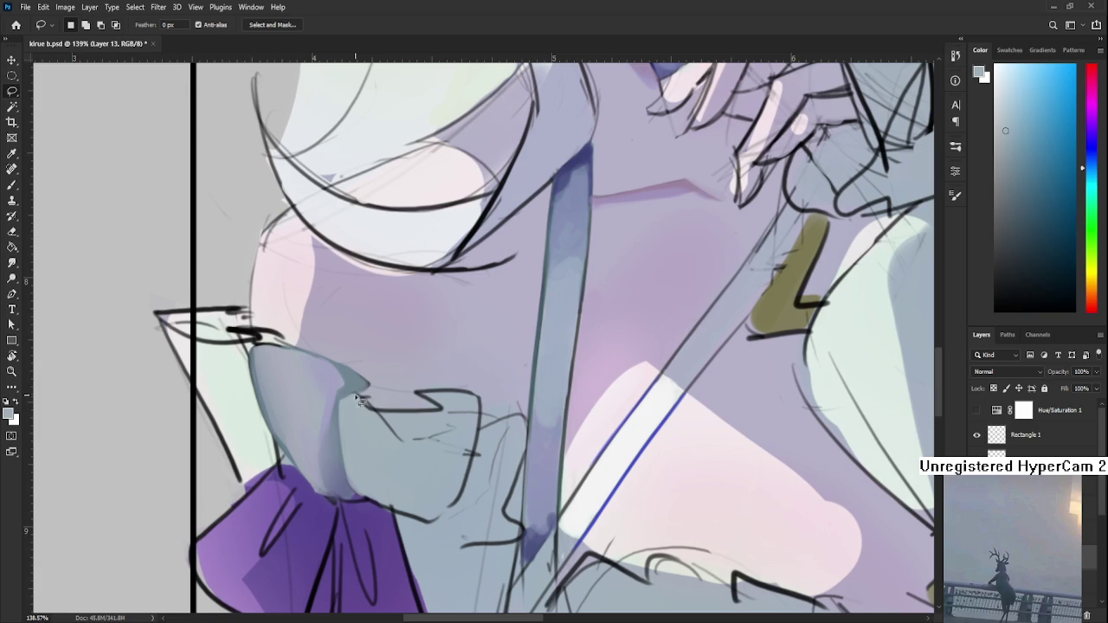
pyautogui.moveTo(362, 398)
pyautogui.mouseDown()
pyautogui.moveTo(370, 410)
pyautogui.moveTo(362, 400)
pyautogui.mouseUp()
# - Brush grey-blue tones sampled from the ruffle into the selected lower fold, then deselect
pyautogui.press('b')
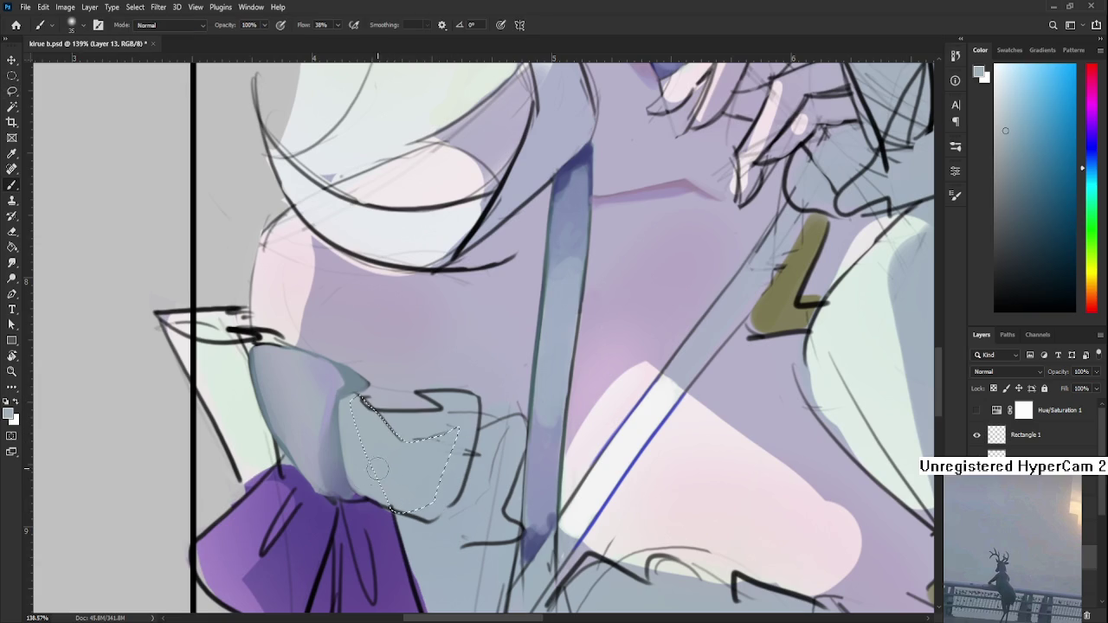
pyautogui.keyDown('alt'); pyautogui.click(283, 382); pyautogui.keyUp('alt')
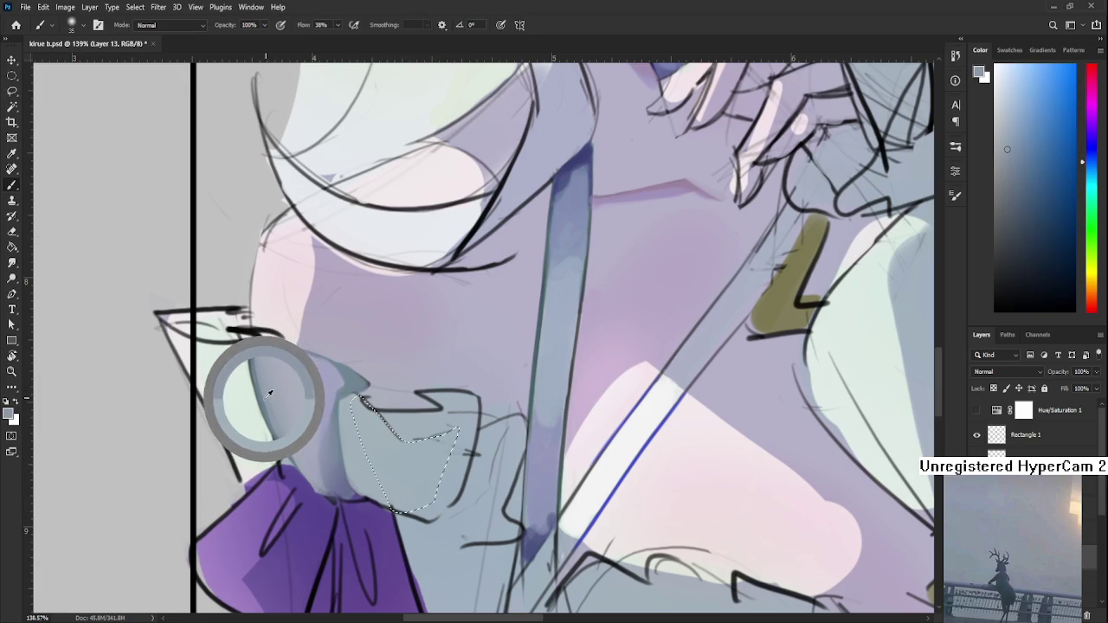
pyautogui.moveTo(368, 407)
pyautogui.mouseDown()
pyautogui.moveTo(391, 460)
pyautogui.moveTo(437, 459)
pyautogui.mouseUp()
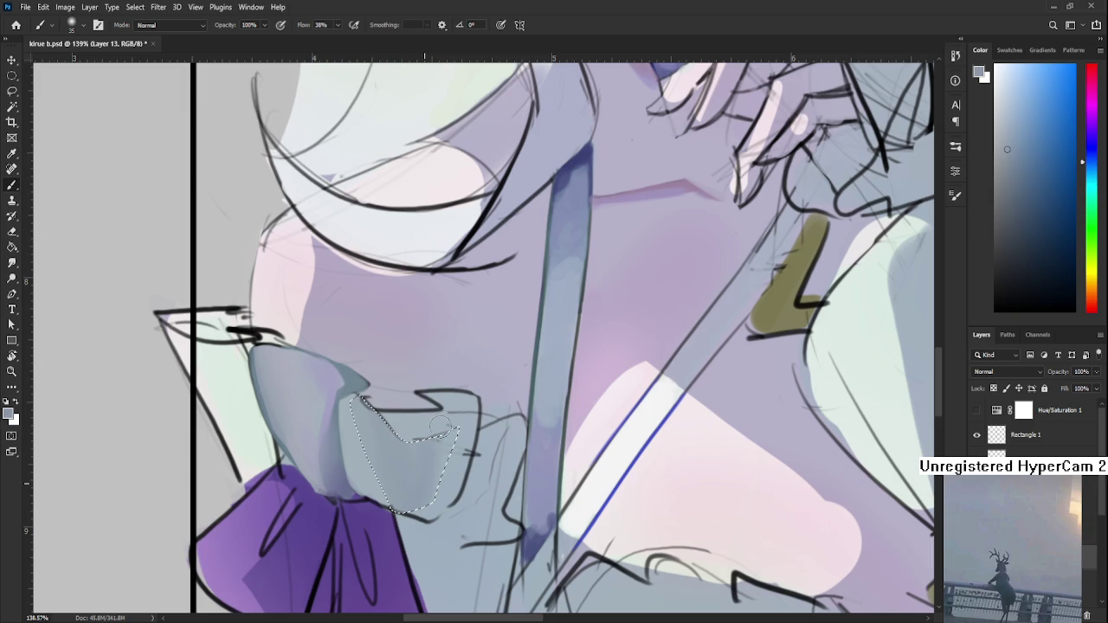
pyautogui.keyDown('alt'); pyautogui.click(361, 455); pyautogui.keyUp('alt')
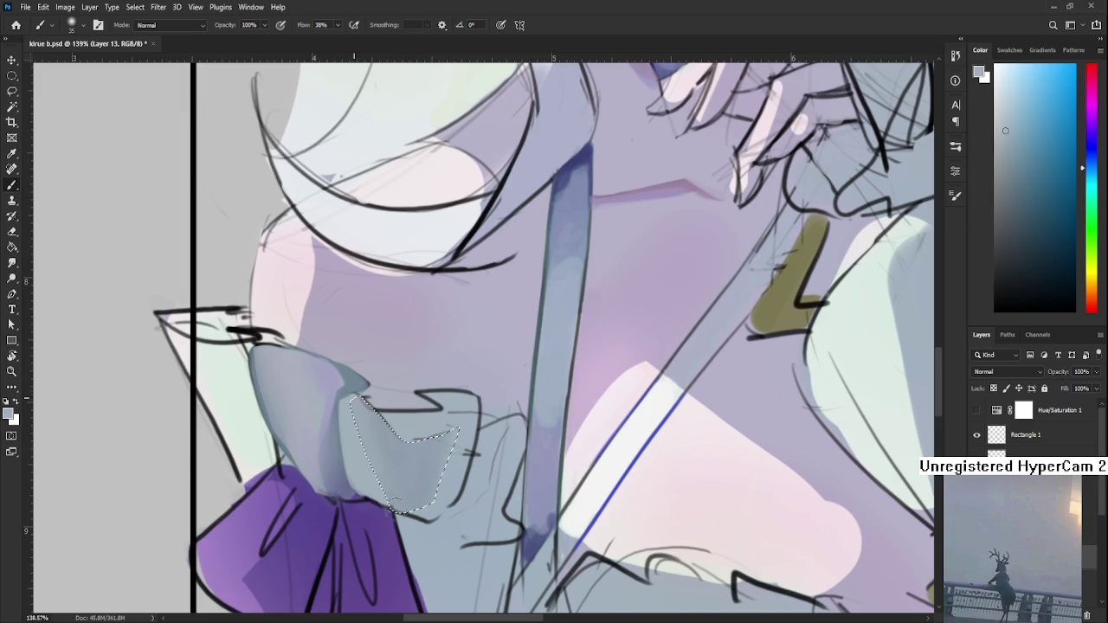
pyautogui.keyDown('alt'); pyautogui.click(399, 456); pyautogui.keyUp('alt')
pyautogui.keyDown('alt'); pyautogui.click(321, 482); pyautogui.keyUp('alt')
pyautogui.moveTo(372, 463); pyautogui.dragTo(430, 509)
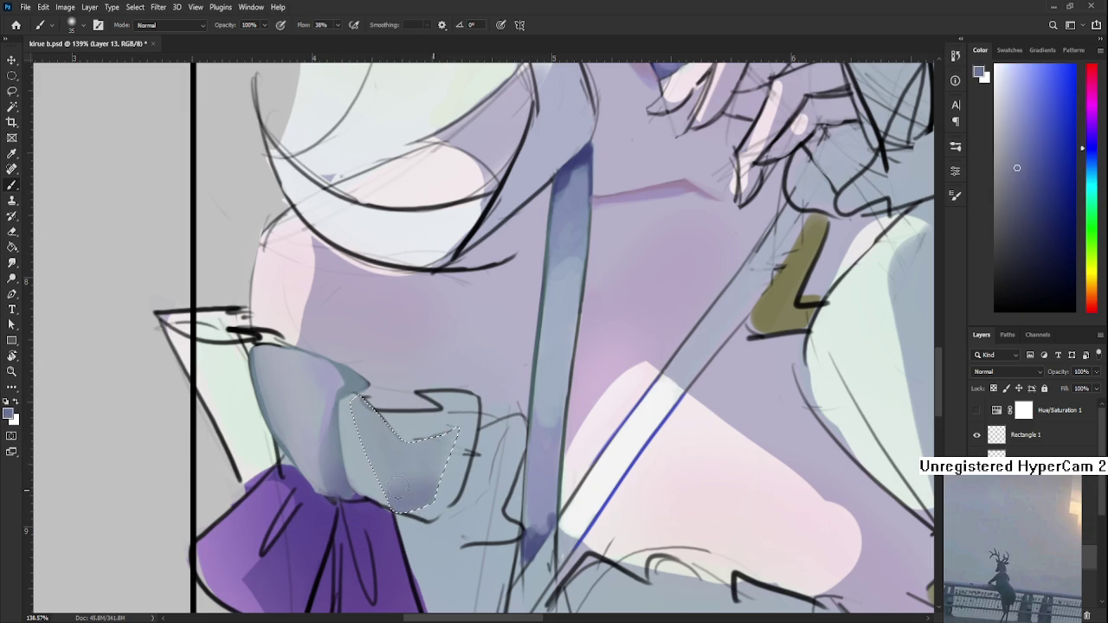
pyautogui.keyDown('alt'); pyautogui.click(422, 460); pyautogui.keyUp('alt')
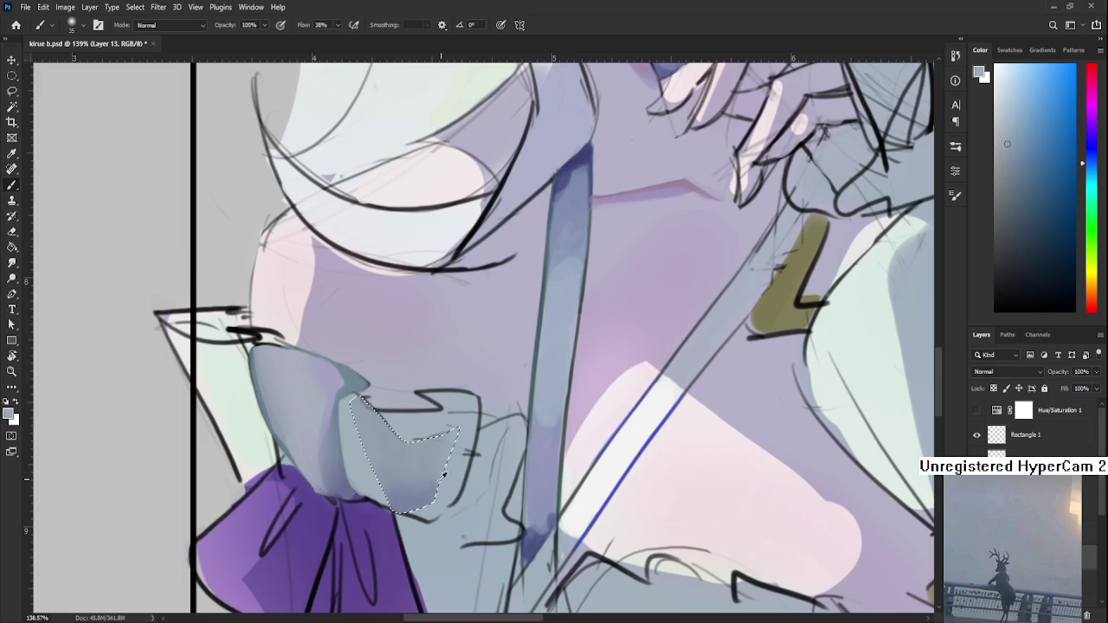
pyautogui.hotkey('ctrl', 'd')
# - Reframe the ruffle, sample its colour, and lasso another fold to paint
pyautogui.press('l')
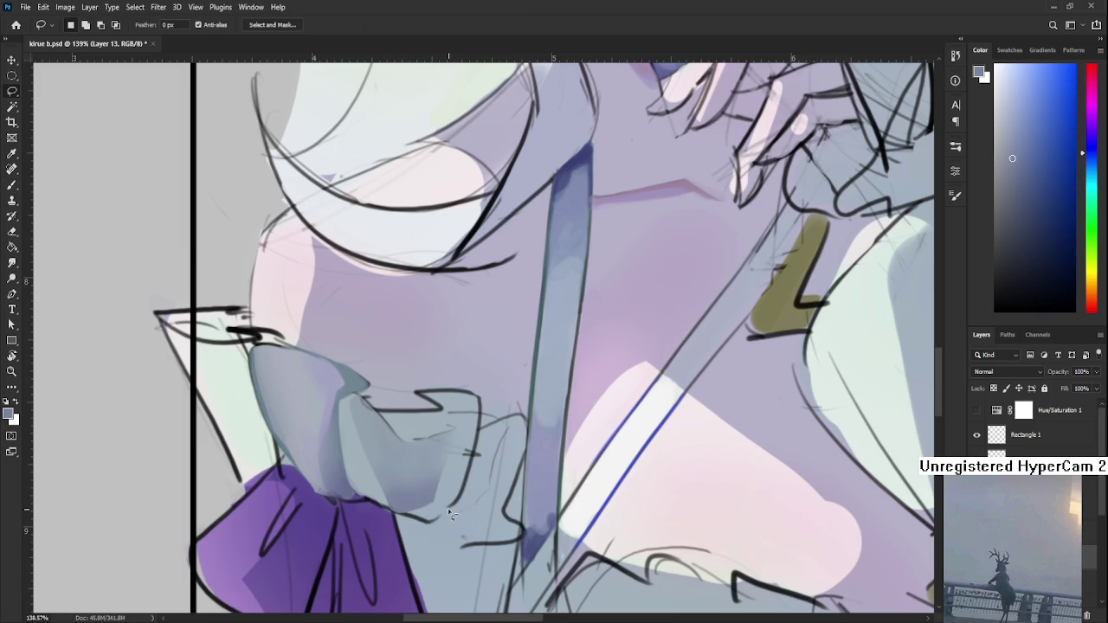
pyautogui.scroll(-2, 451, 510)
pyautogui.scroll(-2, 460, 489)
pyautogui.scroll(4, 474, 492)
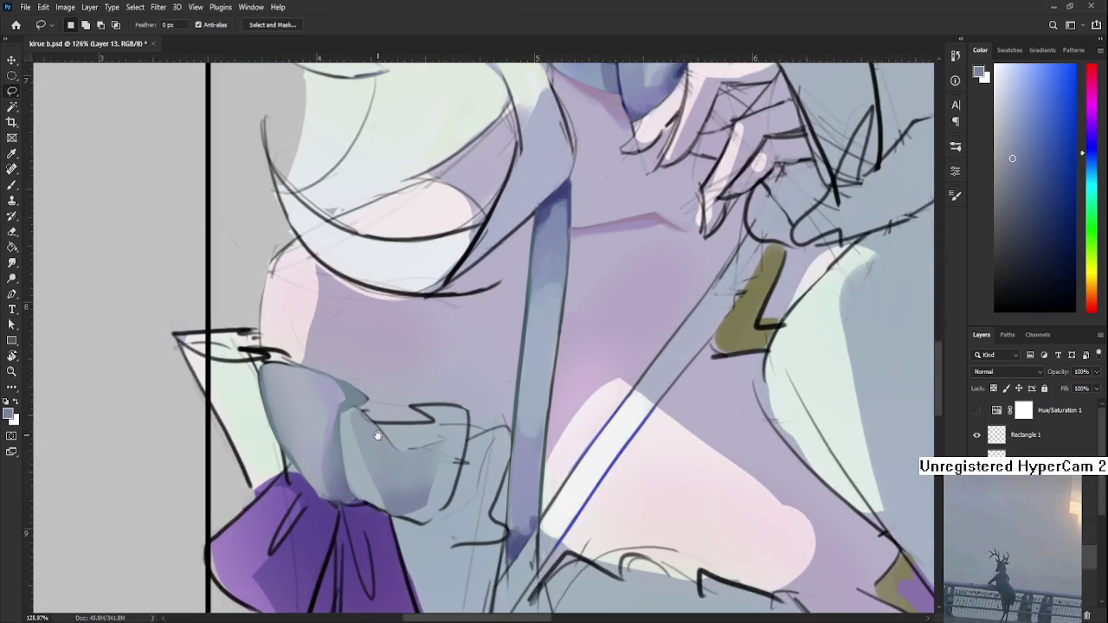
pyautogui.moveTo(474, 492); pyautogui.dragTo(525, 504)
pyautogui.press('b')
pyautogui.keyDown('alt'); pyautogui.click(403, 398); pyautogui.keyUp('alt')
pyautogui.keyDown('alt'); pyautogui.click(448, 422); pyautogui.keyUp('alt')
pyautogui.moveTo(448, 422); pyautogui.dragTo(408, 403)
pyautogui.moveTo(500, 453)
pyautogui.mouseDown()
pyautogui.moveTo(458, 394)
pyautogui.moveTo(452, 451)
pyautogui.moveTo(430, 476)
pyautogui.moveTo(458, 459)
pyautogui.moveTo(479, 392)
pyautogui.moveTo(432, 467)
pyautogui.mouseUp()
pyautogui.press('l')
pyautogui.press('b')
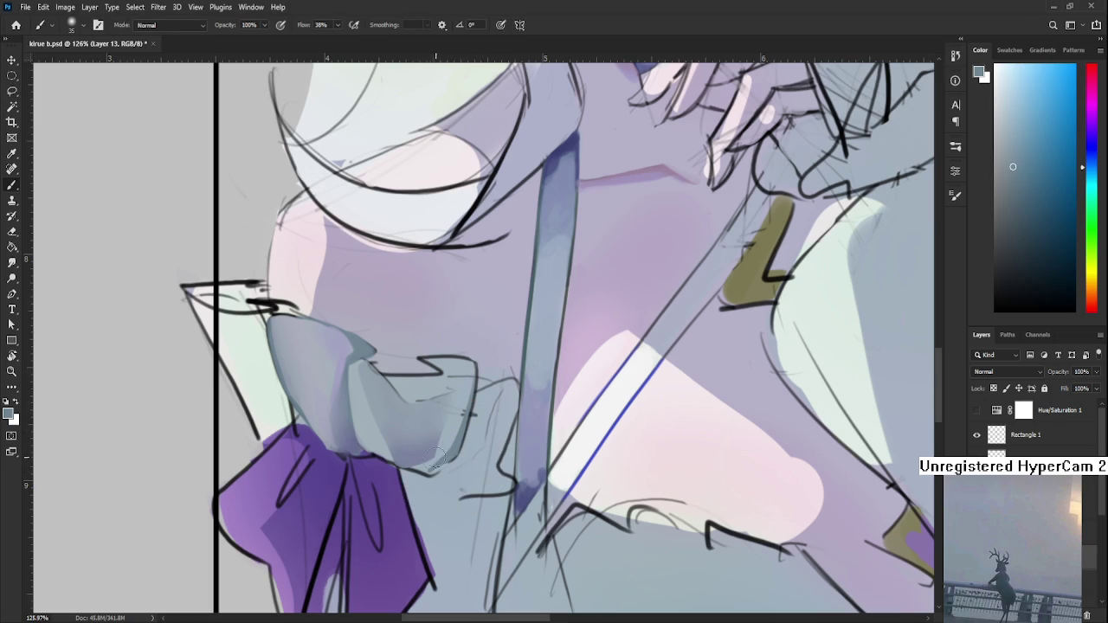
# - With a size-6 brush, paint a thin light edge and cover the dark ruffle outline in light grey
pyautogui.press('[')
pyautogui.press('[')
pyautogui.press('[')
pyautogui.moveTo(423, 470)
pyautogui.mouseDown()
pyautogui.moveTo(412, 470)
pyautogui.moveTo(426, 471)
pyautogui.mouseUp()
pyautogui.moveTo(475, 425); pyautogui.dragTo(453, 463)
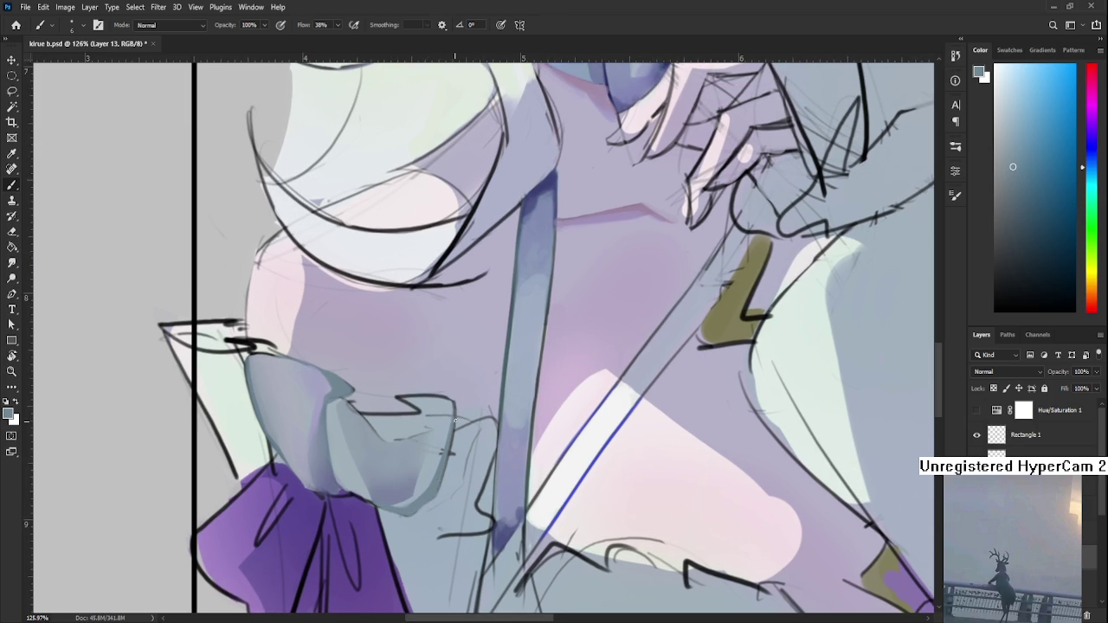
pyautogui.keyDown('alt'); pyautogui.click(439, 456); pyautogui.keyUp('alt')
pyautogui.keyDown('alt'); pyautogui.click(443, 461); pyautogui.keyUp('alt')
pyautogui.keyDown('alt'); pyautogui.click(449, 419); pyautogui.keyUp('alt')
pyautogui.moveTo(452, 405); pyautogui.dragTo(449, 434)
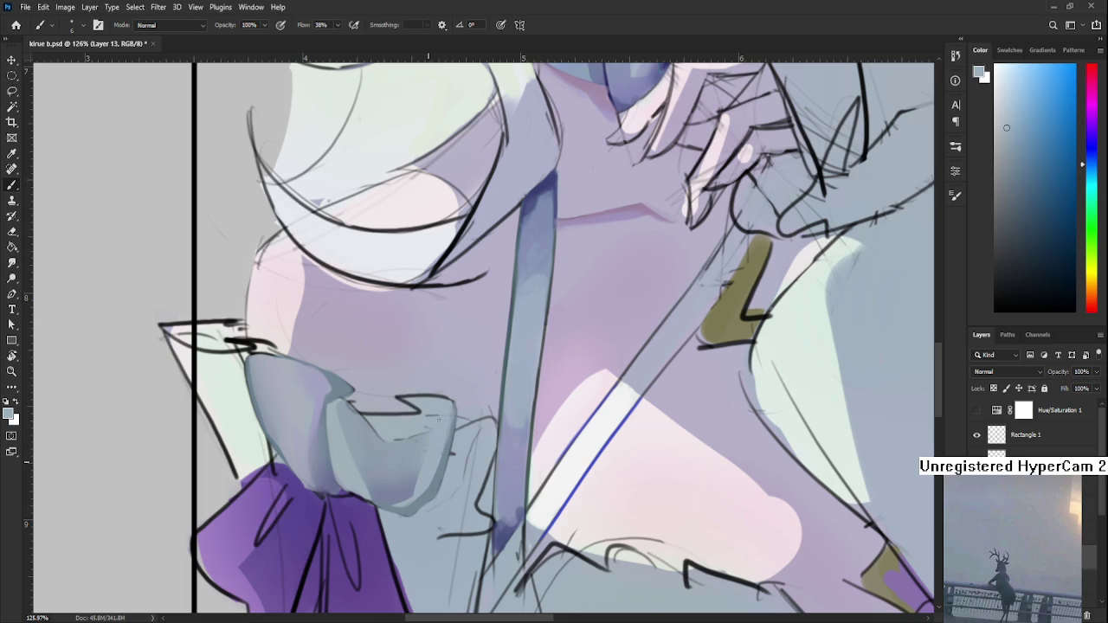
pyautogui.moveTo(425, 469); pyautogui.dragTo(434, 439)
# - Return the brush to size 30 and compare darker and lighter grey shades sampled across the ruffle
pyautogui.keyDown('alt'); pyautogui.click(440, 421); pyautogui.keyUp('alt')
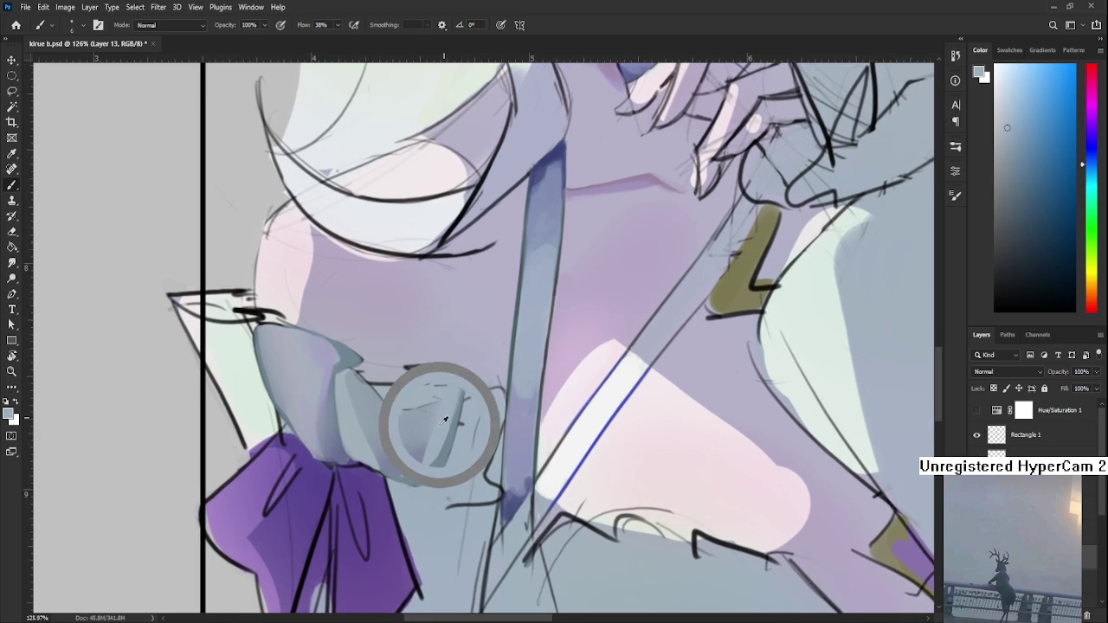
pyautogui.press(']')
pyautogui.press(']')
pyautogui.press(']')
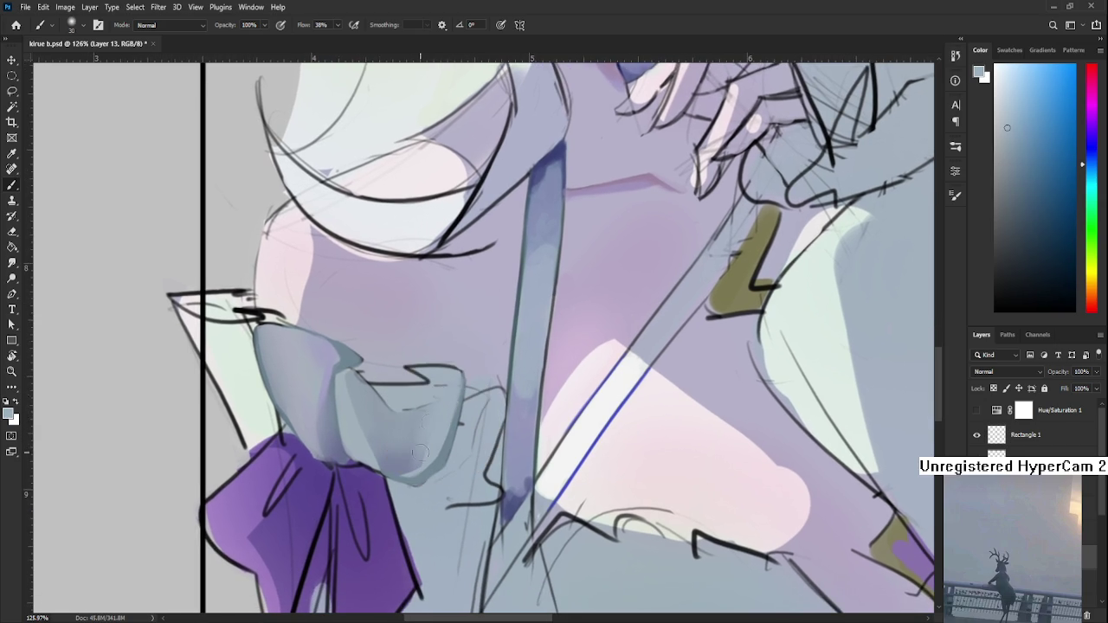
pyautogui.keyDown('alt'); pyautogui.click(411, 456); pyautogui.keyUp('alt')
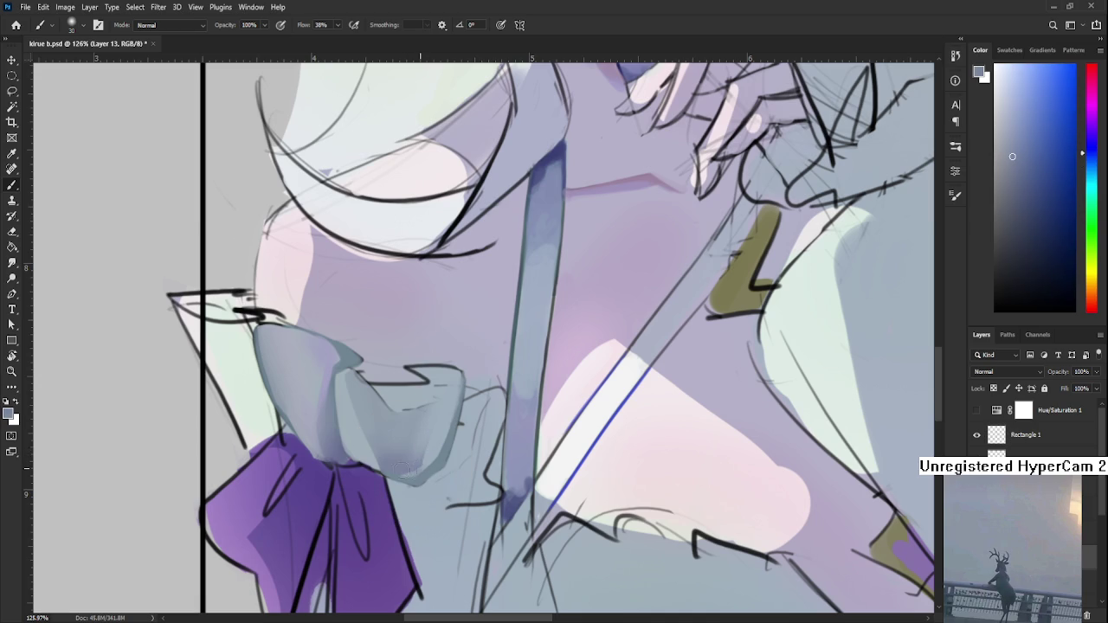
pyautogui.keyDown('alt'); pyautogui.click(423, 463); pyautogui.keyUp('alt')
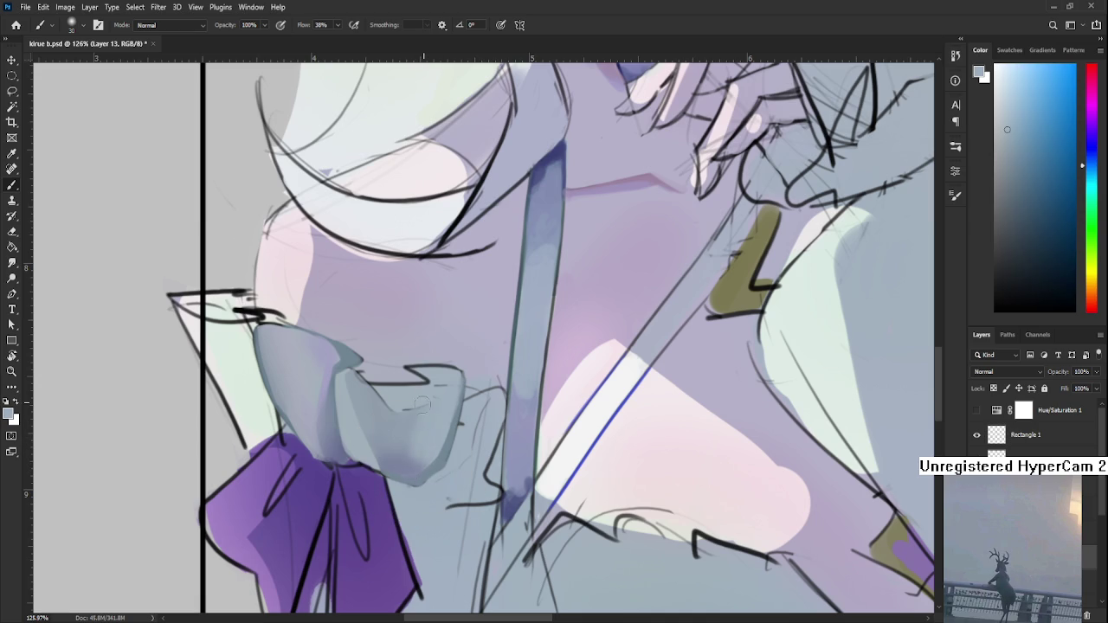
pyautogui.keyDown('alt'); pyautogui.click(407, 425); pyautogui.keyUp('alt')
pyautogui.keyDown('alt'); pyautogui.click(437, 434); pyautogui.keyUp('alt')
pyautogui.keyDown('alt'); pyautogui.click(417, 450); pyautogui.keyUp('alt')
pyautogui.keyDown('alt'); pyautogui.click(417, 445); pyautogui.keyUp('alt')
pyautogui.keyDown('alt'); pyautogui.click(438, 417); pyautogui.keyUp('alt')
pyautogui.keyDown('alt'); pyautogui.click(416, 394); pyautogui.keyUp('alt')
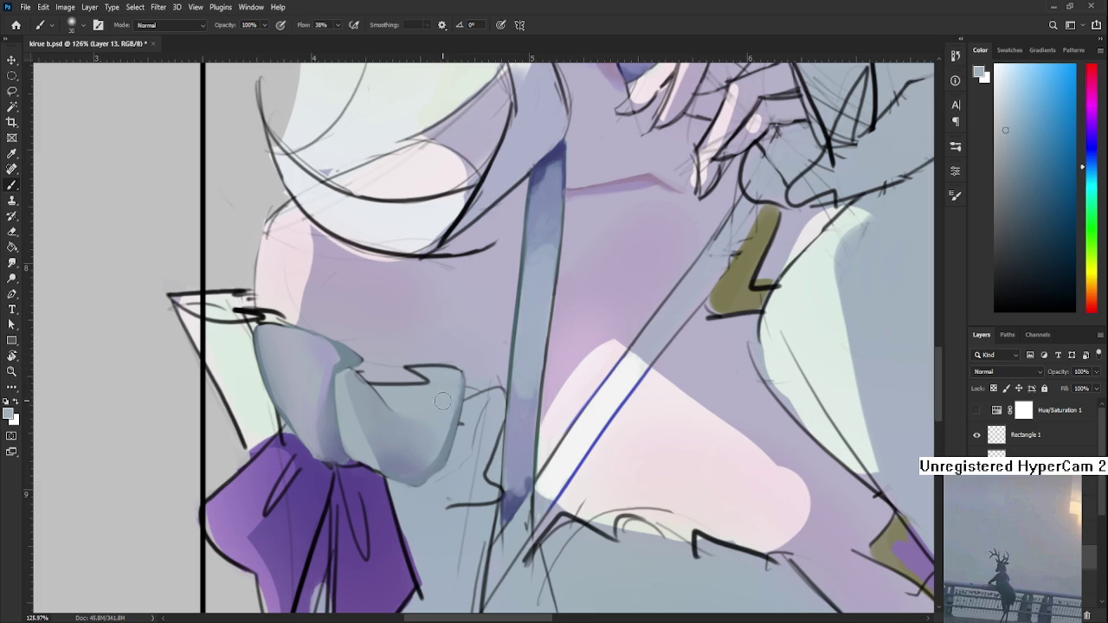
pyautogui.scroll(-5, 443, 400)
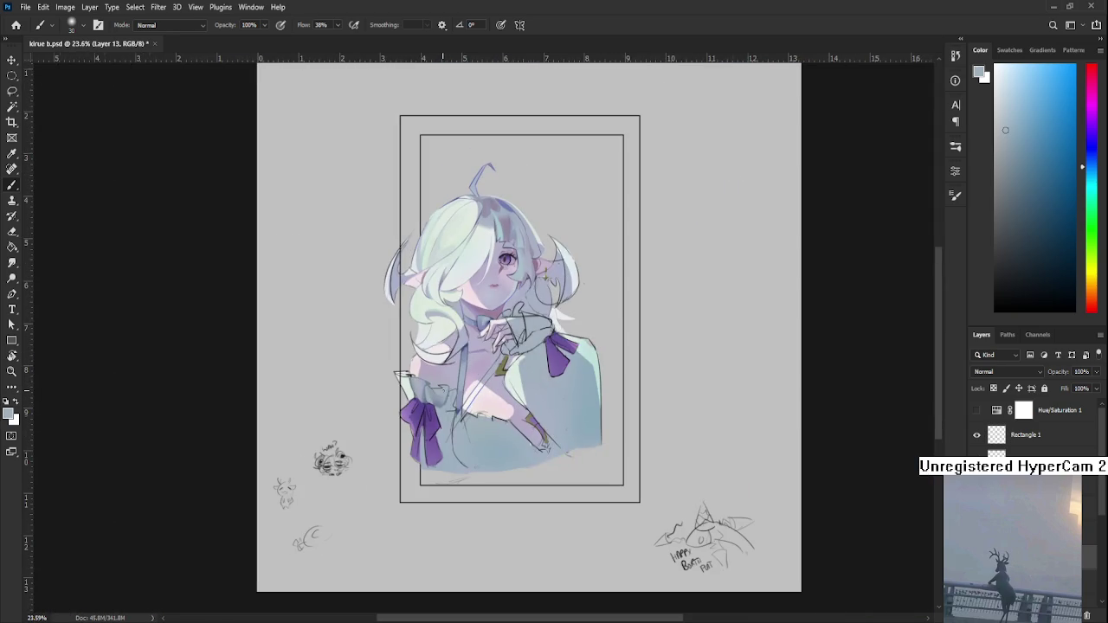
pyautogui.scroll(3, 442, 399)
pyautogui.scroll(2, 431, 399)
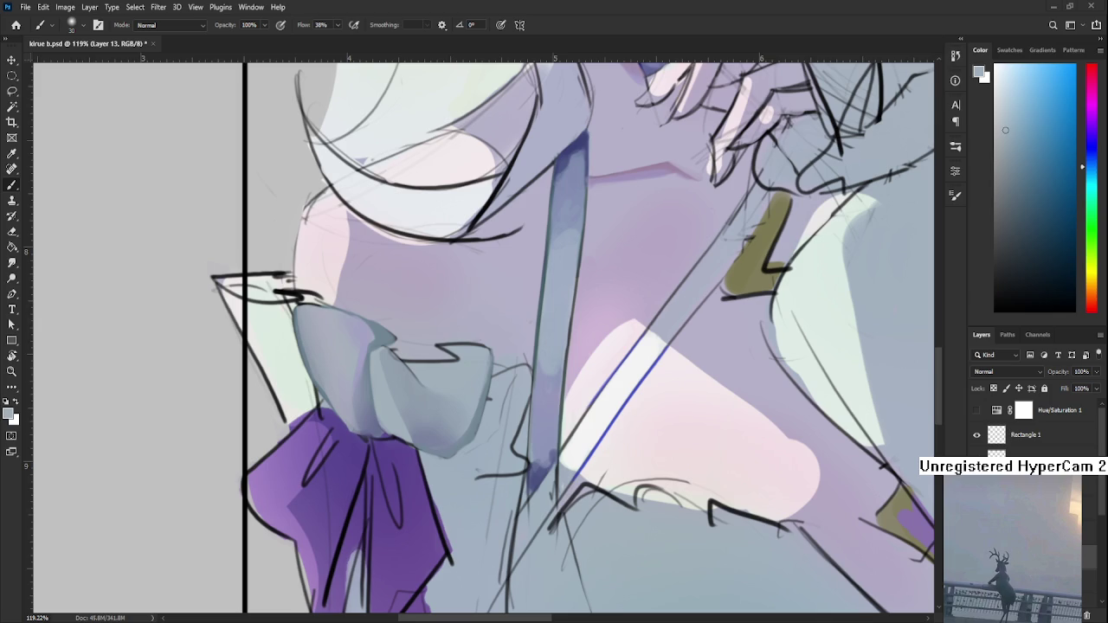
pyautogui.keyDown('alt'); pyautogui.scroll(3, 445, 389); pyautogui.keyUp('alt')
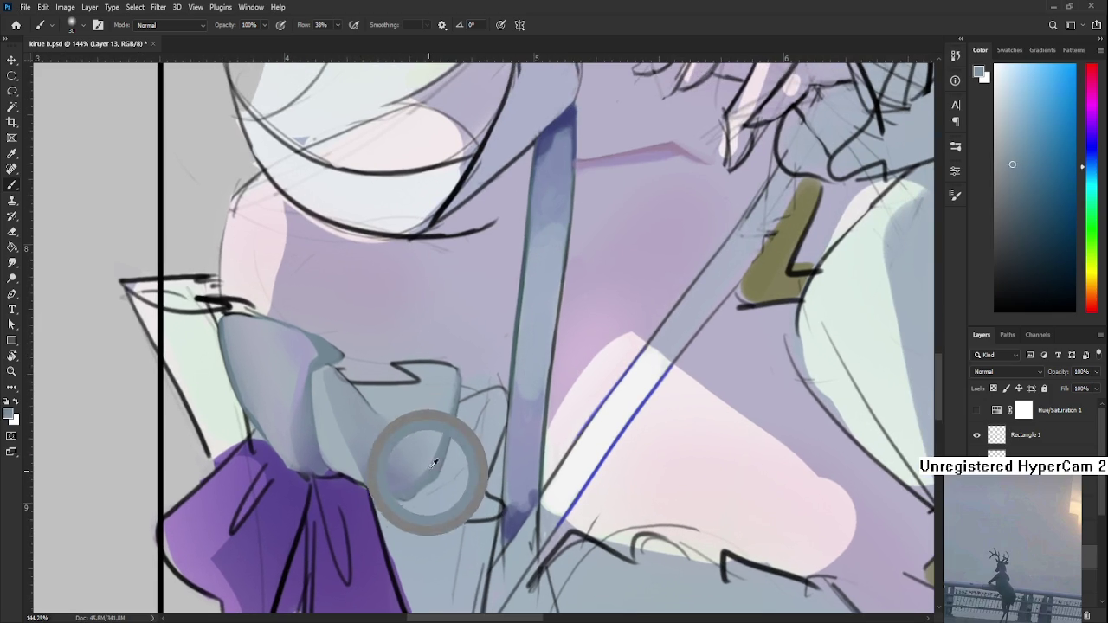
# - Stroke light grey along the ruffle's lower edge, then add a small stroke with a size-10 brush
pyautogui.scroll(-2, 421, 458)
pyautogui.moveTo(409, 442); pyautogui.dragTo(448, 416)
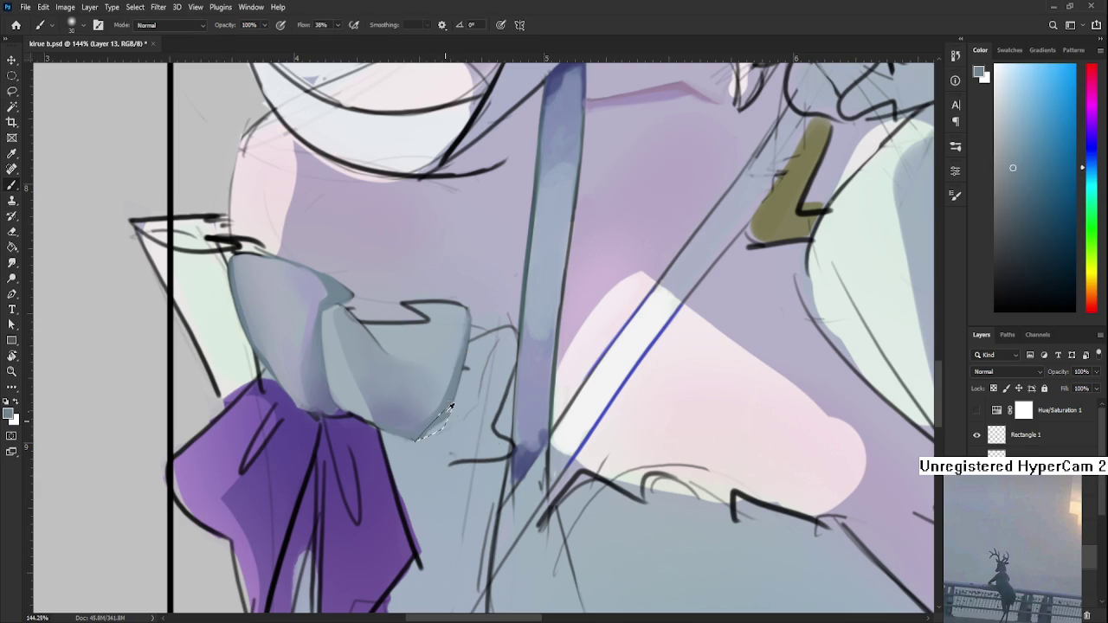
pyautogui.press('l')
pyautogui.moveTo(465, 396); pyautogui.dragTo(524, 494)
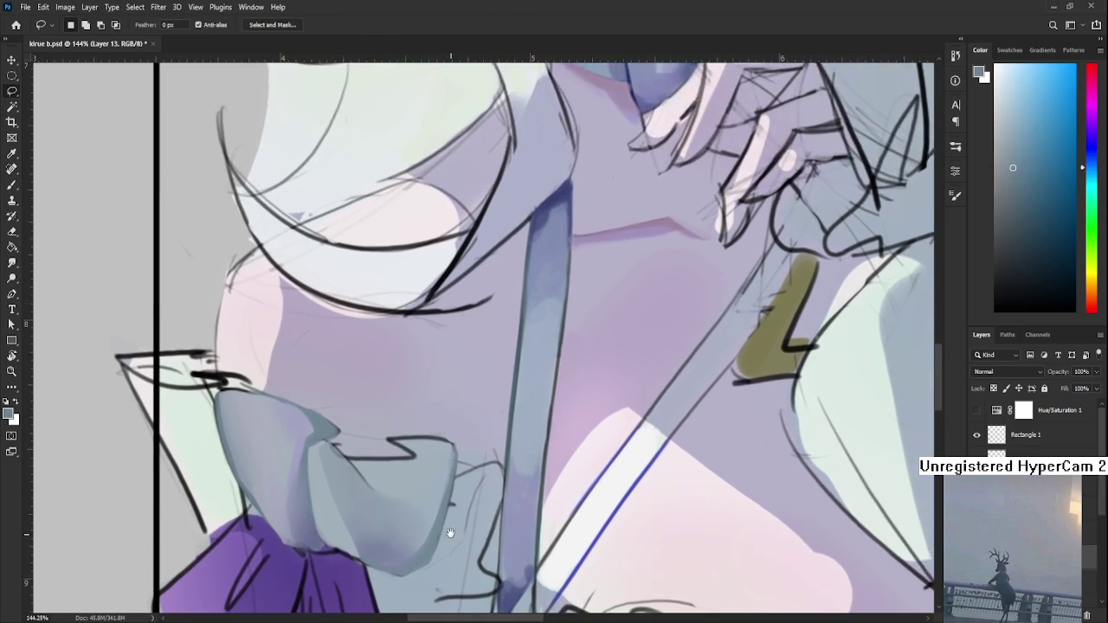
pyautogui.press('b')
pyautogui.keyDown('alt'); pyautogui.click(404, 421); pyautogui.keyUp('alt')
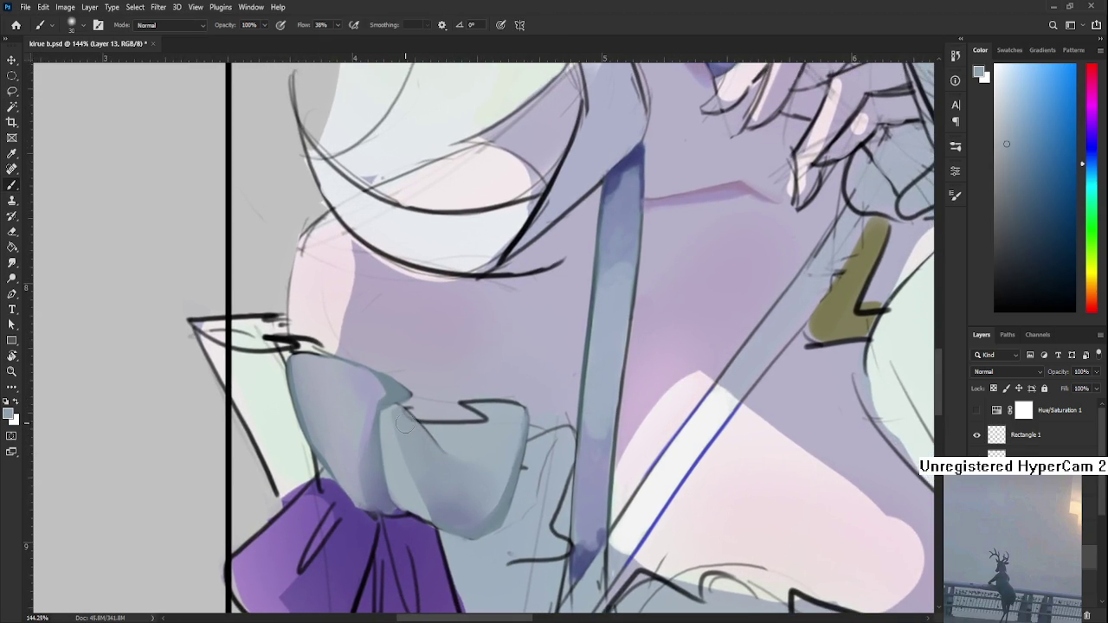
pyautogui.press('[')
pyautogui.press('[')
pyautogui.moveTo(418, 426); pyautogui.dragTo(436, 443)
# - Enlarge the brush to size 20 and sample lighter and darker greys from the ruffle
pyautogui.scroll(1, 405, 421)
pyautogui.keyDown('alt'); pyautogui.click(368, 430); pyautogui.keyUp('alt')
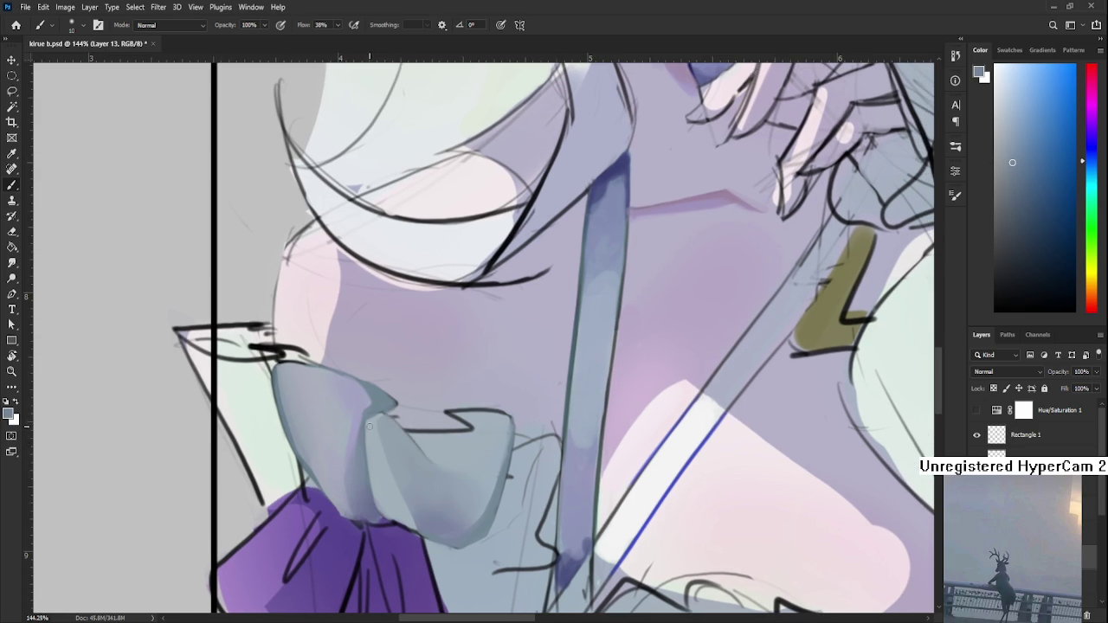
pyautogui.keyDown('alt'); pyautogui.click(378, 430); pyautogui.keyUp('alt')
pyautogui.press(']')
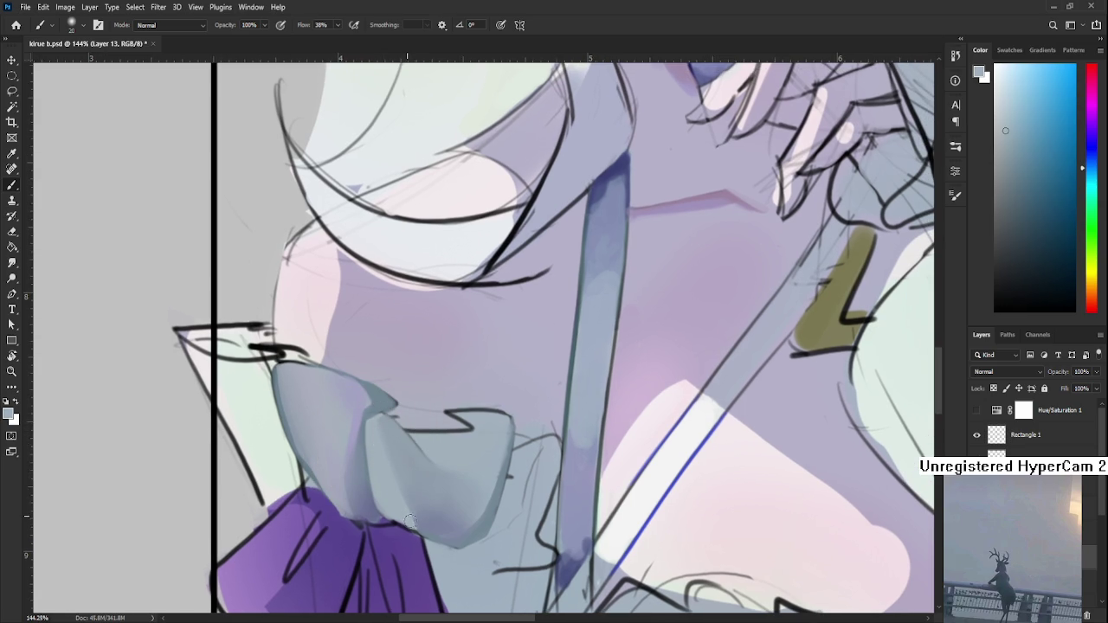
pyautogui.keyDown('alt'); pyautogui.click(427, 519); pyautogui.keyUp('alt')
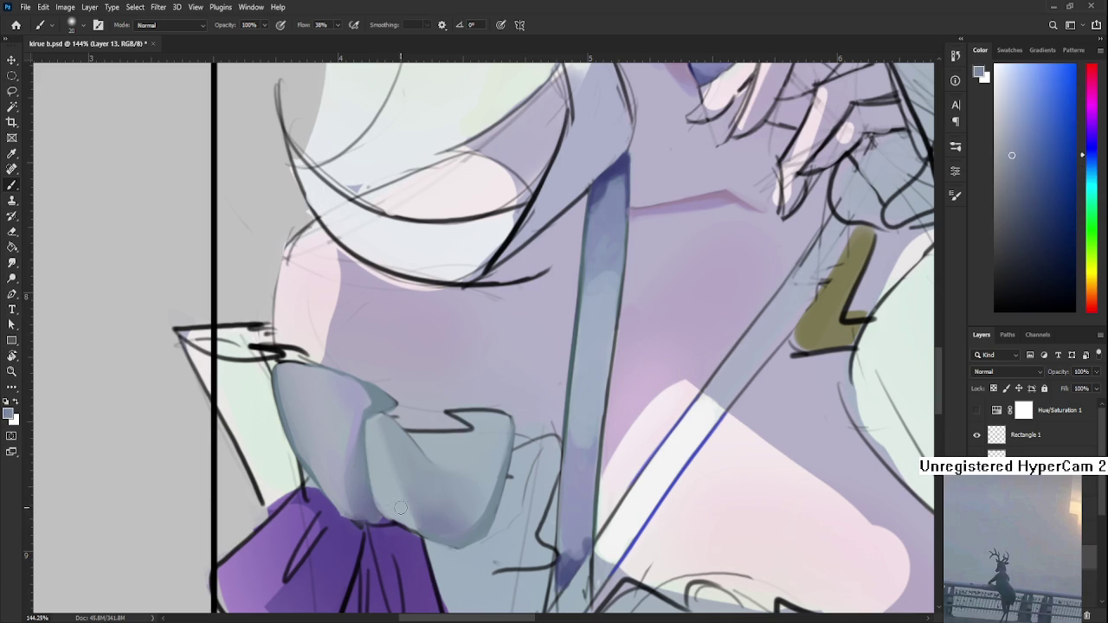
pyautogui.keyDown('alt'); pyautogui.click(408, 513); pyautogui.keyUp('alt')
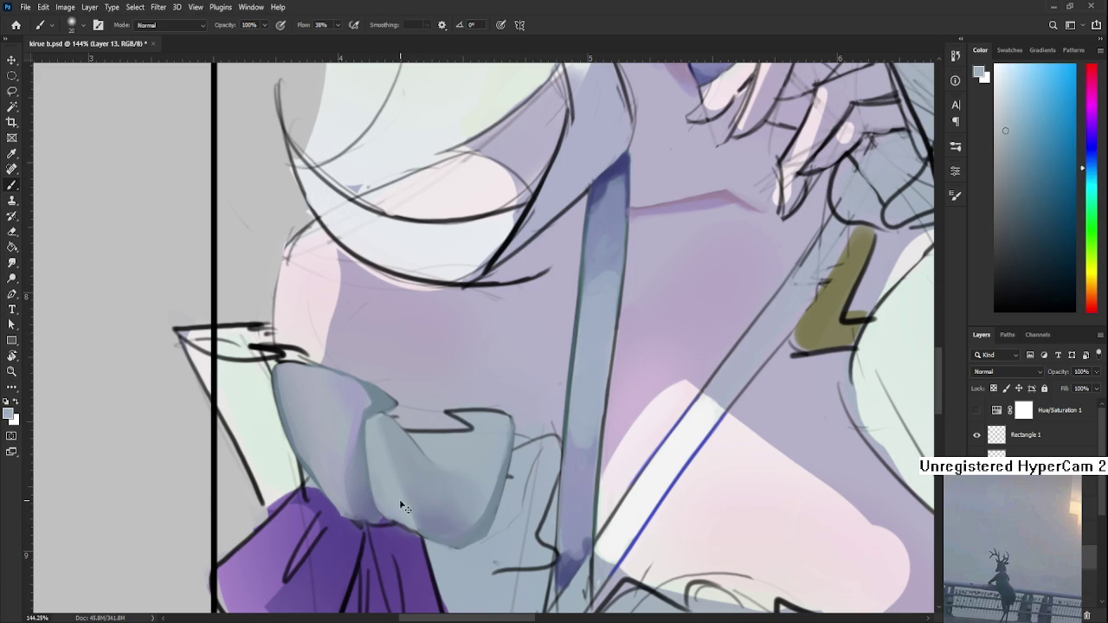
# - Lasso a thin strip along the ruffle's lower edge beside the bow
pyautogui.press('l')
pyautogui.moveTo(418, 537); pyautogui.dragTo(384, 510)
pyautogui.press('b')
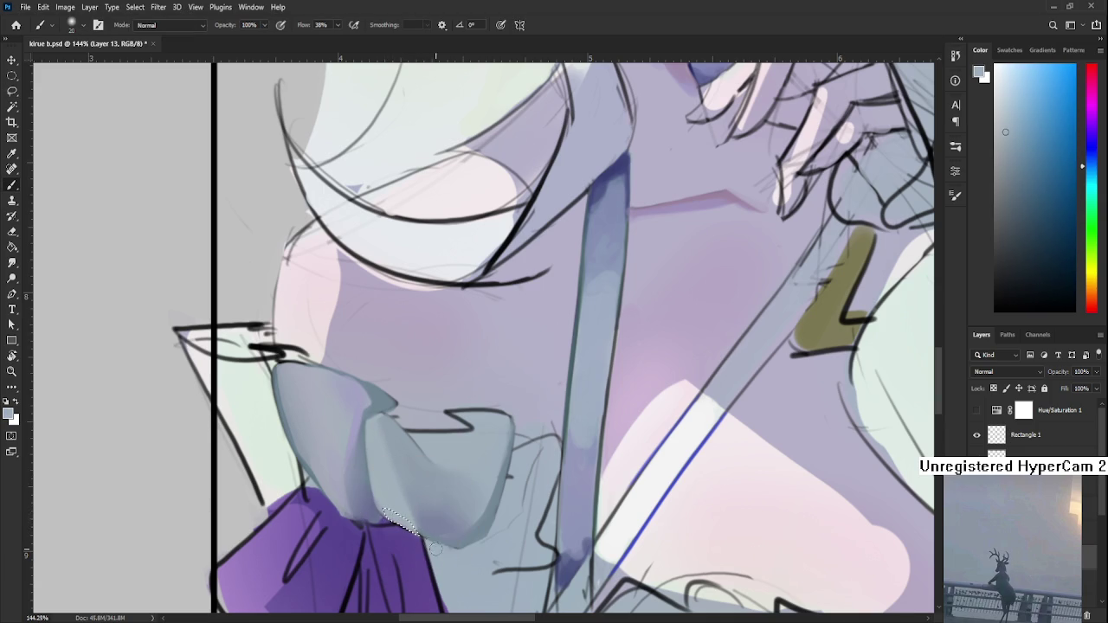
pyautogui.press('l')
pyautogui.moveTo(391, 524); pyautogui.dragTo(417, 530)
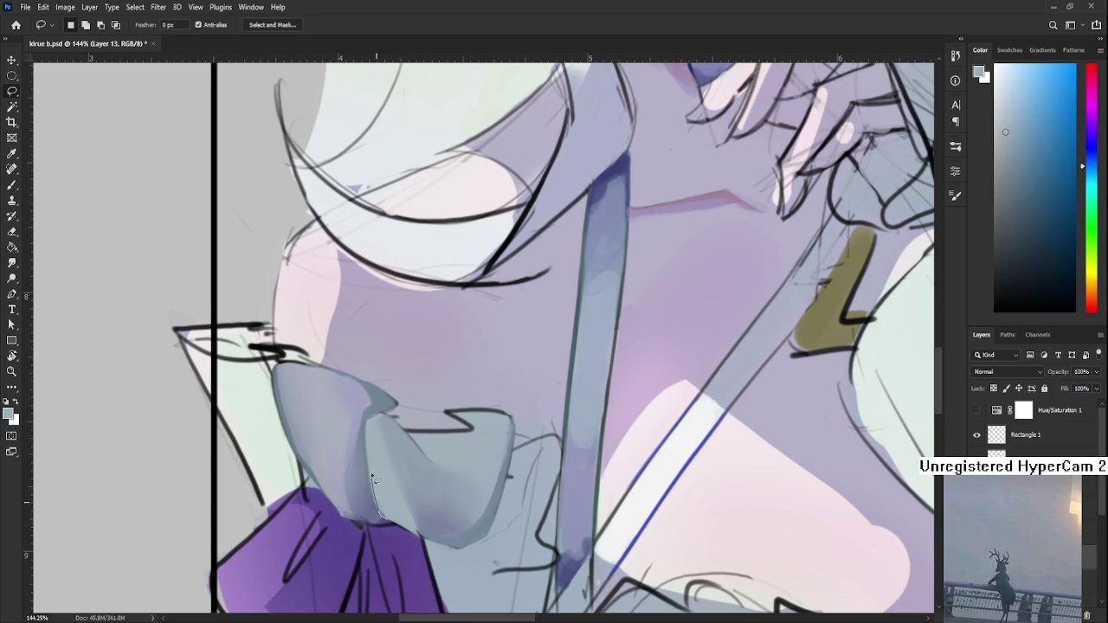
# - Paint darker grey-blue into the selected edge strip, adjusting brush size, then deselect
pyautogui.press('b')
pyautogui.keyDown('alt'); pyautogui.click(403, 489); pyautogui.keyUp('alt')
pyautogui.press('[')
pyautogui.press('[')
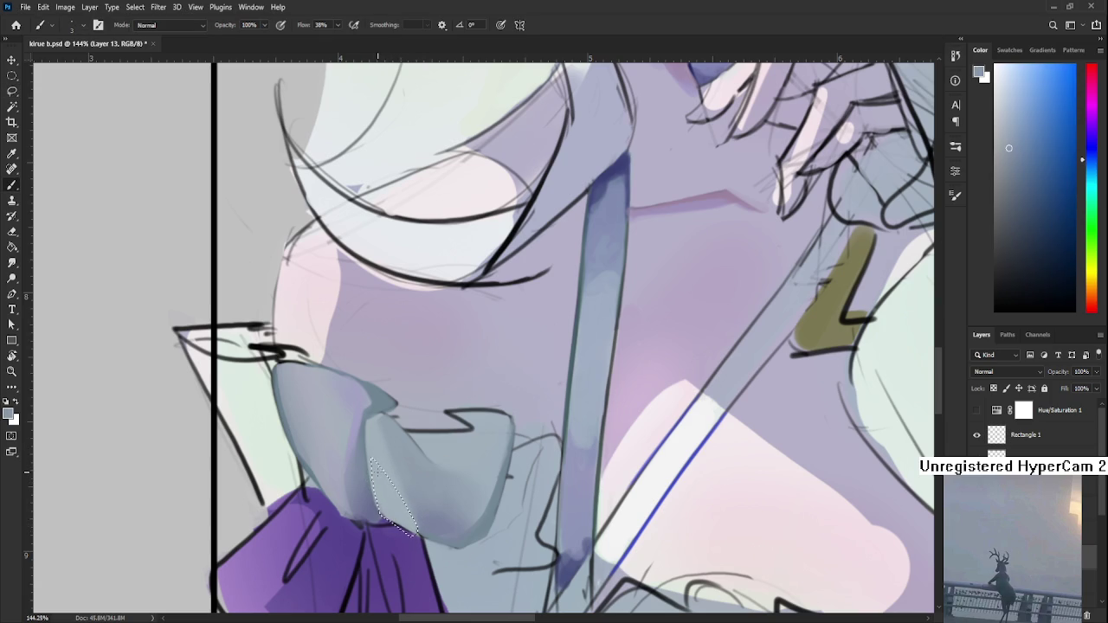
pyautogui.press(']')
pyautogui.press(']')
pyautogui.press(']')
pyautogui.keyDown('alt'); pyautogui.click(384, 451); pyautogui.keyUp('alt')
pyautogui.hotkey('ctrl', 'd')
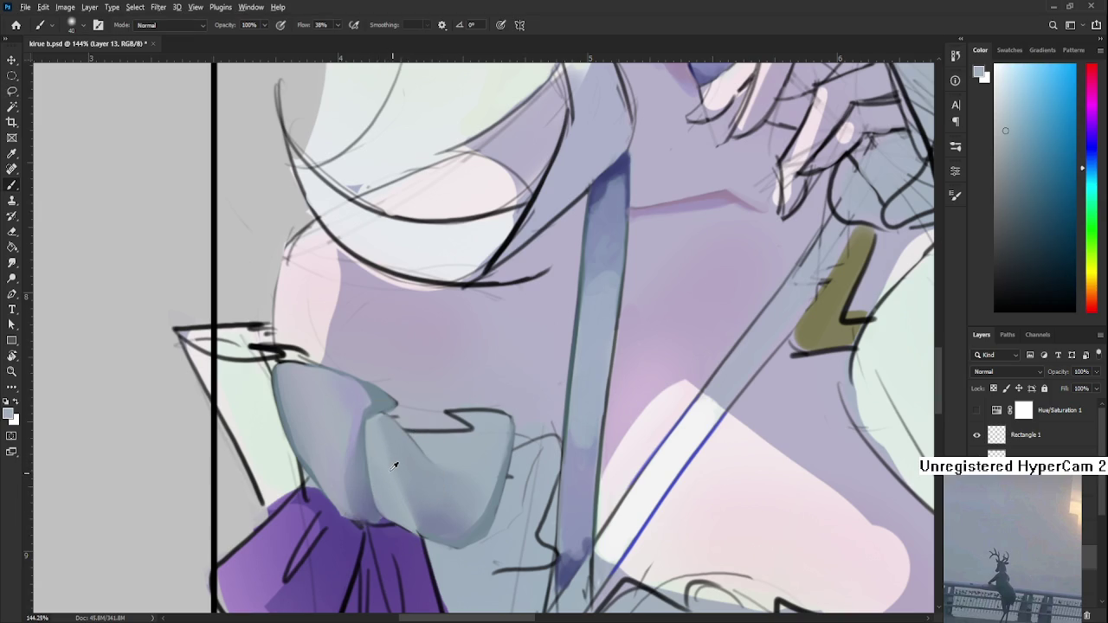
# - With a smaller brush, sample lighter and darker grey-blues near the bow for detail shading
pyautogui.keyDown('alt'); pyautogui.click(396, 520); pyautogui.keyUp('alt')
pyautogui.press('[')
pyautogui.press('[')
pyautogui.press('[')
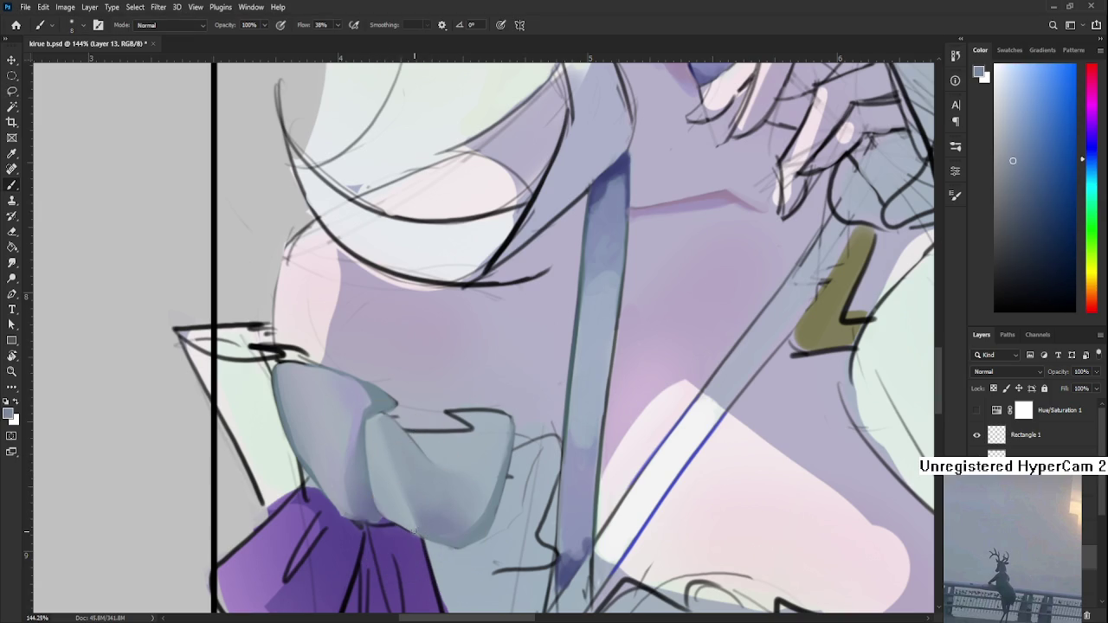
pyautogui.keyDown('alt'); pyautogui.click(415, 531); pyautogui.keyUp('alt')
pyautogui.keyDown('alt'); pyautogui.click(416, 531); pyautogui.keyUp('alt')
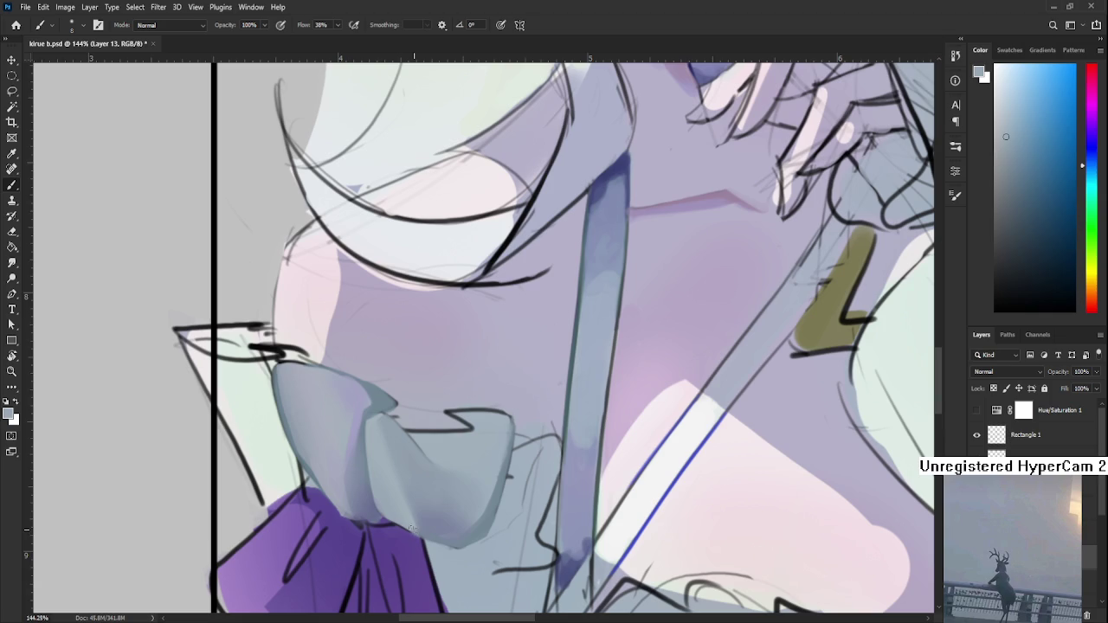
pyautogui.keyDown('alt'); pyautogui.click(410, 523); pyautogui.keyUp('alt')
pyautogui.keyDown('alt'); pyautogui.click(440, 533); pyautogui.keyUp('alt')
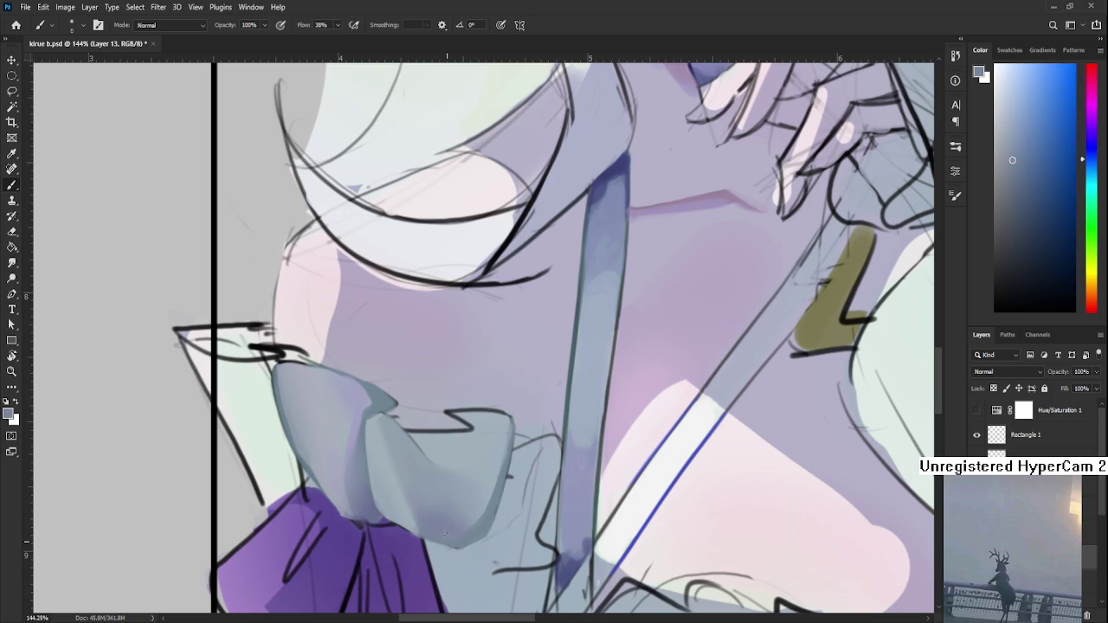
pyautogui.scroll(-5, 381, 463)
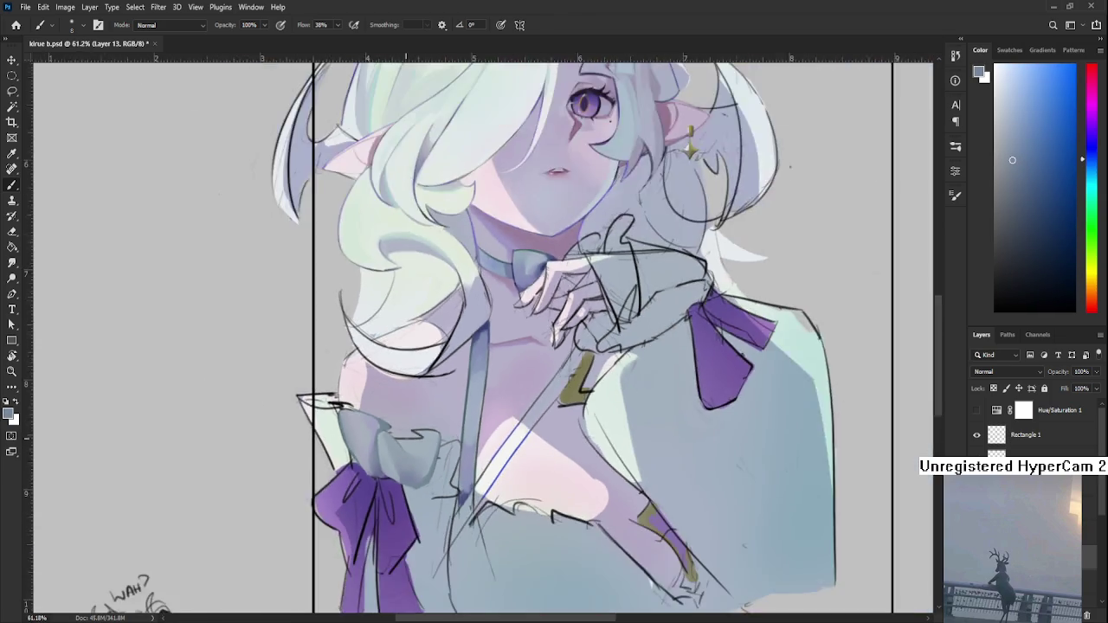
pyautogui.scroll(-1, 382, 463)
pyautogui.scroll(5, 427, 433)
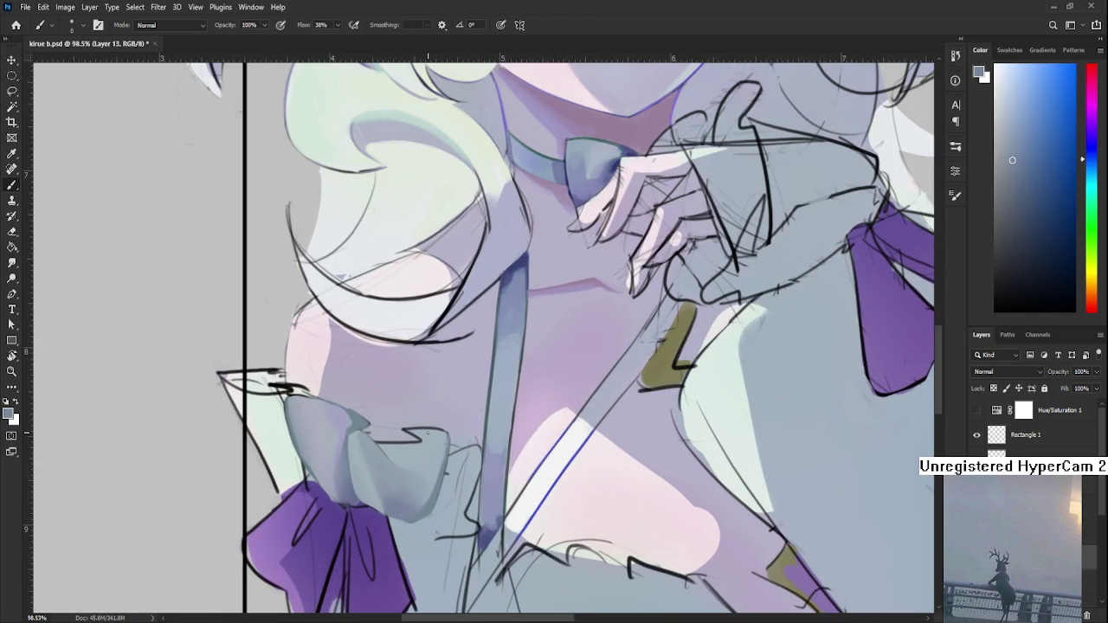
pyautogui.scroll(-1, 427, 434)
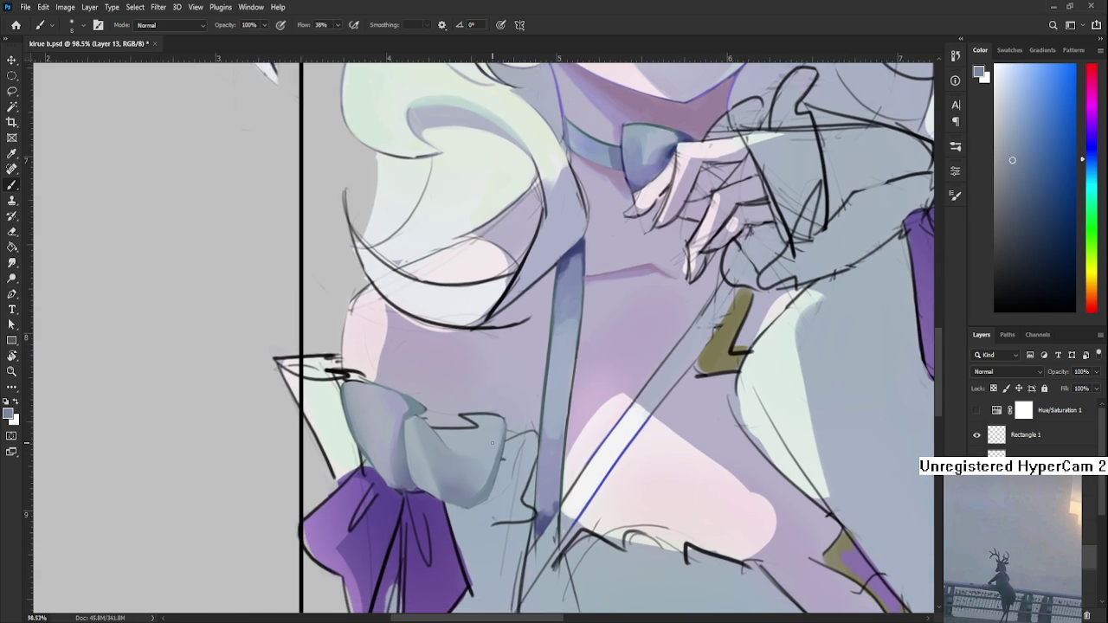
pyautogui.scroll(-2, 427, 433)
pyautogui.scroll(-2, 427, 433)
pyautogui.scroll(-1, 493, 415)
pyautogui.scroll(3, 493, 416)
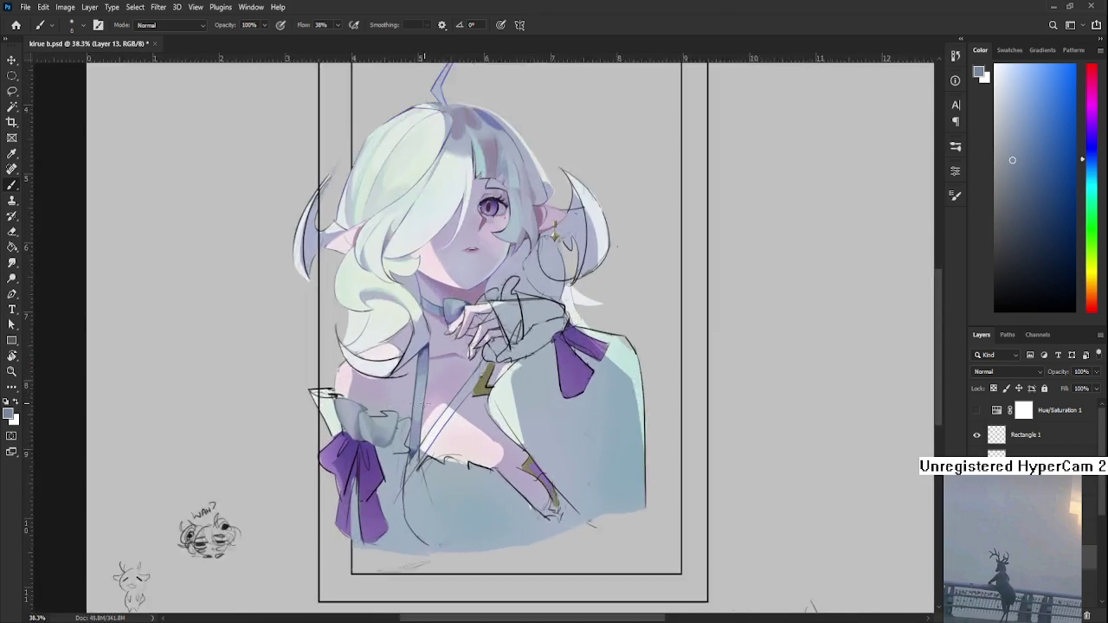
pyautogui.scroll(2, 390, 363)
pyautogui.scroll(1, 394, 447)
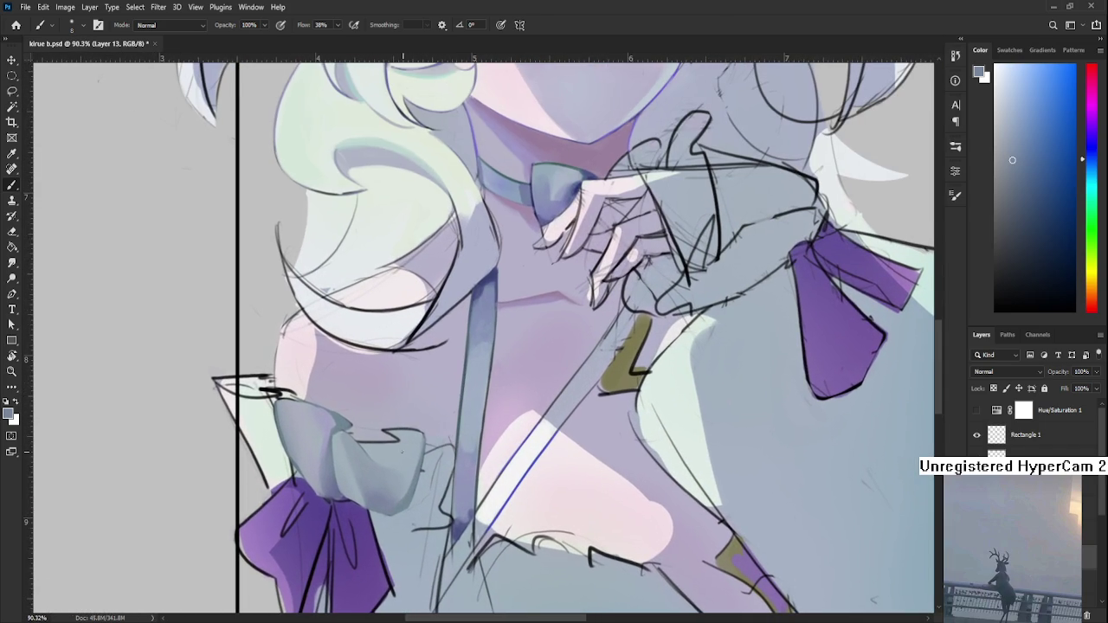
# - Lasso the ruffle's right-hand fold and fill it with light grey-blue, then deselect
pyautogui.press('l')
pyautogui.moveTo(419, 481)
pyautogui.mouseDown()
pyautogui.moveTo(437, 509)
pyautogui.moveTo(414, 514)
pyautogui.mouseUp()
pyautogui.press('b')
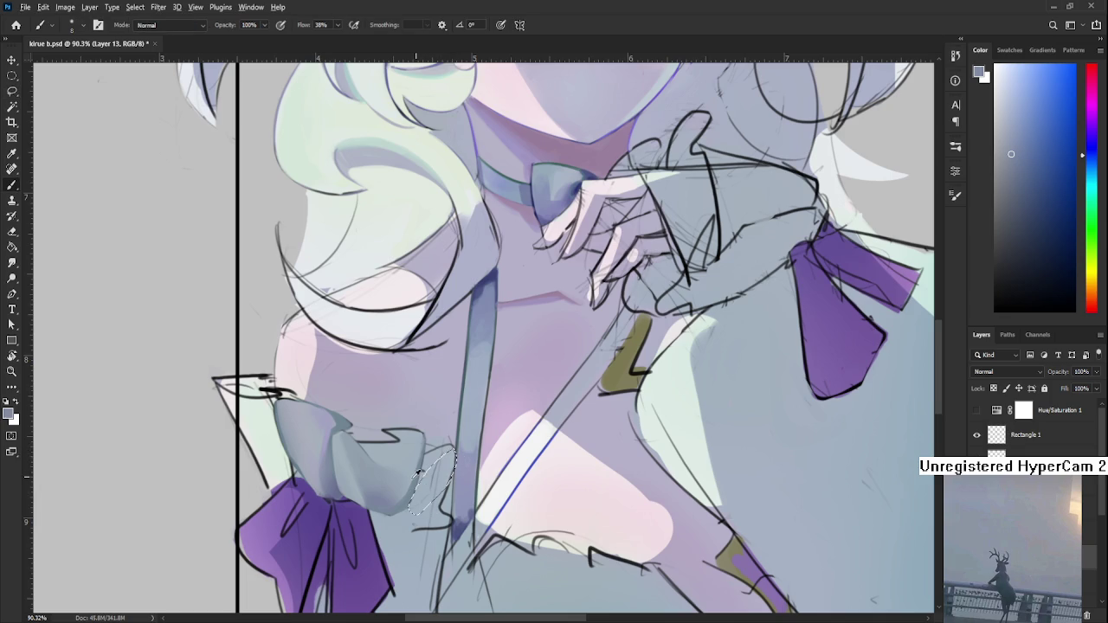
pyautogui.moveTo(450, 452); pyautogui.dragTo(432, 511)
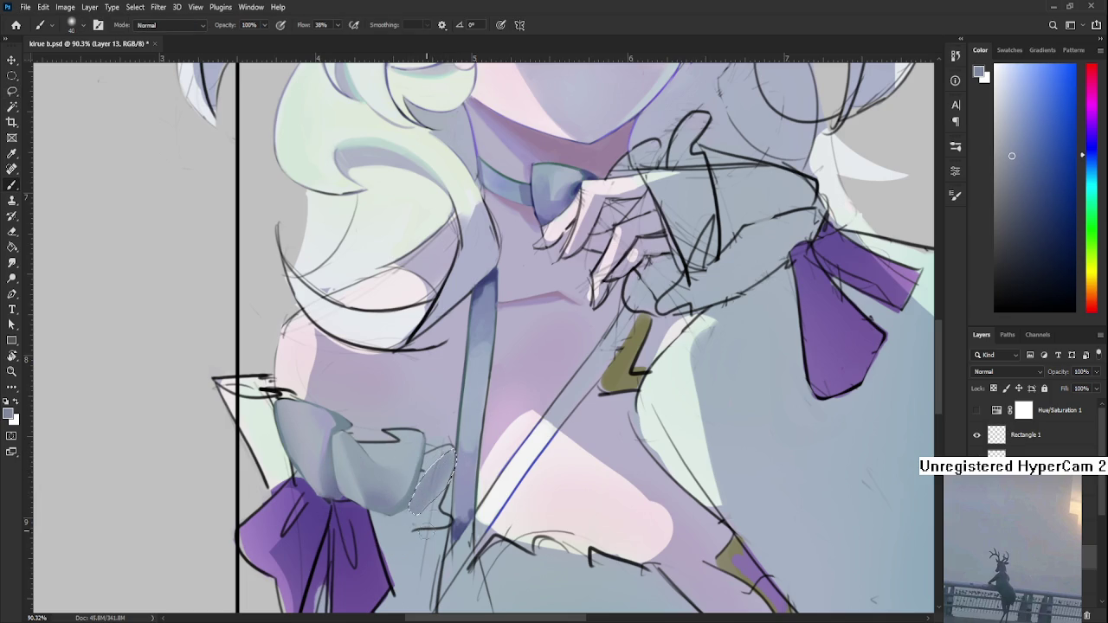
pyautogui.hotkey('ctrl', 'd')
# - Reselect the right fold and sample lighter and darker blue-grey shades from inside it
pyautogui.moveTo(452, 448); pyautogui.dragTo(412, 512)
pyautogui.keyDown('alt'); pyautogui.click(414, 442); pyautogui.keyUp('alt')
pyautogui.keyDown('alt'); pyautogui.click(443, 456); pyautogui.keyUp('alt')
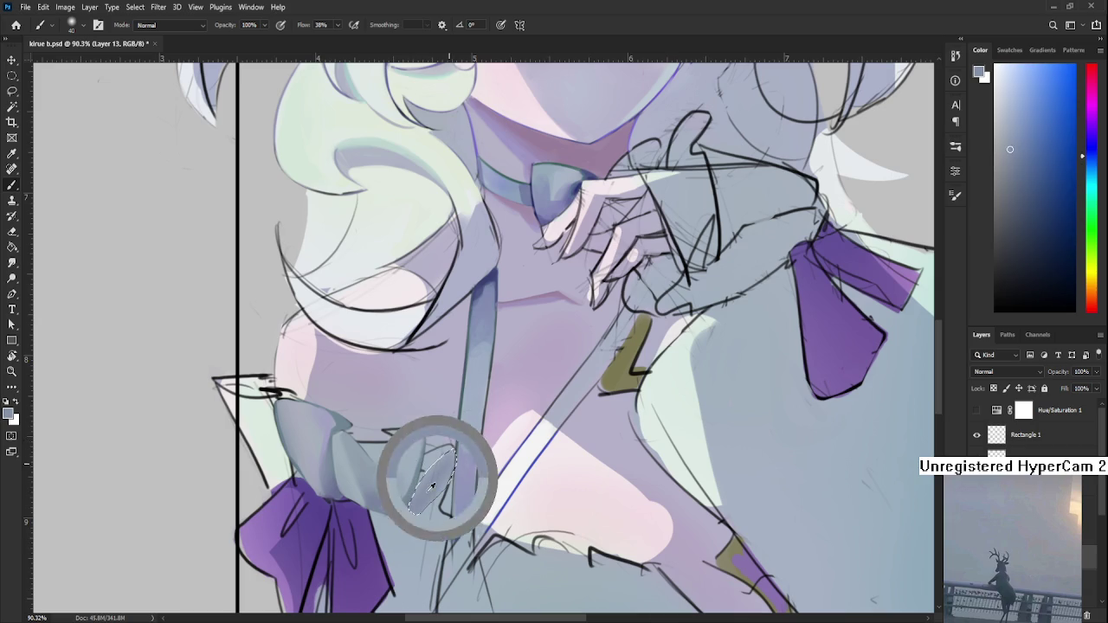
pyautogui.keyDown('alt'); pyautogui.click(425, 458); pyautogui.keyUp('alt')
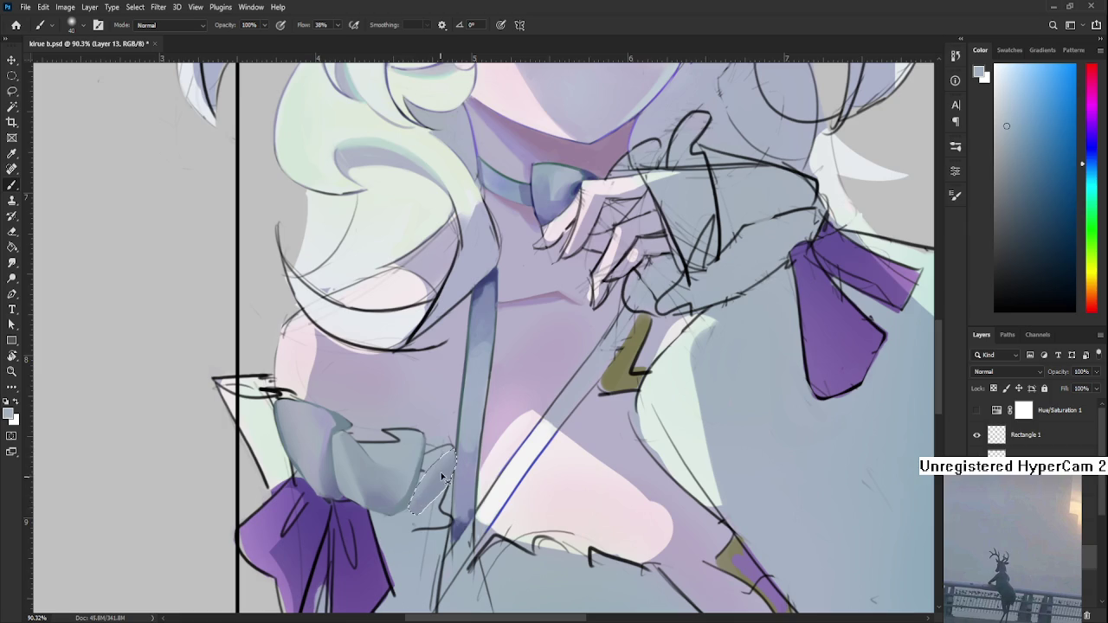
pyautogui.keyDown('alt'); pyautogui.click(423, 482); pyautogui.keyUp('alt')
pyautogui.keyDown('alt'); pyautogui.click(434, 463); pyautogui.keyUp('alt')
pyautogui.keyDown('alt'); pyautogui.click(436, 478); pyautogui.keyUp('alt')
pyautogui.keyDown('alt'); pyautogui.click(432, 474); pyautogui.keyUp('alt')
pyautogui.keyDown('alt'); pyautogui.click(437, 472); pyautogui.keyUp('alt')
pyautogui.keyDown('alt'); pyautogui.click(436, 459); pyautogui.keyUp('alt')
pyautogui.keyDown('alt'); pyautogui.click(443, 471); pyautogui.keyUp('alt')
pyautogui.keyDown('alt'); pyautogui.click(442, 459); pyautogui.keyUp('alt')
pyautogui.keyDown('alt'); pyautogui.click(444, 477); pyautogui.keyUp('alt')
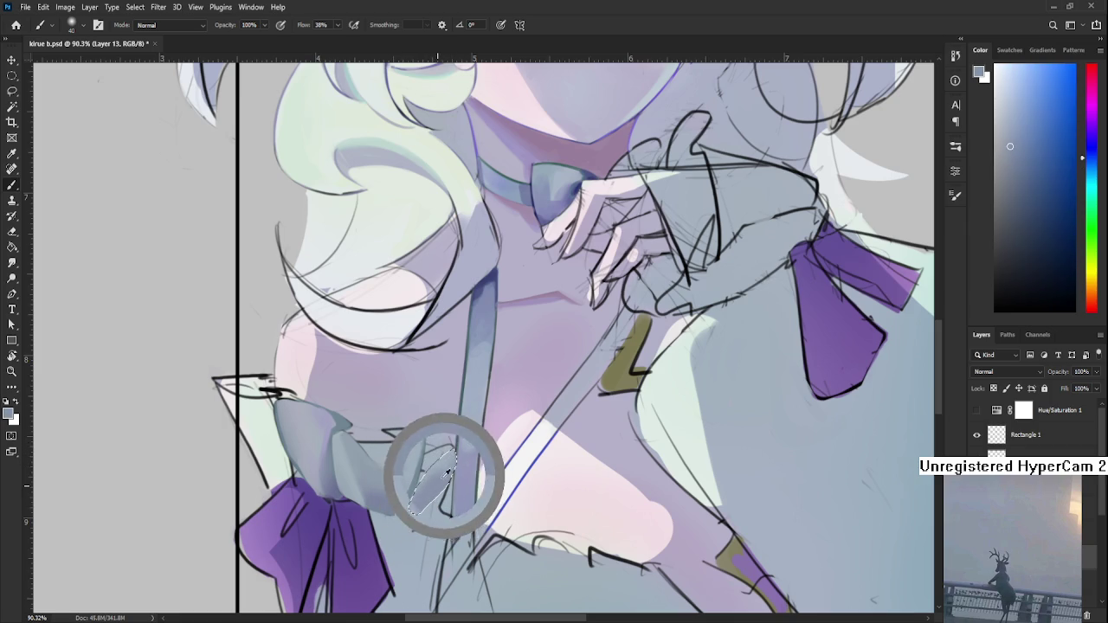
# - Alternate lasso and brush while sampling nearby grey-blue ruffle shades to refine the fold
pyautogui.press('l')
pyautogui.click(450, 479)
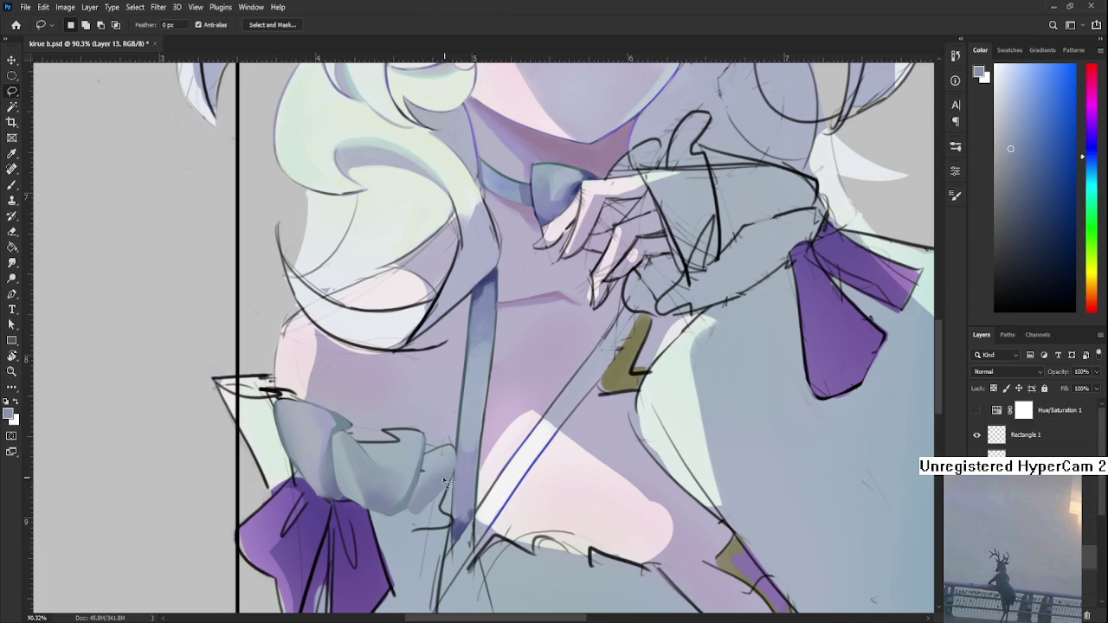
pyautogui.keyDown('alt'); pyautogui.click(429, 465); pyautogui.keyUp('alt')
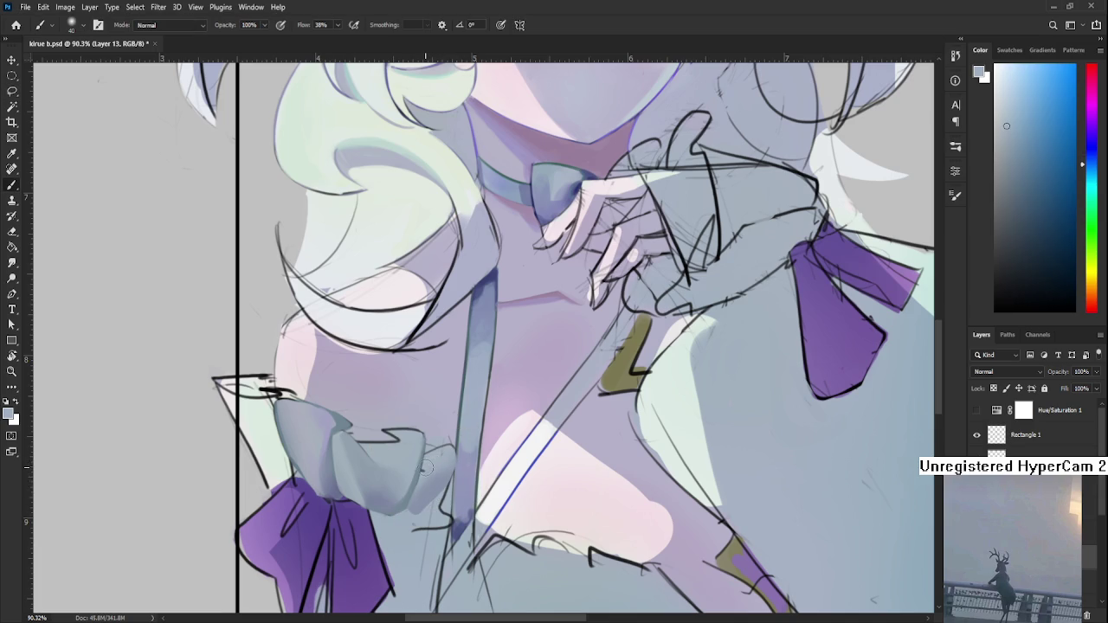
pyautogui.press('b')
pyautogui.keyDown('alt'); pyautogui.click(437, 461); pyautogui.keyUp('alt')
pyautogui.press('l')
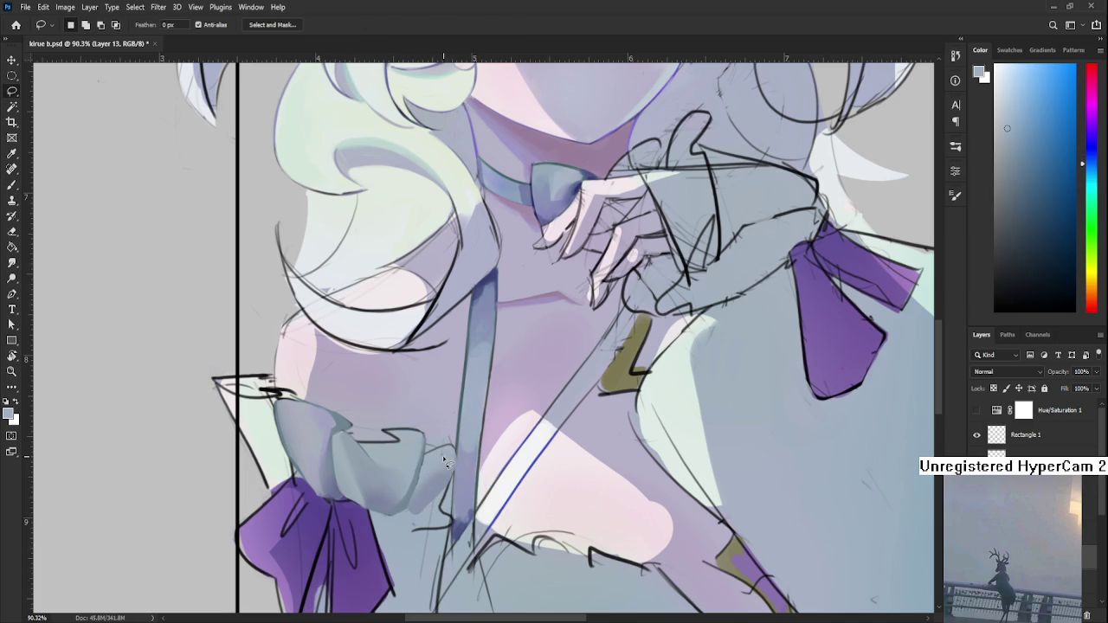
pyautogui.press('b')
pyautogui.keyDown('alt'); pyautogui.click(438, 459); pyautogui.keyUp('alt')
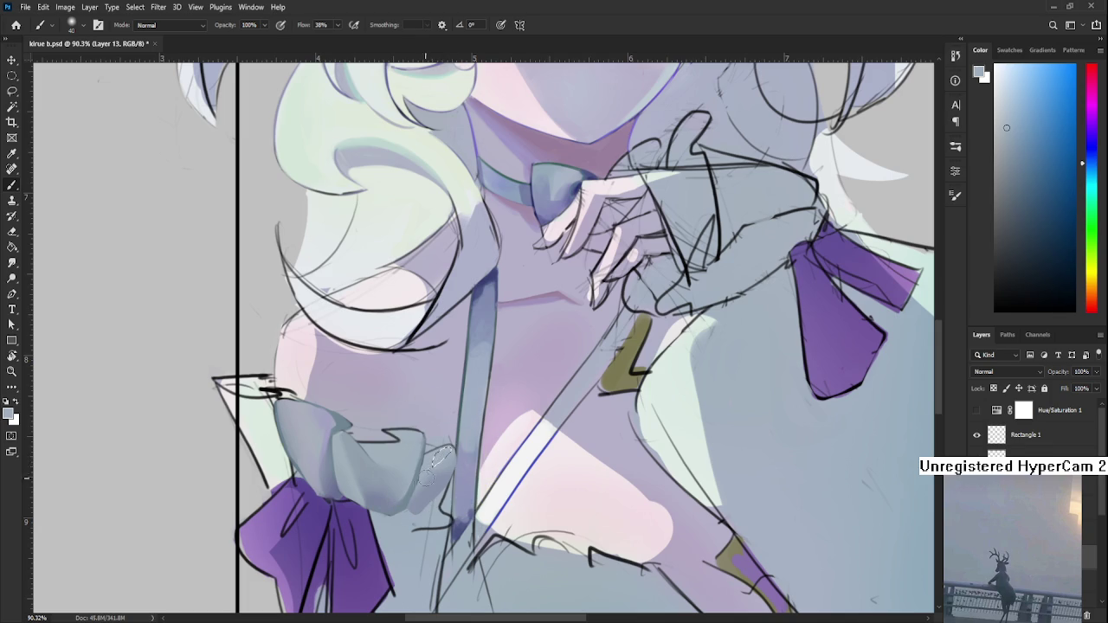
pyautogui.press('l')
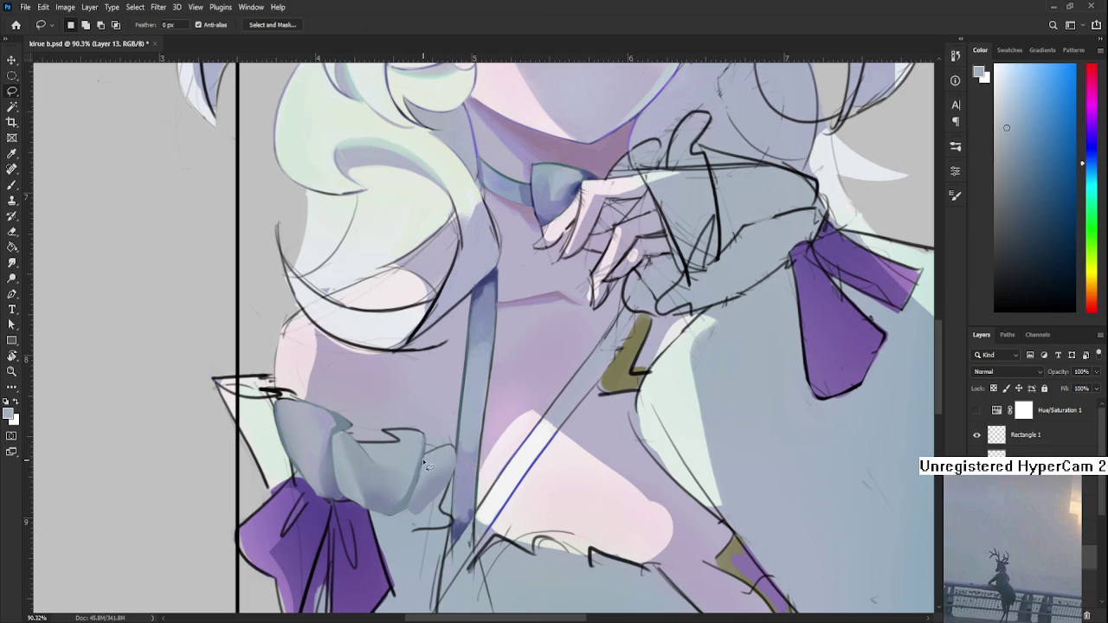
pyautogui.press('b')
pyautogui.keyDown('alt'); pyautogui.click(424, 463); pyautogui.keyUp('alt')
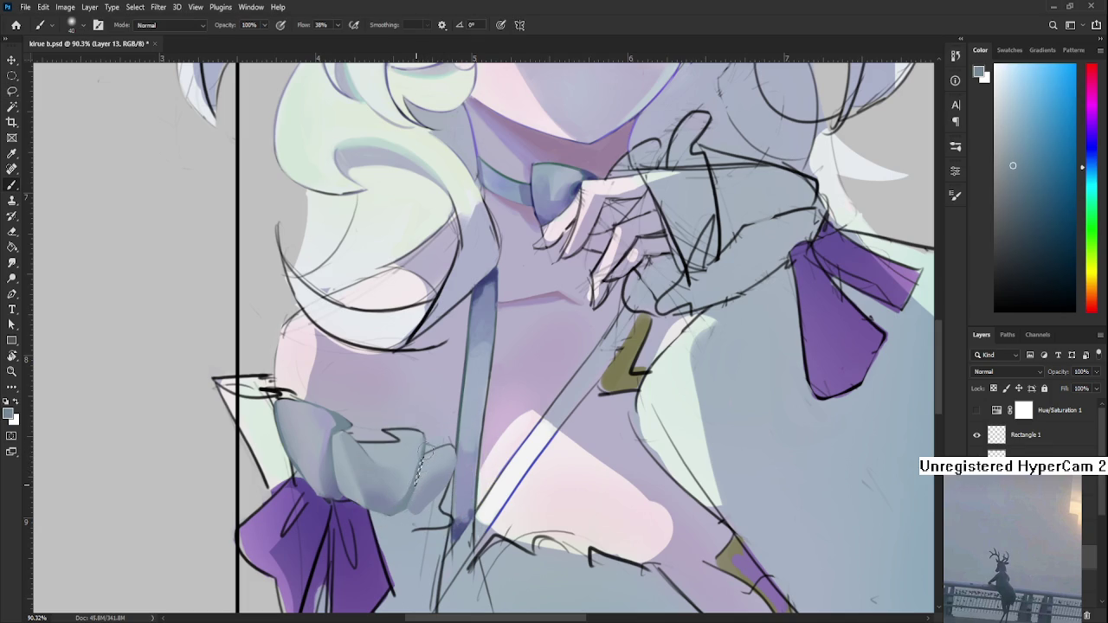
pyautogui.press('l')
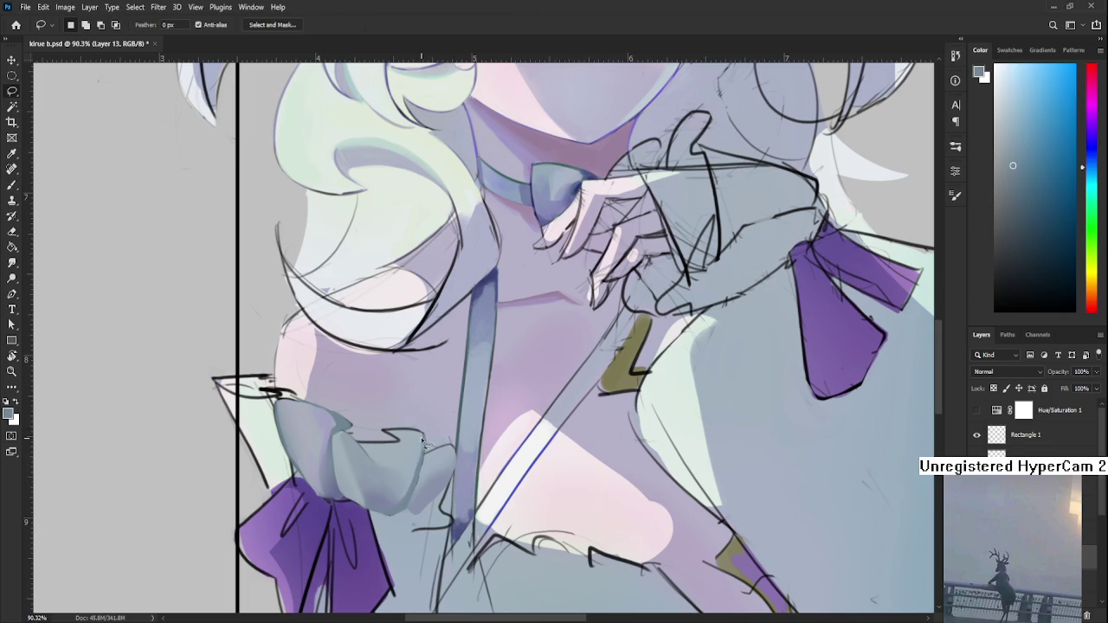
pyautogui.press('b')
pyautogui.keyDown('alt'); pyautogui.click(422, 463); pyautogui.keyUp('alt')
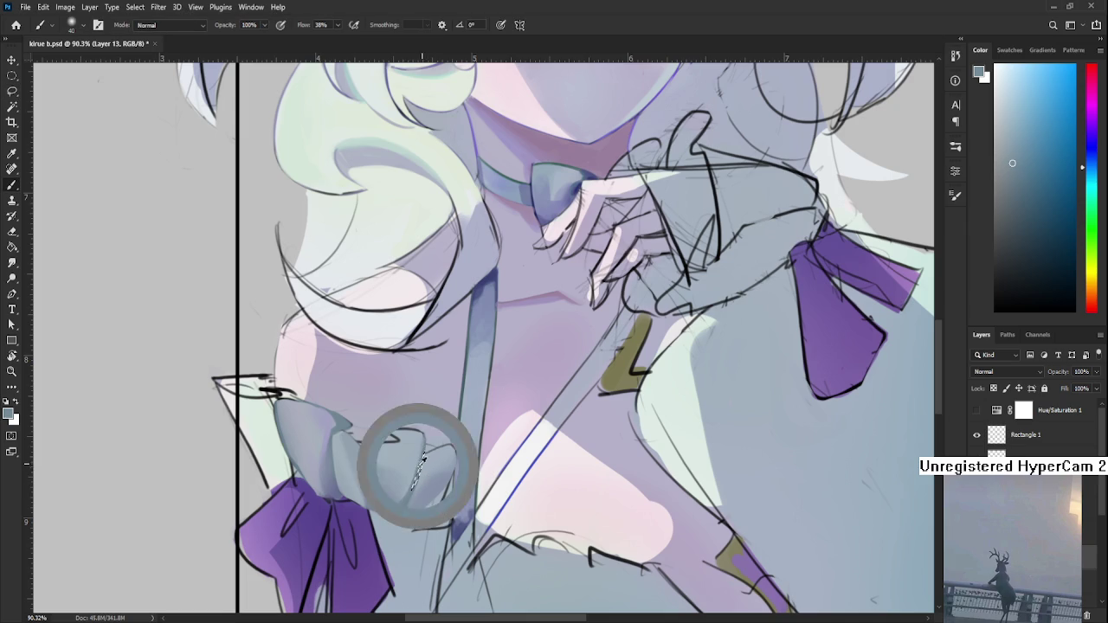
# - Lasso a thin strip along the edge of the ruffle fold
pyautogui.press('l')
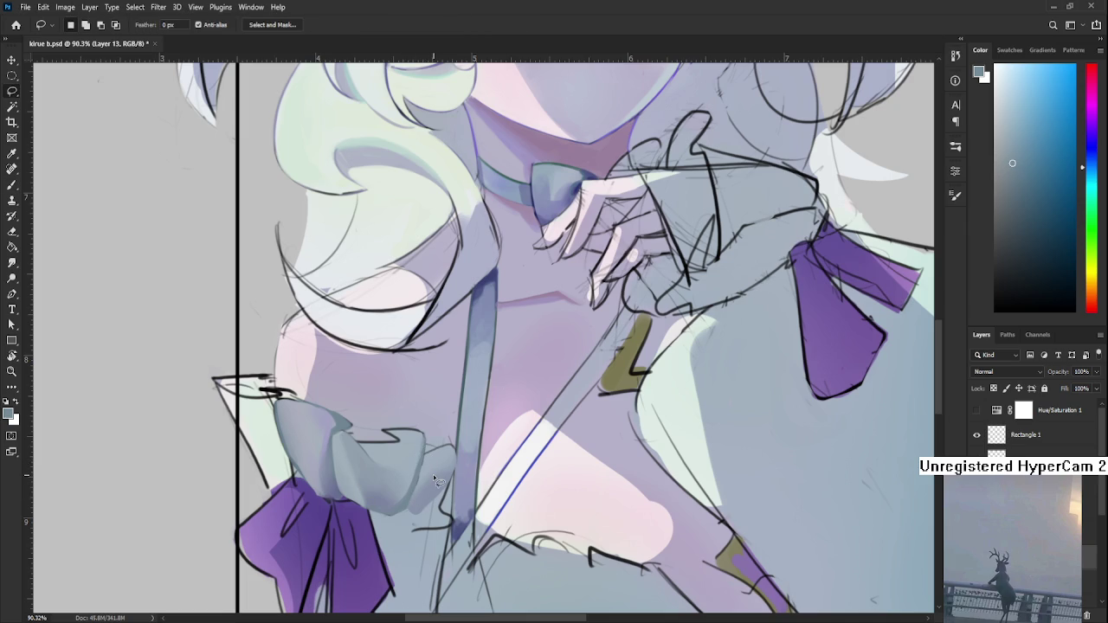
pyautogui.scroll(2, 370, 415)
pyautogui.scroll(2, 382, 414)
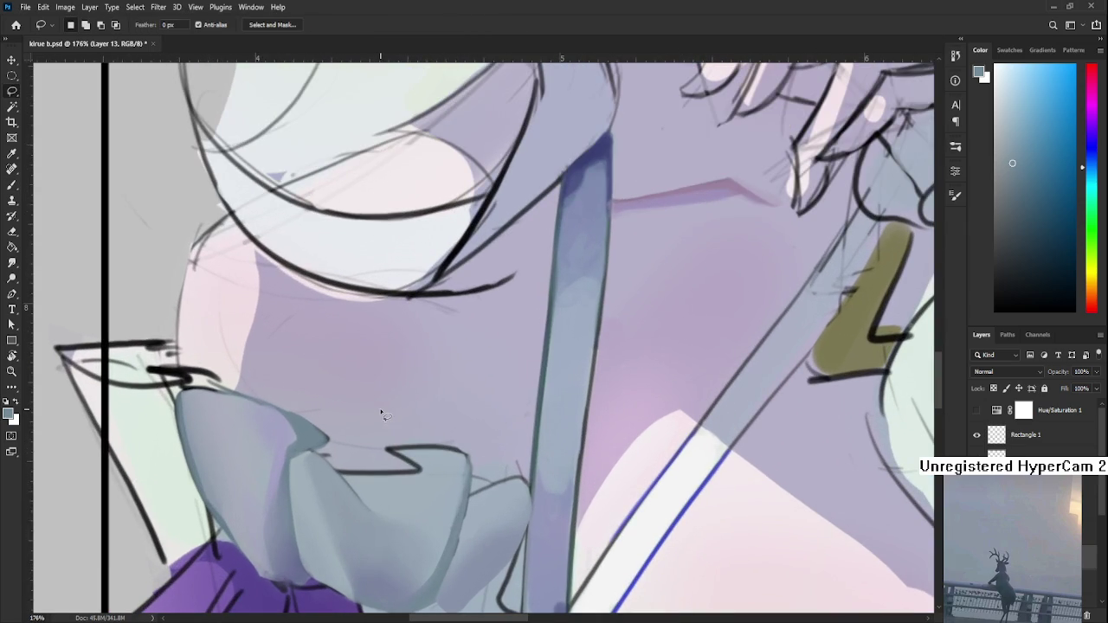
pyautogui.scroll(-3, 382, 415)
pyautogui.hscroll(2, 398, 402)
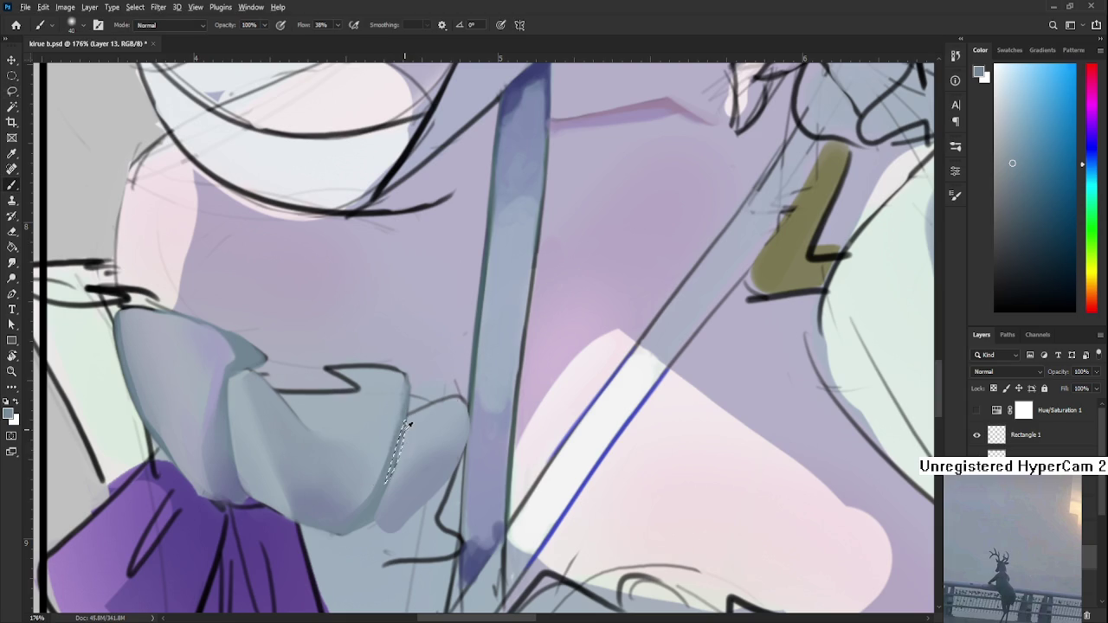
pyautogui.moveTo(387, 488); pyautogui.dragTo(426, 434)
pyautogui.scroll(-1, 426, 435)
pyautogui.scroll(-3, 428, 434)
pyautogui.scroll(-2, 433, 435)
pyautogui.scroll(5, 432, 434)
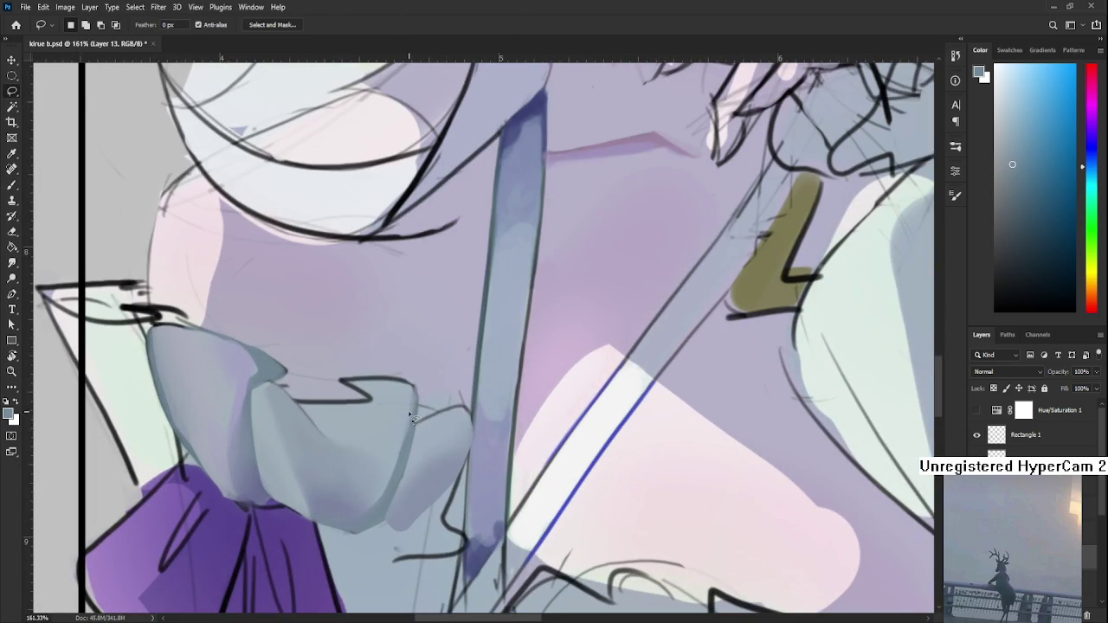
# - Brush soft grey-blue shading below the zigzag line, then sample a darker grey-blue
pyautogui.press('b')
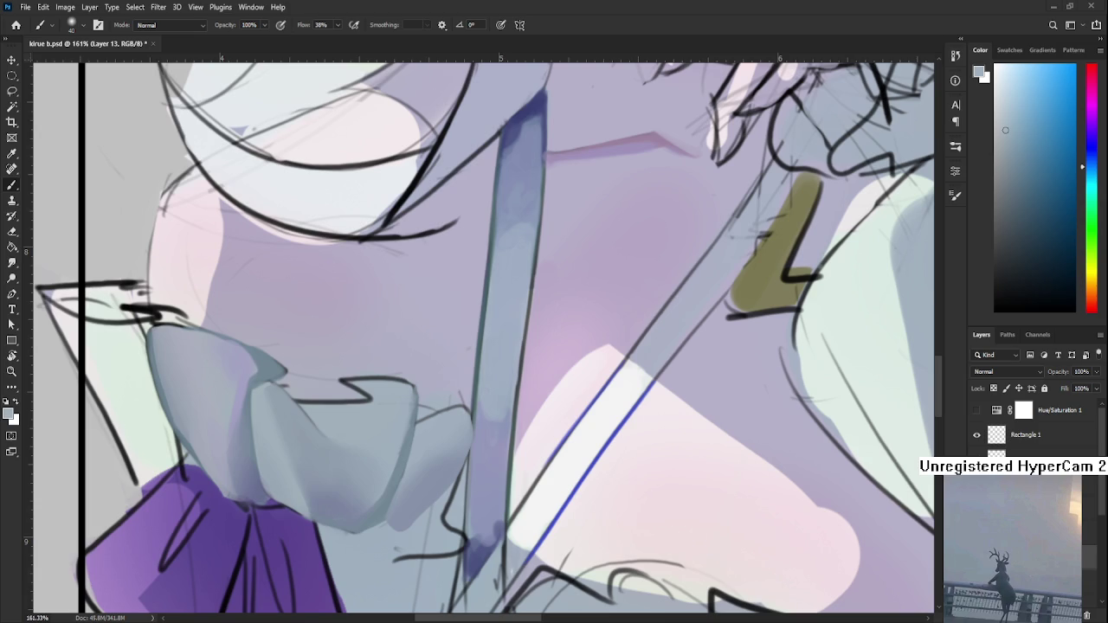
pyautogui.keyDown('alt'); pyautogui.click(370, 419); pyautogui.keyUp('alt')
pyautogui.moveTo(369, 419)
pyautogui.mouseDown()
pyautogui.moveTo(404, 402)
pyautogui.moveTo(402, 439)
pyautogui.mouseUp()
pyautogui.keyDown('alt'); pyautogui.click(422, 389); pyautogui.keyUp('alt')
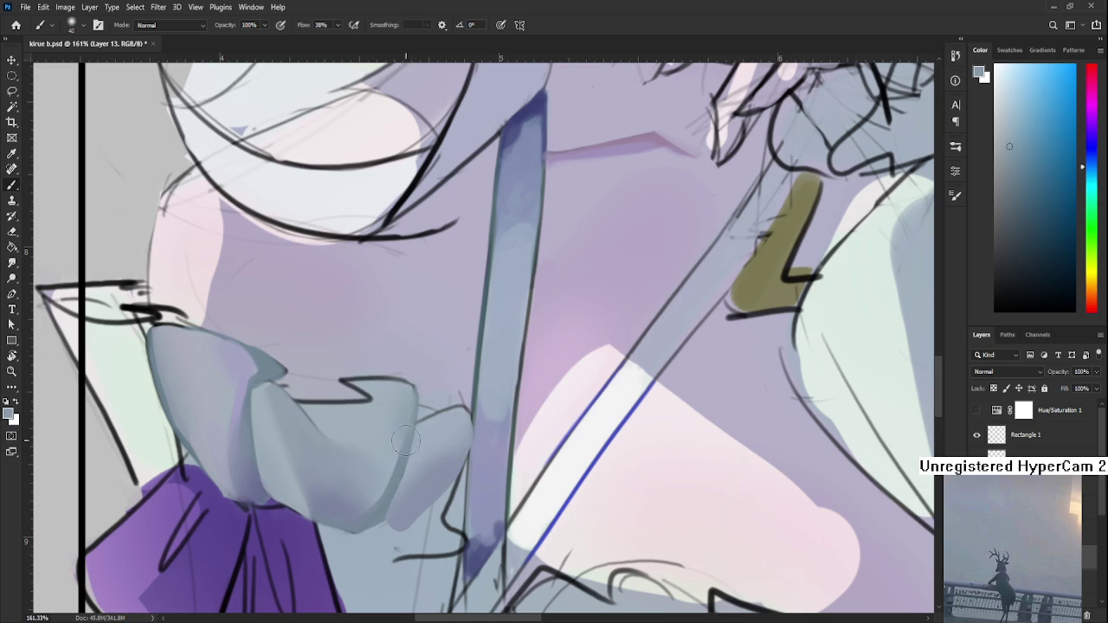
# - Zoom out and back in to check the ruffle shading
pyautogui.scroll(-7, 447, 407)
pyautogui.scroll(-4, 467, 398)
pyautogui.scroll(-2, 486, 391)
pyautogui.scroll(4, 433, 406)
pyautogui.scroll(2, 458, 450)
pyautogui.scroll(2, 485, 493)
pyautogui.scroll(1, 511, 524)
pyautogui.scroll(-2, 506, 510)
pyautogui.scroll(3, 497, 493)
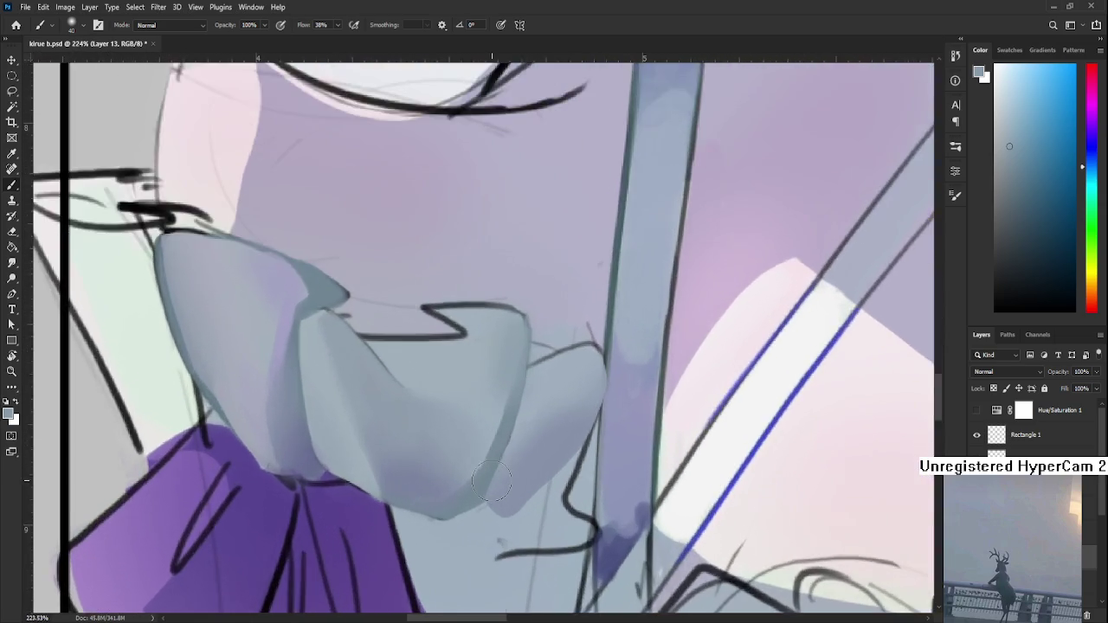
pyautogui.scroll(-2, 491, 480)
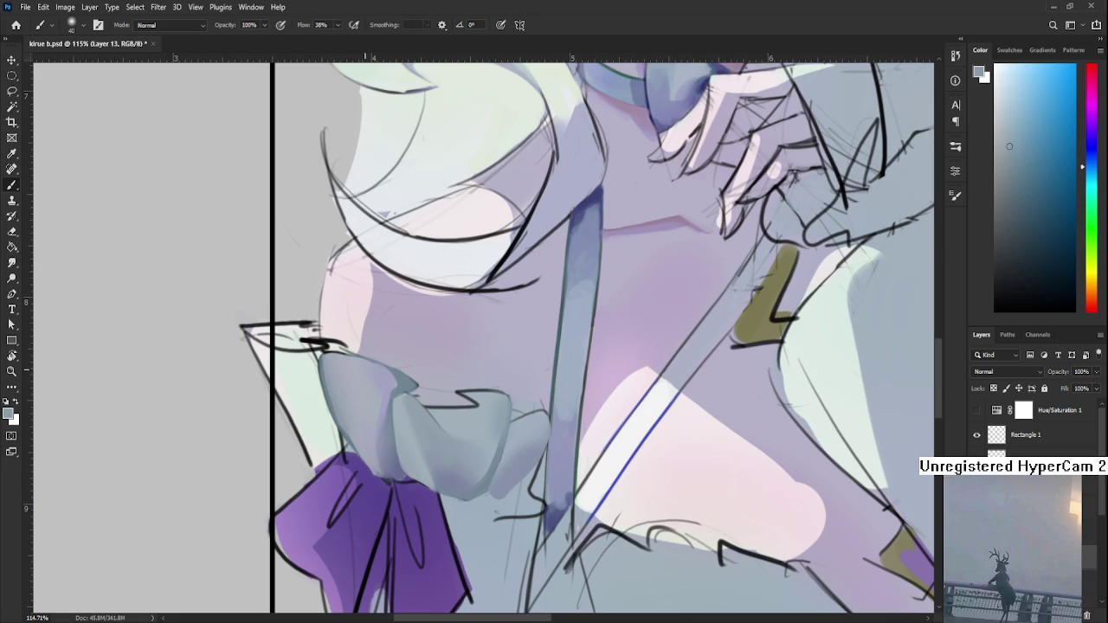
pyautogui.scroll(-1, 415, 494)
pyautogui.scroll(-1, 416, 493)
# - Pick up the bow's purple and choose a lighter purple for tinting
pyautogui.keyDown('alt'); pyautogui.click(416, 496); pyautogui.keyUp('alt')
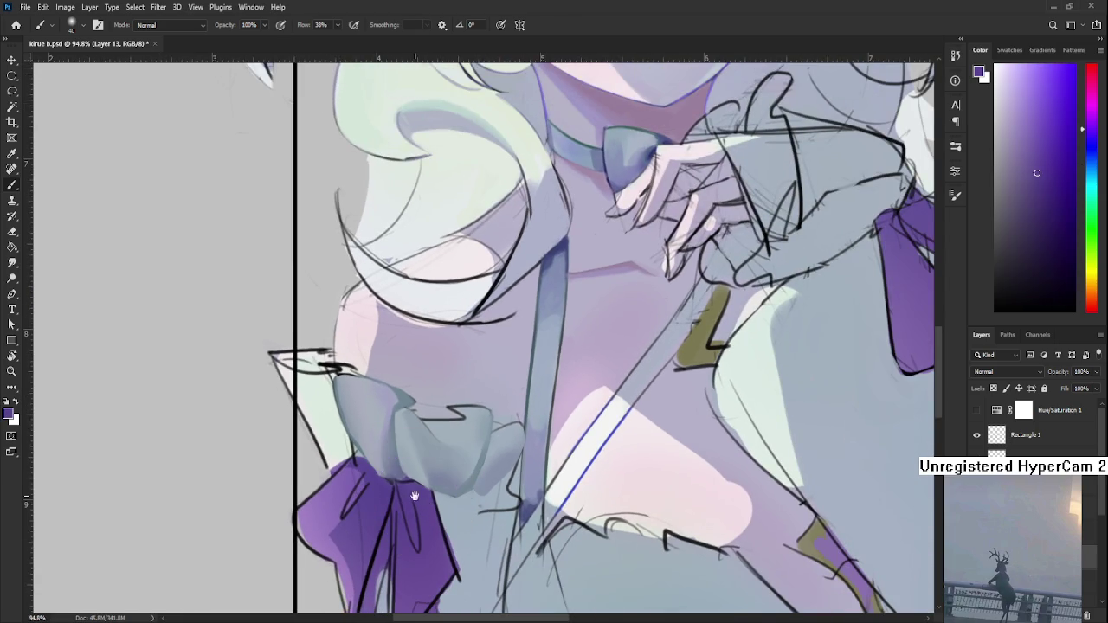
pyautogui.moveTo(415, 496); pyautogui.dragTo(389, 509)
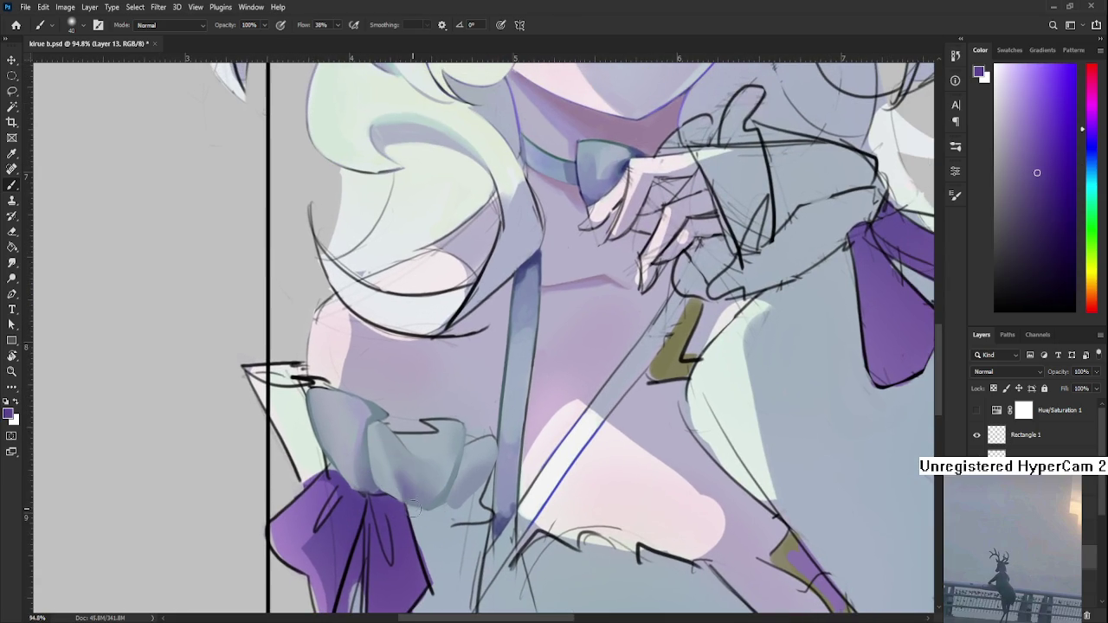
pyautogui.click(1044, 119)
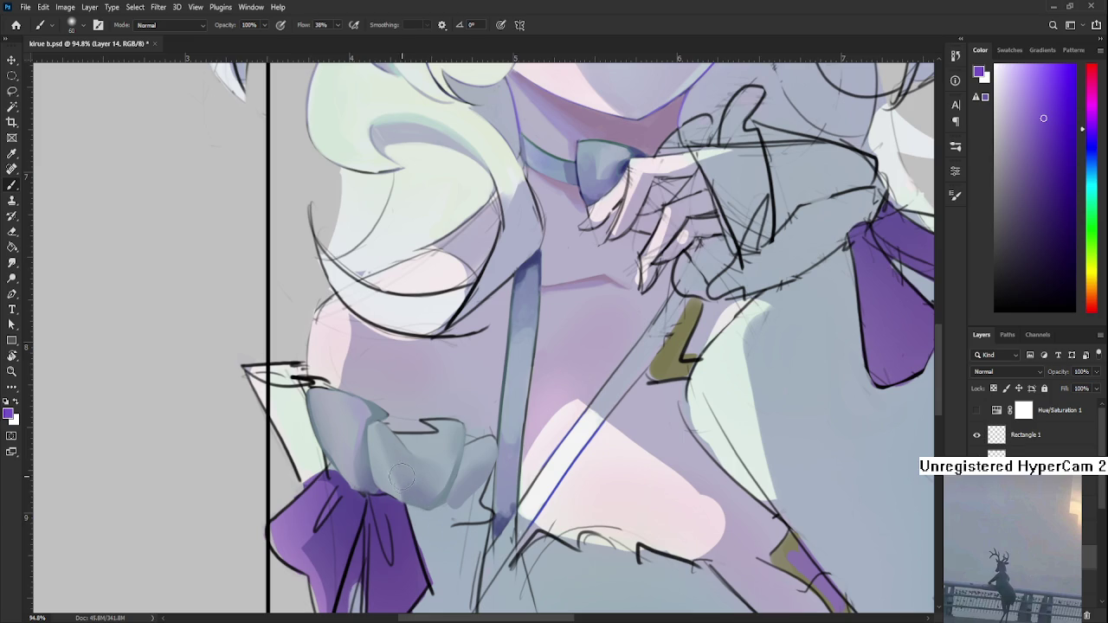
# - Erase on the ruffle with the eraser enlarged to size 60, then deselect
pyautogui.press('l')
pyautogui.press('b')
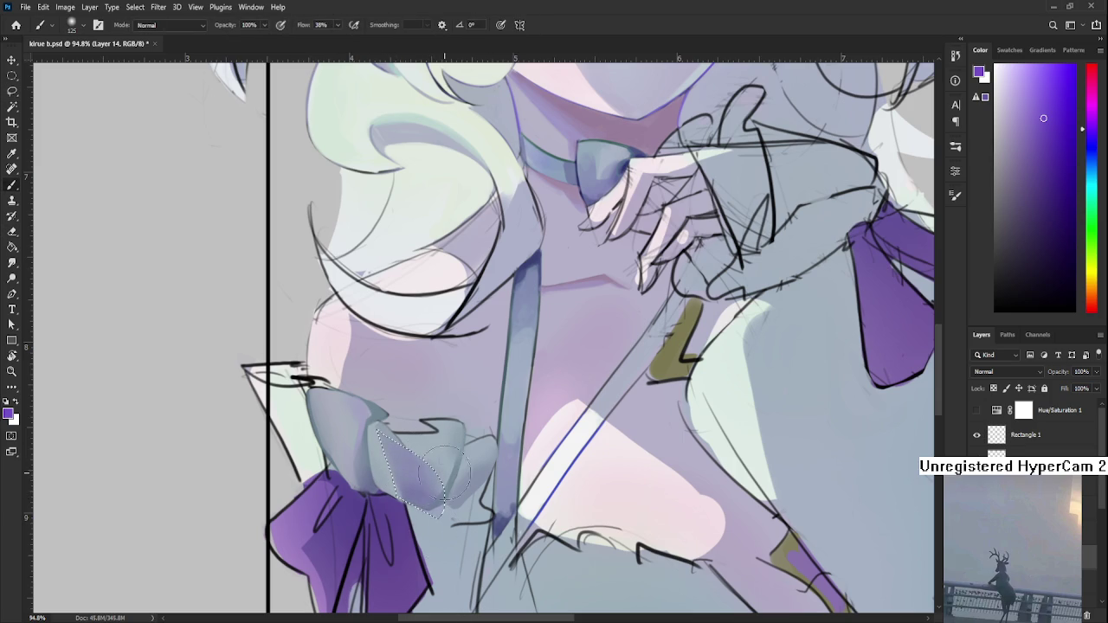
pyautogui.press('e')
pyautogui.press(']')
pyautogui.press(']')
pyautogui.press(']')
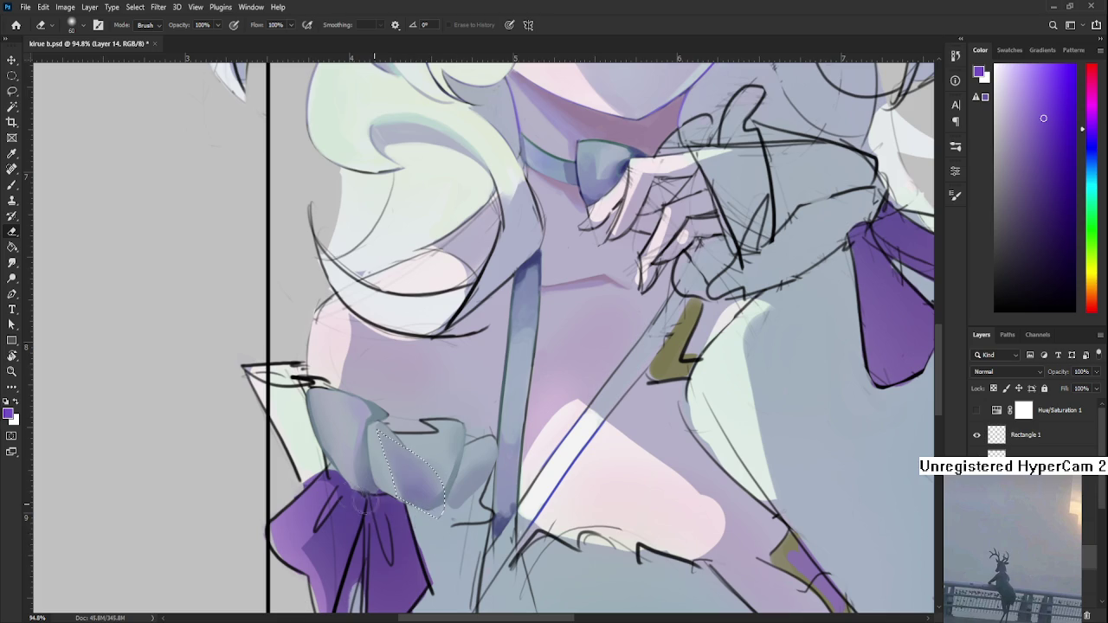
pyautogui.hotkey('ctrl', 'd')
# - Lasso the ruffle's left fold and erase grey-blue shading near the strap
pyautogui.press('l')
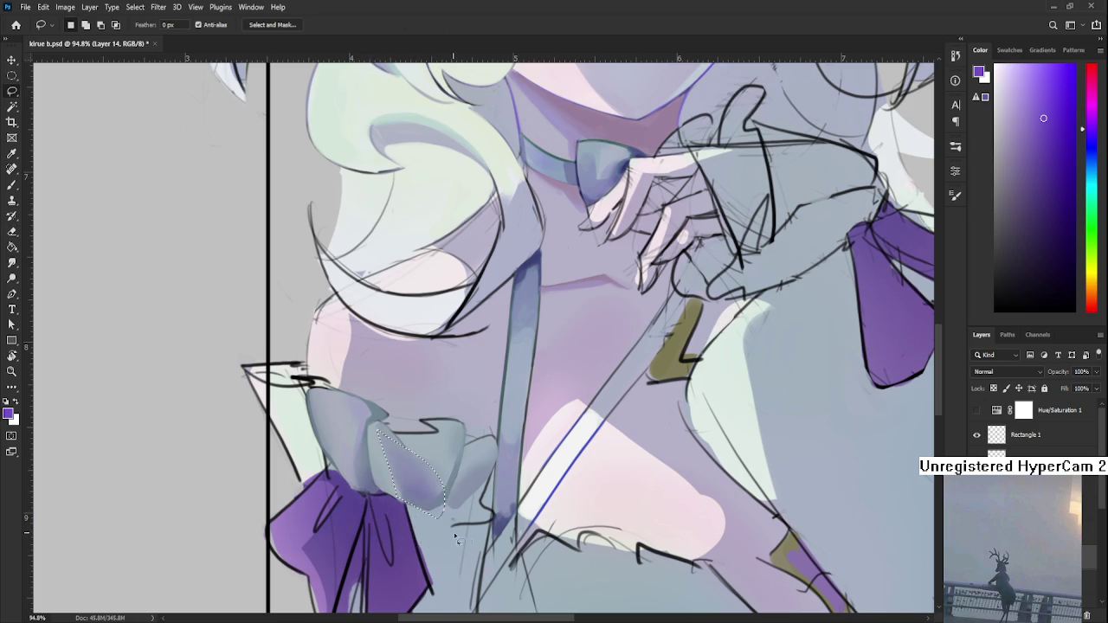
pyautogui.scroll(-5, 459, 502)
pyautogui.scroll(5, 432, 445)
pyautogui.scroll(3, 424, 467)
pyautogui.moveTo(448, 509); pyautogui.dragTo(496, 478)
pyautogui.press('e')
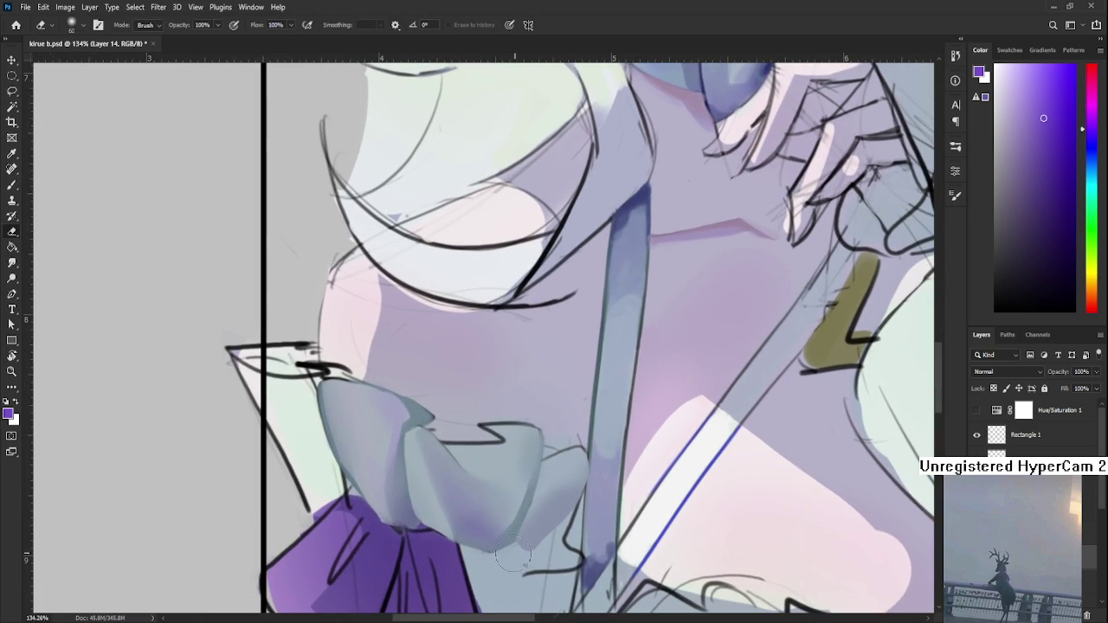
pyautogui.press('l')
pyautogui.moveTo(387, 522); pyautogui.dragTo(413, 515)
pyautogui.press('e')
pyautogui.hotkey('ctrl', 'd')
pyautogui.press('l')
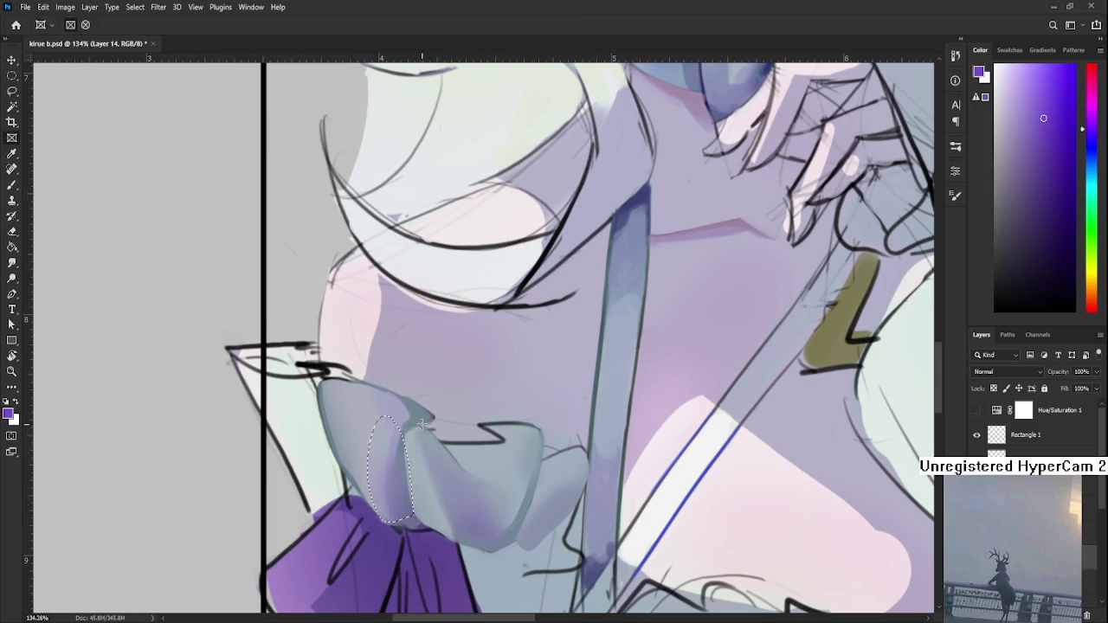
pyautogui.scroll(-5, 451, 543)
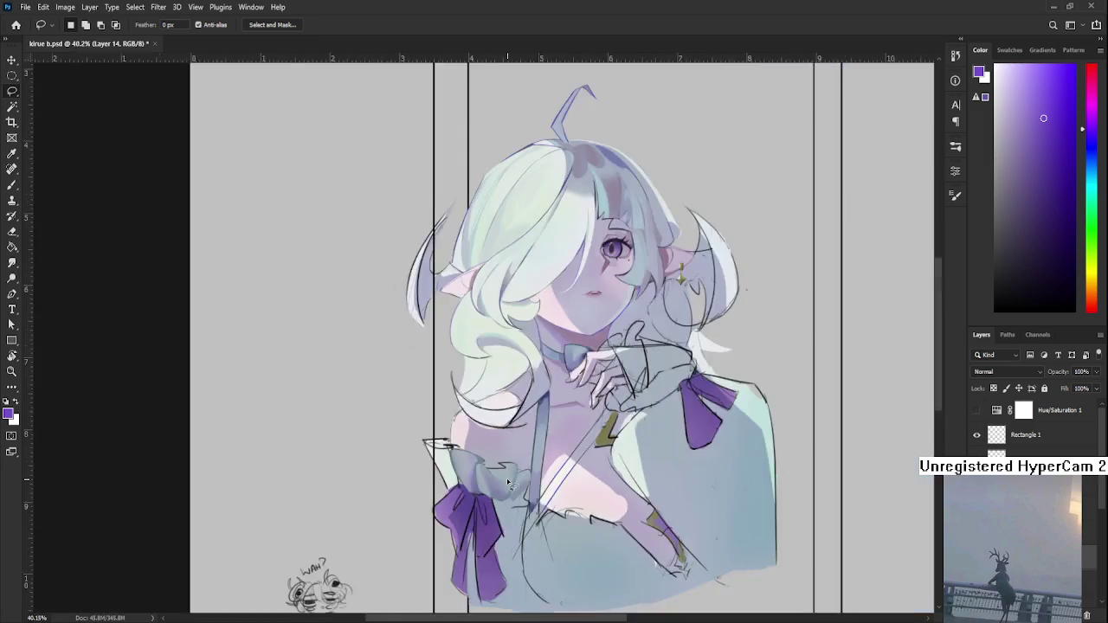
# - Sample a greyish blue-purple and nudge Layer 12 a few pixels down with Free Transform
pyautogui.scroll(-2, 554, 519)
pyautogui.scroll(2, 488, 463)
pyautogui.scroll(3, 489, 461)
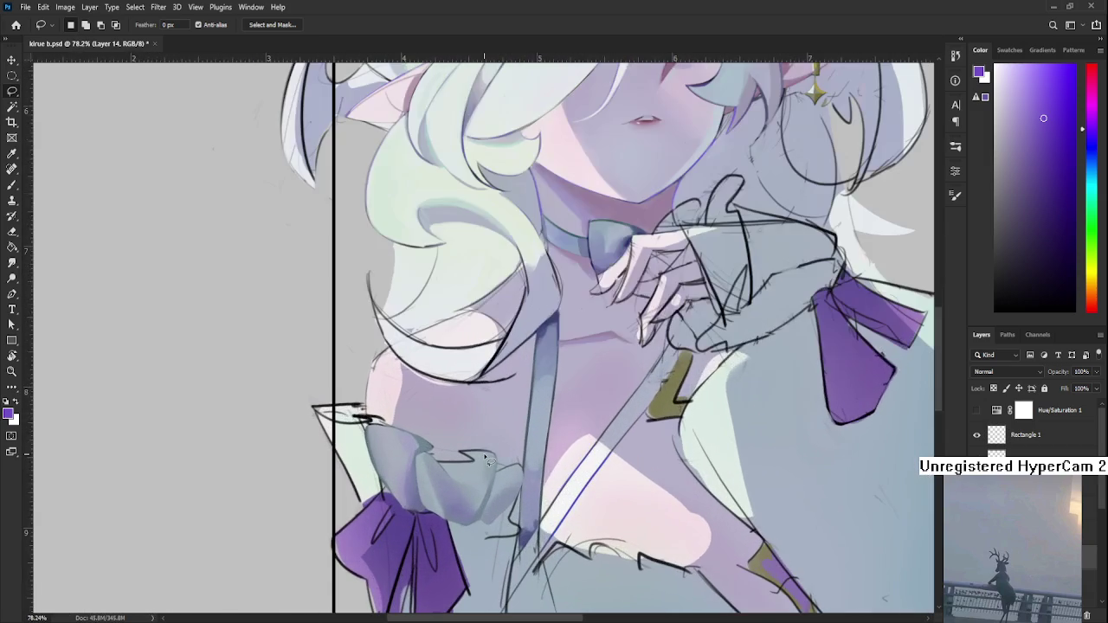
pyautogui.scroll(-3, 489, 460)
pyautogui.scroll(3, 485, 463)
pyautogui.scroll(1, 458, 459)
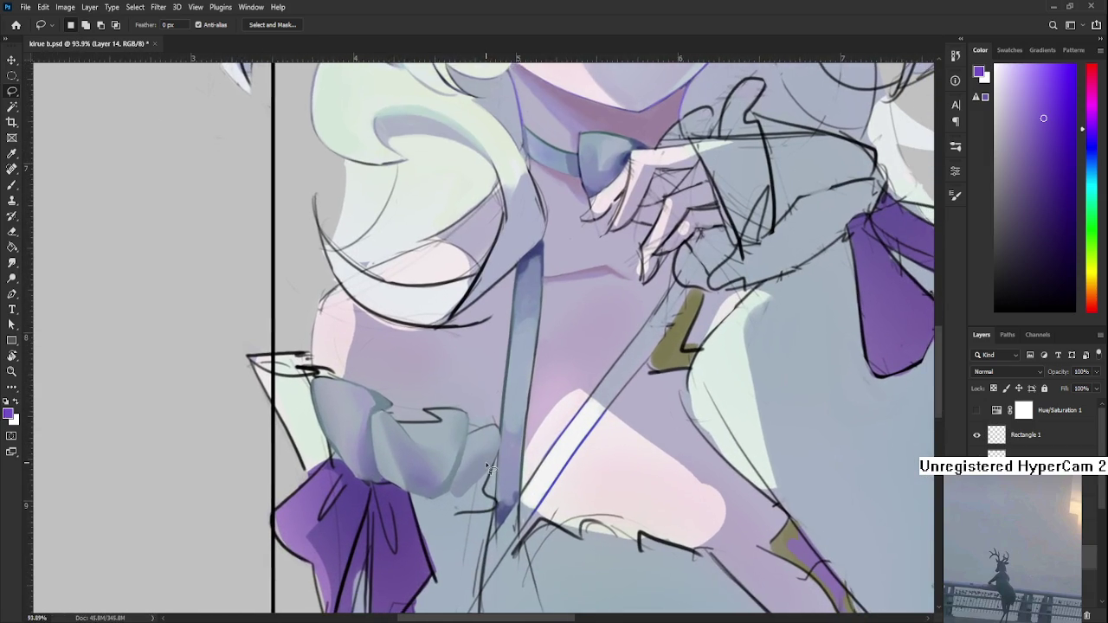
pyautogui.scroll(1, 381, 445)
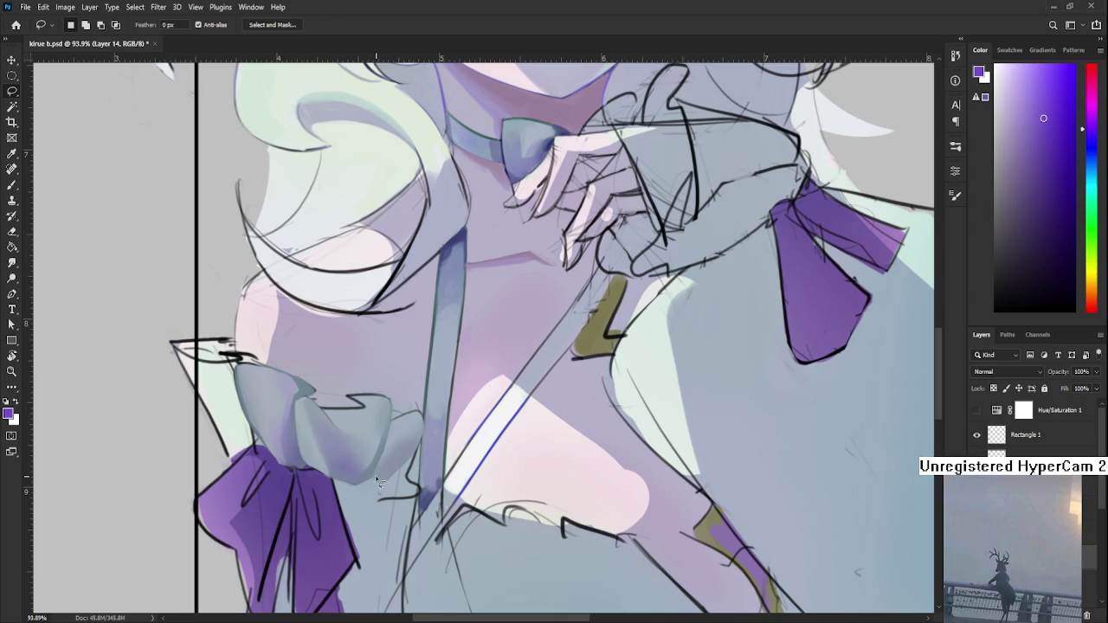
pyautogui.press('b')
pyautogui.keyDown('alt'); pyautogui.click(385, 471); pyautogui.keyUp('alt')
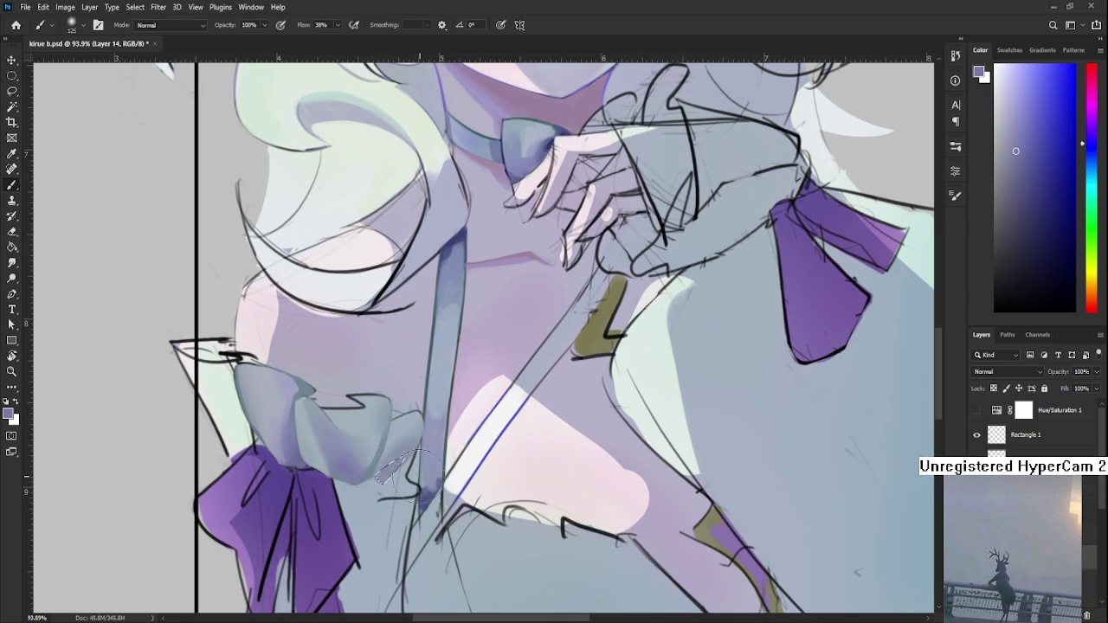
pyautogui.hotkey('ctrl', 't')
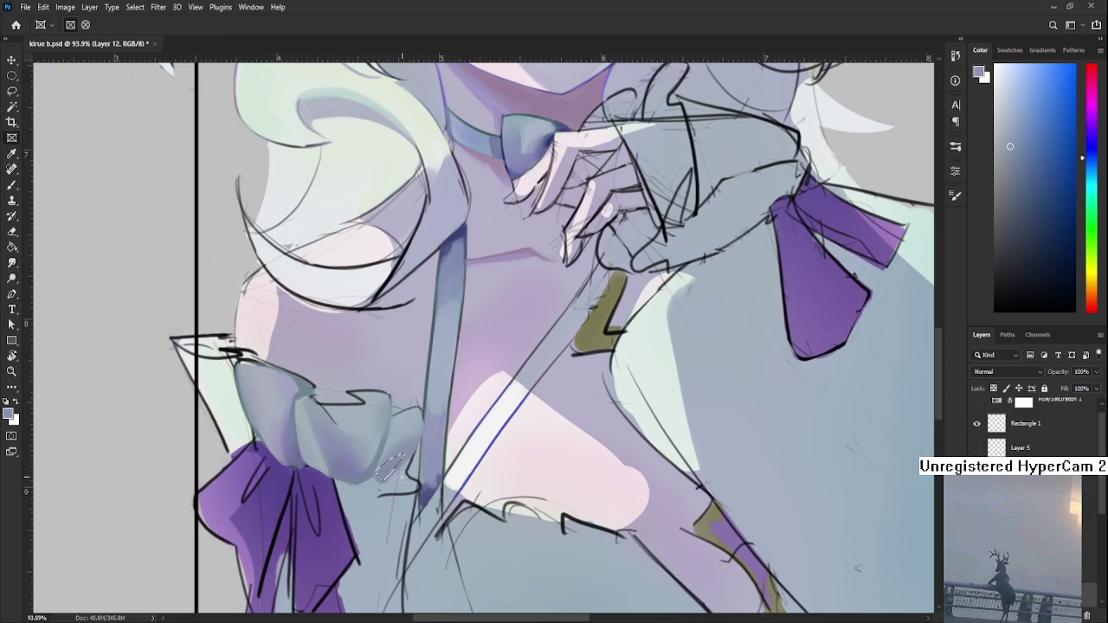
pyautogui.moveTo(410, 485); pyautogui.dragTo(410, 491)
# - Lasso a selection down the ruffle's left edge
pyautogui.press('l')
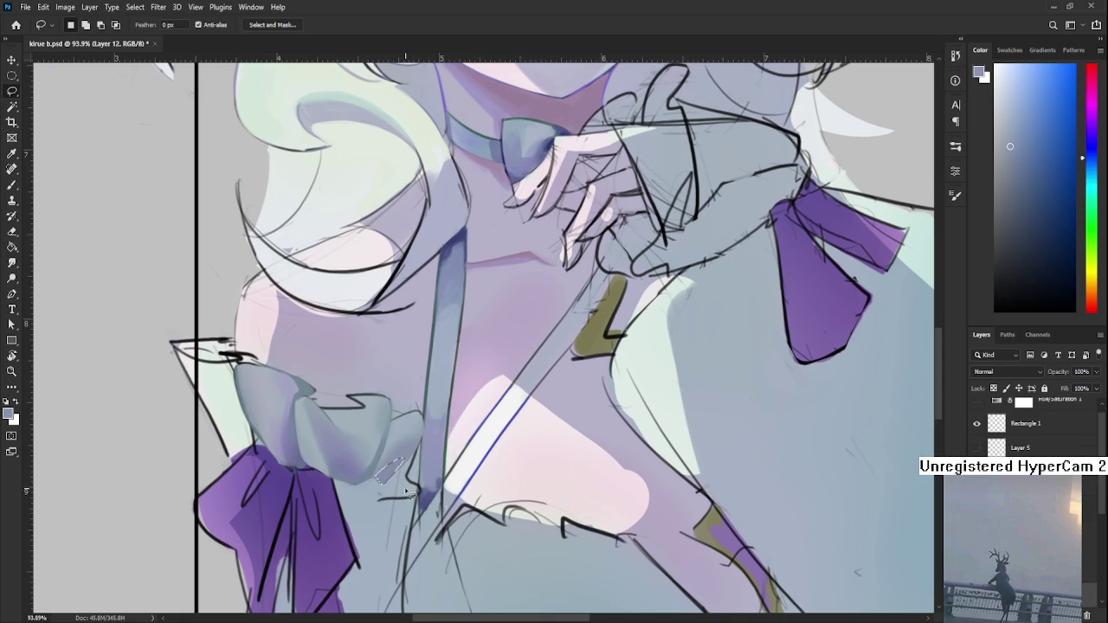
pyautogui.moveTo(400, 414); pyautogui.dragTo(396, 467)
pyautogui.scroll(-1, 450, 467)
pyautogui.scroll(-2, 432, 450)
pyautogui.scroll(-3, 407, 424)
pyautogui.scroll(6, 381, 397)
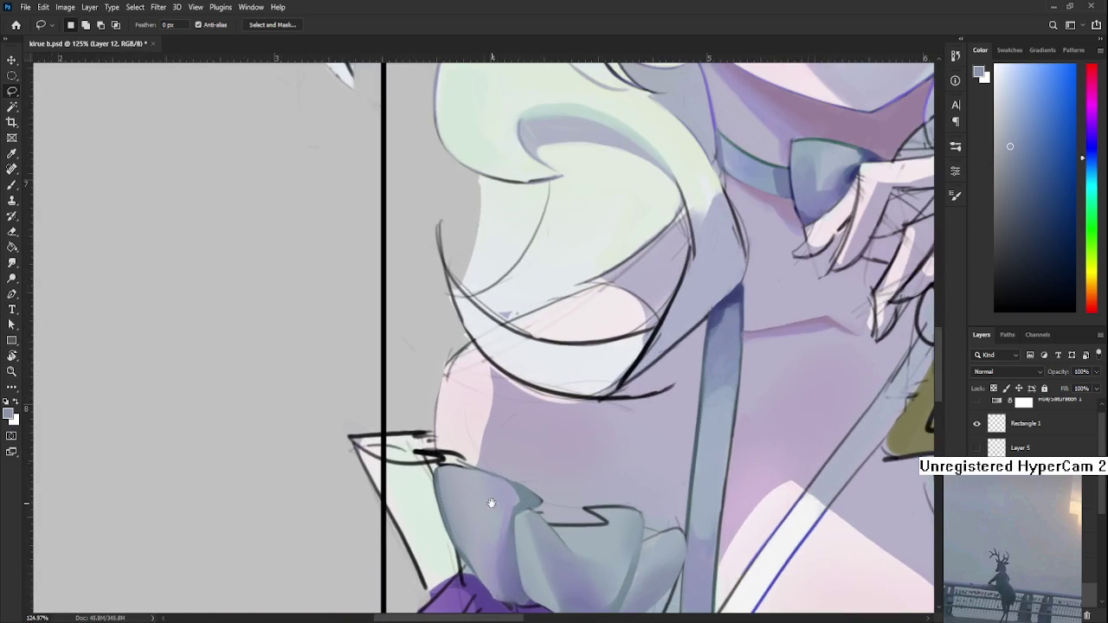
pyautogui.scroll(-3, 381, 396)
pyautogui.hscroll(3, 381, 397)
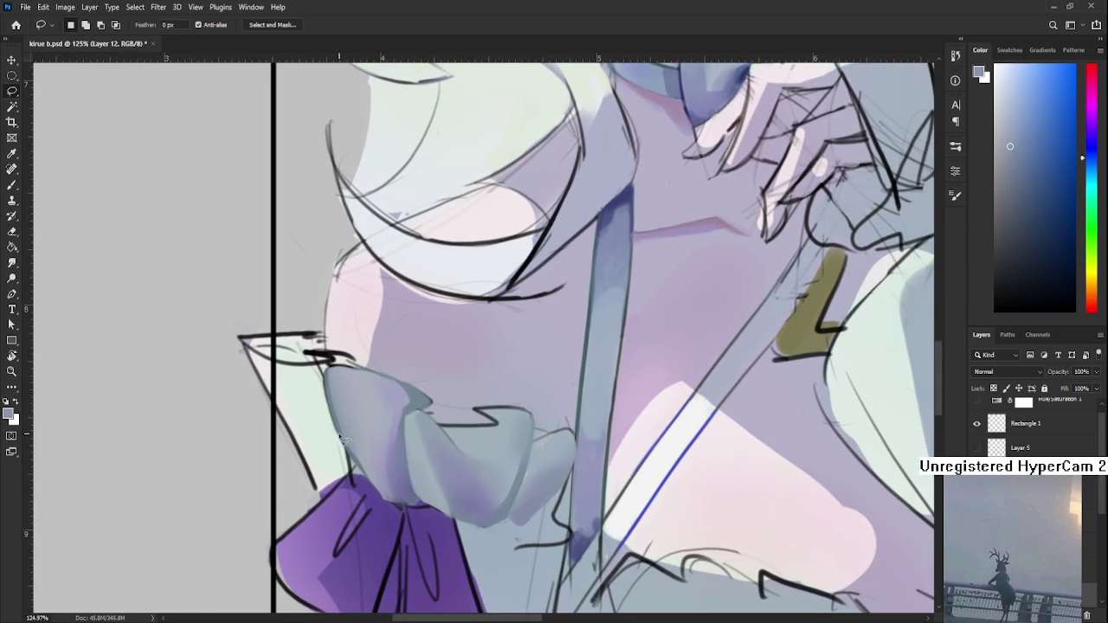
pyautogui.moveTo(324, 368); pyautogui.dragTo(380, 495)
pyautogui.press('b')
# - Sample a new paint colour, redraw the ruffle selection, then clear it
pyautogui.keyDown('alt'); pyautogui.click(389, 445); pyautogui.keyUp('alt')
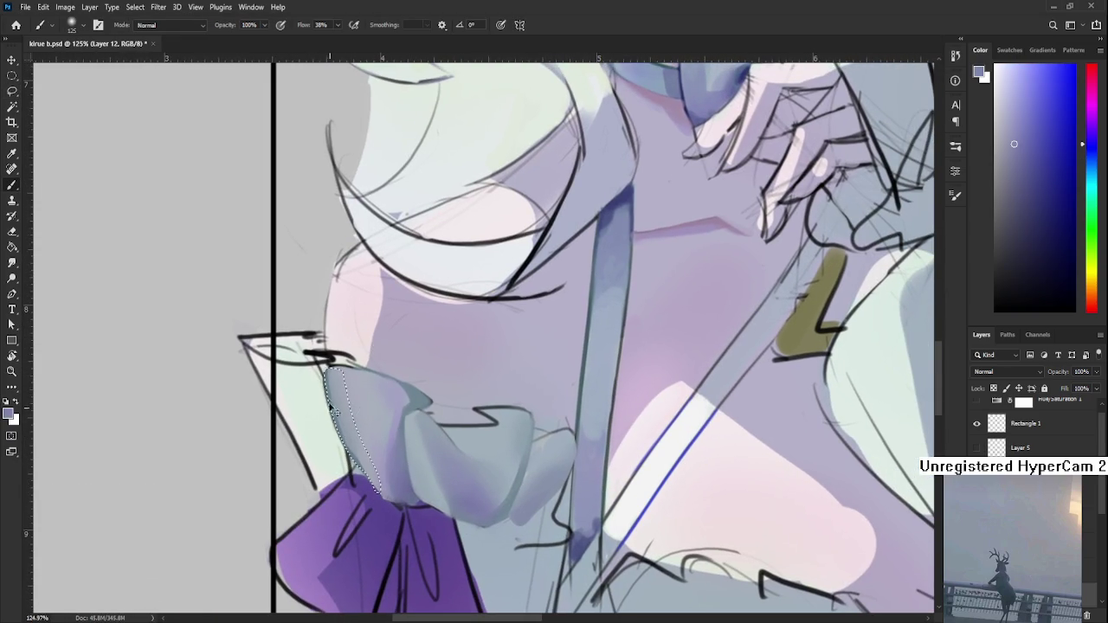
pyautogui.press('l')
pyautogui.moveTo(341, 364); pyautogui.dragTo(388, 394)
pyautogui.click(391, 397)
pyautogui.click(346, 448)
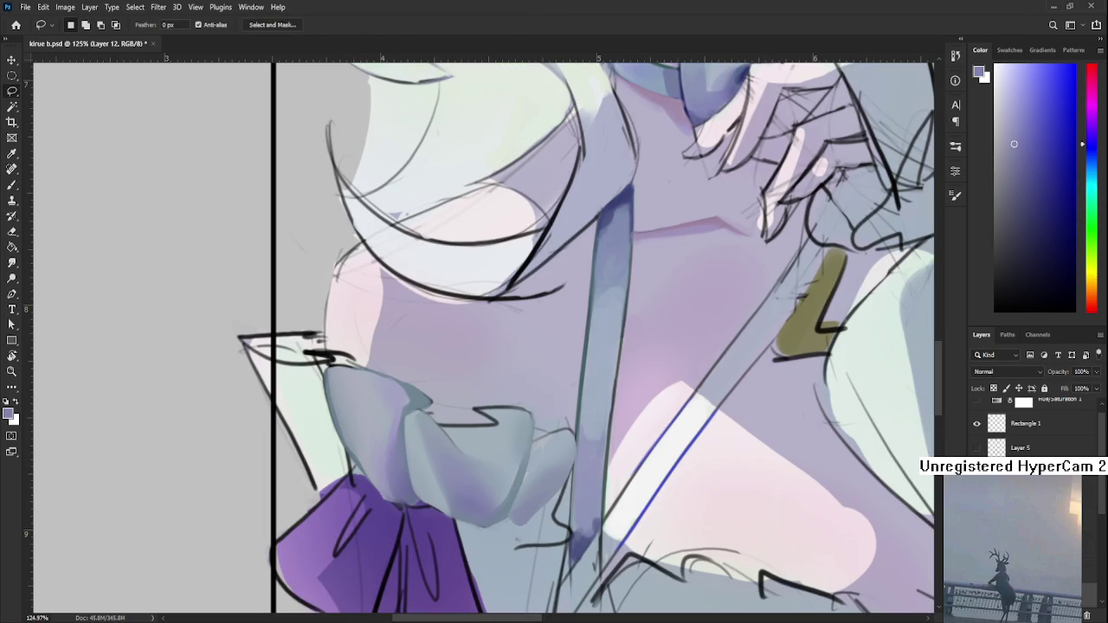
# - Darken the ruffle's left edge within a lasso, then touch up and lighten the left fold
pyautogui.press('b')
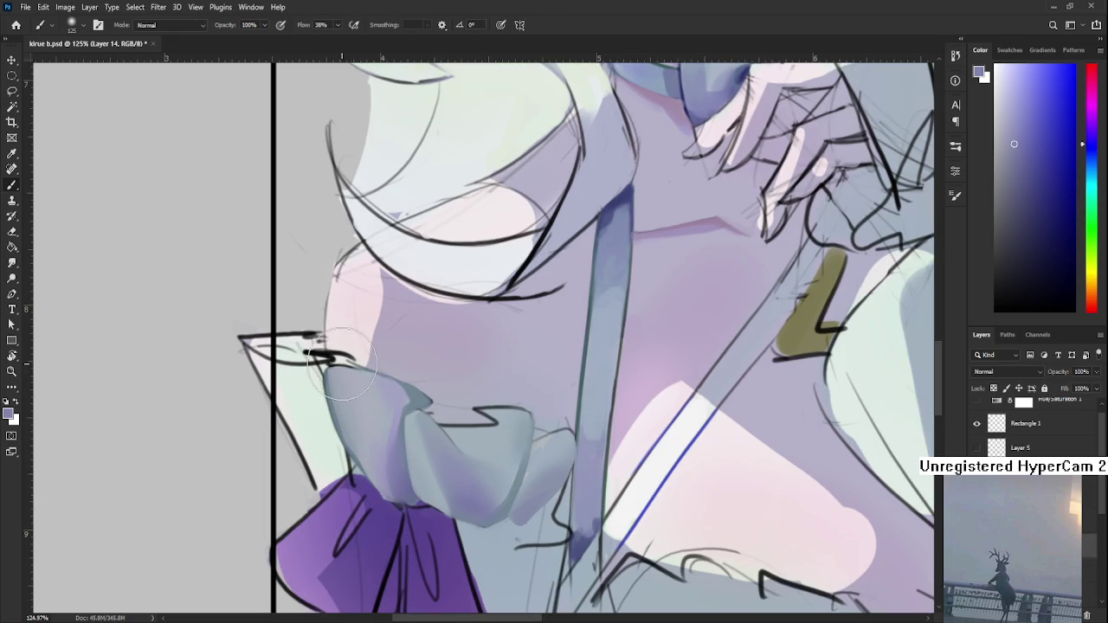
pyautogui.press('l')
pyautogui.moveTo(351, 370)
pyautogui.mouseDown()
pyautogui.moveTo(331, 396)
pyautogui.moveTo(370, 481)
pyautogui.moveTo(345, 354)
pyautogui.moveTo(363, 468)
pyautogui.moveTo(346, 467)
pyautogui.moveTo(372, 467)
pyautogui.mouseUp()
pyautogui.press('b')
pyautogui.press('l')
pyautogui.hotkey('ctrl', 'd')
pyautogui.press('e')
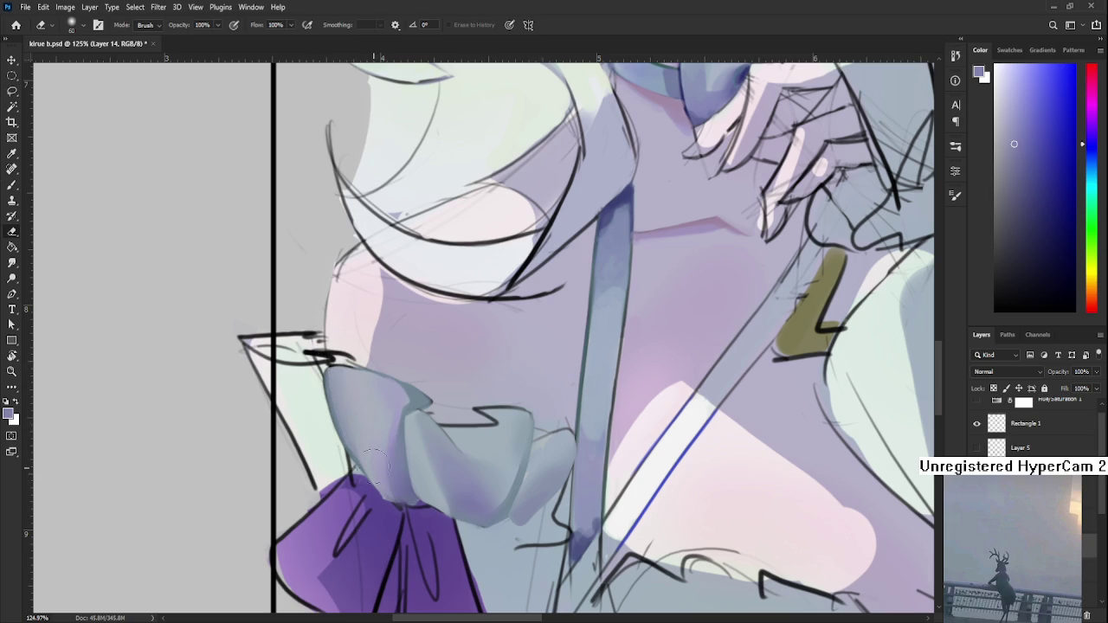
pyautogui.press('b')
pyautogui.moveTo(351, 389); pyautogui.dragTo(341, 476)
pyautogui.press('e')
pyautogui.moveTo(394, 385); pyautogui.dragTo(378, 409)
# - Reselect the ruffle's left side, darken it, and brush lighter bluish grey into it
pyautogui.press('l')
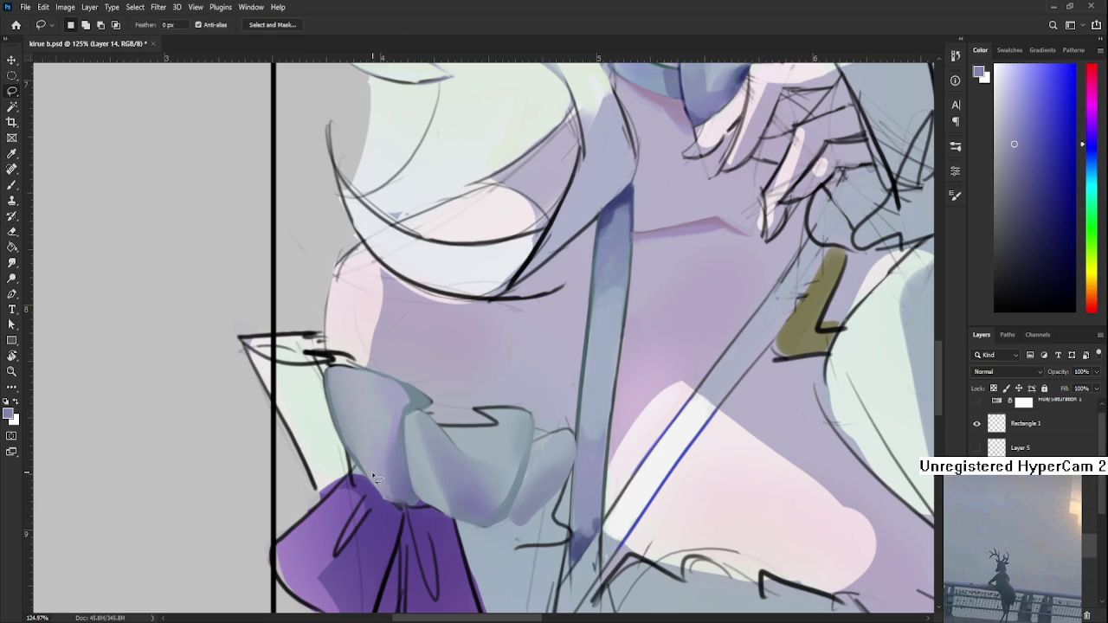
pyautogui.moveTo(373, 475)
pyautogui.mouseDown()
pyautogui.moveTo(371, 391)
pyautogui.moveTo(360, 475)
pyautogui.moveTo(350, 398)
pyautogui.mouseUp()
pyautogui.press('b')
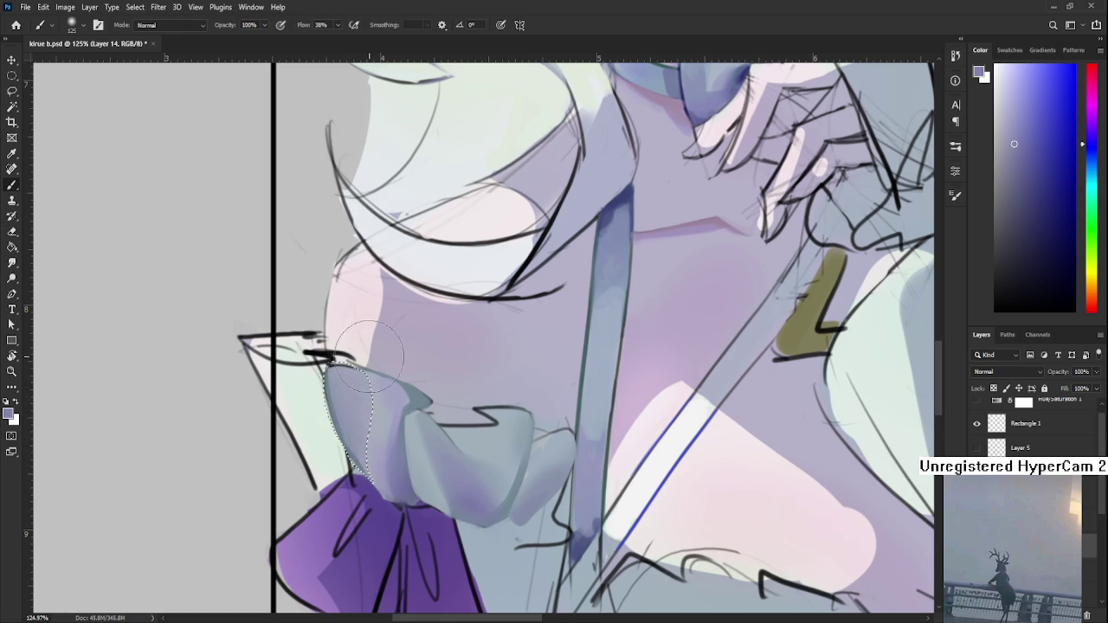
pyautogui.press('e')
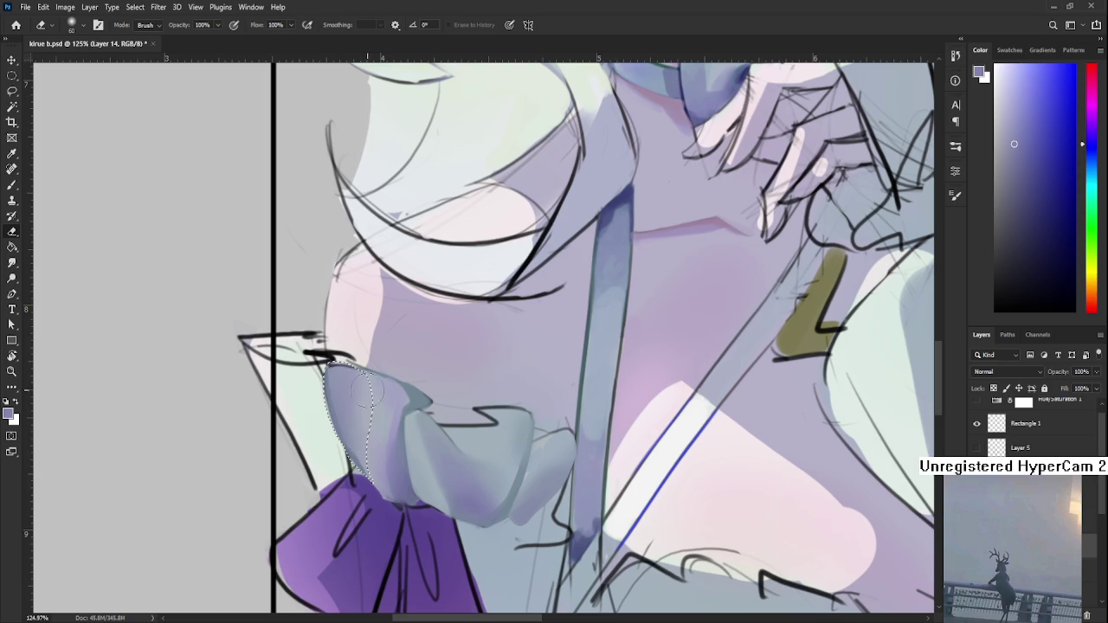
pyautogui.press('b')
pyautogui.keyDown('alt'); pyautogui.click(387, 412); pyautogui.keyUp('alt')
pyautogui.moveTo(387, 412); pyautogui.dragTo(394, 441)
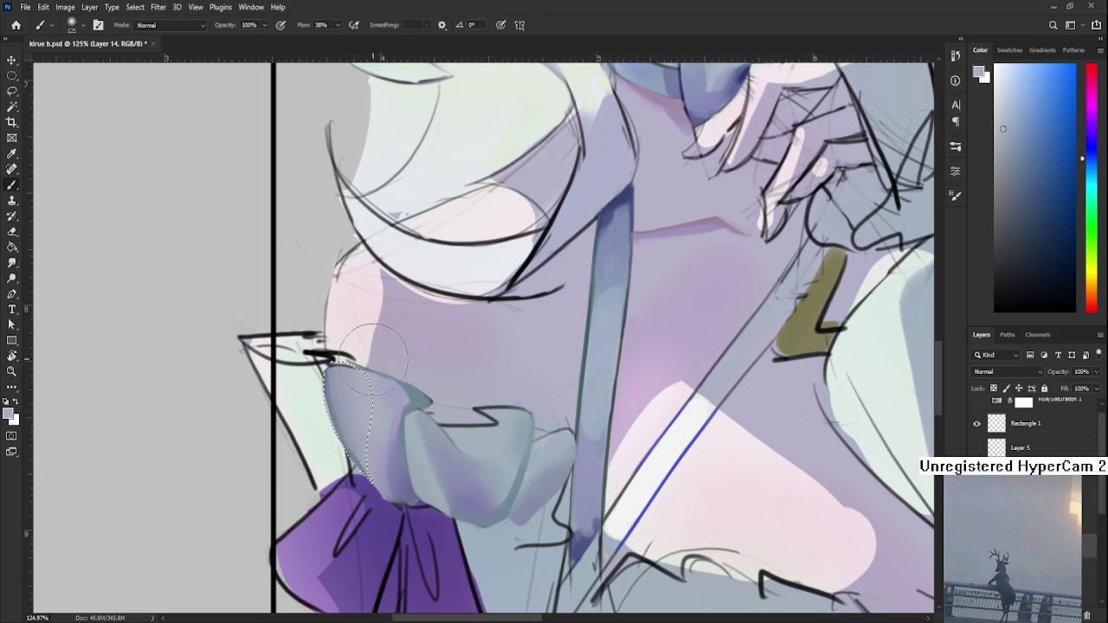
pyautogui.press('l')
pyautogui.hotkey('ctrl', 'd')
# - Shrink the eraser to size 15 for fine edge clean-up
pyautogui.keyDown('alt'); pyautogui.scroll(-3, 399, 447); pyautogui.keyUp('alt')
pyautogui.keyDown('alt'); pyautogui.scroll(-2, 439, 409); pyautogui.keyUp('alt')
pyautogui.keyDown('alt'); pyautogui.scroll(2, 388, 382); pyautogui.keyUp('alt')
pyautogui.keyDown('alt'); pyautogui.scroll(2, 387, 382); pyautogui.keyUp('alt')
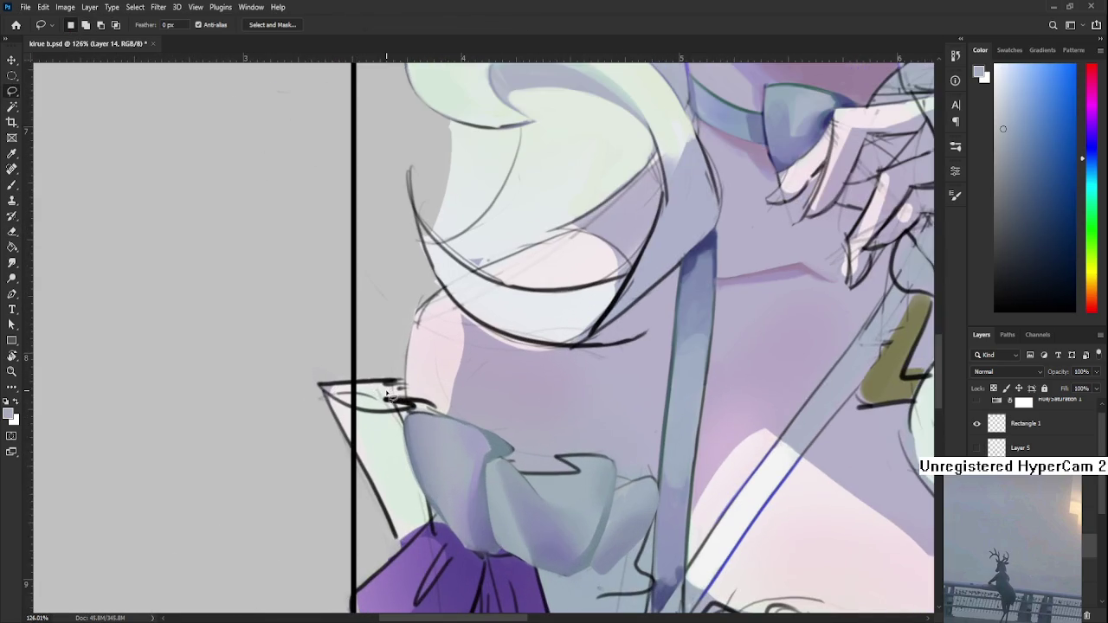
pyautogui.press('e')
pyautogui.press('[')
pyautogui.press('[')
pyautogui.press('[')
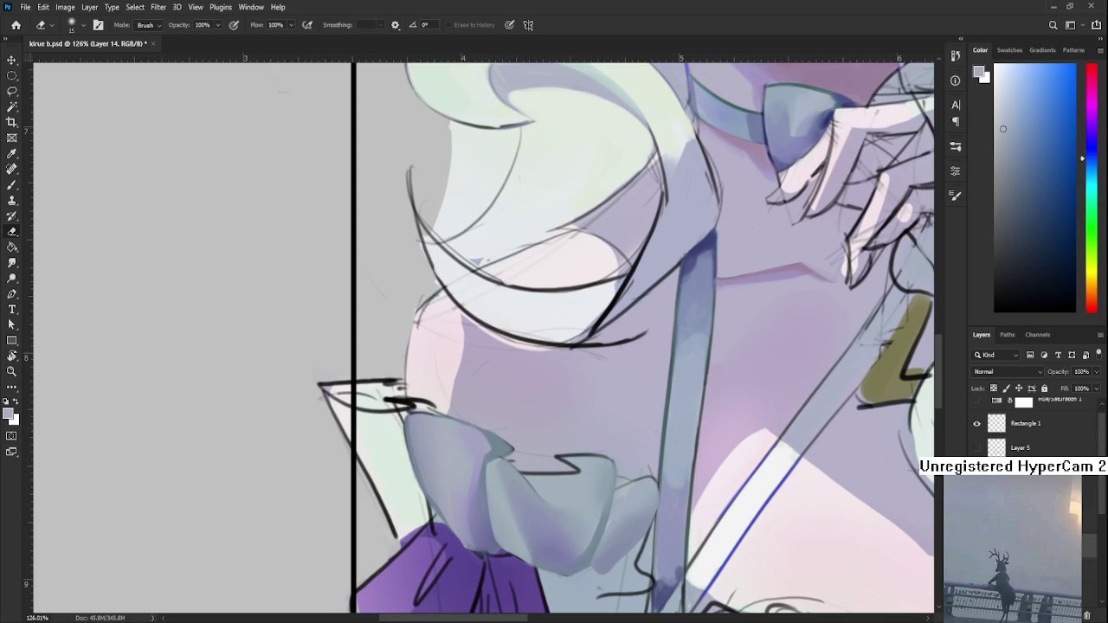
pyautogui.keyDown('alt'); pyautogui.scroll(-2, 482, 456); pyautogui.keyUp('alt')
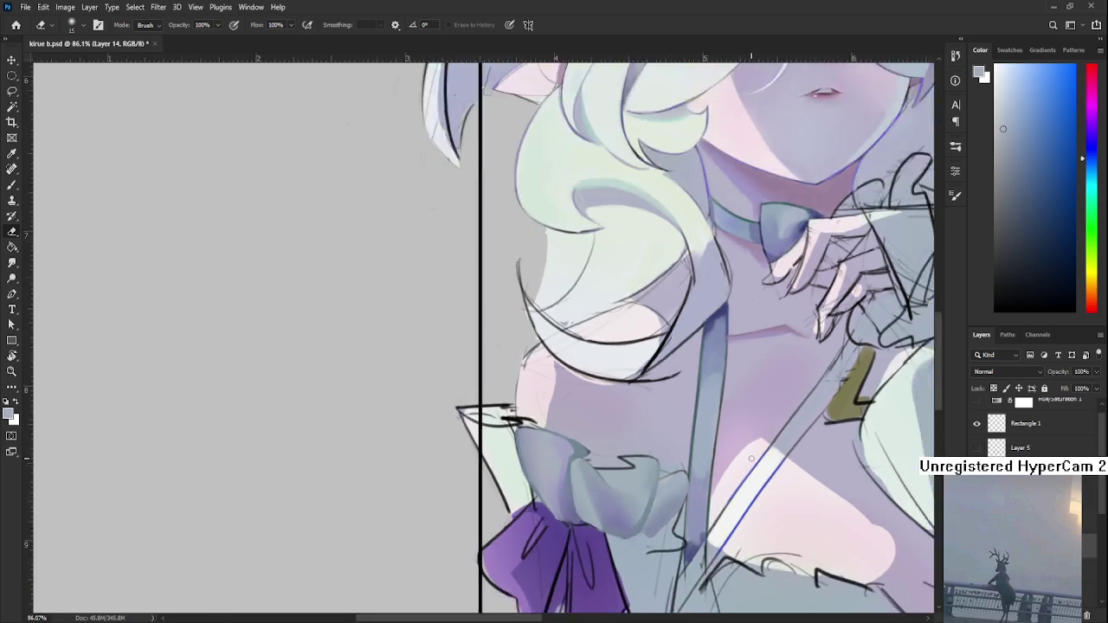
# - Toggle the Hue/Saturation 1 greyscale check off, on and off again, leaving the elf in full colour
pyautogui.keyDown('alt'); pyautogui.scroll(-2, 482, 456); pyautogui.keyUp('alt')
pyautogui.keyDown('alt'); pyautogui.scroll(-1, 482, 456); pyautogui.keyUp('alt')
pyautogui.scroll(1, 1074, 442)
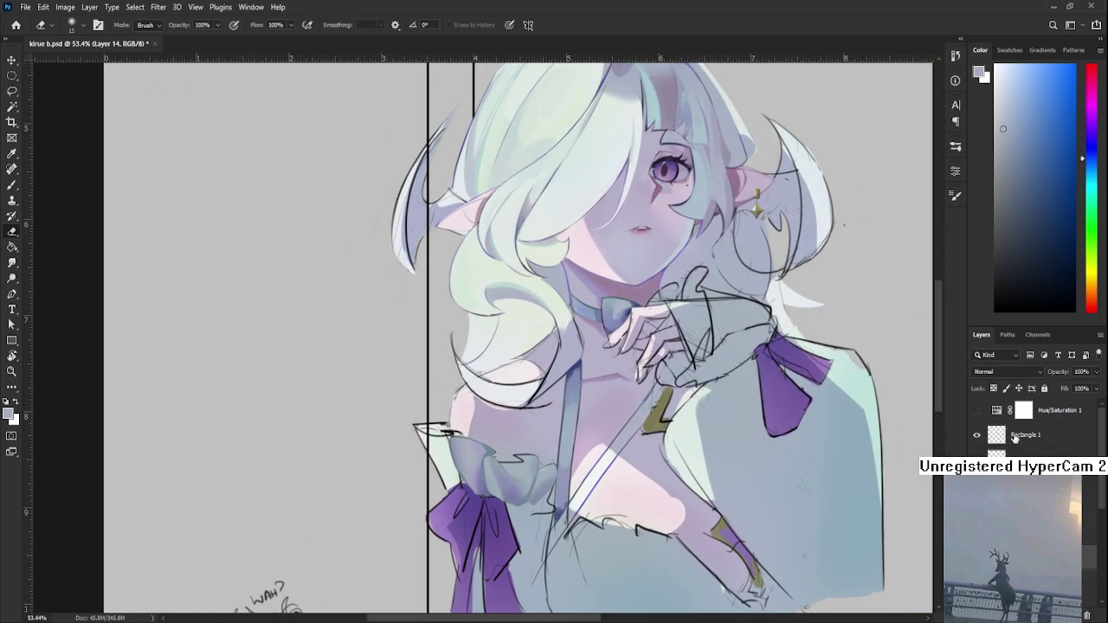
pyautogui.click(977, 411)
pyautogui.click(979, 412)
pyautogui.click(979, 412)
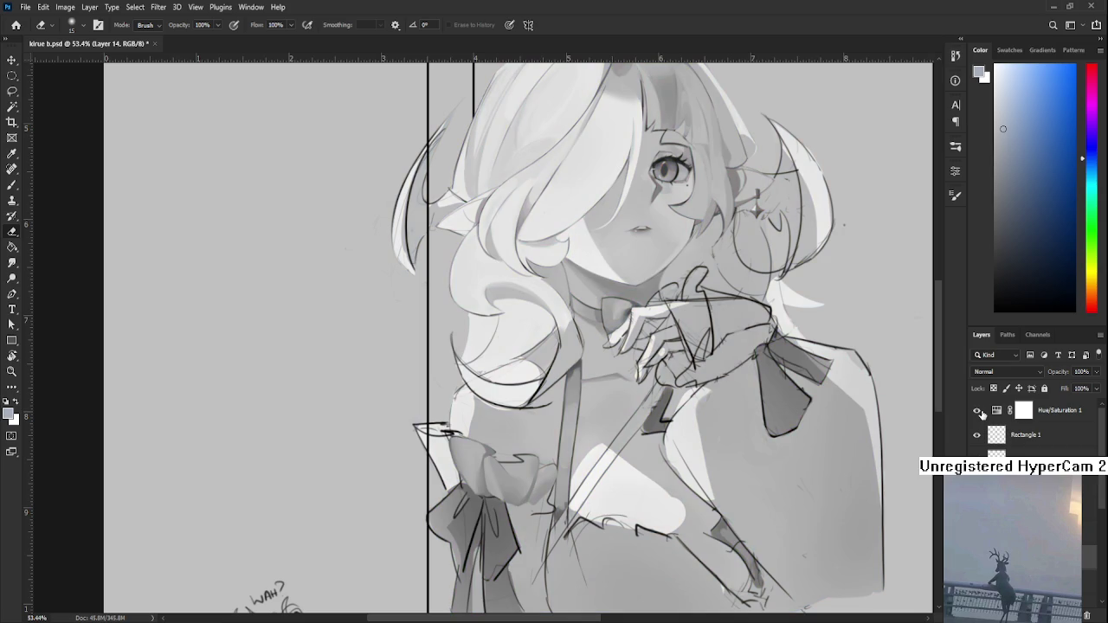
pyautogui.click(978, 412)
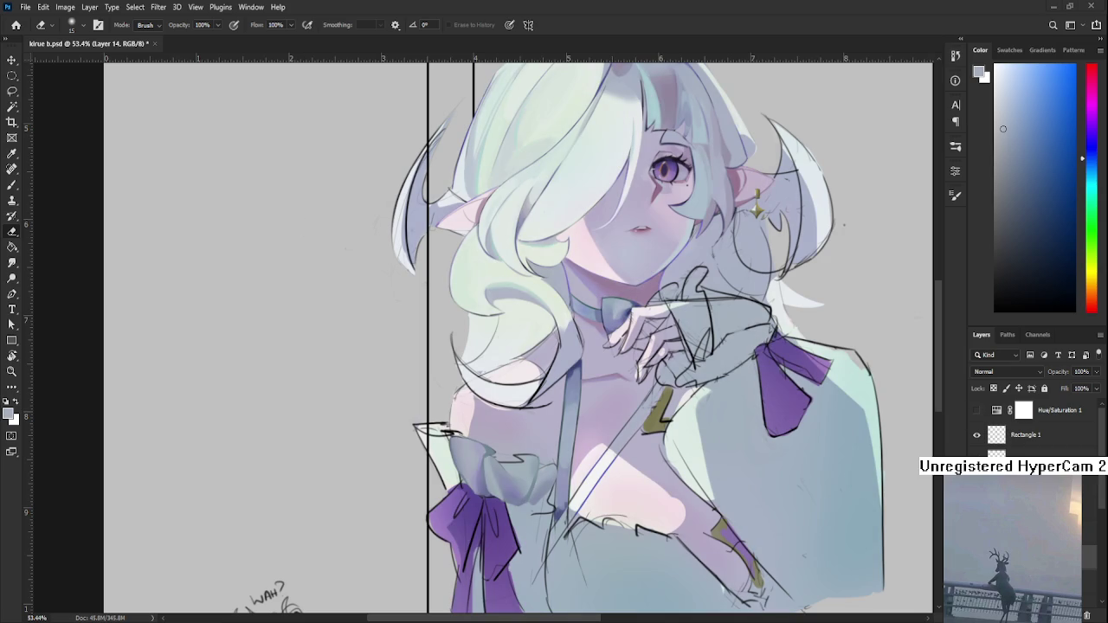
pyautogui.click(977, 411)
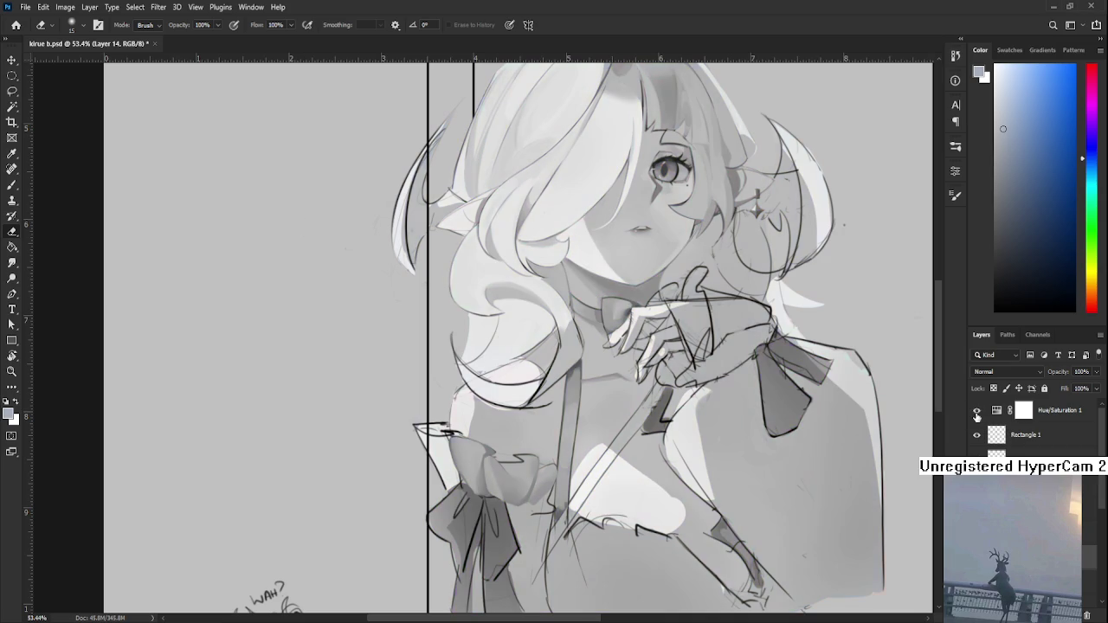
pyautogui.click(977, 411)
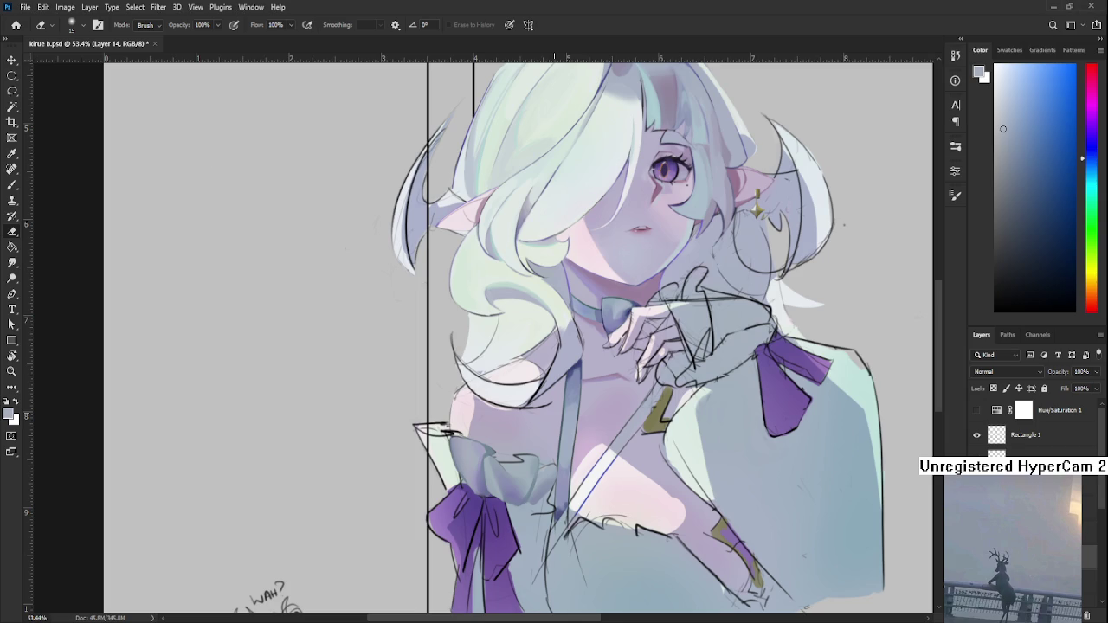
pyautogui.scroll(1, 555, 409)
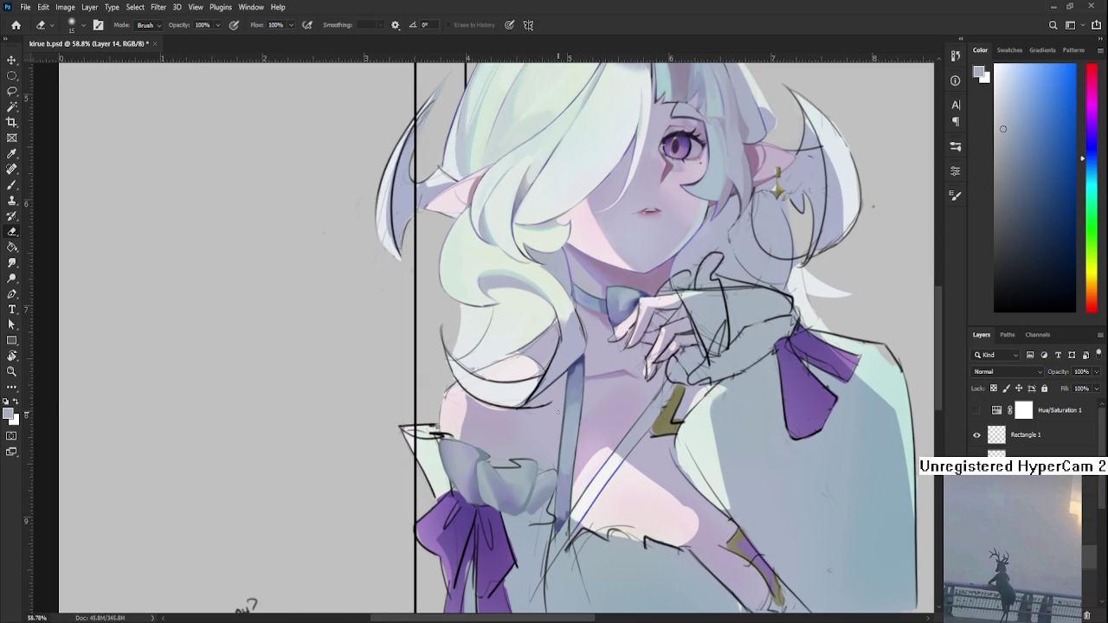
pyautogui.scroll(2, 558, 430)
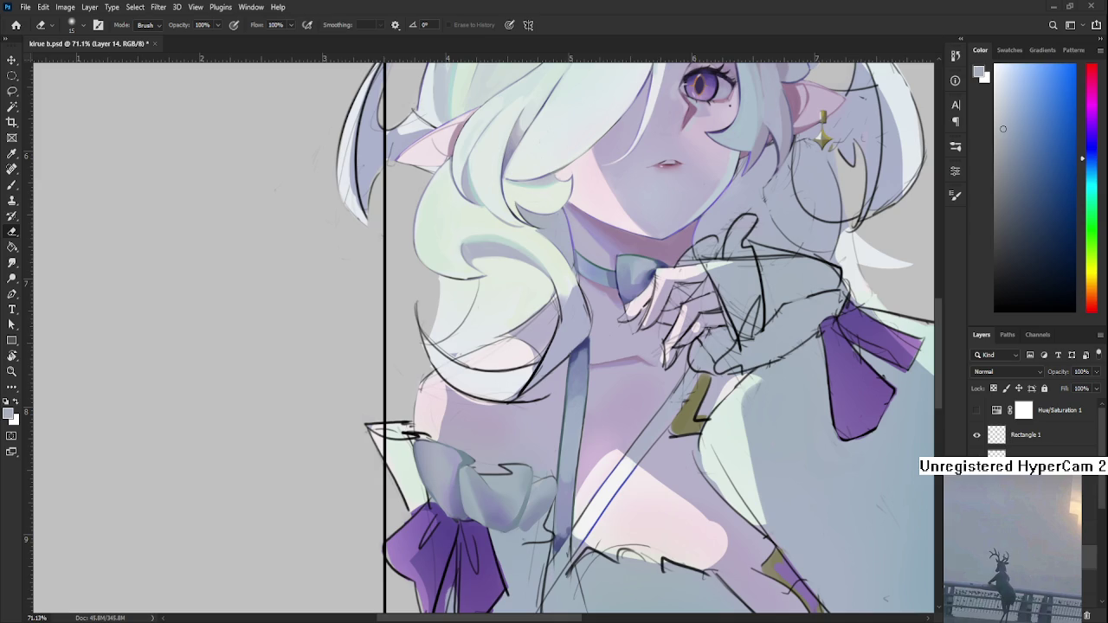
pyautogui.scroll(-2, 520, 421)
pyautogui.scroll(-1, 520, 421)
pyautogui.scroll(-1, 520, 422)
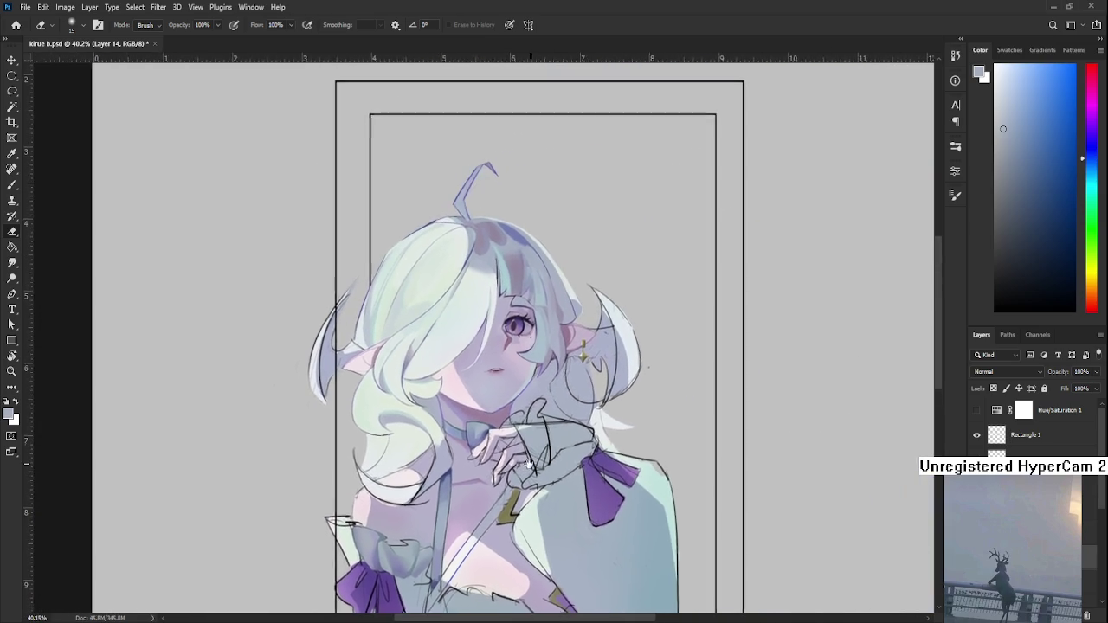
pyautogui.moveTo(520, 422); pyautogui.dragTo(530, 420)
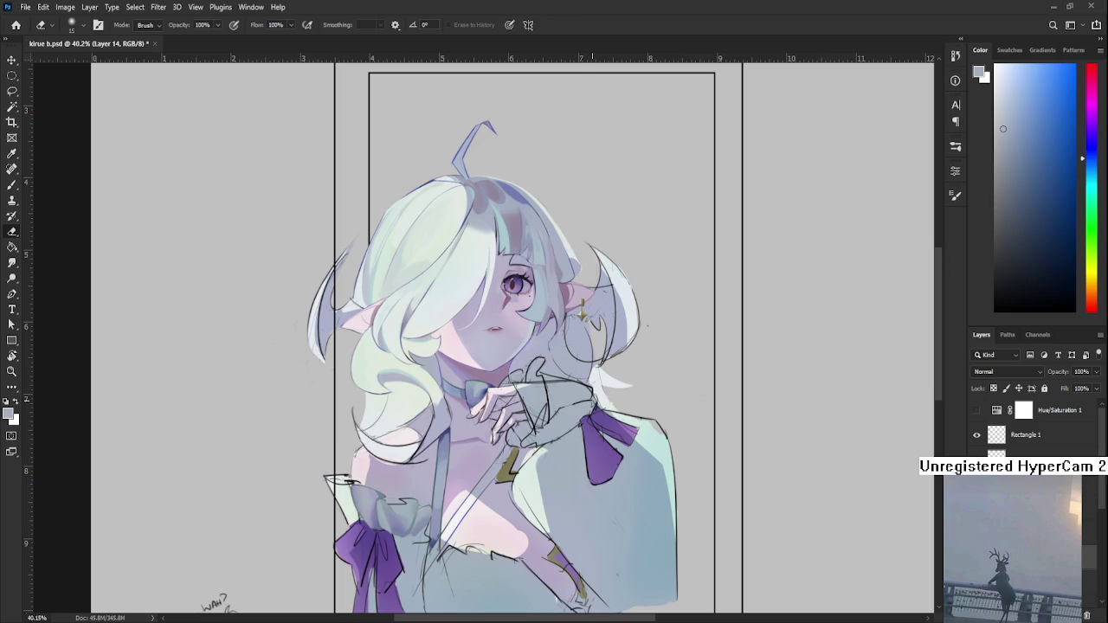
pyautogui.click(15, 24)
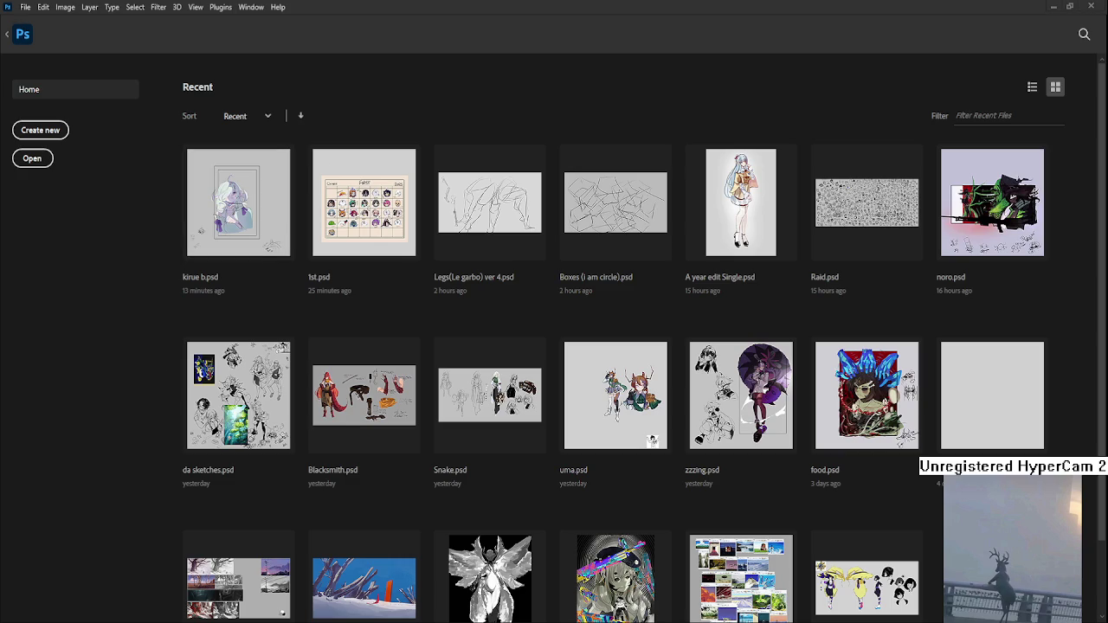
# - Open Raid.psd from Recent files and zoom in on the character sketches
pyautogui.click(866, 203)
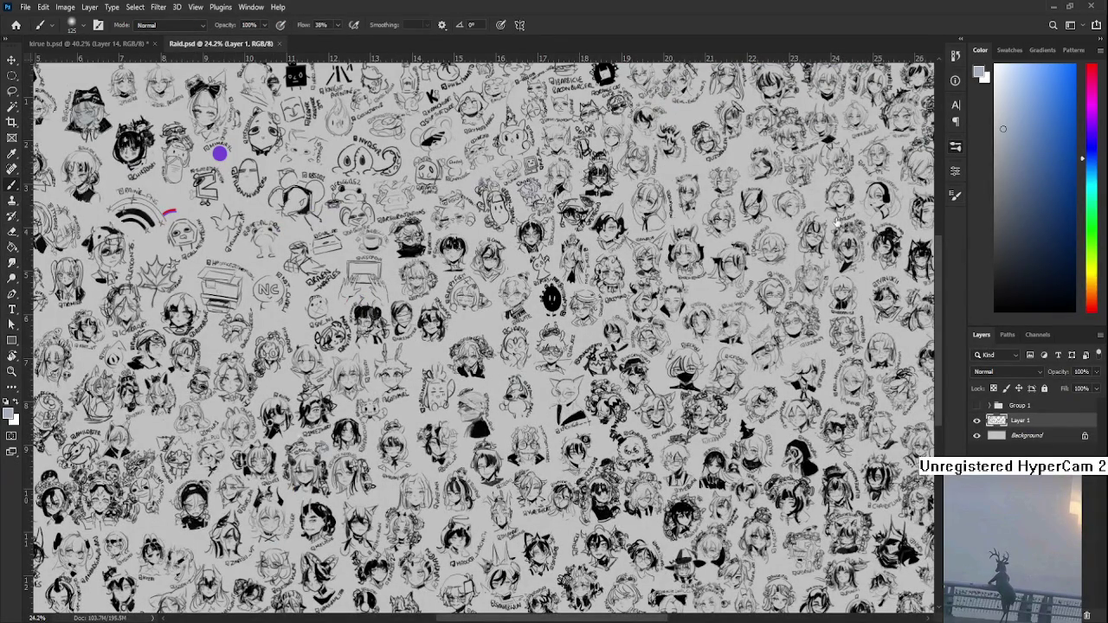
pyautogui.moveTo(368, 298)
pyautogui.mouseDown()
pyautogui.moveTo(458, 392)
pyautogui.moveTo(527, 401)
pyautogui.mouseUp()
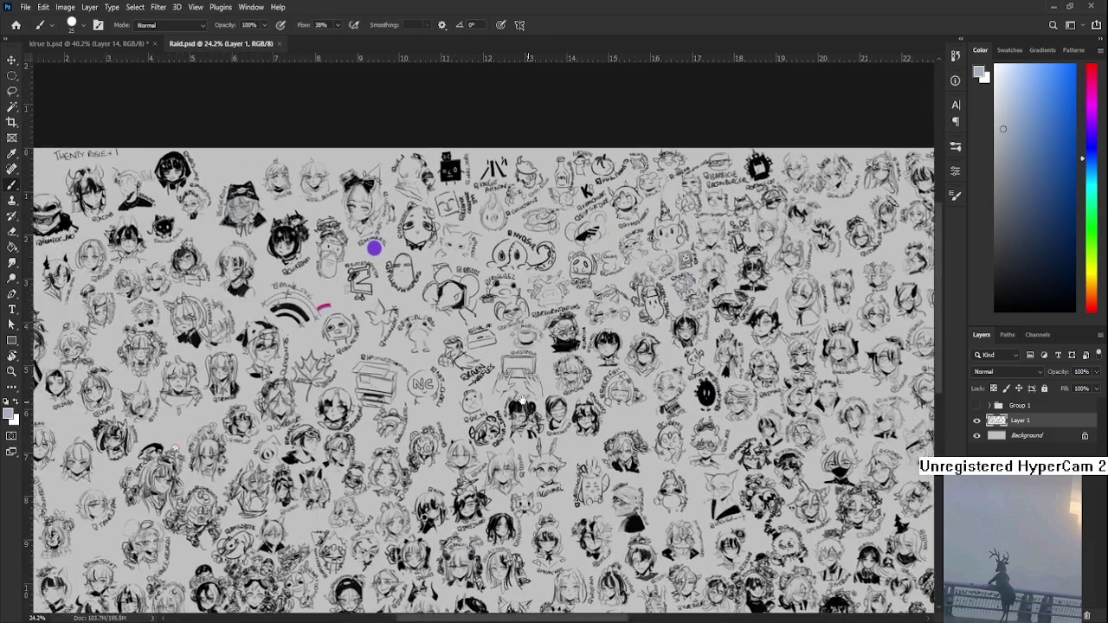
pyautogui.moveTo(689, 483)
pyautogui.mouseDown()
pyautogui.moveTo(506, 400)
pyautogui.moveTo(390, 366)
pyautogui.moveTo(313, 503)
pyautogui.mouseUp()
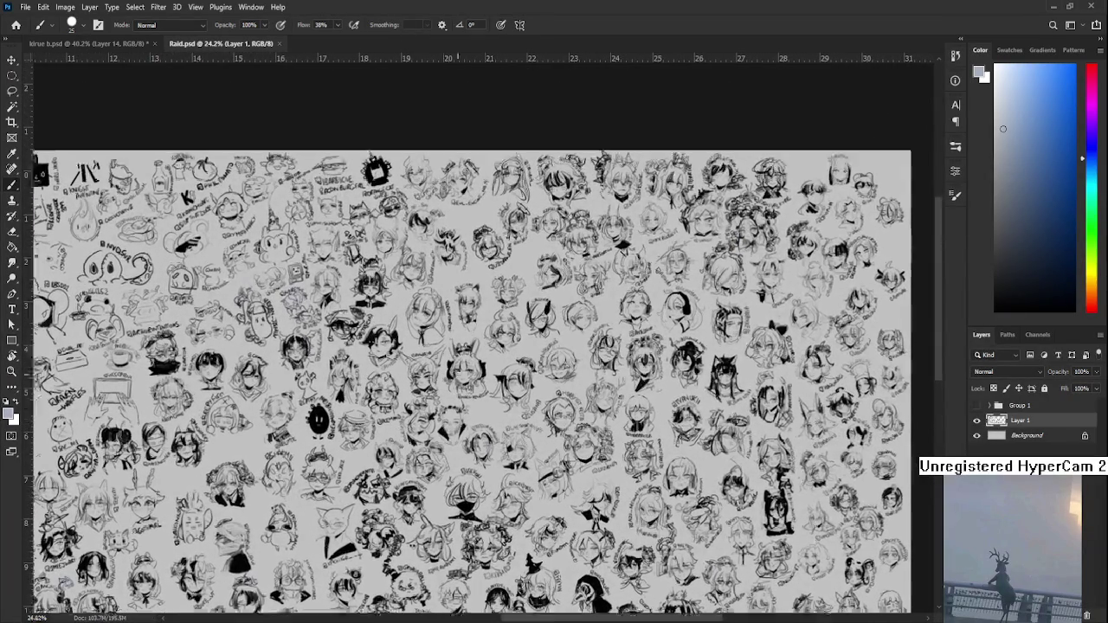
pyautogui.scroll(2, 468, 311)
pyautogui.moveTo(459, 419)
pyautogui.mouseDown()
pyautogui.moveTo(432, 372)
pyautogui.moveTo(407, 396)
pyautogui.moveTo(446, 328)
pyautogui.moveTo(566, 346)
pyautogui.mouseUp()
pyautogui.scroll(-2, 405, 394)
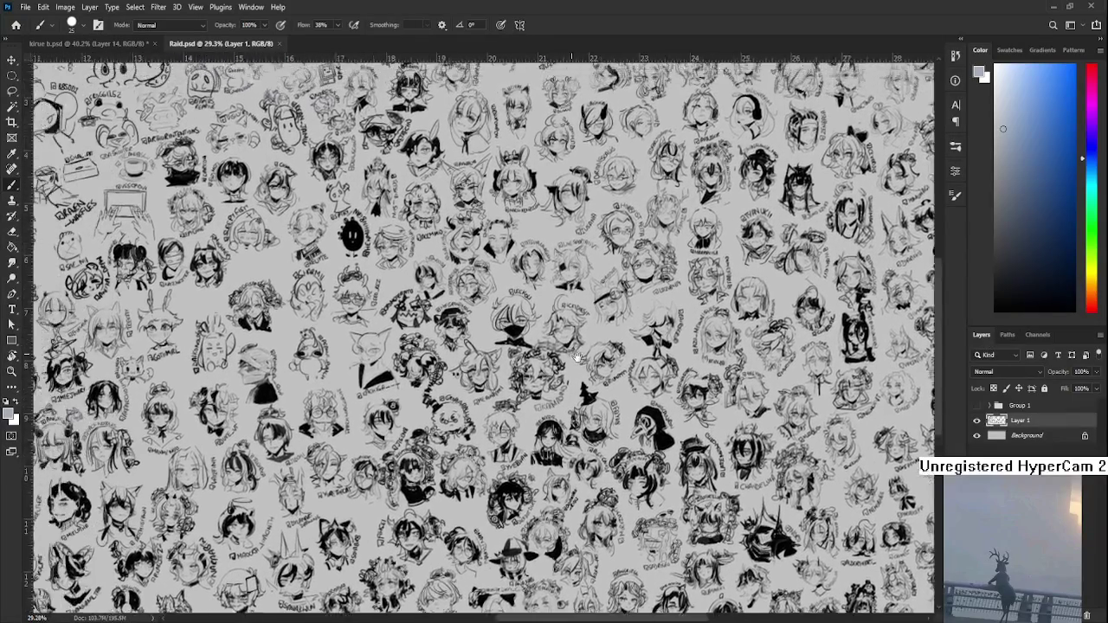
pyautogui.scroll(2, 546, 322)
pyautogui.scroll(2, 547, 321)
pyautogui.scroll(2, 536, 346)
pyautogui.scroll(2, 519, 389)
pyautogui.scroll(1, 510, 437)
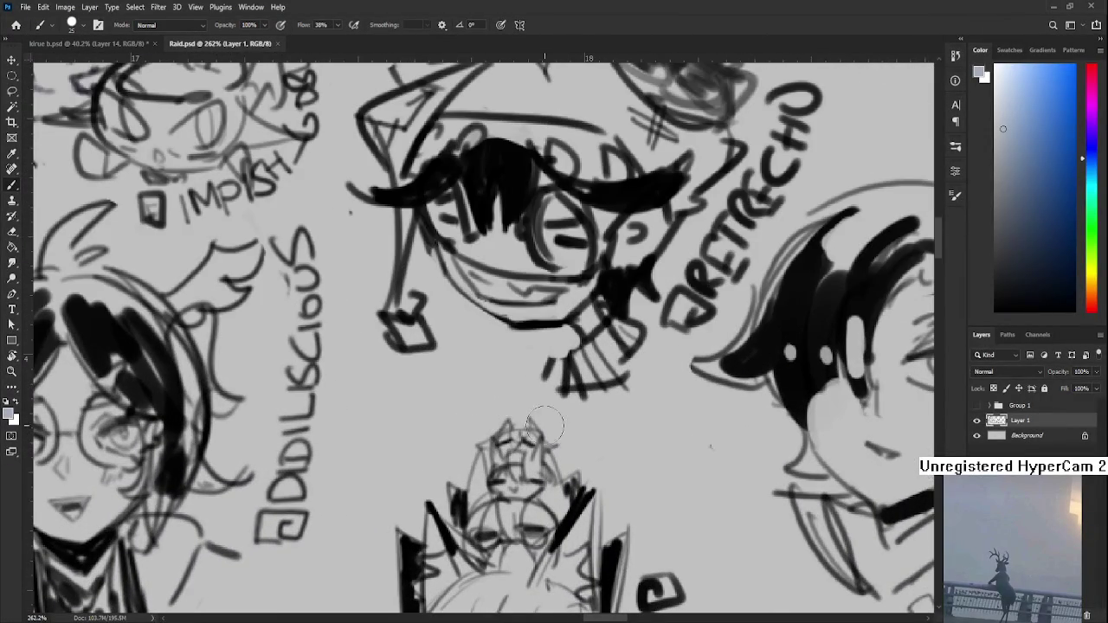
# - With a tiny black brush, sketch a small hat outline above a character's head
pyautogui.press('[')
pyautogui.press('[')
pyautogui.press('[')
pyautogui.moveTo(517, 407); pyautogui.dragTo(521, 419)
pyautogui.press('d')
pyautogui.moveTo(517, 410)
pyautogui.mouseDown()
pyautogui.moveTo(535, 406)
pyautogui.moveTo(540, 434)
pyautogui.moveTo(485, 424)
pyautogui.moveTo(550, 422)
pyautogui.moveTo(517, 421)
pyautogui.moveTo(532, 421)
pyautogui.moveTo(537, 403)
pyautogui.mouseUp()
# - Zoom out and close Raid.psd, returning to kirue b.psd
pyautogui.scroll(-1, 536, 415)
pyautogui.scroll(-6, 624, 370)
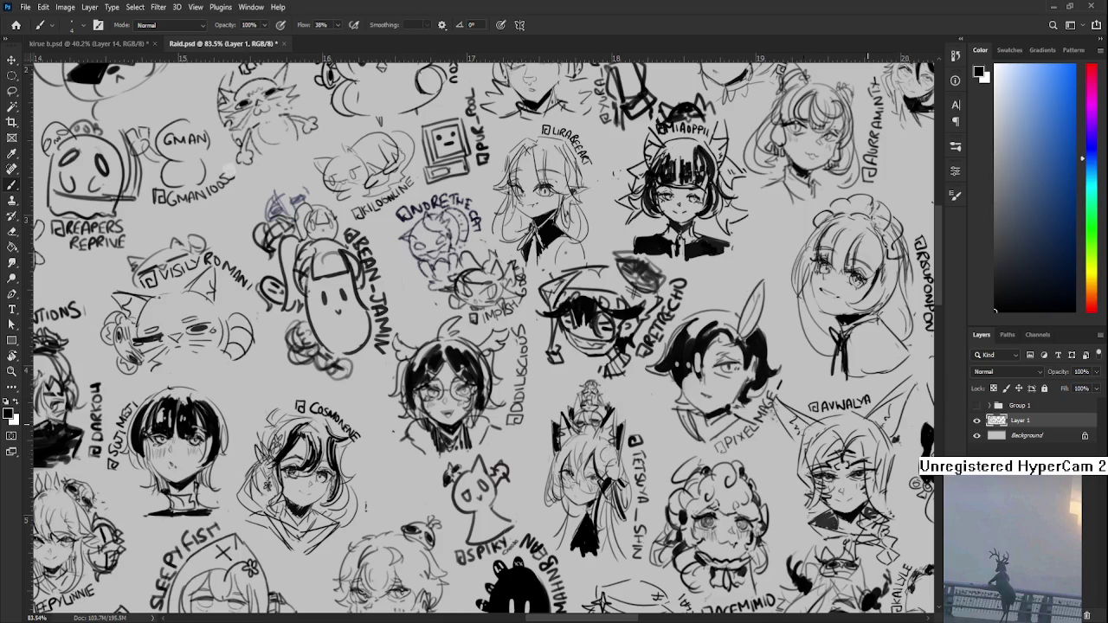
pyautogui.scroll(-3, 675, 365)
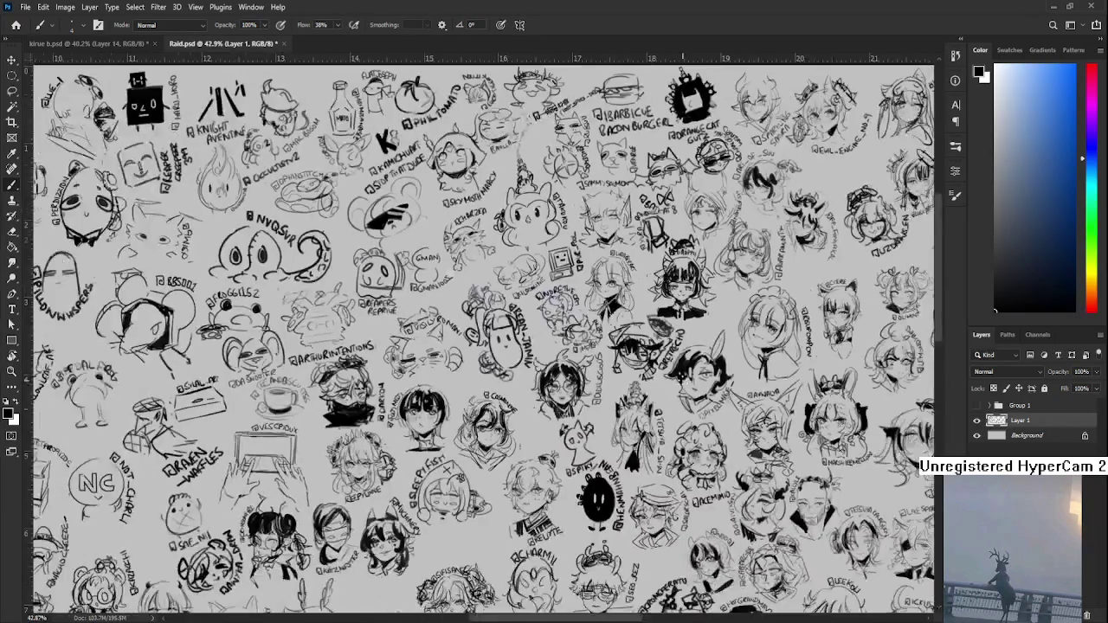
pyautogui.scroll(-2, 682, 379)
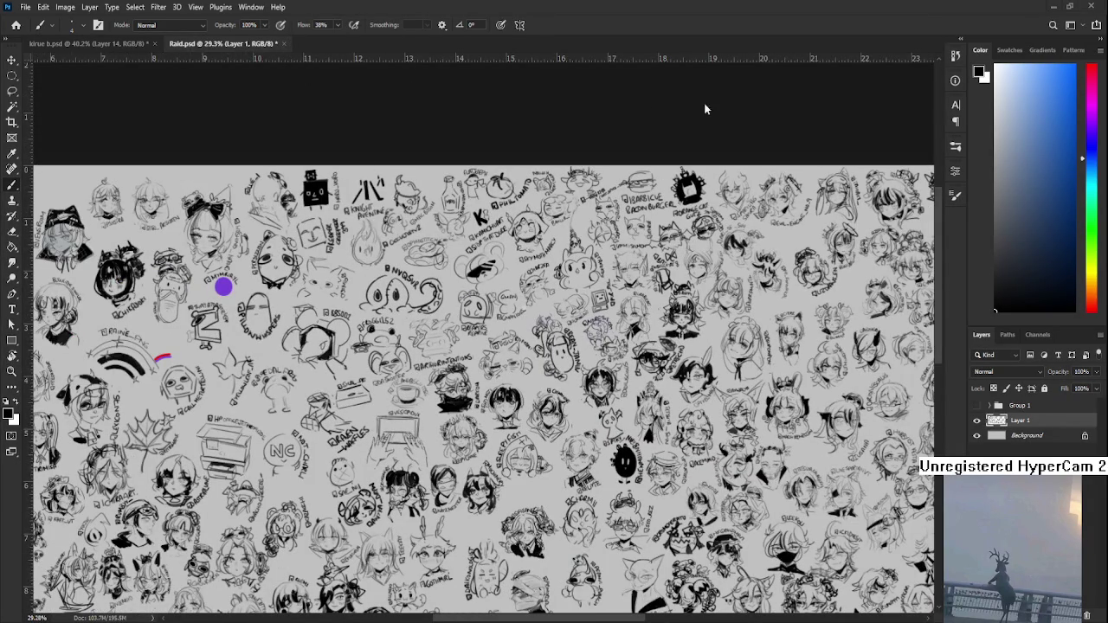
pyautogui.click(284, 43)
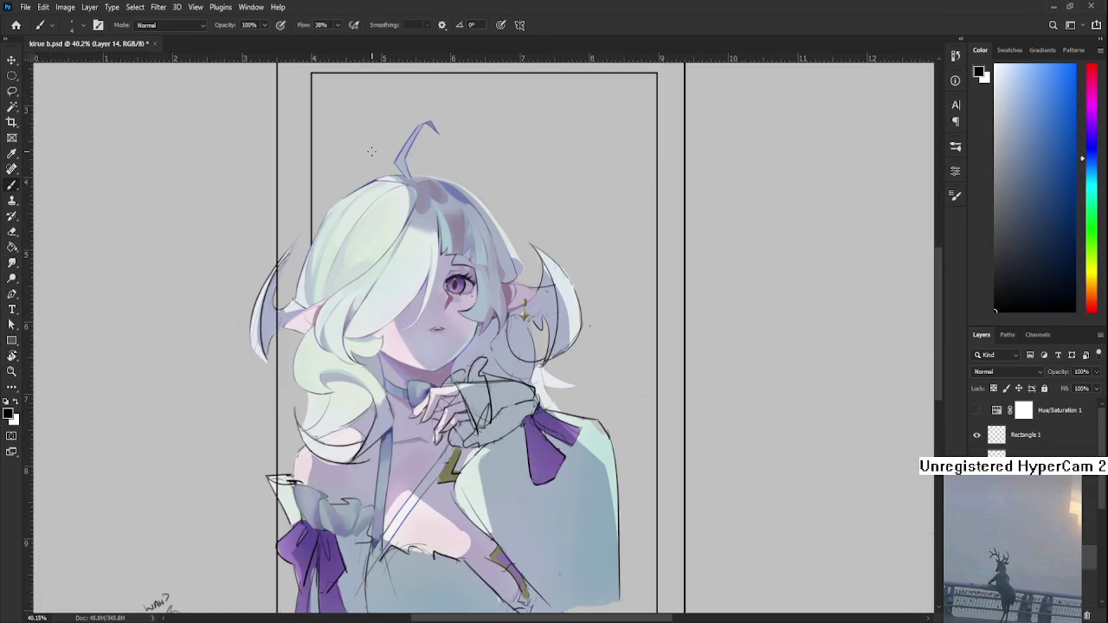
# - Zoom in on the chin, collar and left sleeve ruffle beside the purple bow
pyautogui.scroll(2, 374, 149)
pyautogui.scroll(2, 374, 149)
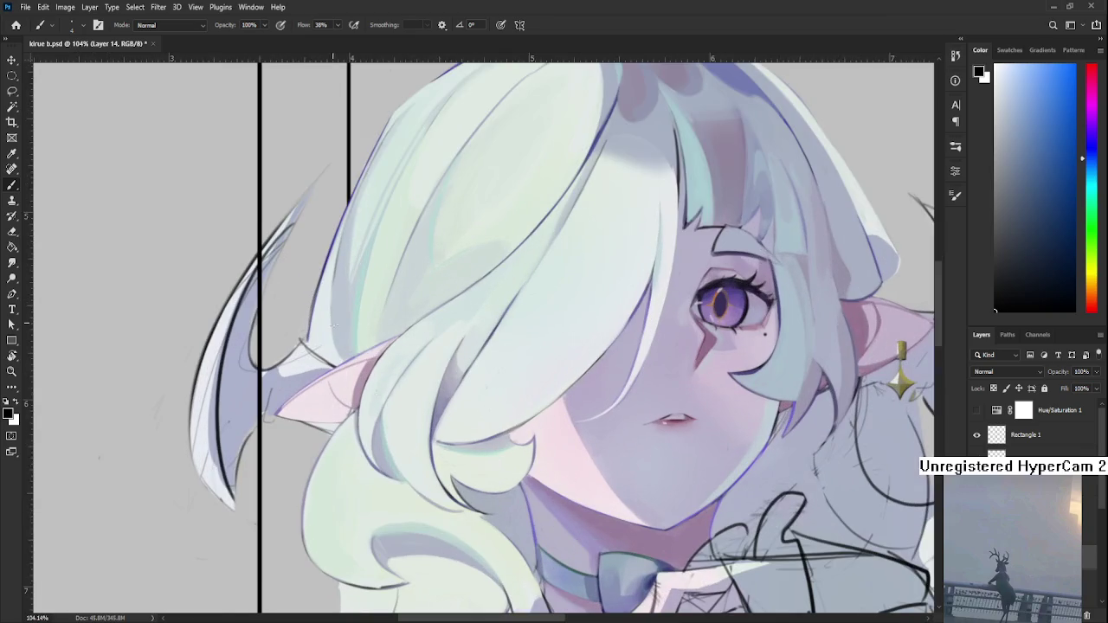
pyautogui.scroll(1, 374, 149)
pyautogui.moveTo(650, 501)
pyautogui.mouseDown()
pyautogui.moveTo(486, 321)
pyautogui.moveTo(385, 288)
pyautogui.mouseUp()
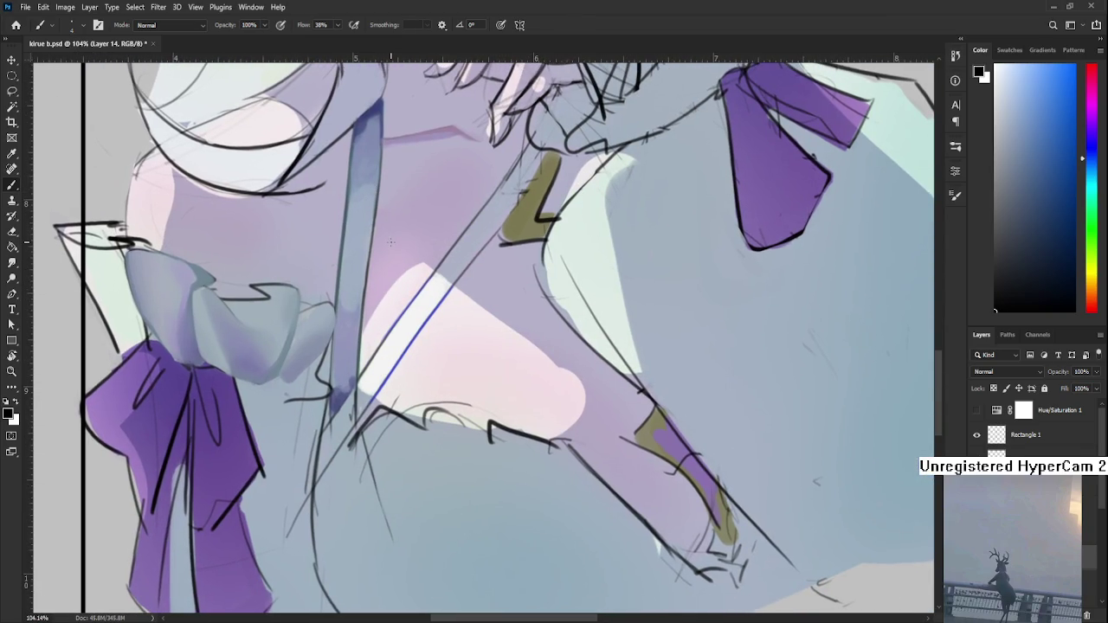
pyautogui.scroll(-2, 390, 242)
pyautogui.scroll(-1, 391, 242)
pyautogui.scroll(2, 380, 285)
pyautogui.scroll(1, 372, 325)
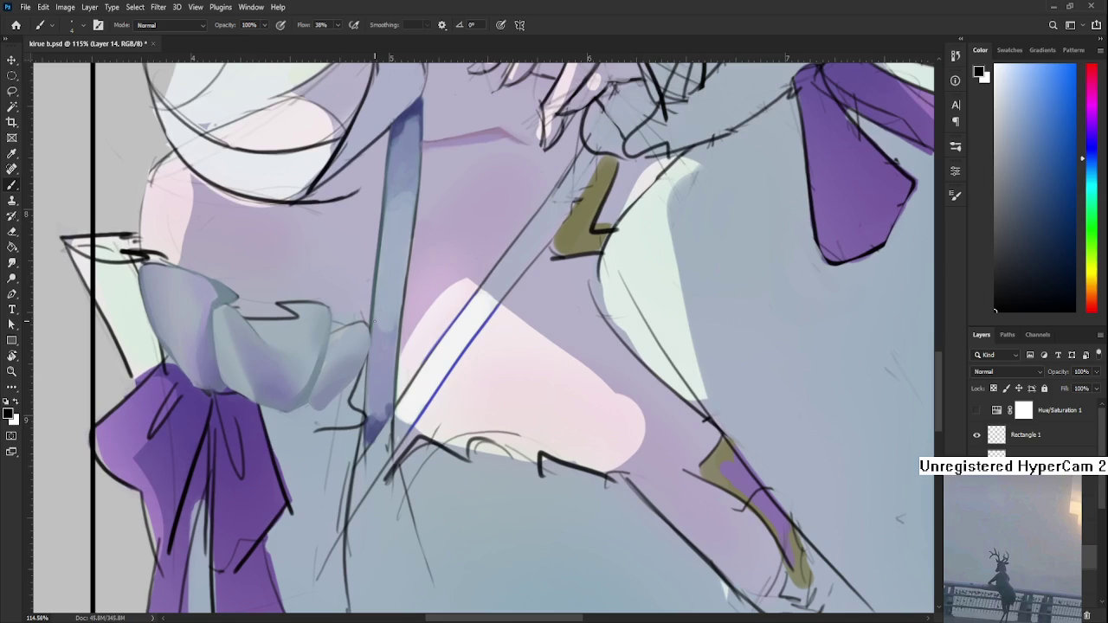
pyautogui.scroll(1, 368, 315)
pyautogui.scroll(1, 432, 338)
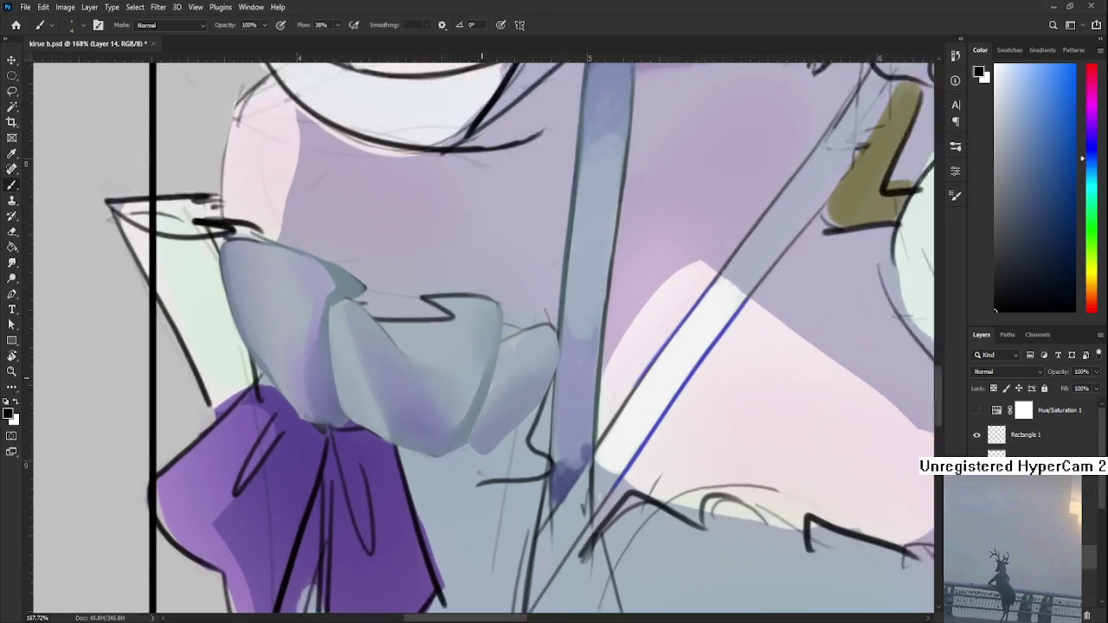
pyautogui.scroll(1, 493, 363)
# - Sample the ruffle's grey-blue shades and paint a short stroke near the bow's tip
pyautogui.keyDown('alt'); pyautogui.click(511, 371); pyautogui.keyUp('alt')
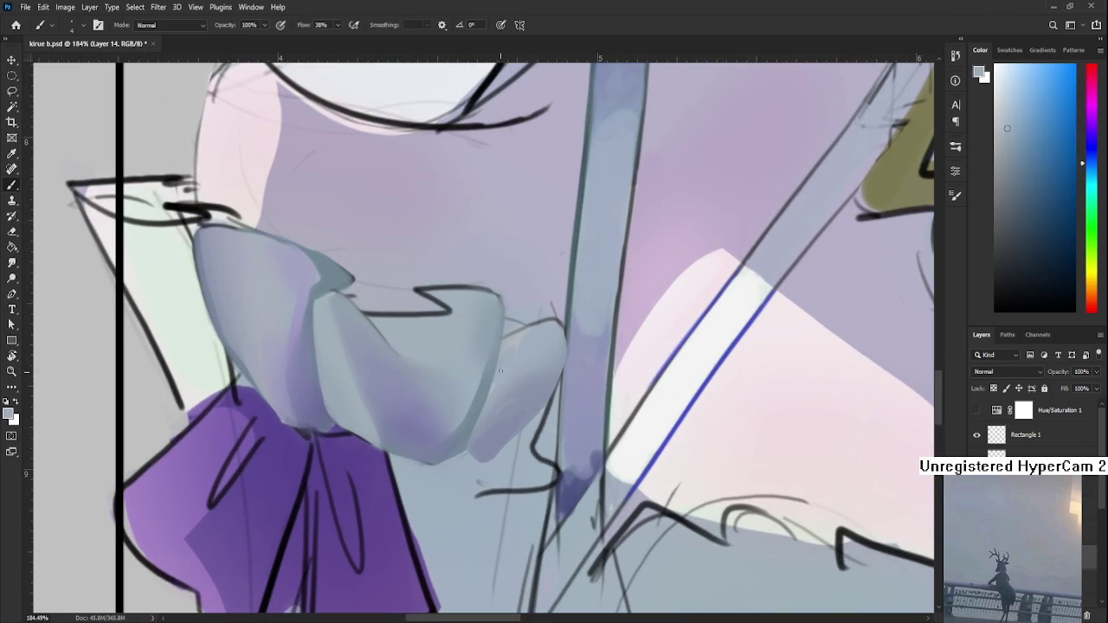
pyautogui.keyDown('alt'); pyautogui.click(496, 379); pyautogui.keyUp('alt')
pyautogui.keyDown('alt'); pyautogui.click(459, 438); pyautogui.keyUp('alt')
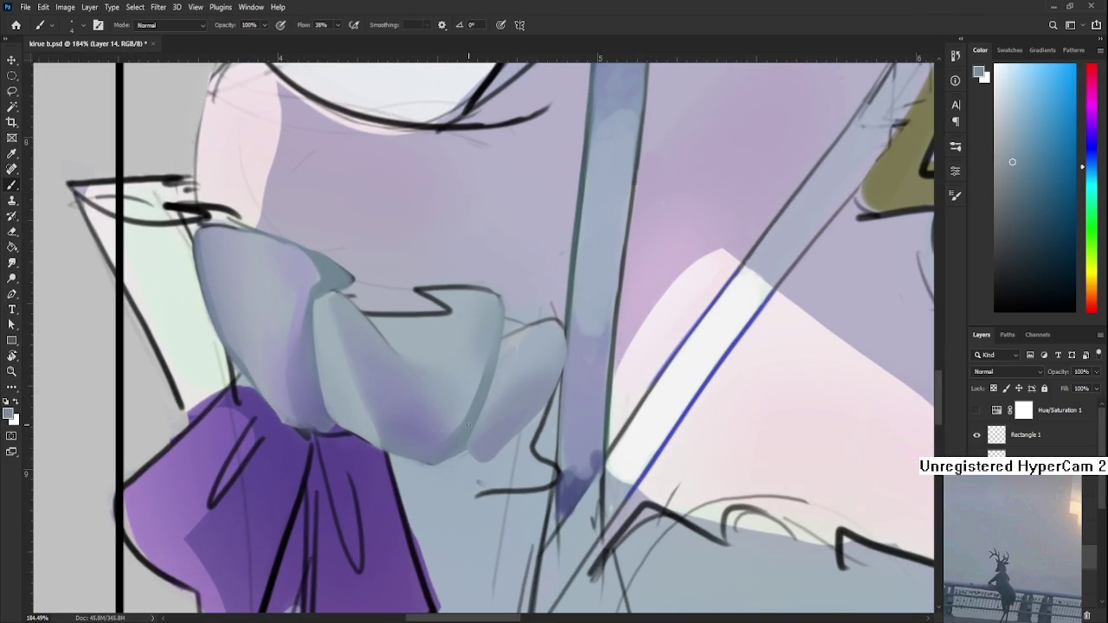
pyautogui.scroll(-5, 403, 406)
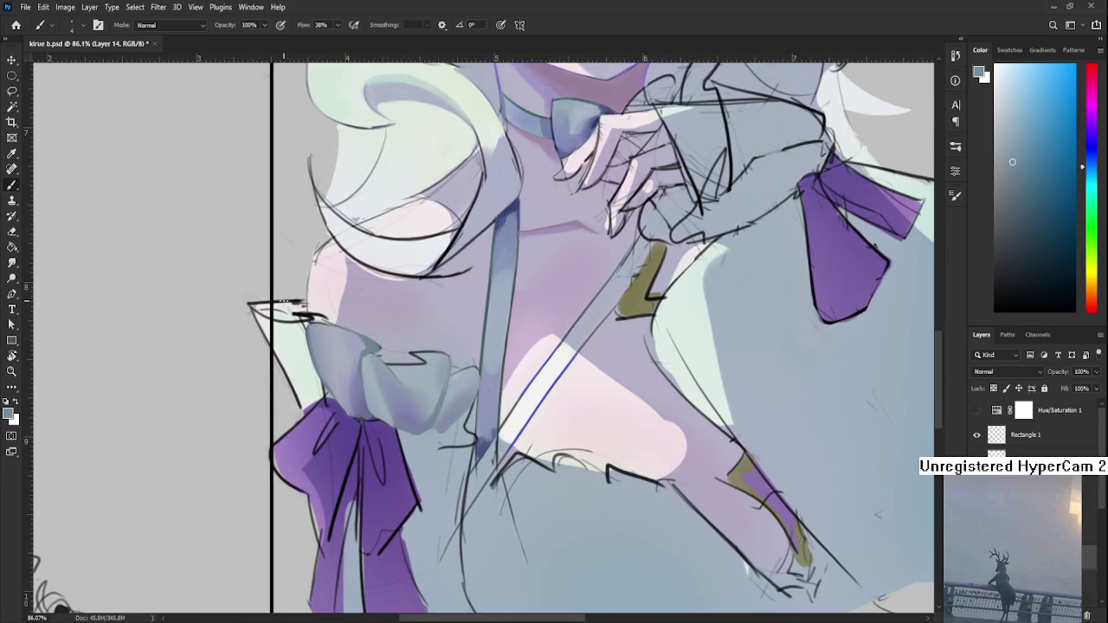
pyautogui.moveTo(291, 302); pyautogui.dragTo(281, 303)
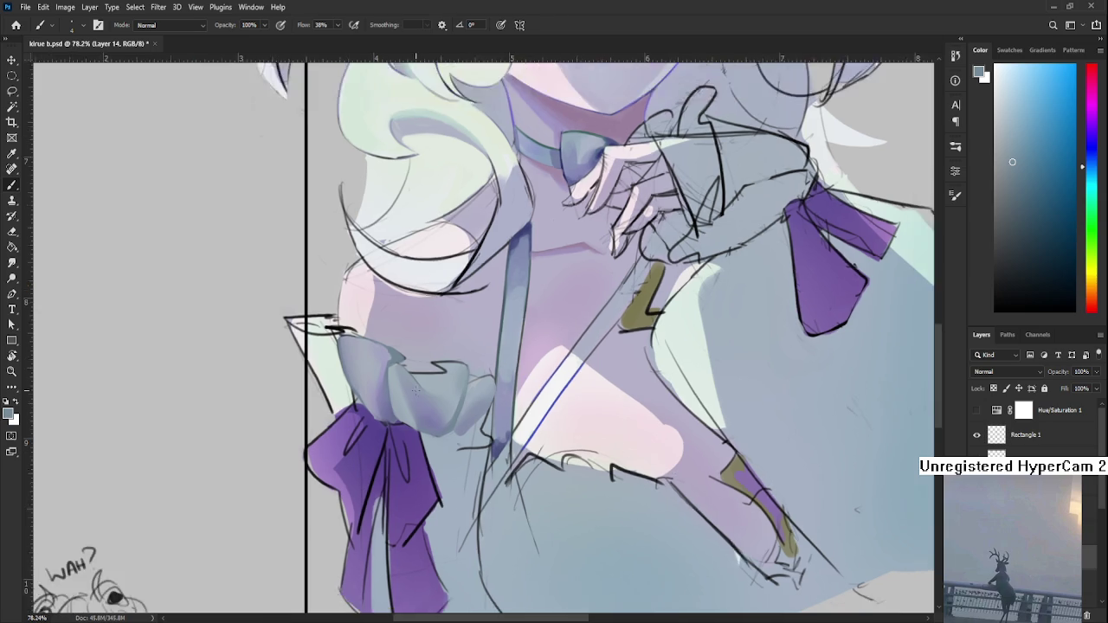
pyautogui.scroll(-5, 472, 443)
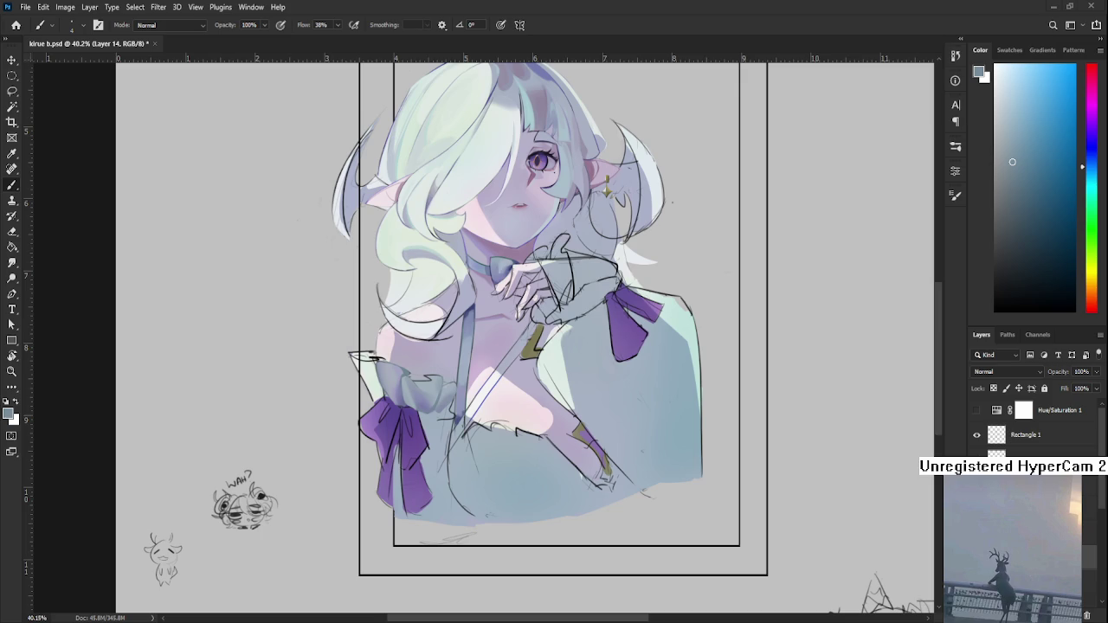
pyautogui.scroll(-1, 632, 492)
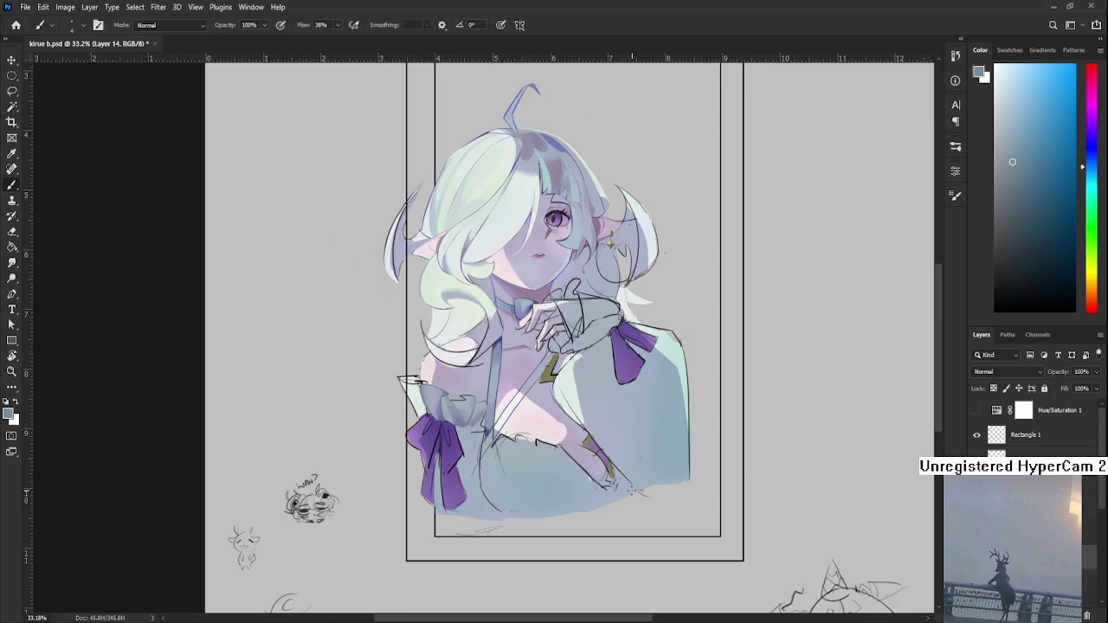
pyautogui.scroll(1, 460, 424)
pyautogui.scroll(2, 460, 424)
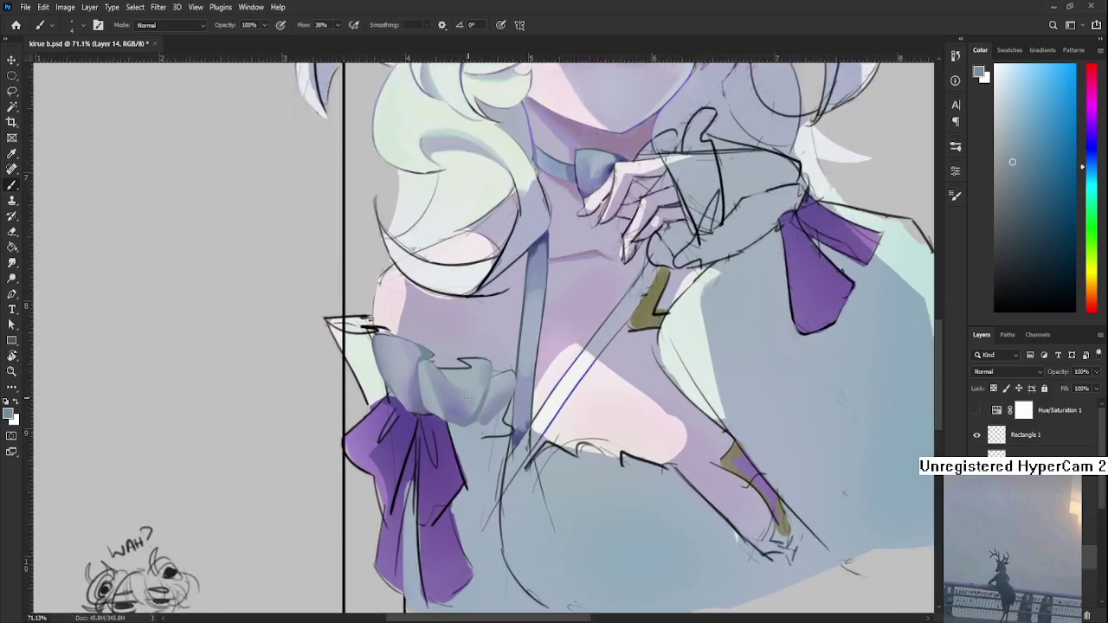
pyautogui.scroll(2, 461, 424)
pyautogui.scroll(2, 461, 424)
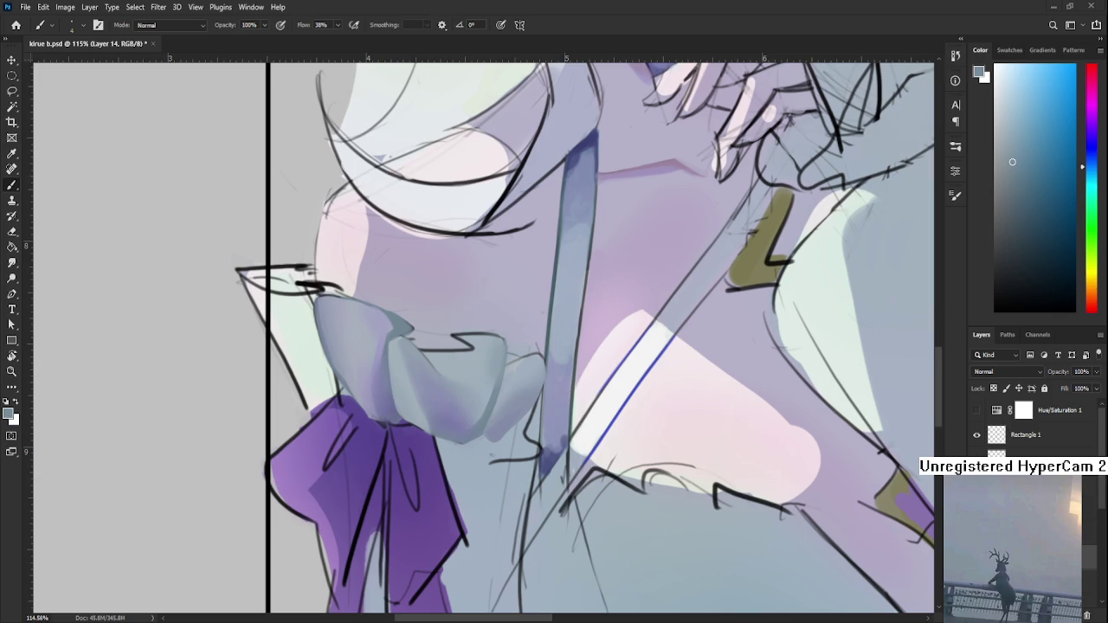
# - Zoom and pan the view to bring the shoulder bow, collar and chest into view
pyautogui.scroll(-2, 491, 410)
pyautogui.scroll(-2, 491, 410)
pyautogui.scroll(-2, 490, 411)
pyautogui.scroll(-2, 491, 410)
pyautogui.scroll(1, 490, 411)
pyautogui.scroll(3, 480, 412)
pyautogui.scroll(1, 472, 416)
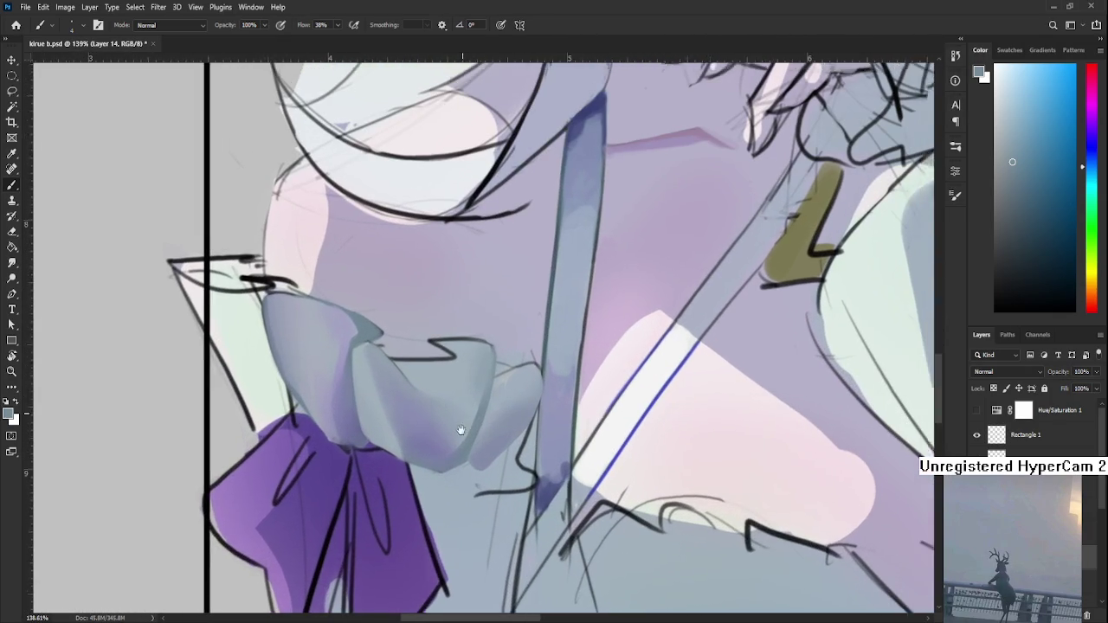
pyautogui.moveTo(465, 417); pyautogui.dragTo(474, 537)
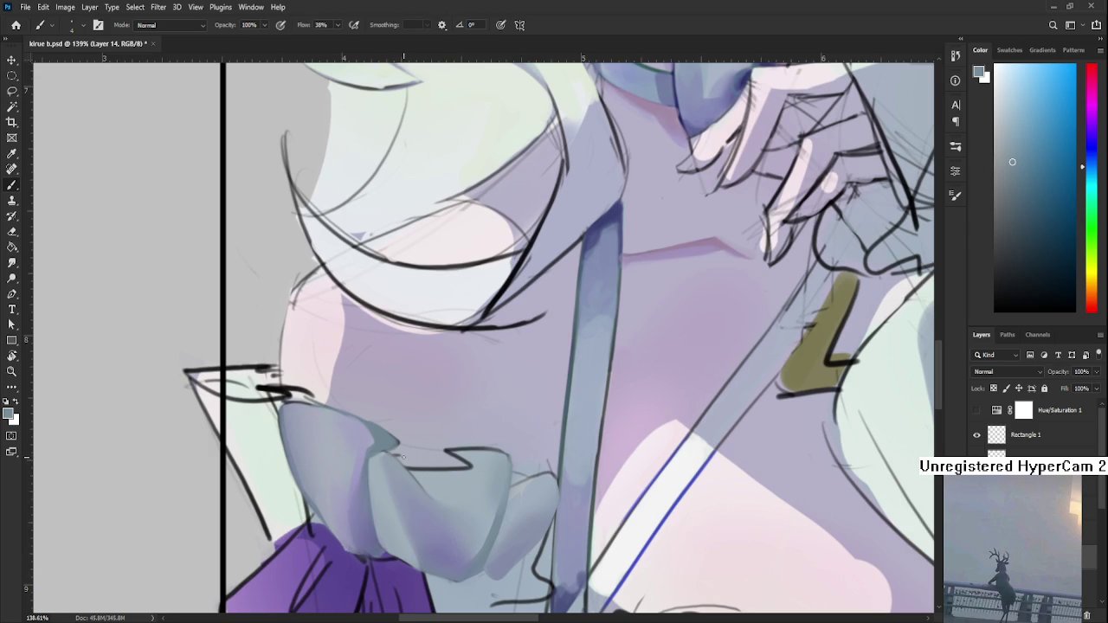
pyautogui.scroll(-3, 442, 300)
pyautogui.scroll(-2, 442, 300)
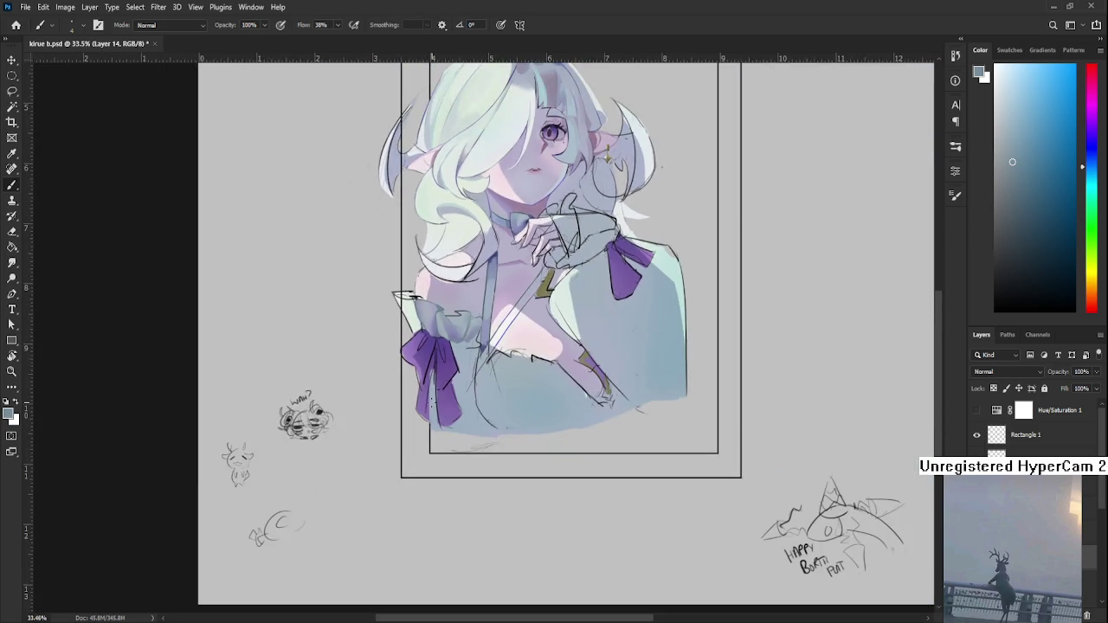
pyautogui.scroll(2, 461, 331)
pyautogui.scroll(1, 461, 331)
pyautogui.moveTo(461, 333); pyautogui.dragTo(477, 432)
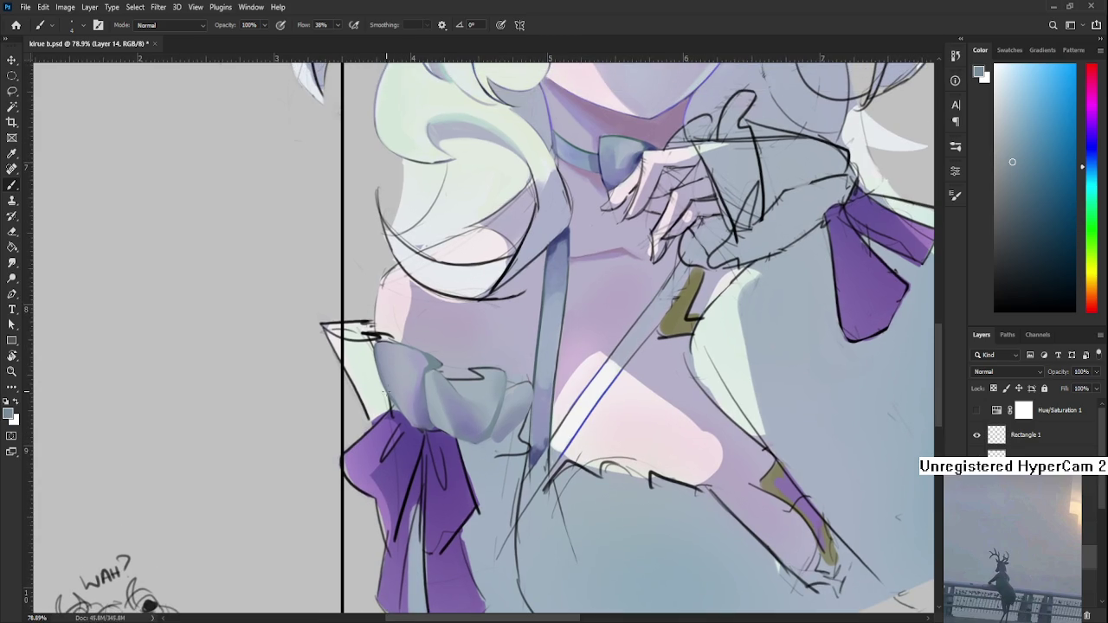
# - Sample the pale greenish white from the chest area as the foreground colour
pyautogui.keyDown('alt'); pyautogui.click(382, 388); pyautogui.keyUp('alt')
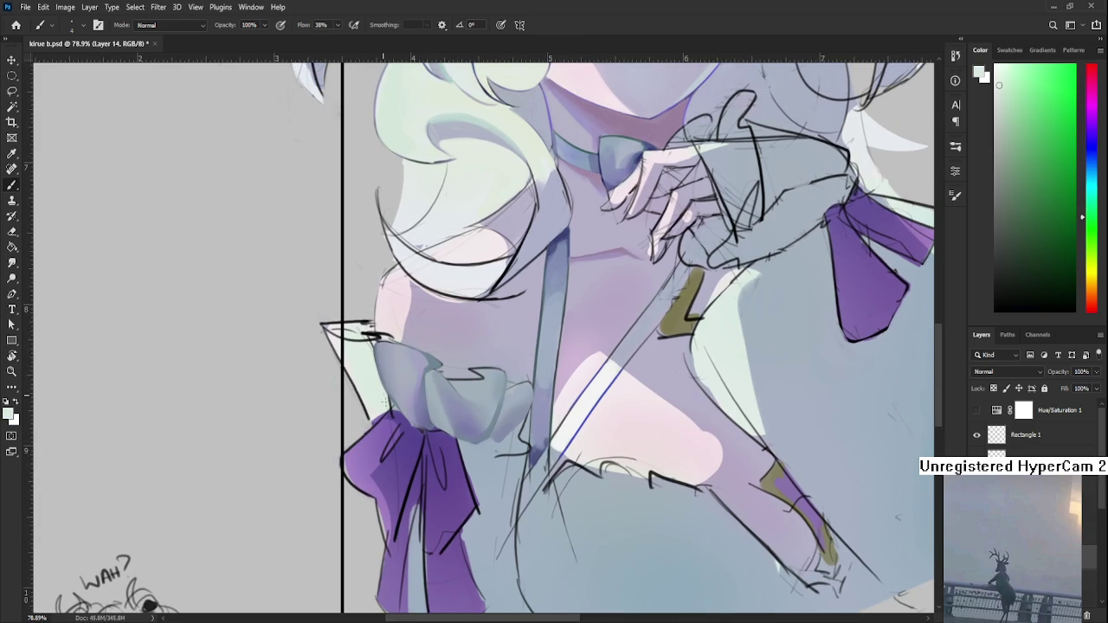
pyautogui.keyDown('alt'); pyautogui.click(372, 361); pyautogui.keyUp('alt')
pyautogui.moveTo(367, 374); pyautogui.dragTo(377, 437)
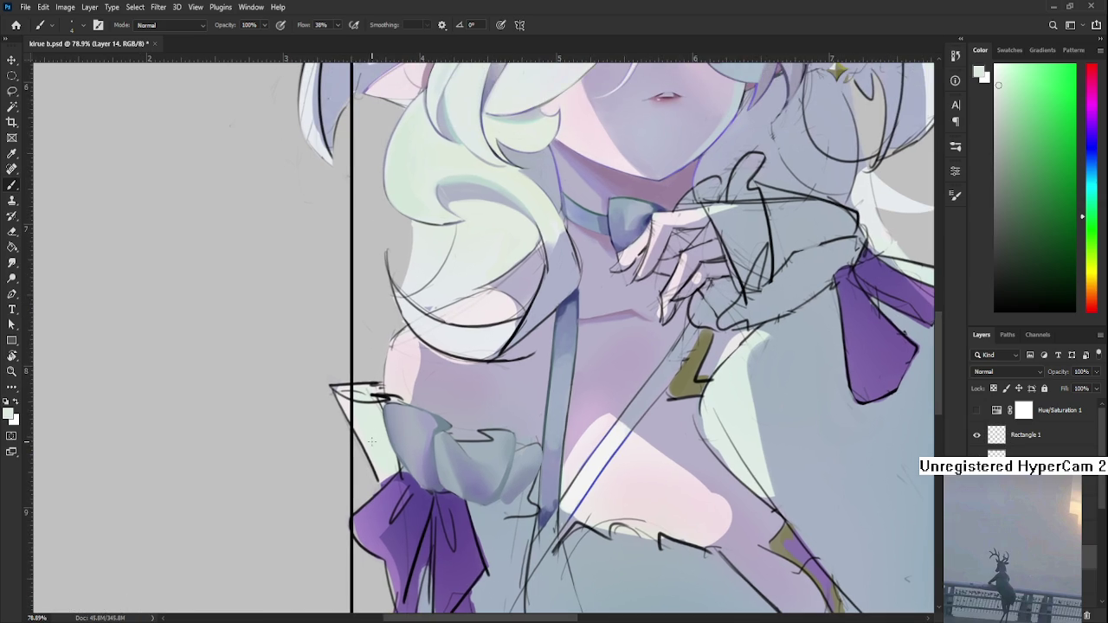
pyautogui.scroll(-2, 372, 442)
pyautogui.scroll(-2, 372, 442)
pyautogui.scroll(1, 260, 450)
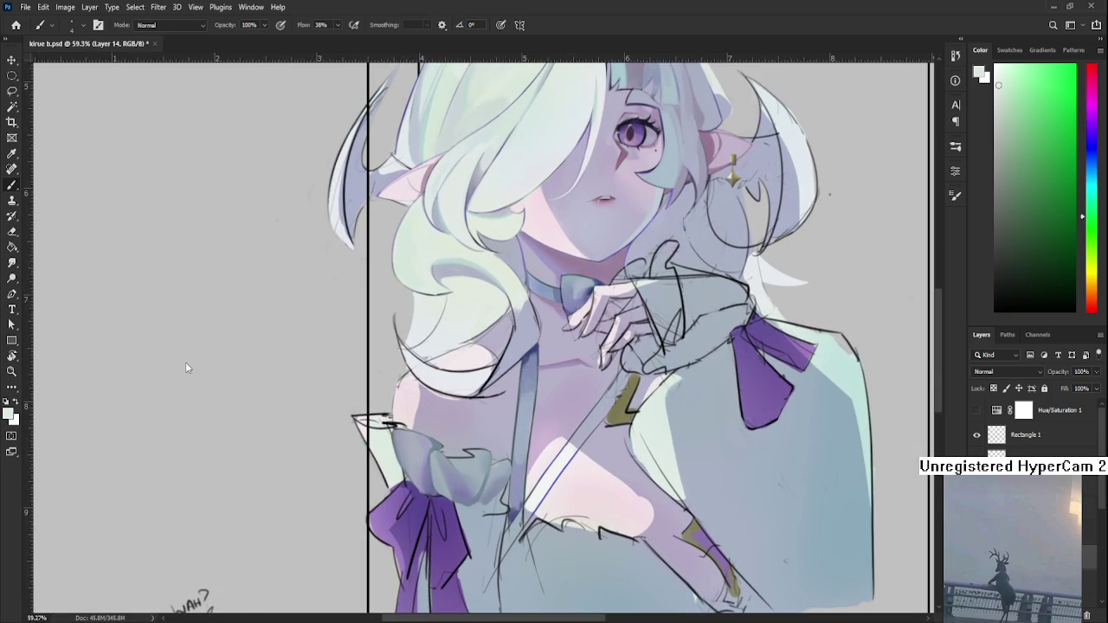
# - Sample colours around the bow, ending with the bow's blue-grey
pyautogui.scroll(1, 403, 459)
pyautogui.scroll(1, 404, 457)
pyautogui.scroll(1, 403, 452)
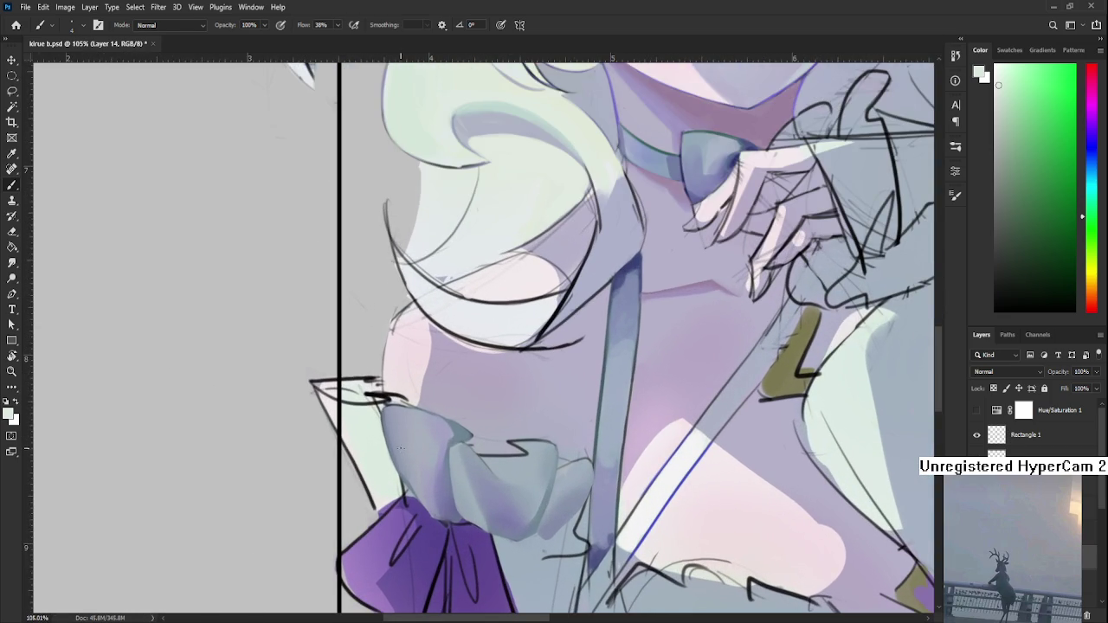
pyautogui.keyDown('alt'); pyautogui.click(367, 421); pyautogui.keyUp('alt')
pyautogui.moveTo(368, 434); pyautogui.dragTo(349, 407)
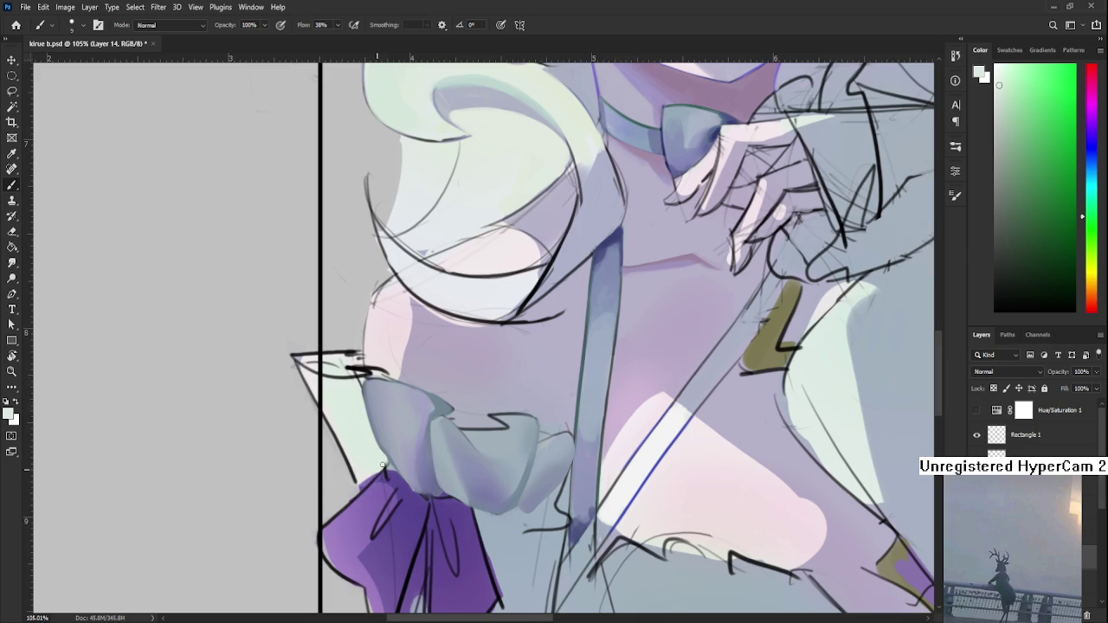
pyautogui.keyDown('alt'); pyautogui.click(381, 459); pyautogui.keyUp('alt')
pyautogui.scroll(-3, 389, 442)
pyautogui.scroll(2, 470, 413)
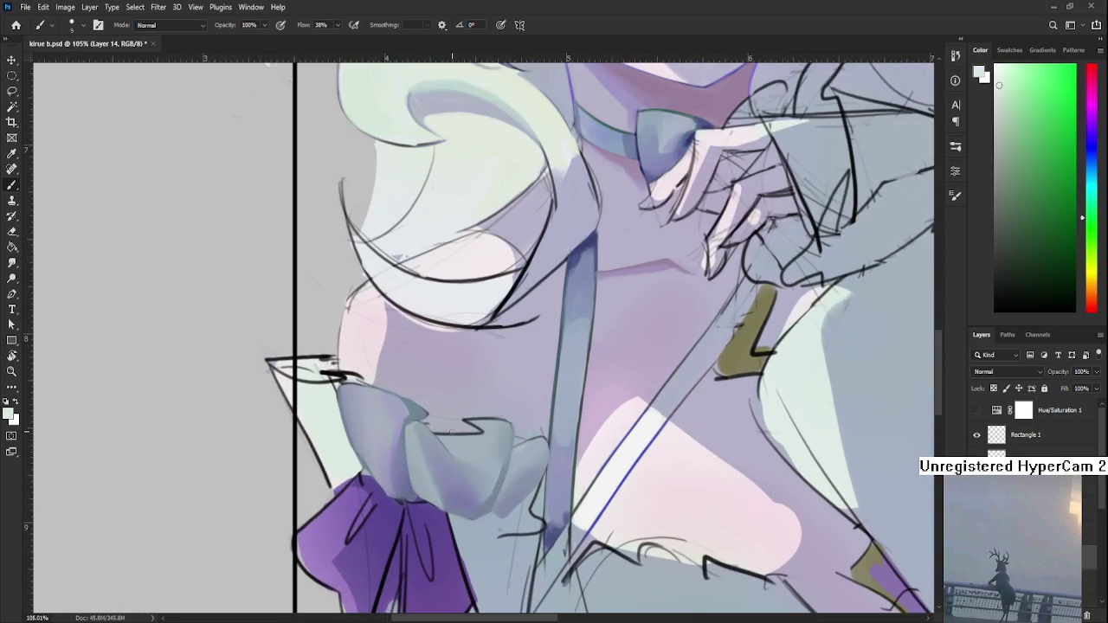
pyautogui.scroll(1, 451, 431)
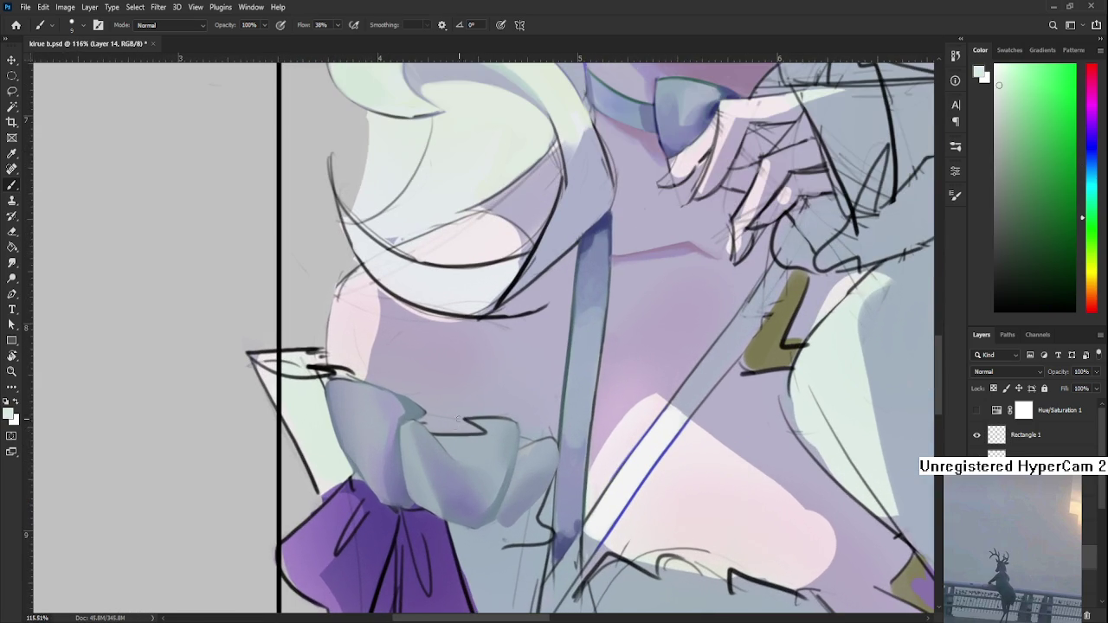
pyautogui.scroll(-2, 450, 431)
pyautogui.scroll(1, 441, 430)
pyautogui.scroll(1, 430, 430)
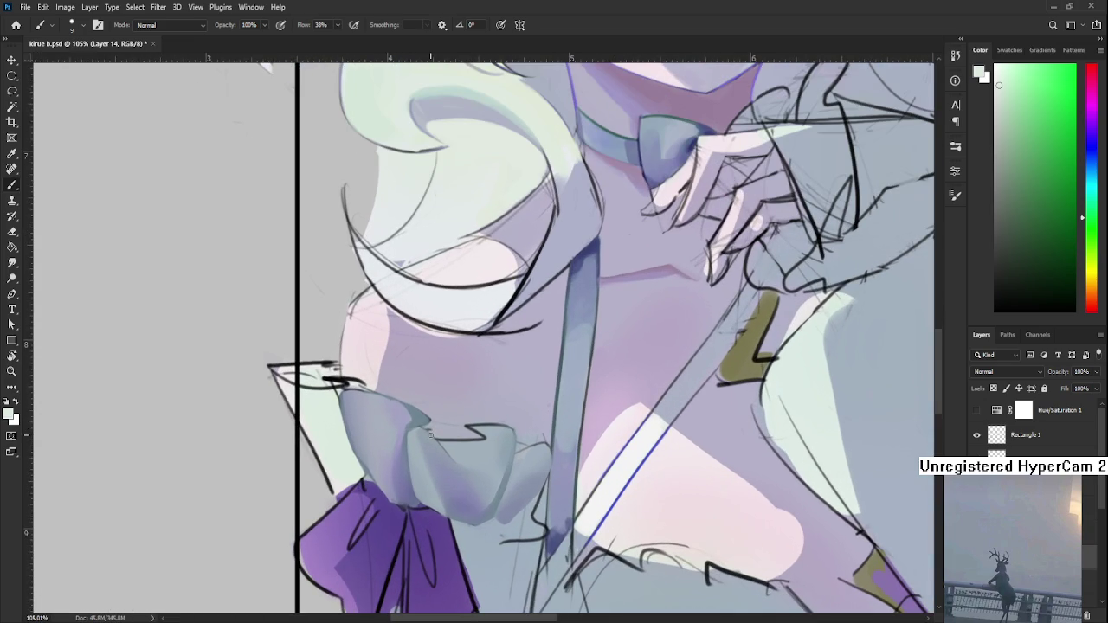
pyautogui.keyDown('alt'); pyautogui.click(440, 424); pyautogui.keyUp('alt')
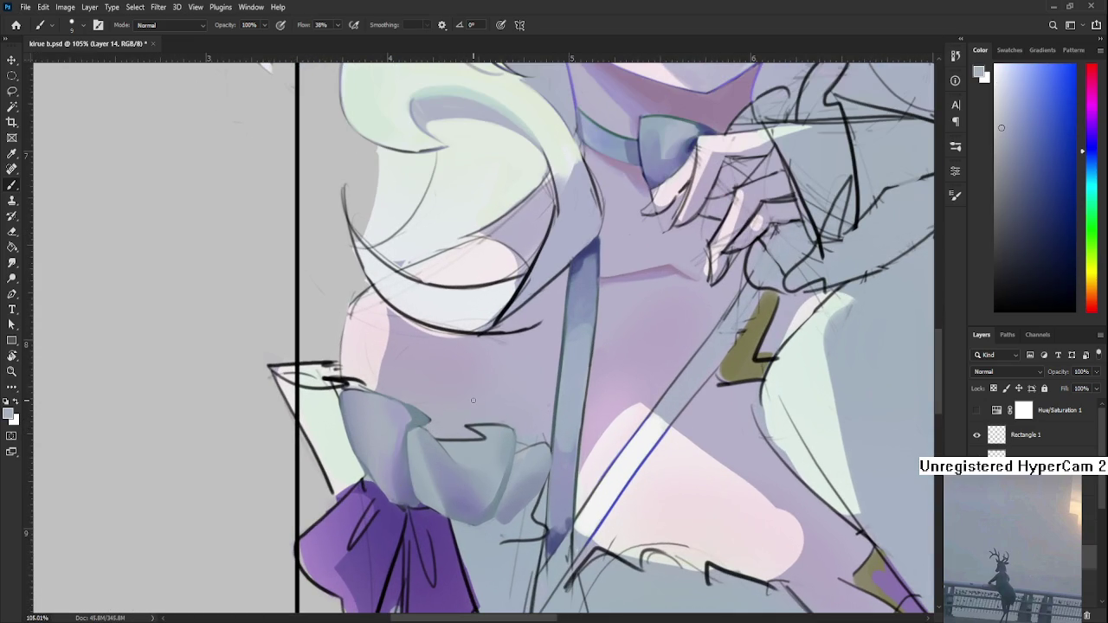
# - Sample the pale green and pale pink near the frill edge
pyautogui.scroll(-5, 472, 399)
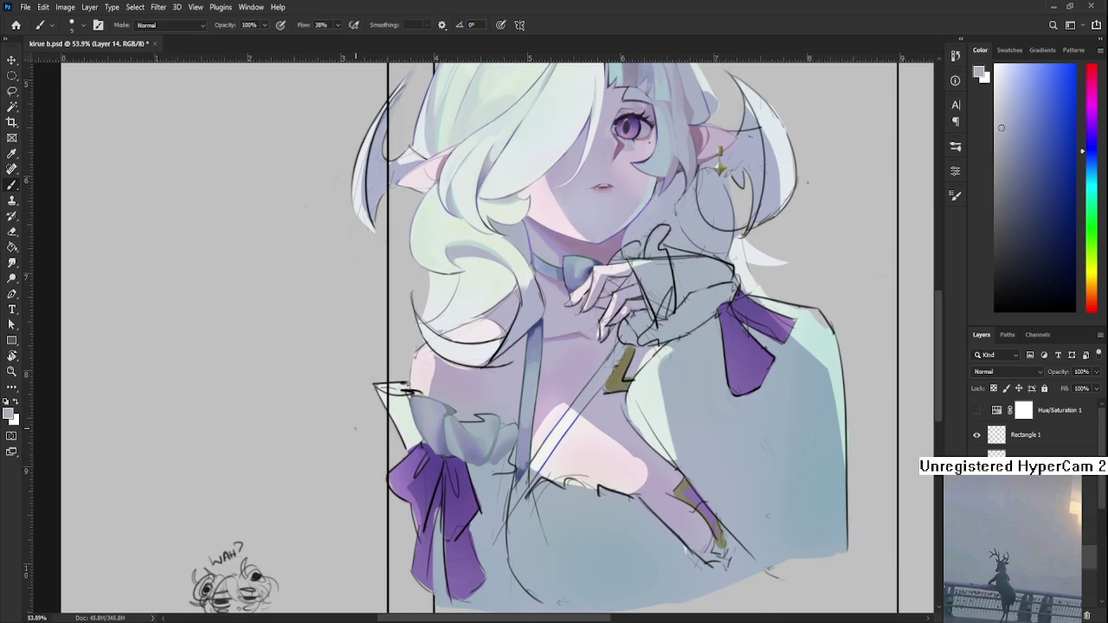
pyautogui.scroll(3, 359, 428)
pyautogui.scroll(1, 346, 433)
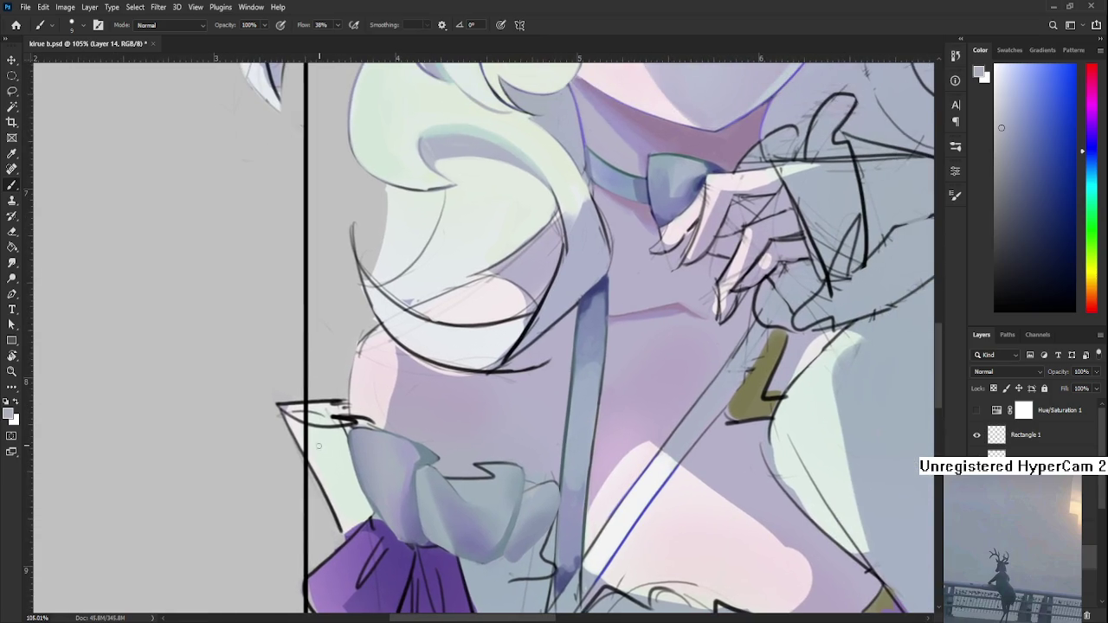
pyautogui.keyDown('alt'); pyautogui.click(327, 452); pyautogui.keyUp('alt')
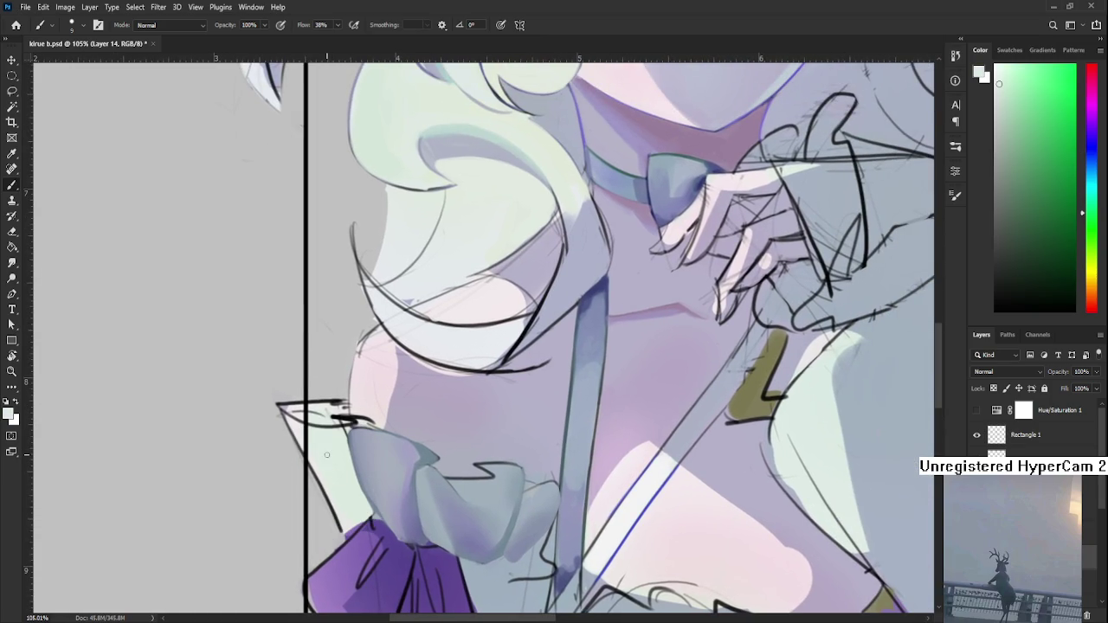
pyautogui.keyDown('alt'); pyautogui.click(323, 455); pyautogui.keyUp('alt')
pyautogui.press('z')
pyautogui.press('b')
pyautogui.keyDown('alt'); pyautogui.click(319, 413); pyautogui.keyUp('alt')
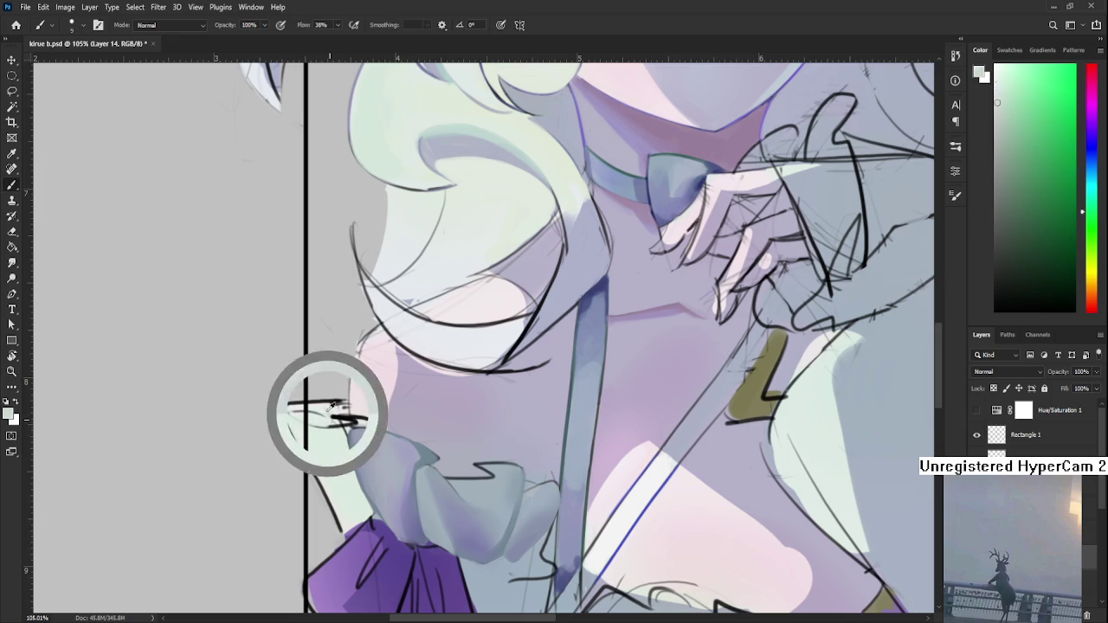
pyautogui.moveTo(319, 413); pyautogui.dragTo(294, 408)
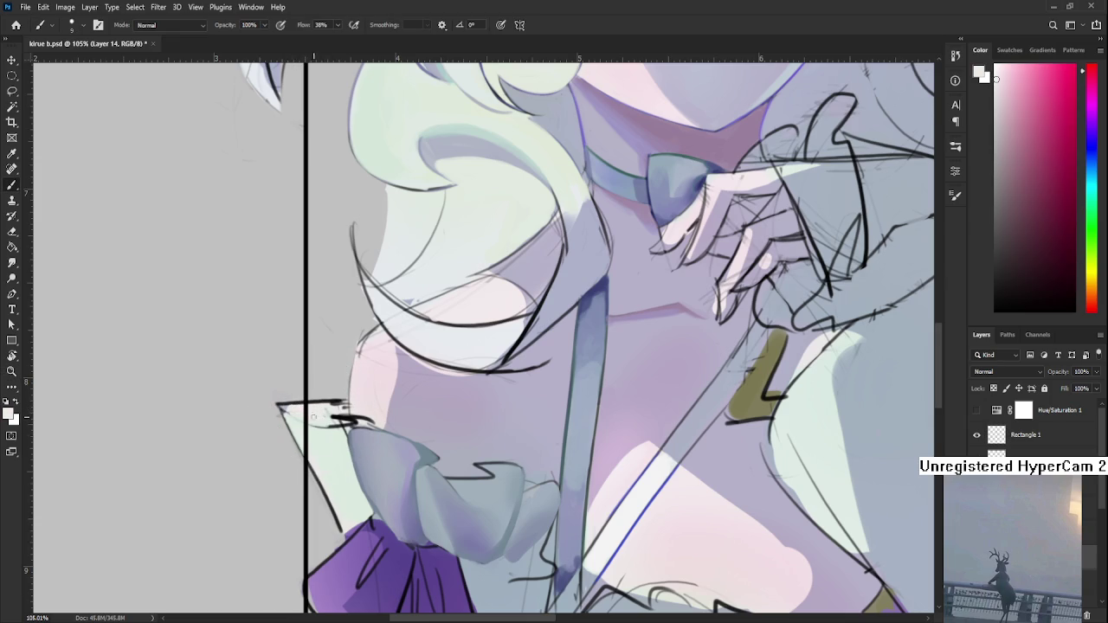
pyautogui.keyDown('alt'); pyautogui.click(325, 416); pyautogui.keyUp('alt')
pyautogui.keyDown('alt'); pyautogui.click(322, 408); pyautogui.keyUp('alt')
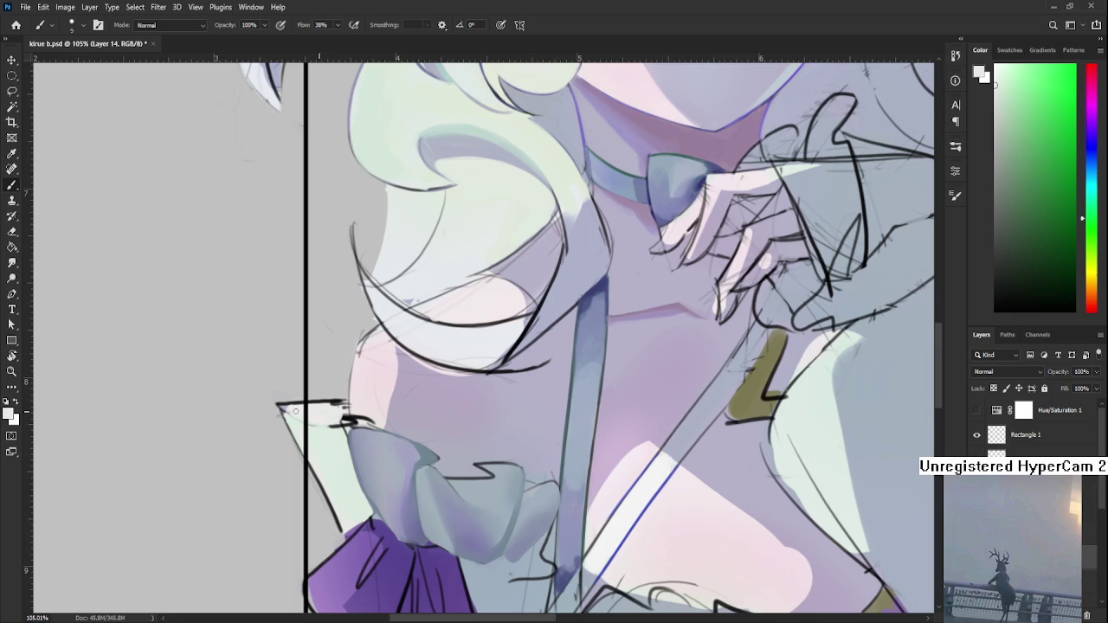
# - Paint a pale stroke along the pointed frill's upper edge, then resample pink and light green
pyautogui.moveTo(284, 405)
pyautogui.mouseDown()
pyautogui.moveTo(373, 417)
pyautogui.moveTo(352, 421)
pyautogui.moveTo(329, 372)
pyautogui.mouseUp()
pyautogui.keyDown('alt'); pyautogui.click(348, 419); pyautogui.keyUp('alt')
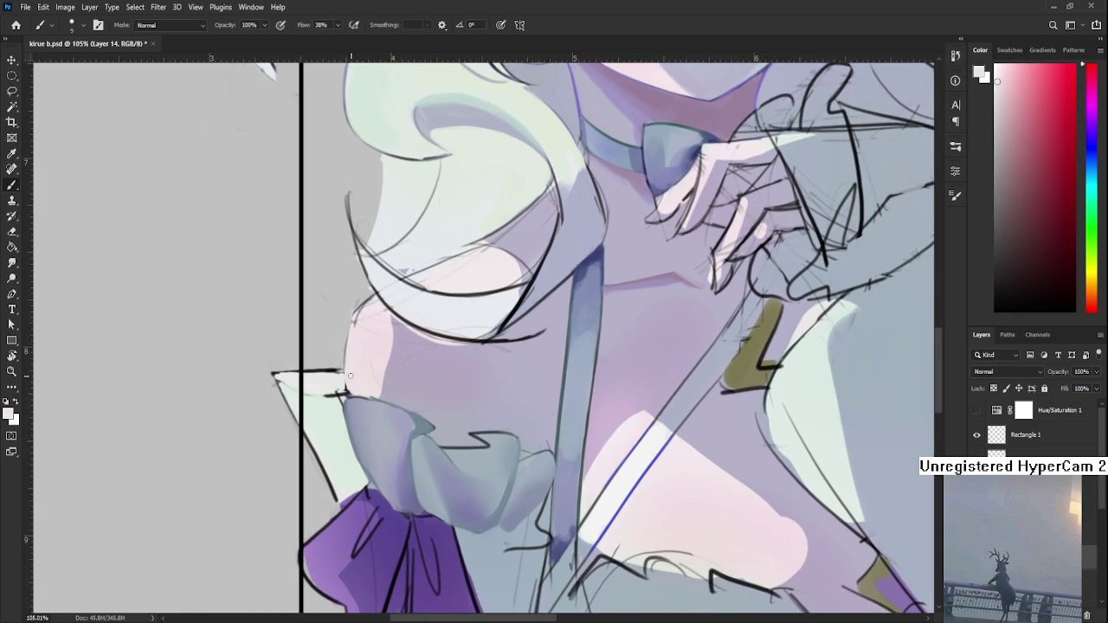
pyautogui.keyDown('alt'); pyautogui.click(327, 394); pyautogui.keyUp('alt')
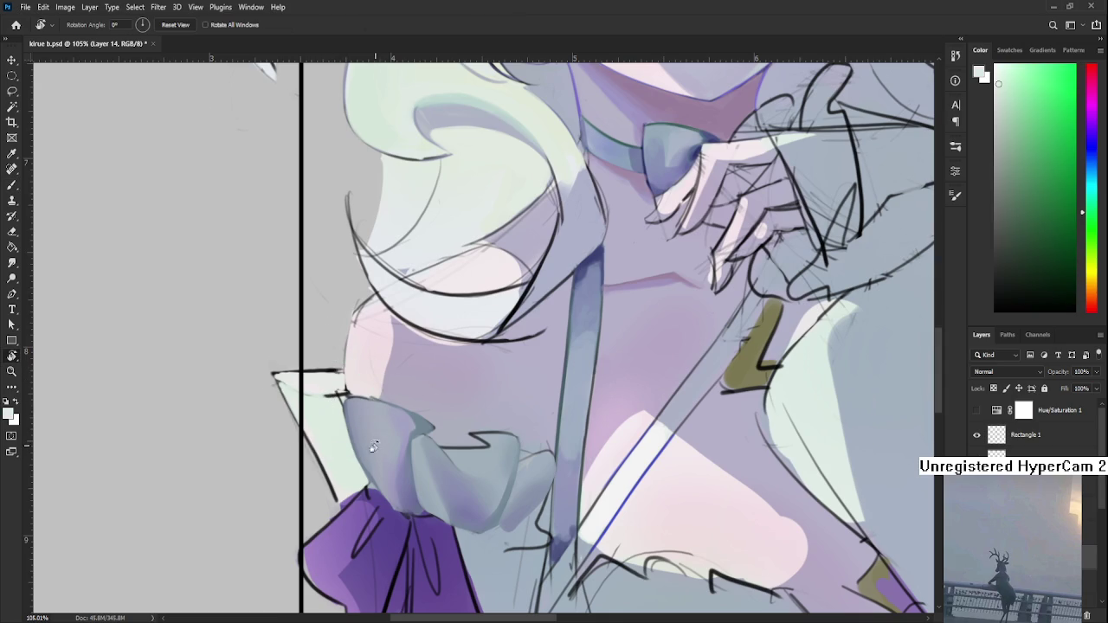
# - Tilt the canvas view and sample the blue-grey of the strap
pyautogui.moveTo(378, 439); pyautogui.dragTo(346, 389)
pyautogui.keyDown('alt'); pyautogui.click(376, 432); pyautogui.keyUp('alt')
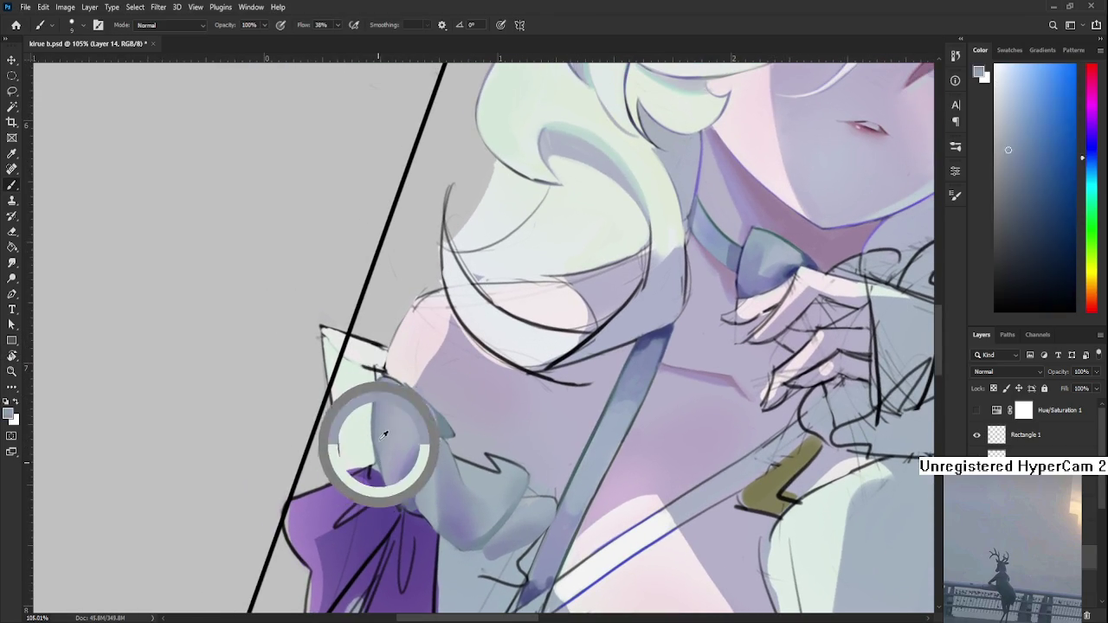
pyautogui.press('r')
pyautogui.moveTo(335, 430); pyautogui.dragTo(370, 453)
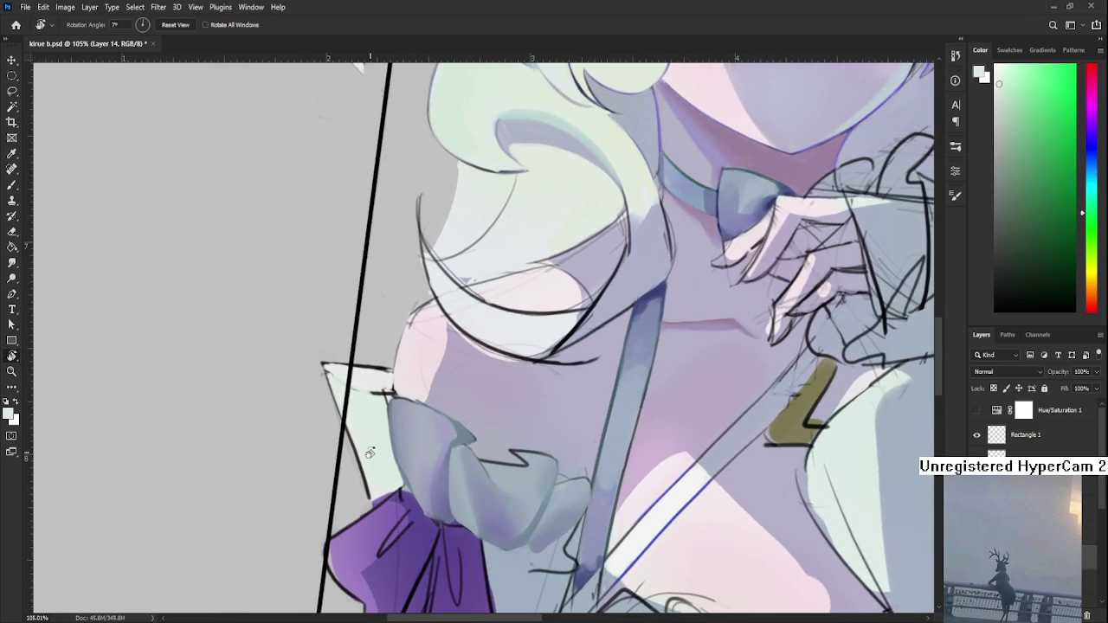
pyautogui.scroll(-3, 370, 453)
pyautogui.scroll(3, 363, 446)
pyautogui.scroll(2, 360, 437)
pyautogui.press('b')
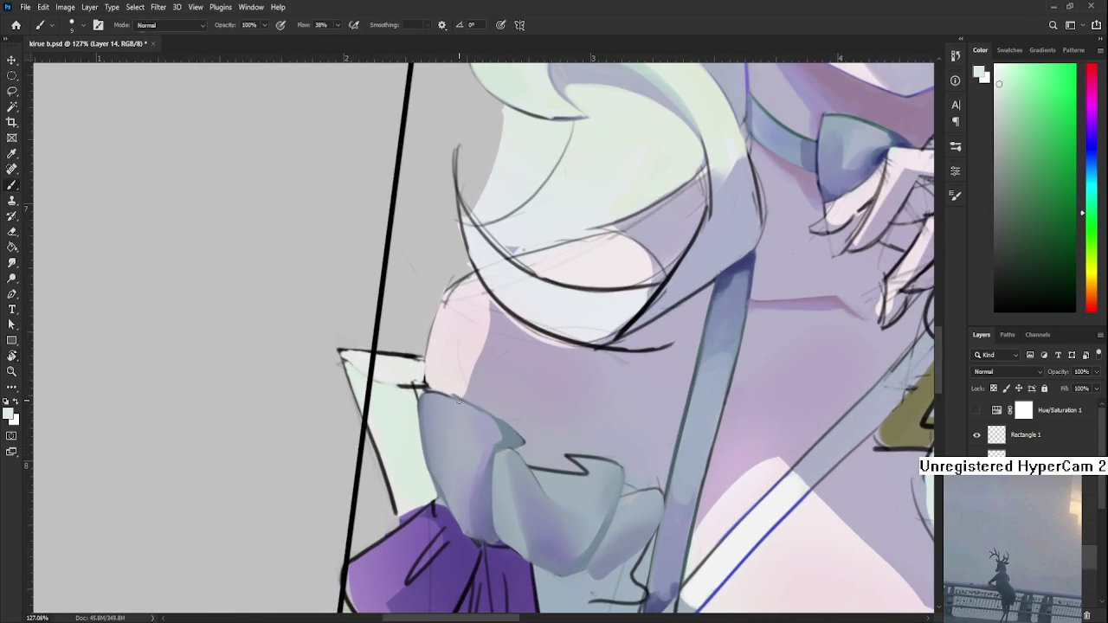
pyautogui.keyDown('alt'); pyautogui.click(718, 285); pyautogui.keyUp('alt')
# - With the view rotated to about 53°, paint a blue frill edge and cover parts with pale mint
pyautogui.moveTo(1014, 138); pyautogui.dragTo(1030, 96)
pyautogui.press('r')
pyautogui.moveTo(511, 515); pyautogui.dragTo(347, 430)
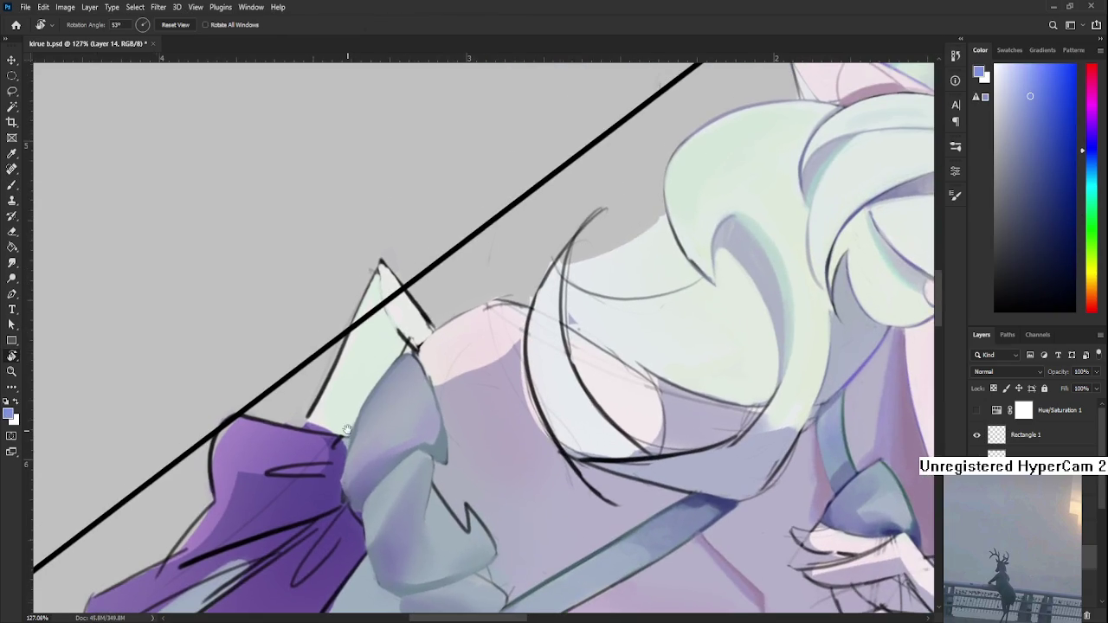
pyautogui.press('b')
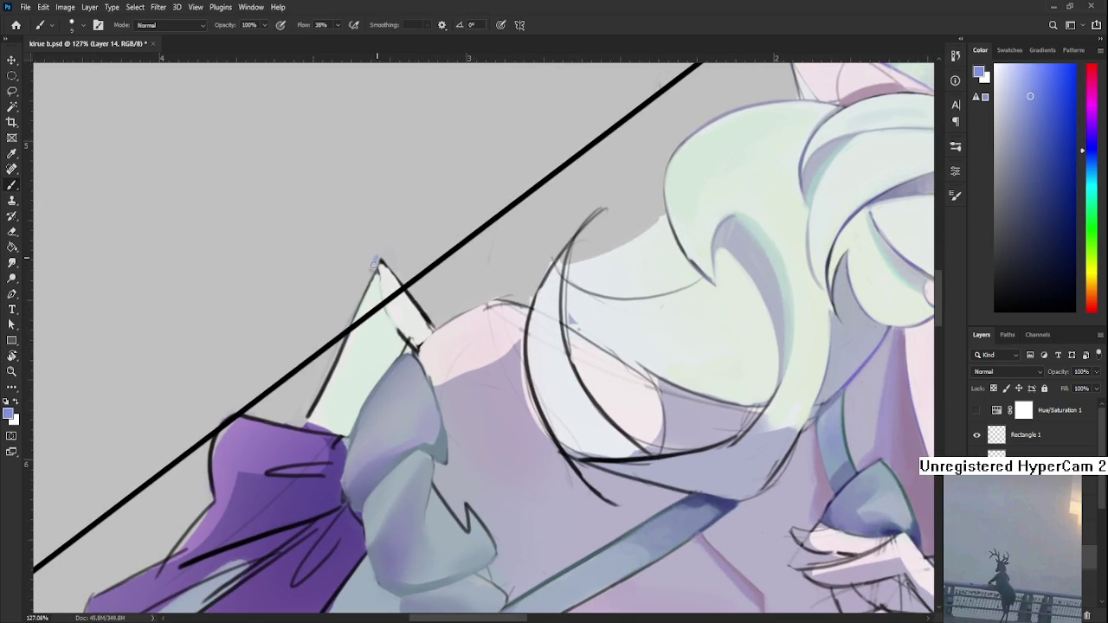
pyautogui.moveTo(377, 260); pyautogui.dragTo(309, 414)
pyautogui.keyDown('alt'); pyautogui.click(357, 323); pyautogui.keyUp('alt')
pyautogui.moveTo(357, 324); pyautogui.dragTo(317, 408)
pyautogui.moveTo(355, 334)
pyautogui.mouseDown()
pyautogui.moveTo(310, 417)
pyautogui.moveTo(541, 345)
pyautogui.moveTo(510, 398)
pyautogui.mouseUp()
# - Rotate the view back toward upright and toggle undo/redo to compare the strokes
pyautogui.press('r')
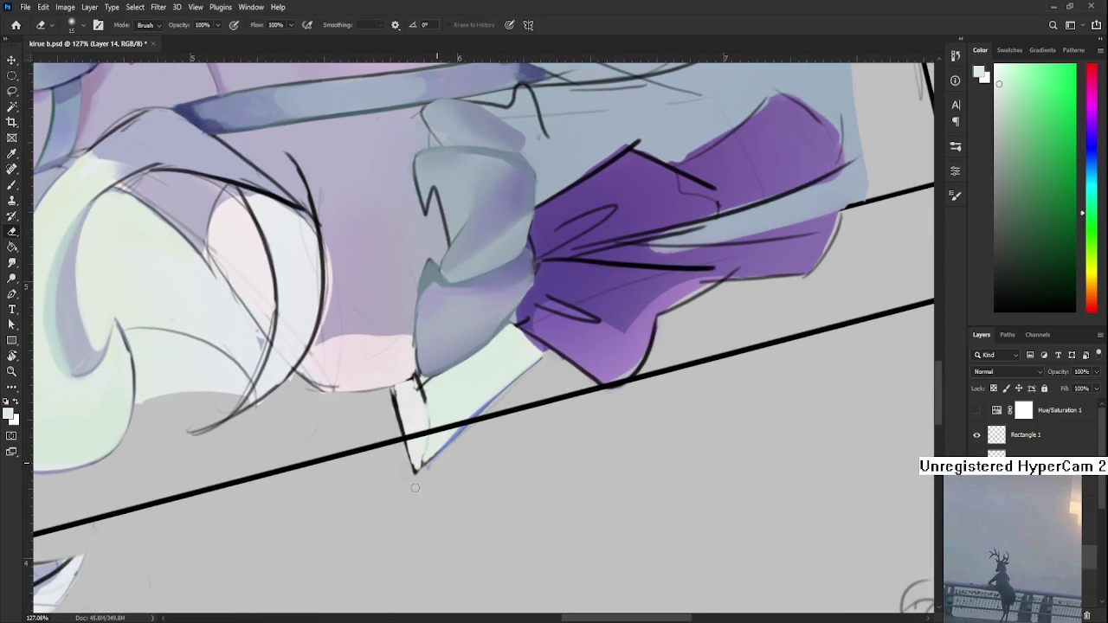
pyautogui.press('r')
pyautogui.moveTo(402, 500); pyautogui.dragTo(352, 475)
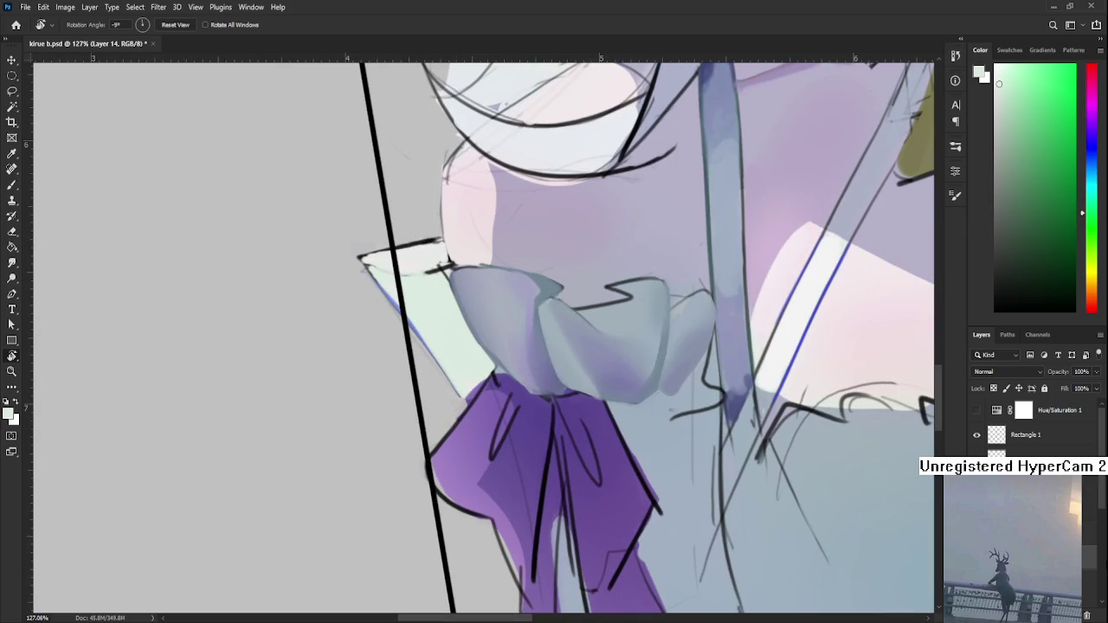
pyautogui.scroll(-2, 1030, 433)
pyautogui.hotkey('ctrl', 'z')
pyautogui.hotkey('ctrl', 'shift', 'z')
pyautogui.hotkey('ctrl', 'z')
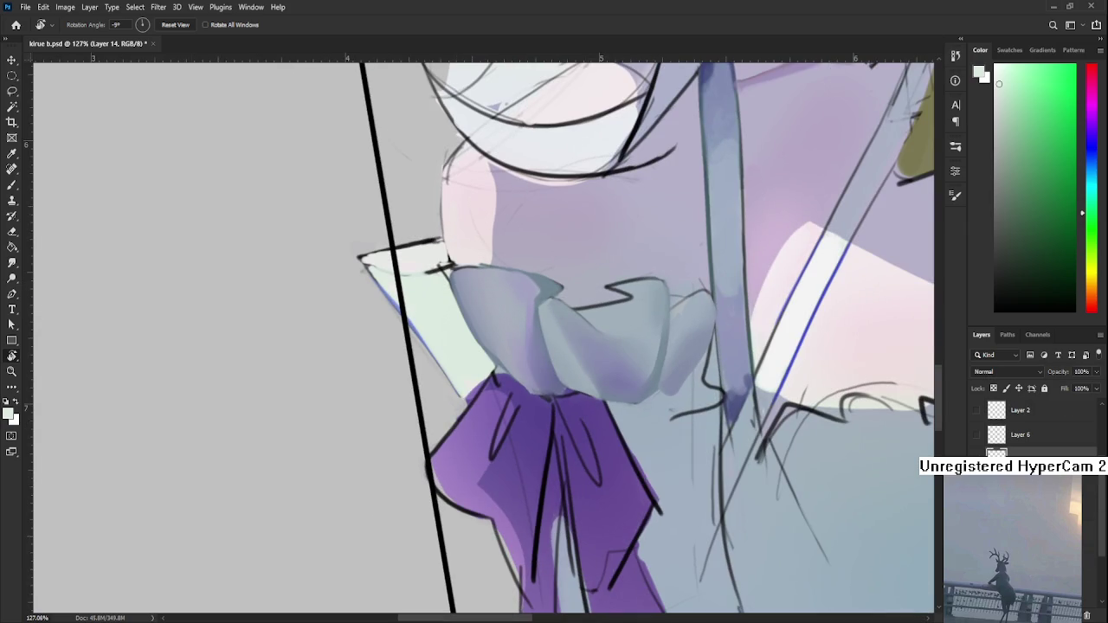
pyautogui.moveTo(412, 365); pyautogui.dragTo(414, 306)
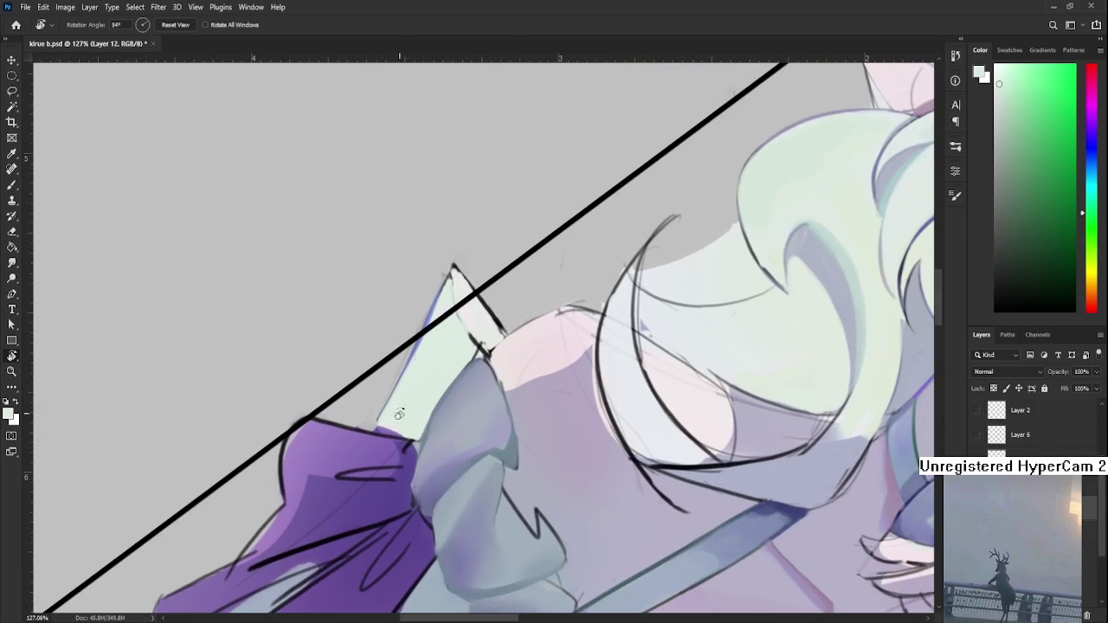
# - Sample lavender-blue from the painting and make Layer 6 the active layer
pyautogui.press('e')
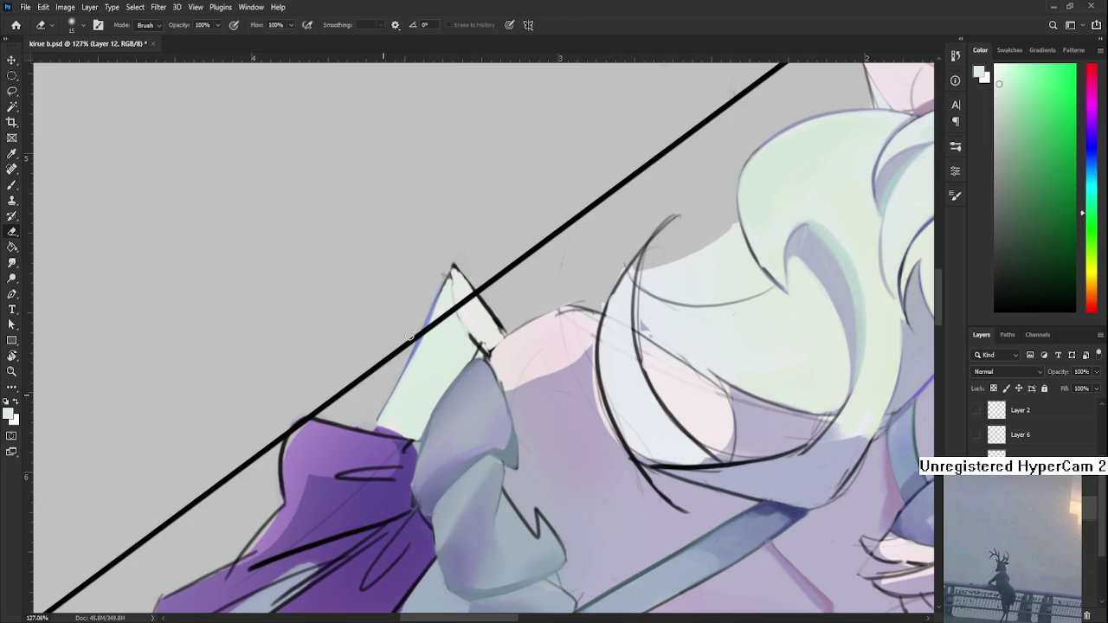
pyautogui.press('r')
pyautogui.moveTo(424, 284); pyautogui.dragTo(407, 311)
pyautogui.press('b')
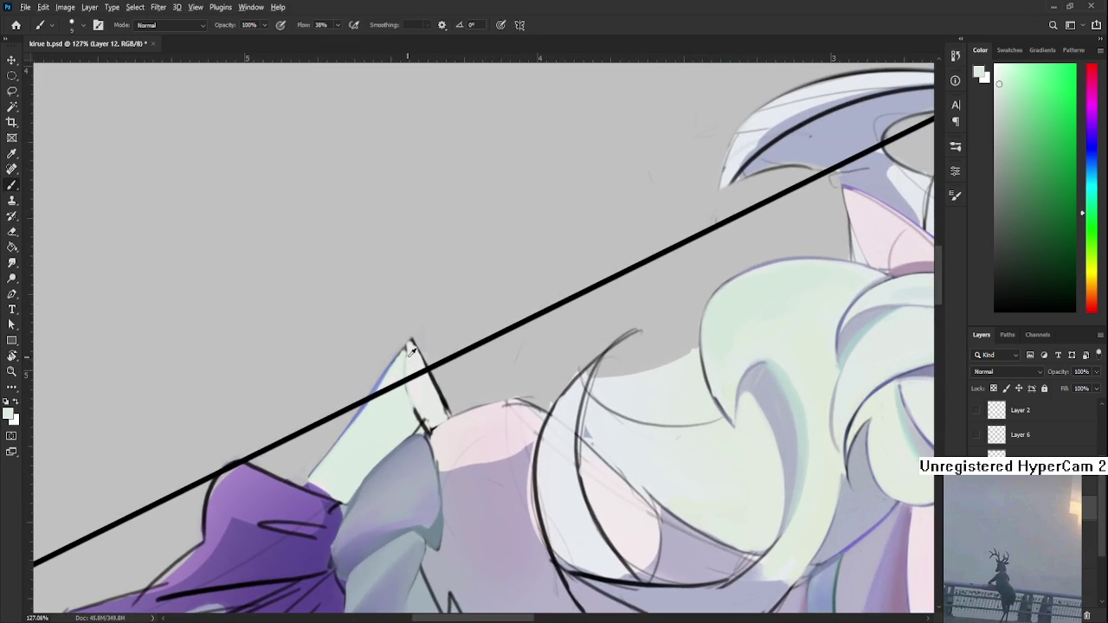
pyautogui.keyDown('alt'); pyautogui.click(388, 374); pyautogui.keyUp('alt')
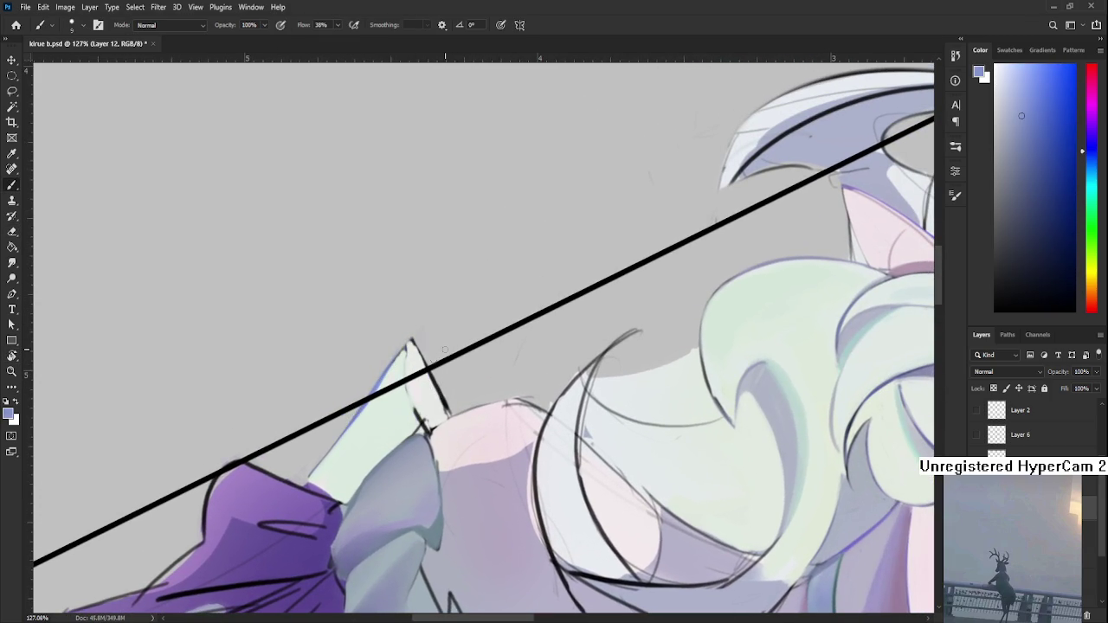
pyautogui.click(1047, 445)
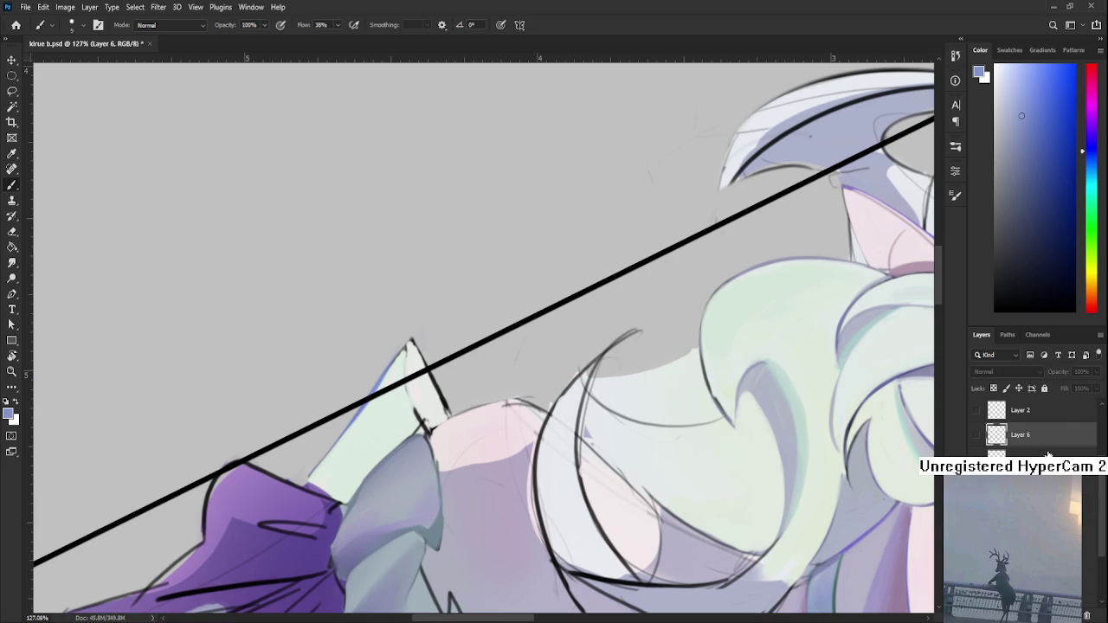
# - Make Layer 14 active, level the view, and sample the pale green-white and lavender-blue outline
pyautogui.click(1047, 456)
pyautogui.press('r')
pyautogui.moveTo(494, 457); pyautogui.dragTo(405, 321)
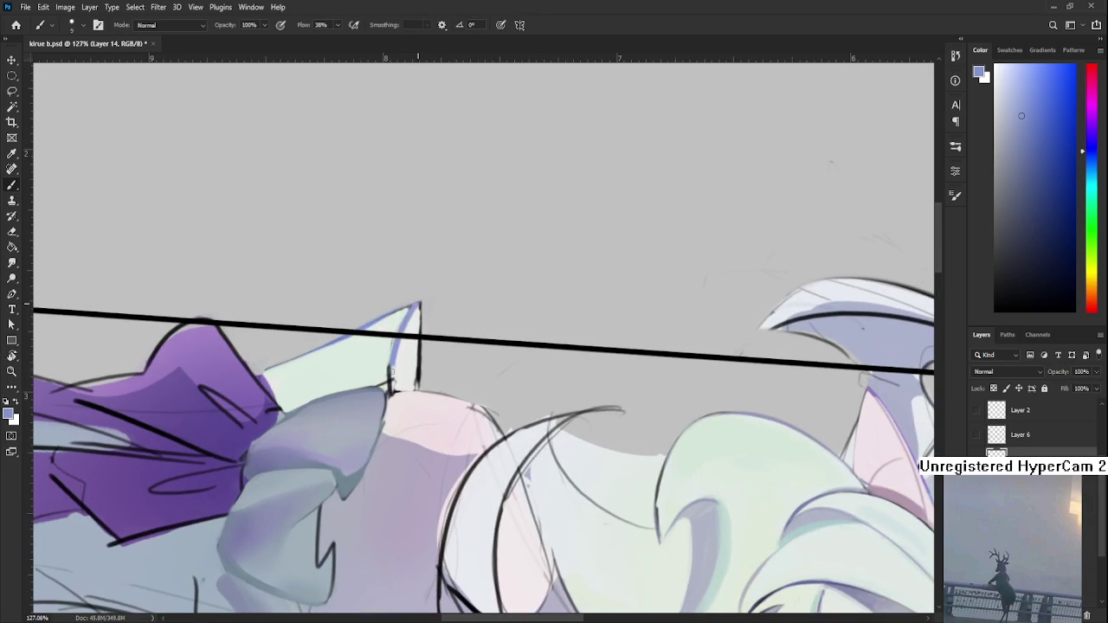
pyautogui.keyDown('alt'); pyautogui.click(407, 345); pyautogui.keyUp('alt')
pyautogui.keyDown('alt'); pyautogui.click(404, 318); pyautogui.keyUp('alt')
pyautogui.keyDown('alt'); pyautogui.click(399, 368); pyautogui.keyUp('alt')
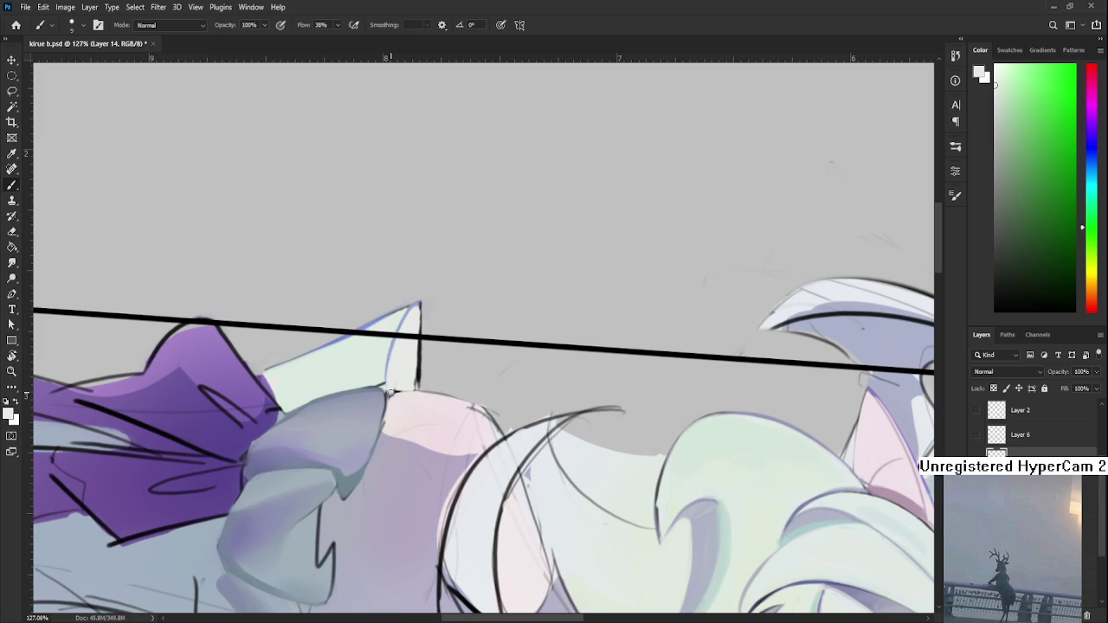
pyautogui.keyDown('alt'); pyautogui.click(414, 312); pyautogui.keyUp('alt')
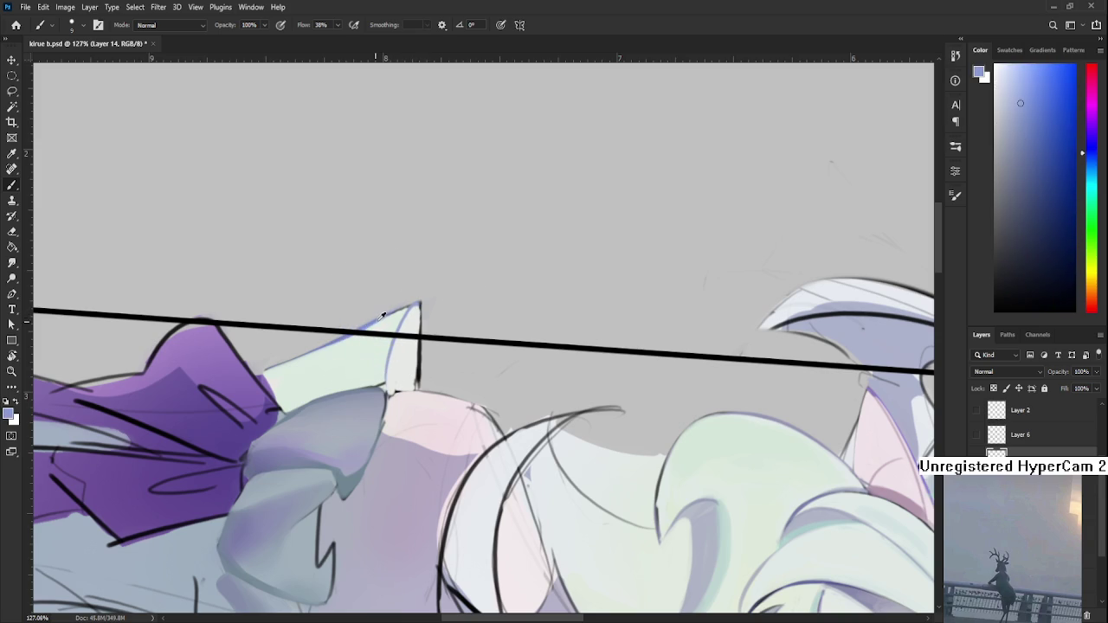
pyautogui.scroll(-3, 422, 300)
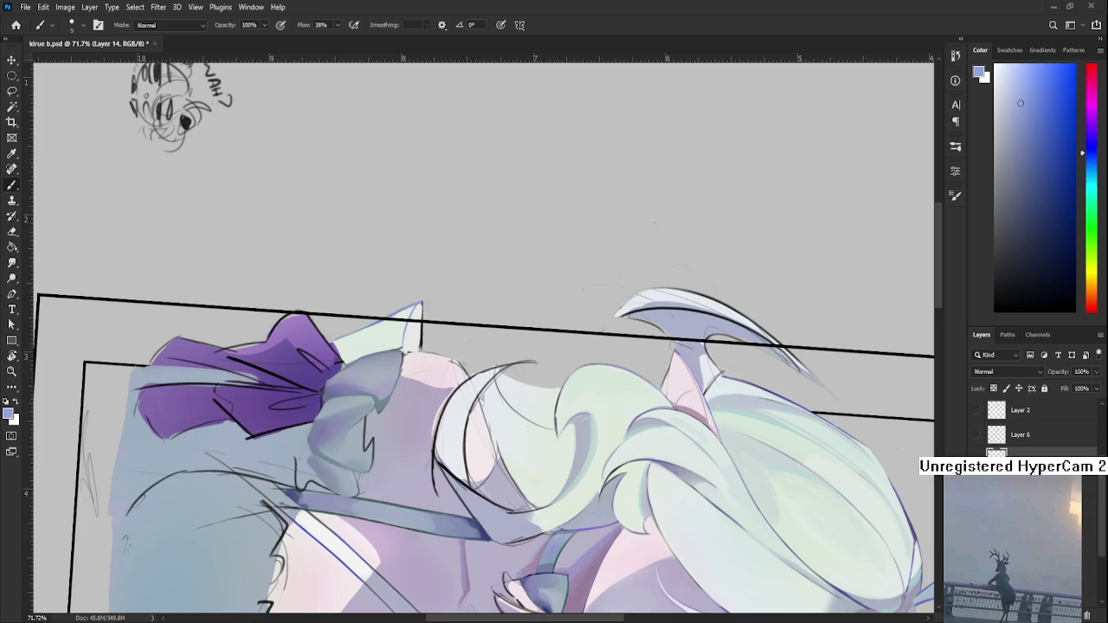
# - Zoom in on the pointed tip, sample the blue outline, and compare the black stroke with undo/redo
pyautogui.moveTo(545, 441); pyautogui.dragTo(606, 463)
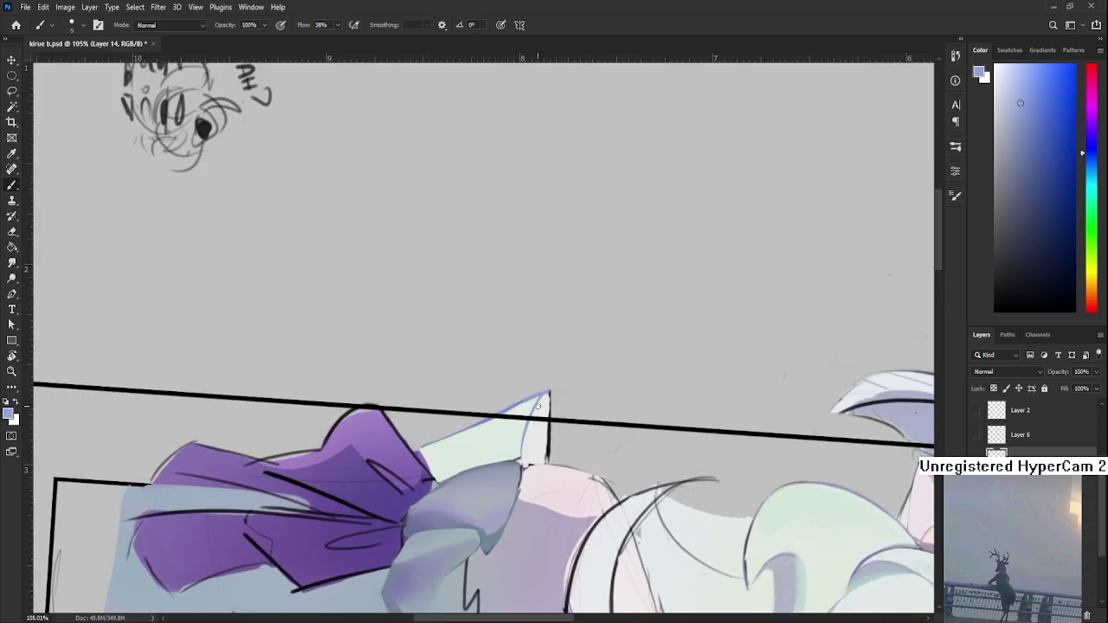
pyautogui.moveTo(605, 463); pyautogui.dragTo(537, 406)
pyautogui.keyDown('alt'); pyautogui.click(460, 412); pyautogui.keyUp('alt')
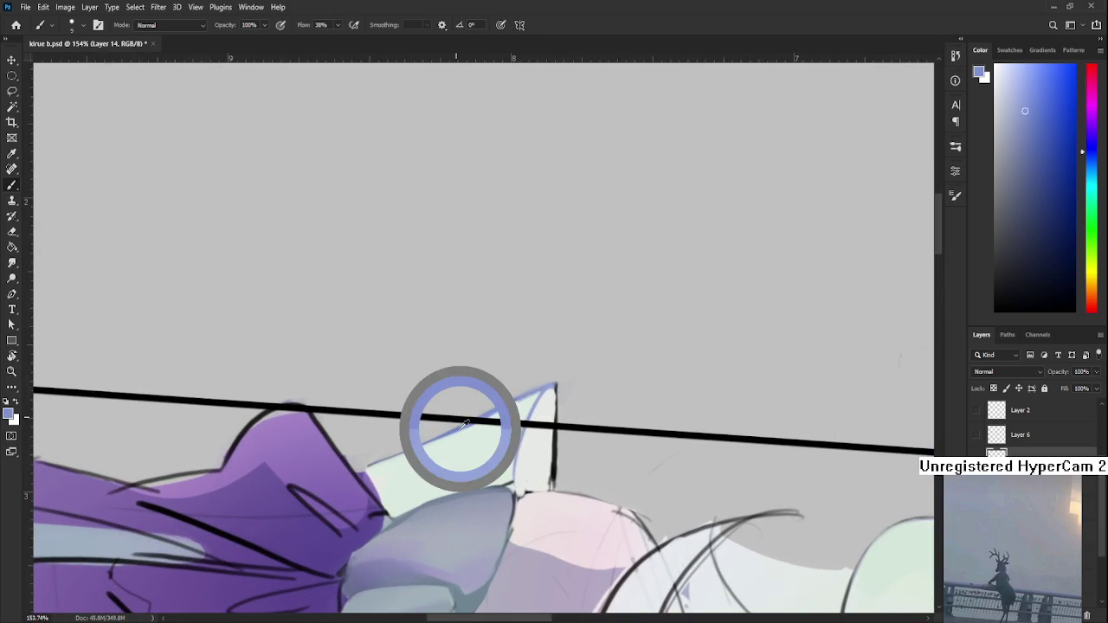
pyautogui.keyDown('alt'); pyautogui.click(477, 412); pyautogui.keyUp('alt')
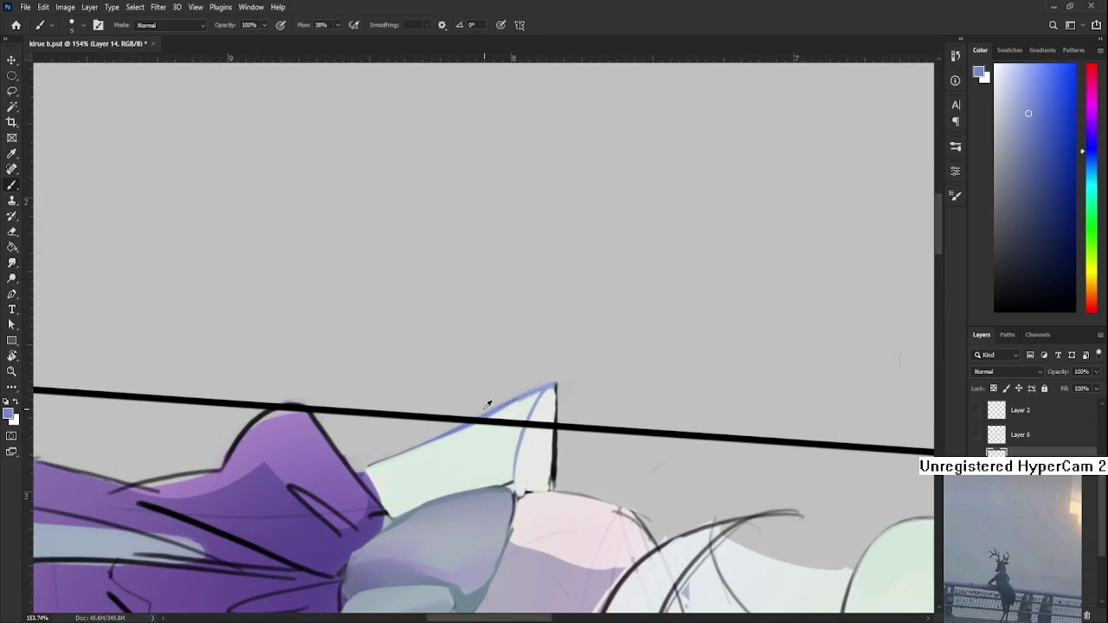
pyautogui.keyDown('alt'); pyautogui.click(458, 420); pyautogui.keyUp('alt')
pyautogui.moveTo(519, 403); pyautogui.dragTo(425, 417)
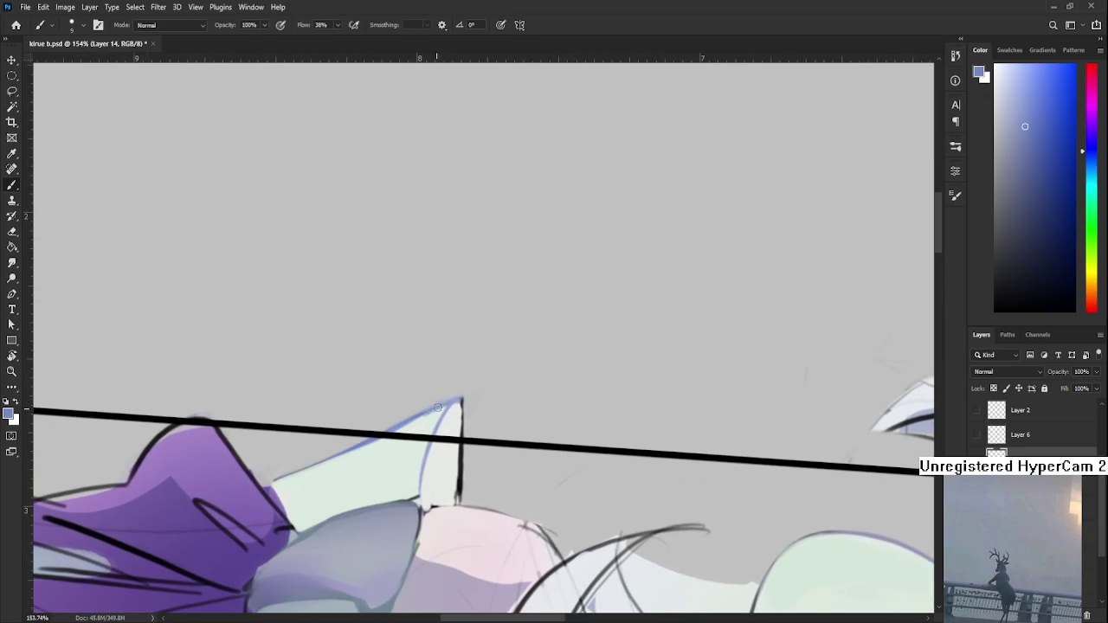
pyautogui.hotkey('ctrl', 'z')
pyautogui.hotkey('ctrl', 'shift', 'z')
pyautogui.hotkey('ctrl', 'z')
pyautogui.hotkey('ctrl', 'shift', 'z')
# - Erase the black line inside the pointed tip
pyautogui.press('e')
pyautogui.moveTo(463, 437); pyautogui.dragTo(458, 495)
pyautogui.moveTo(563, 450); pyautogui.dragTo(466, 404)
pyautogui.press('b')
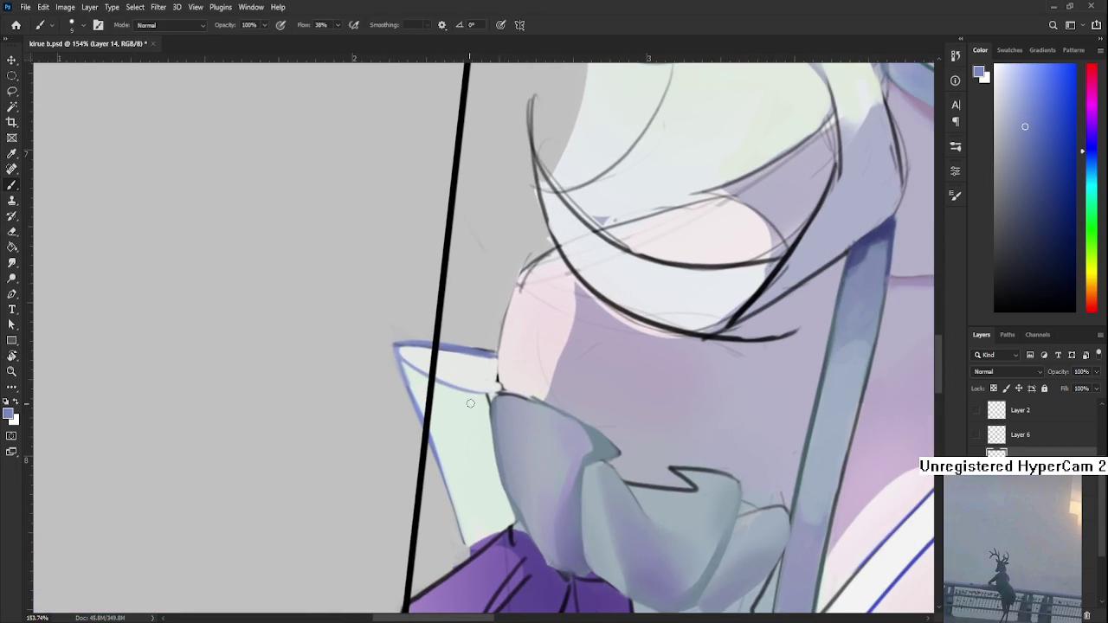
# - Sample the pale green-white fill, blue edge and near-white shoulder pink
pyautogui.keyDown('alt'); pyautogui.click(474, 400); pyautogui.keyUp('alt')
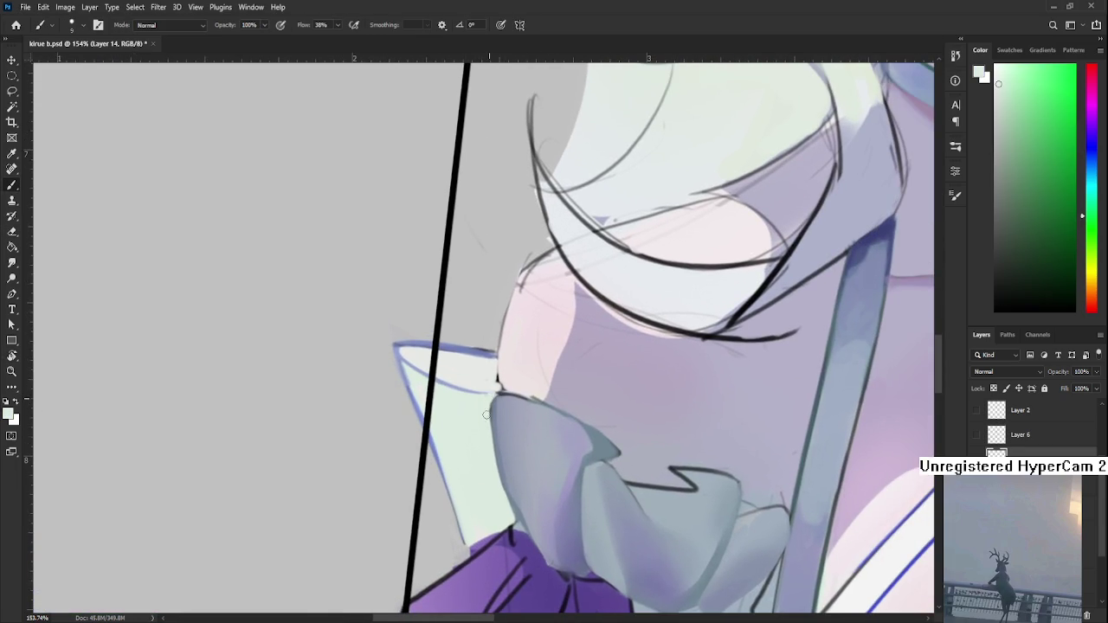
pyautogui.keyDown('alt'); pyautogui.click(474, 392); pyautogui.keyUp('alt')
pyautogui.moveTo(473, 392); pyautogui.dragTo(456, 347)
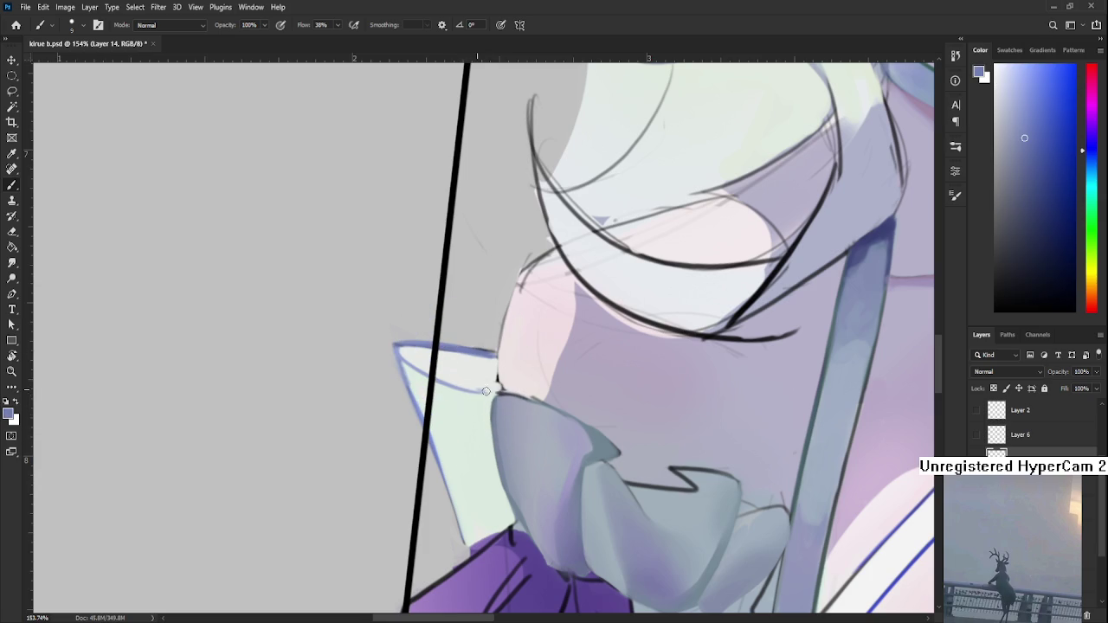
pyautogui.keyDown('alt'); pyautogui.click(482, 382); pyautogui.keyUp('alt')
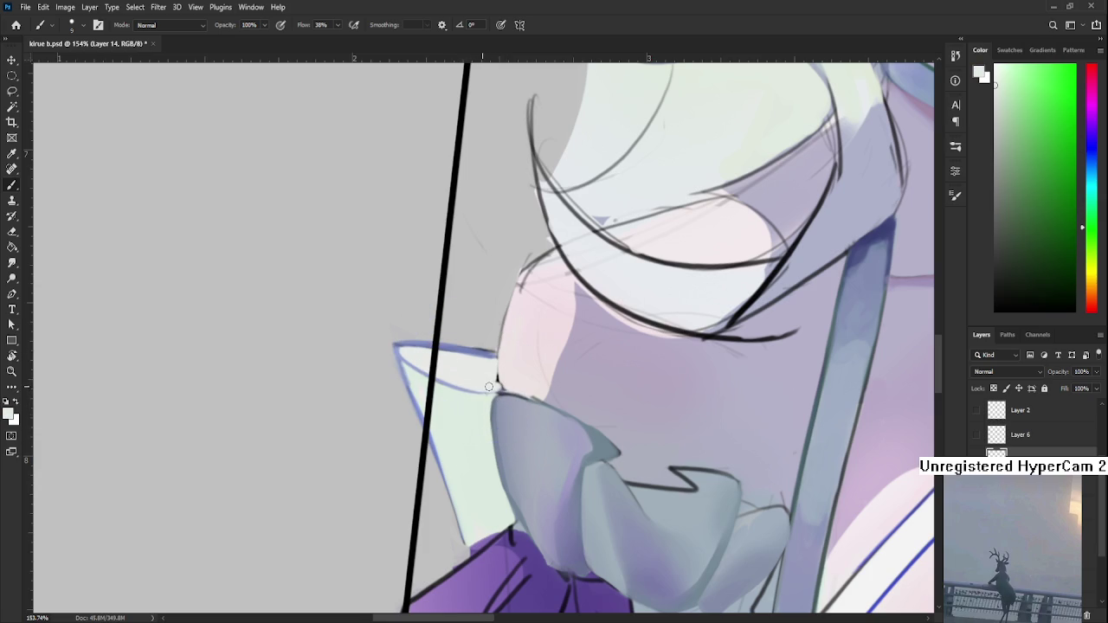
pyautogui.keyDown('alt'); pyautogui.click(507, 364); pyautogui.keyUp('alt')
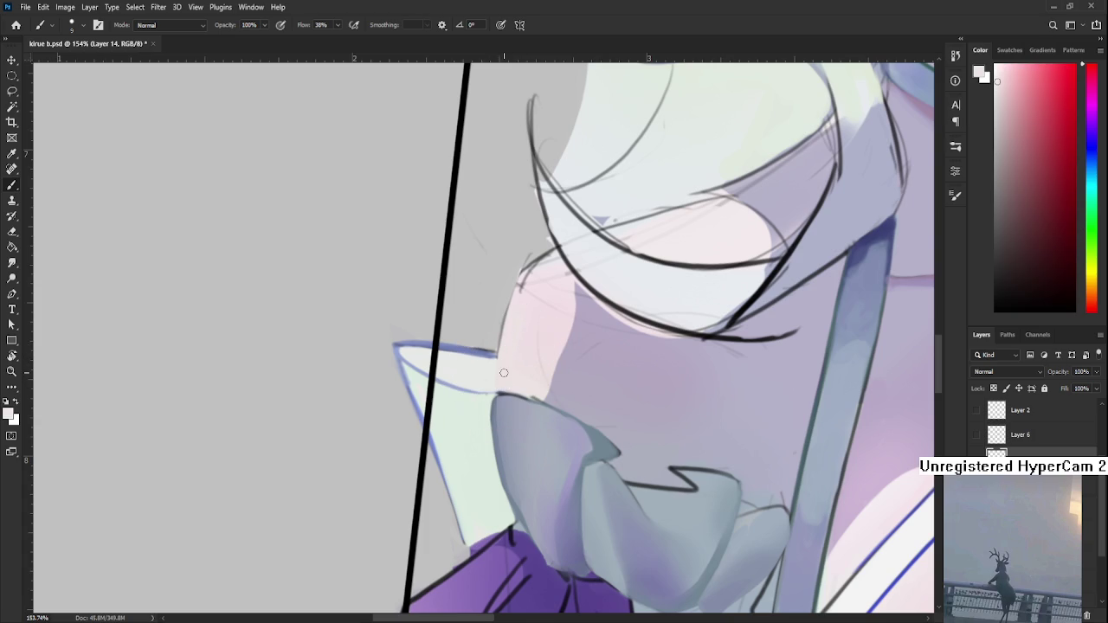
pyautogui.scroll(-2, 564, 298)
pyautogui.scroll(-3, 564, 299)
pyautogui.scroll(-3, 564, 298)
pyautogui.scroll(1, 564, 299)
pyautogui.scroll(2, 564, 299)
pyautogui.scroll(2, 461, 299)
pyautogui.scroll(1, 461, 299)
pyautogui.scroll(1, 461, 299)
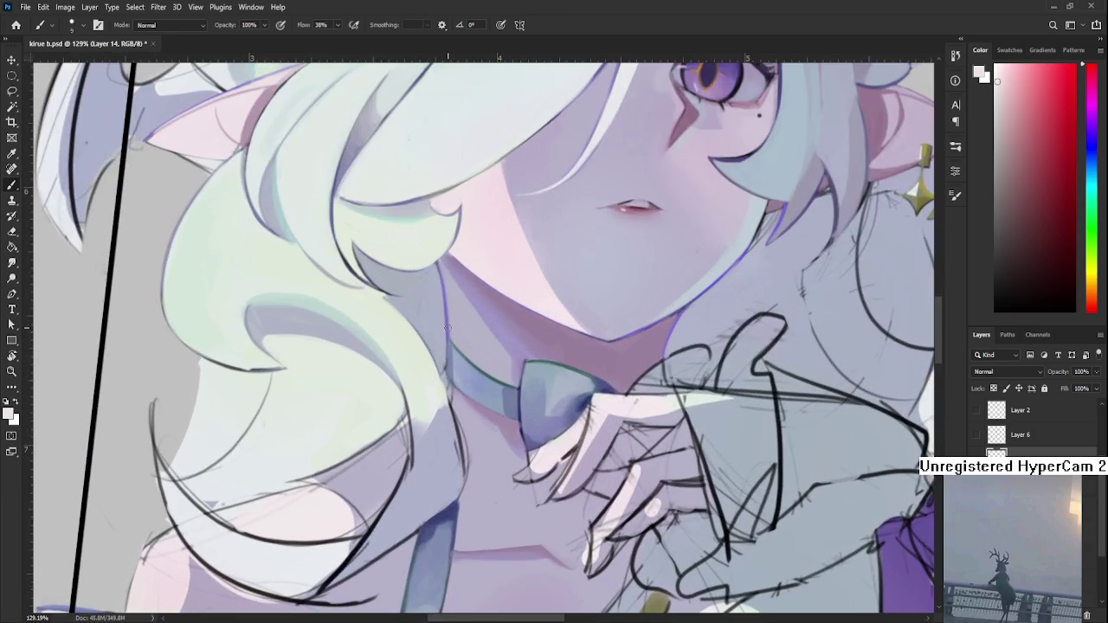
# - Draw a thin purple line along the pink shoulder's left edge
pyautogui.keyDown('alt'); pyautogui.click(452, 319); pyautogui.keyUp('alt')
pyautogui.moveTo(452, 320)
pyautogui.mouseDown()
pyautogui.moveTo(489, 463)
pyautogui.moveTo(482, 403)
pyautogui.moveTo(478, 474)
pyautogui.mouseUp()
pyautogui.hotkey('ctrl', 'z')
pyautogui.moveTo(498, 376); pyautogui.dragTo(478, 474)
pyautogui.hotkey('ctrl', 'z')
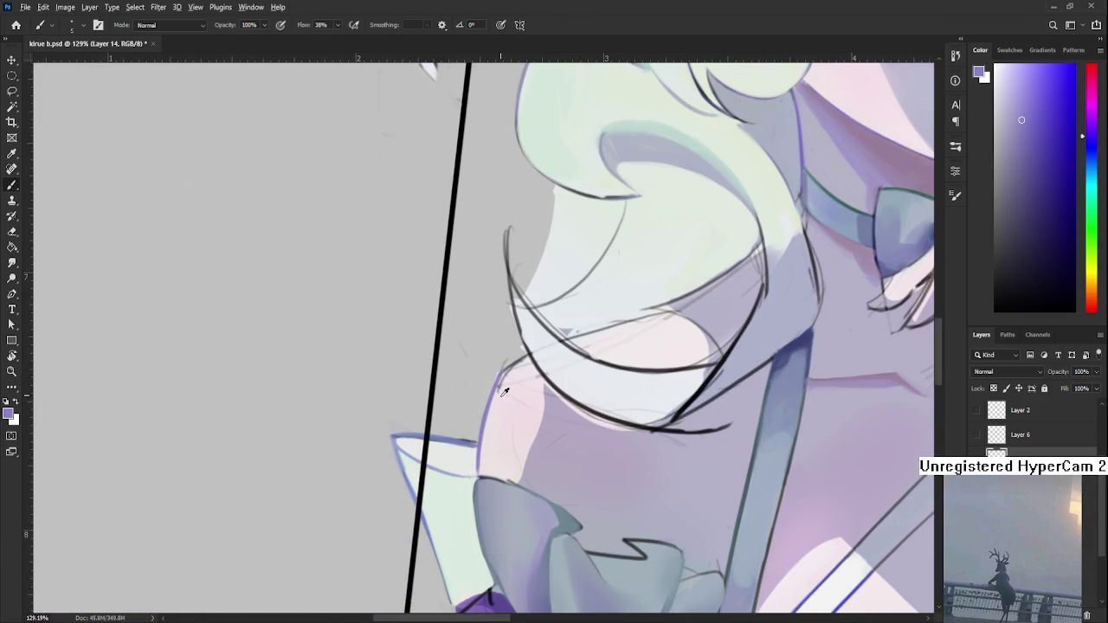
# - Soften the purple line's lower part and top with near-white pink
pyautogui.keyDown('alt'); pyautogui.click(504, 389); pyautogui.keyUp('alt')
pyautogui.moveTo(487, 417); pyautogui.dragTo(479, 460)
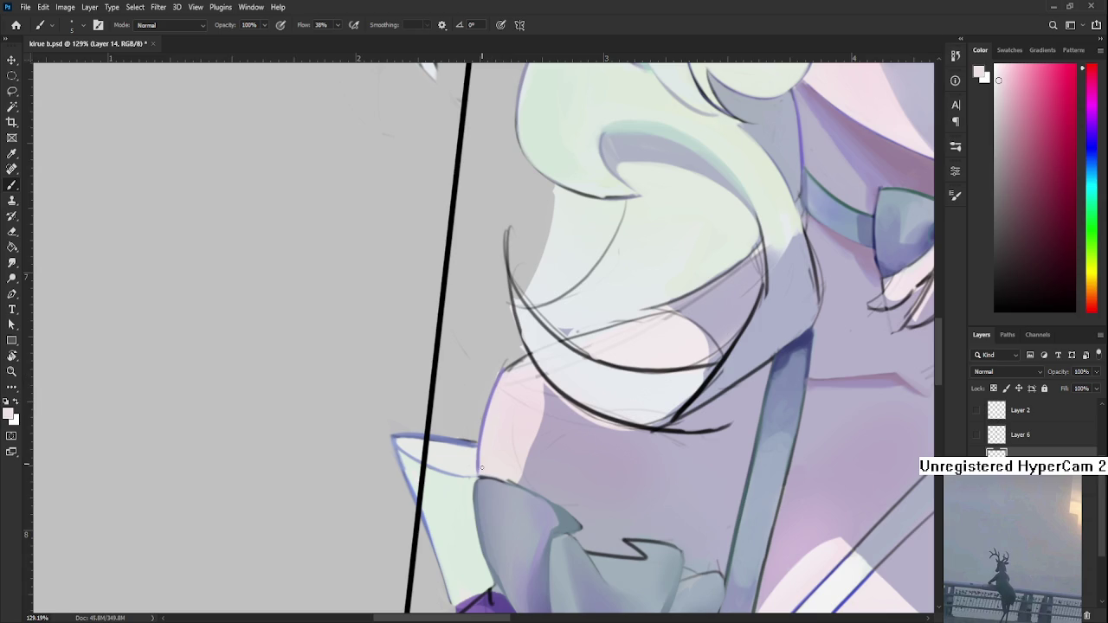
pyautogui.moveTo(502, 379); pyautogui.dragTo(494, 394)
pyautogui.moveTo(476, 395)
pyautogui.mouseDown()
pyautogui.moveTo(517, 447)
pyautogui.moveTo(597, 458)
pyautogui.mouseUp()
# - Rotate the canvas to a diagonal working angle
pyautogui.press('r')
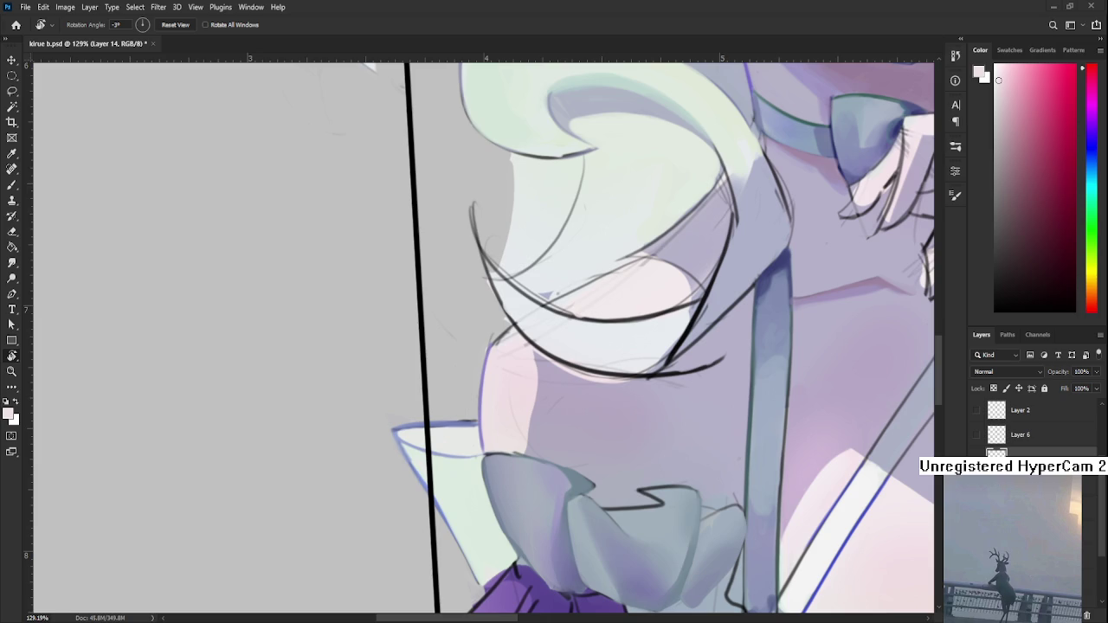
pyautogui.scroll(2, 571, 522)
pyautogui.scroll(2, 563, 519)
pyautogui.scroll(1, 469, 456)
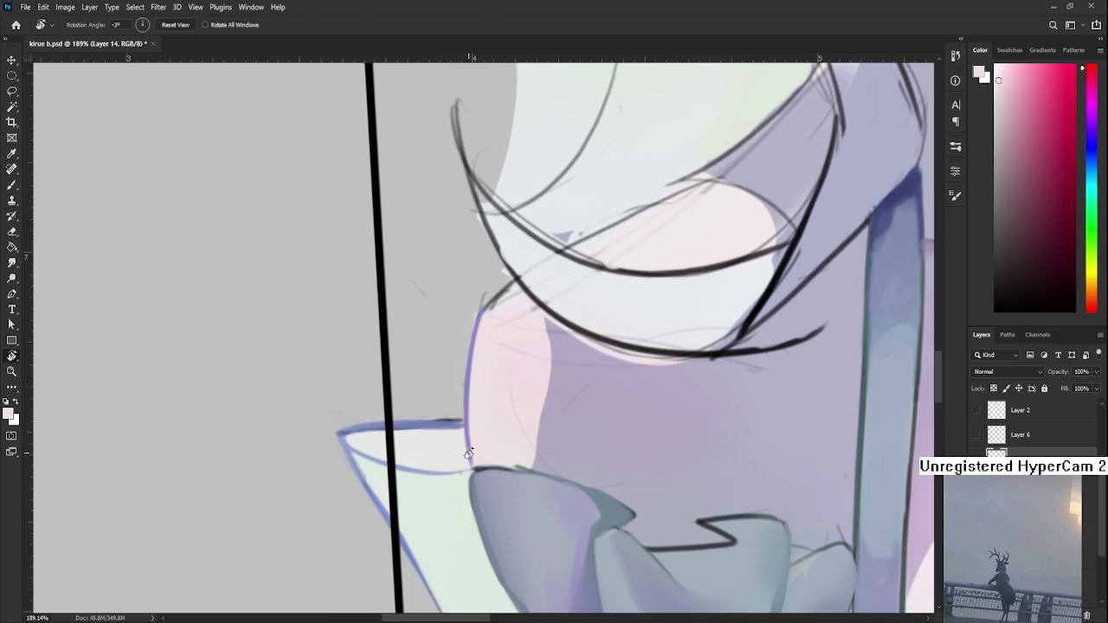
pyautogui.moveTo(468, 456)
pyautogui.mouseDown()
pyautogui.moveTo(466, 391)
pyautogui.moveTo(443, 443)
pyautogui.mouseUp()
# - Lighten the collar tip's left edge with its own pale green-white
pyautogui.keyDown('alt'); pyautogui.click(467, 392); pyautogui.keyUp('alt')
pyautogui.moveTo(464, 386); pyautogui.dragTo(430, 481)
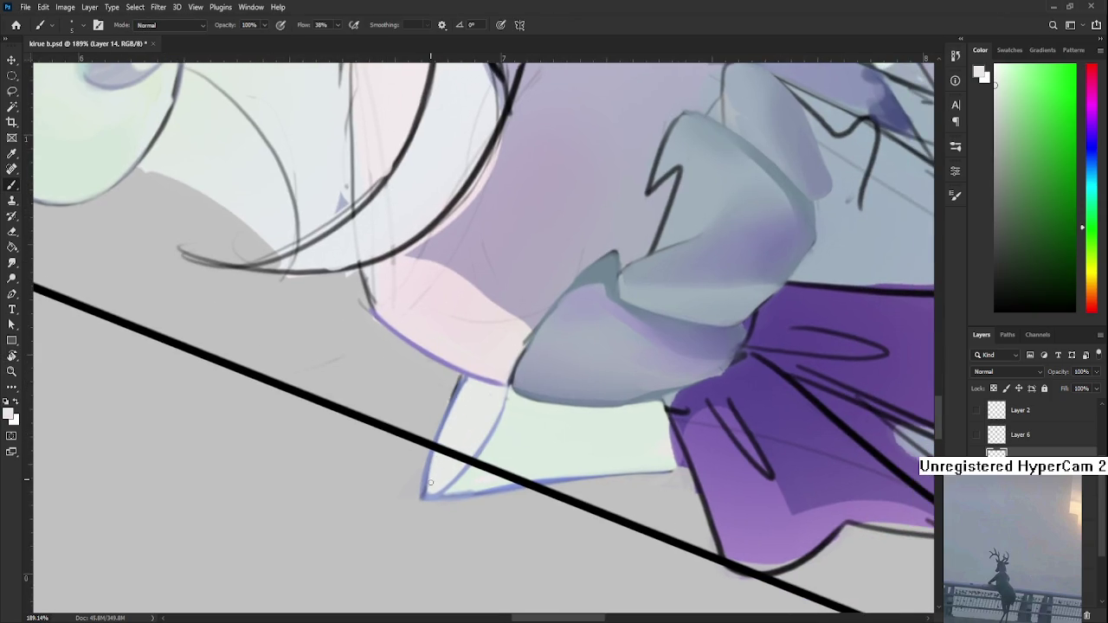
pyautogui.moveTo(439, 439); pyautogui.dragTo(429, 489)
pyautogui.moveTo(433, 450); pyautogui.dragTo(430, 482)
# - Outline the collar tip's upper-left edge in blue-purple, then lighten just inside it
pyautogui.keyDown('alt'); pyautogui.click(433, 488); pyautogui.keyUp('alt')
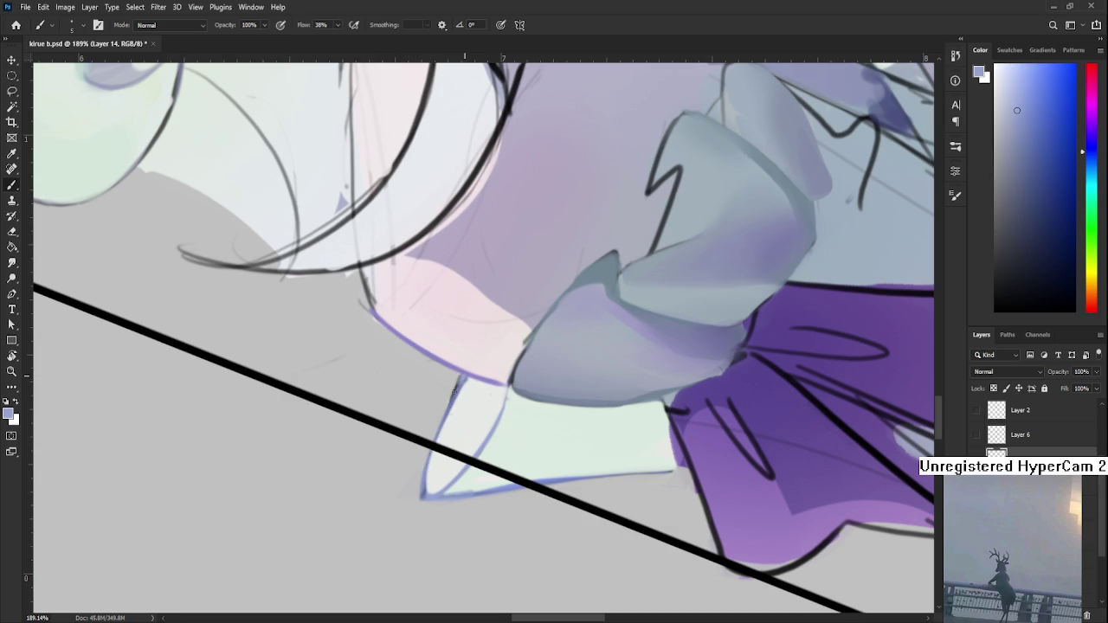
pyautogui.moveTo(459, 379); pyautogui.dragTo(433, 452)
pyautogui.keyDown('alt'); pyautogui.click(458, 384); pyautogui.keyUp('alt')
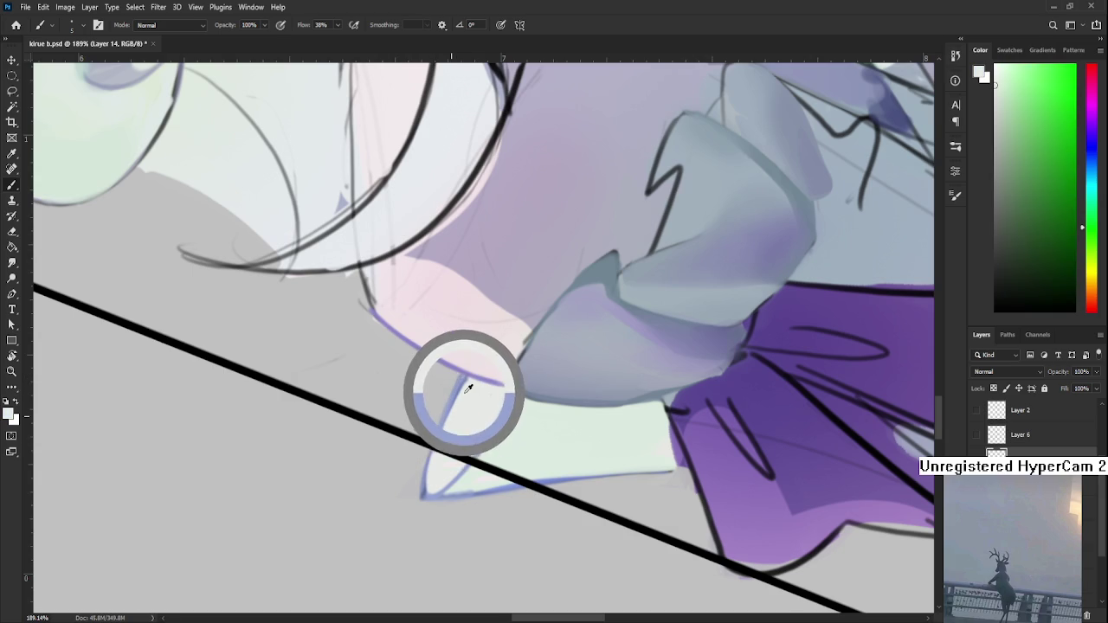
pyautogui.moveTo(507, 457); pyautogui.dragTo(558, 473)
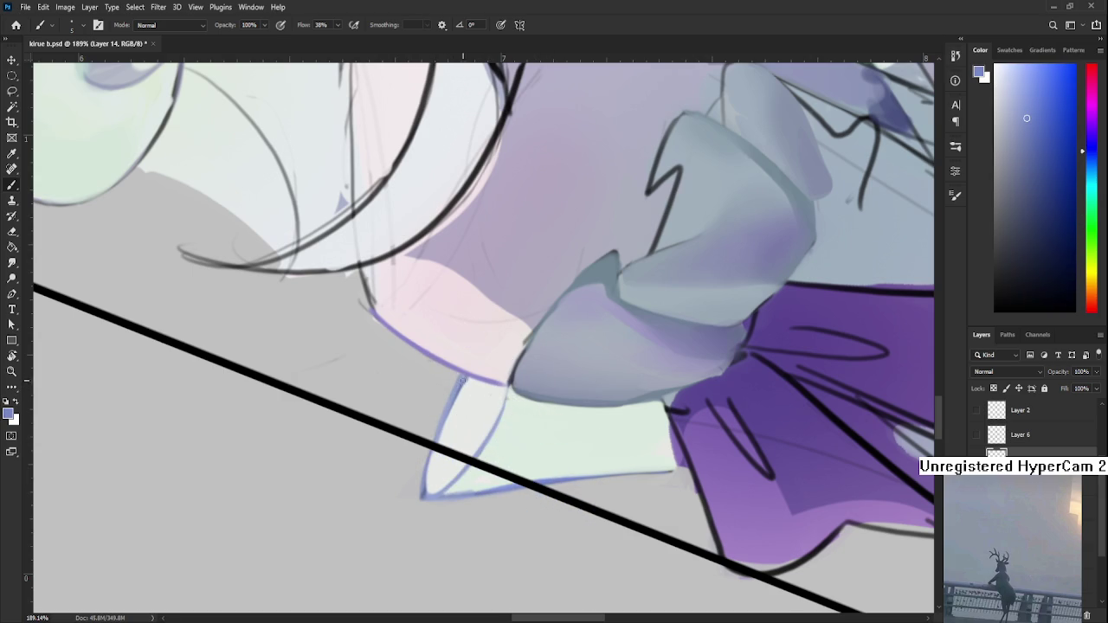
pyautogui.moveTo(459, 380); pyautogui.dragTo(425, 487)
pyautogui.keyDown('alt'); pyautogui.click(461, 414); pyautogui.keyUp('alt')
pyautogui.moveTo(451, 406); pyautogui.dragTo(428, 495)
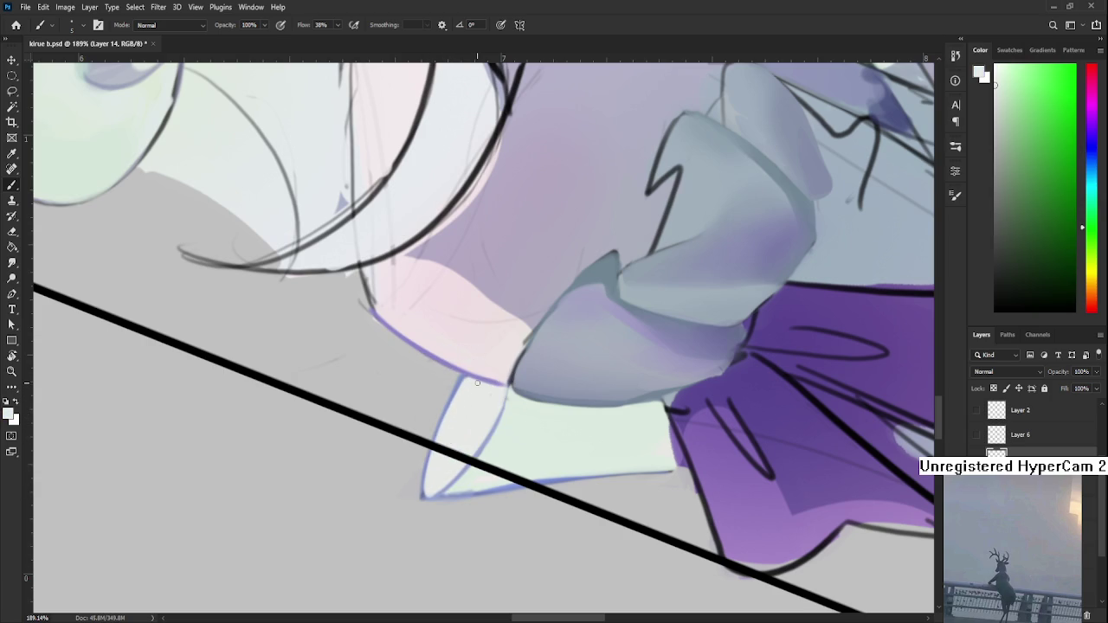
# - Rotate the canvas view to about 53° around the collar tip
pyautogui.scroll(-5, 477, 382)
pyautogui.press('r')
pyautogui.moveTo(477, 381); pyautogui.dragTo(444, 478)
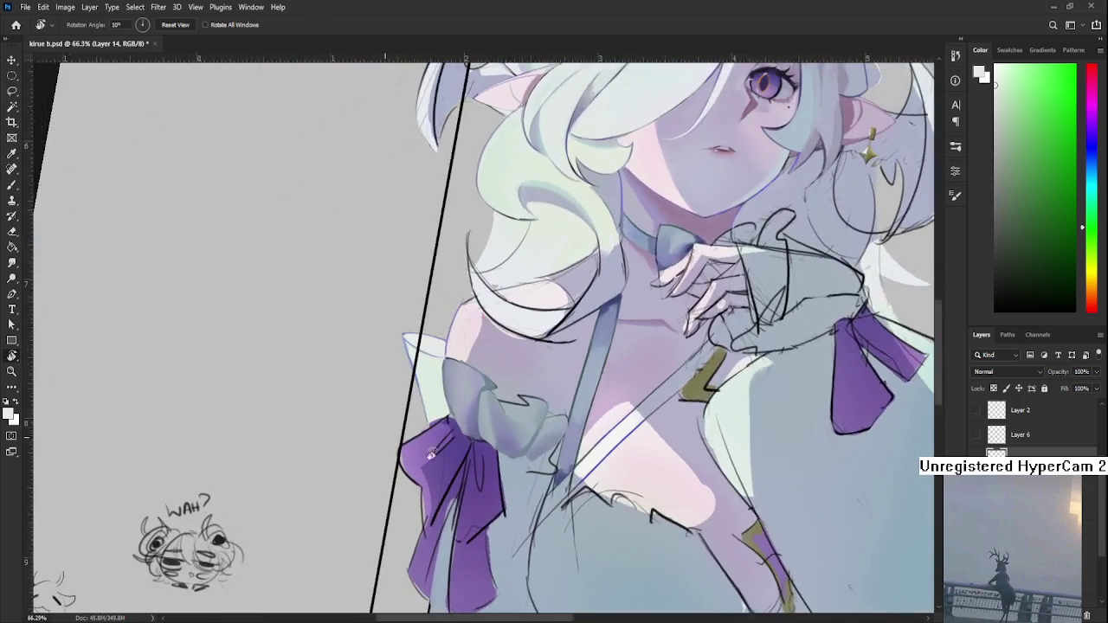
pyautogui.scroll(3, 444, 479)
pyautogui.scroll(2, 443, 479)
pyautogui.moveTo(512, 516); pyautogui.dragTo(382, 487)
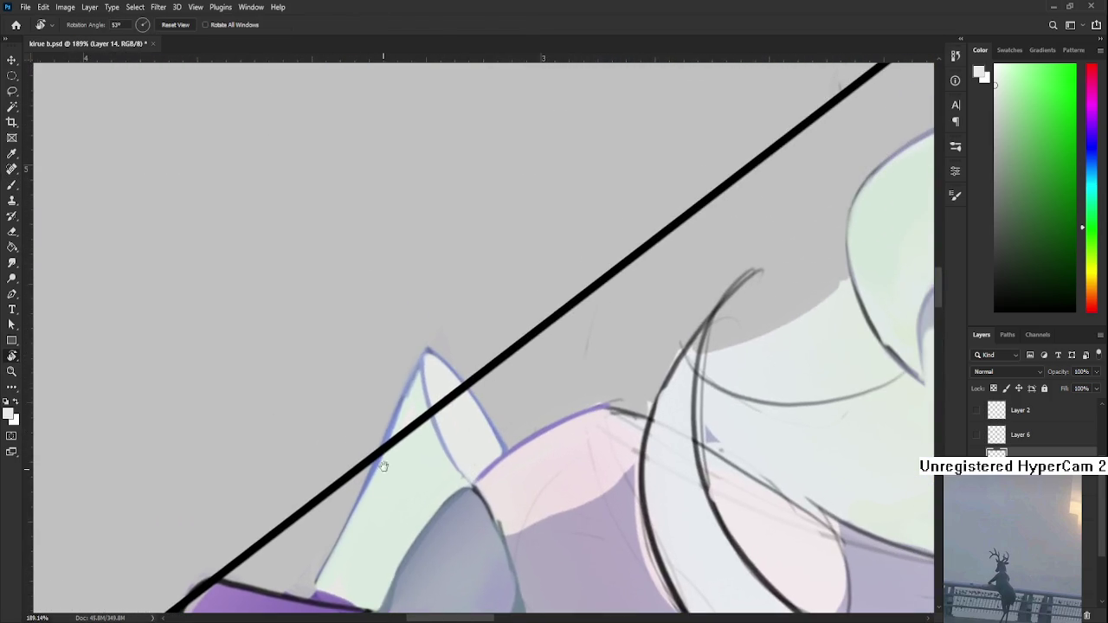
# - Pick up a lavender-blue outline shade, then switch to the Eraser and tilt the view slightly
pyautogui.press('b')
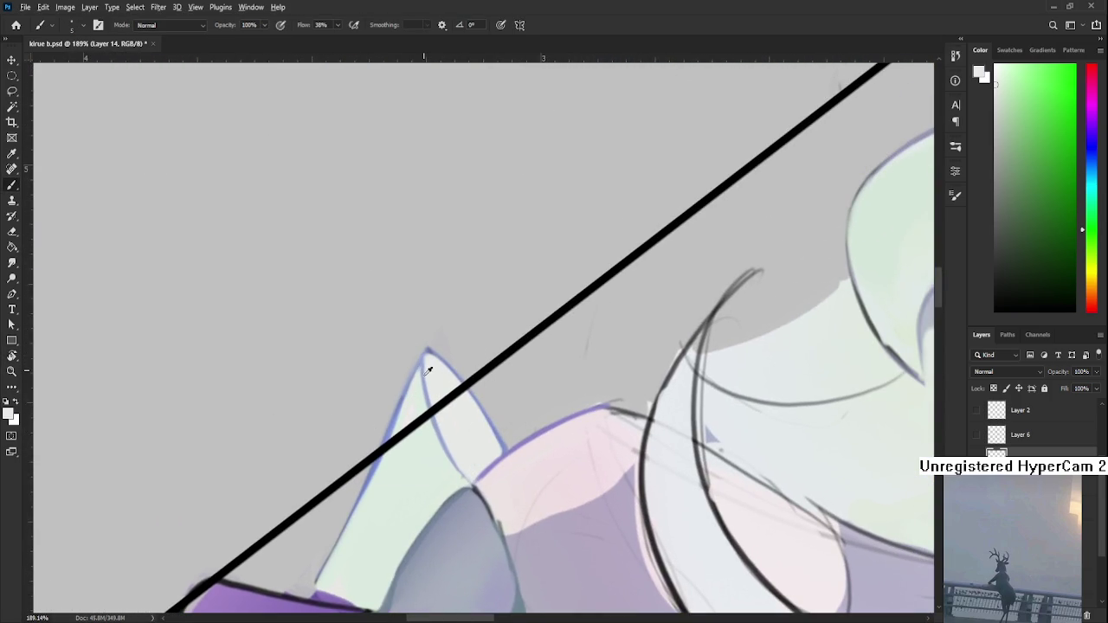
pyautogui.keyDown('alt'); pyautogui.click(389, 427); pyautogui.keyUp('alt')
pyautogui.keyDown('alt'); pyautogui.click(422, 351); pyautogui.keyUp('alt')
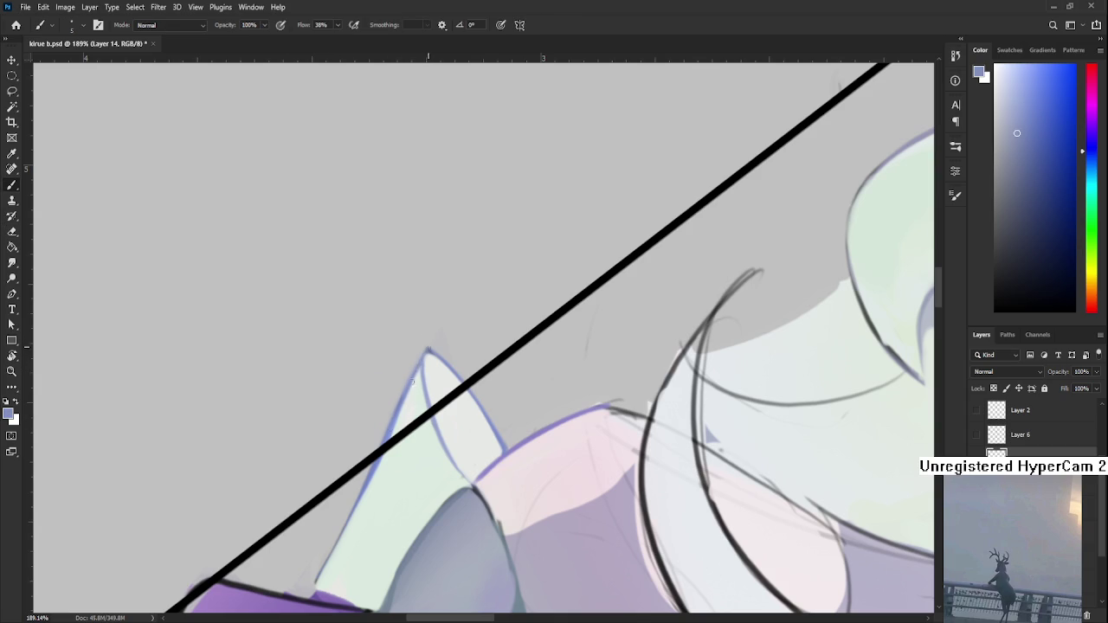
pyautogui.press('e')
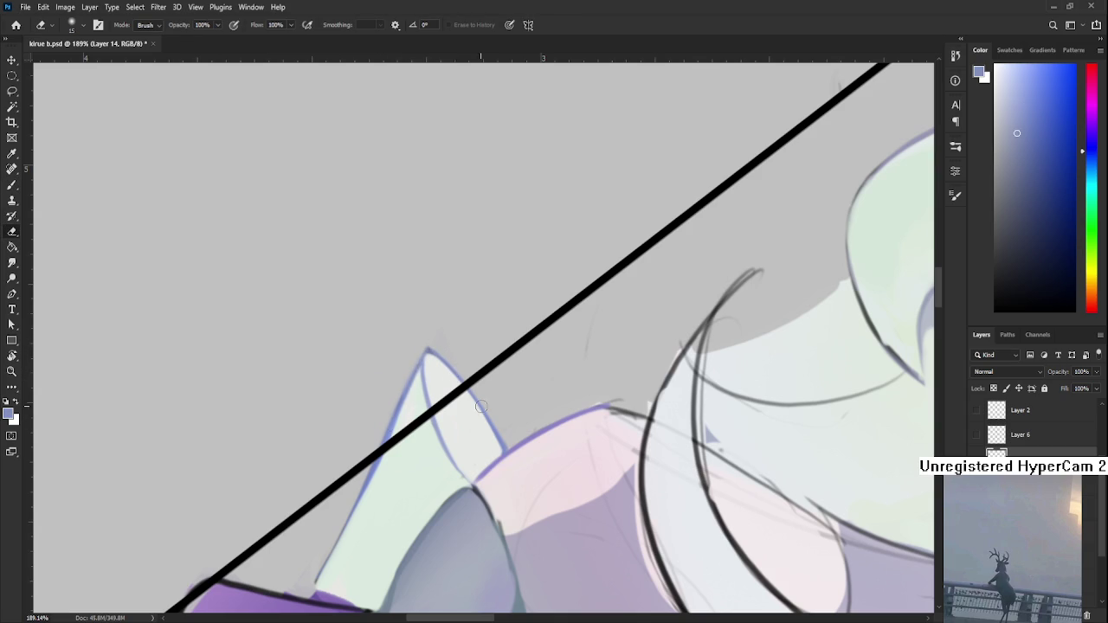
pyautogui.press('r')
pyautogui.moveTo(472, 399); pyautogui.dragTo(498, 439)
pyautogui.scroll(-2, 499, 438)
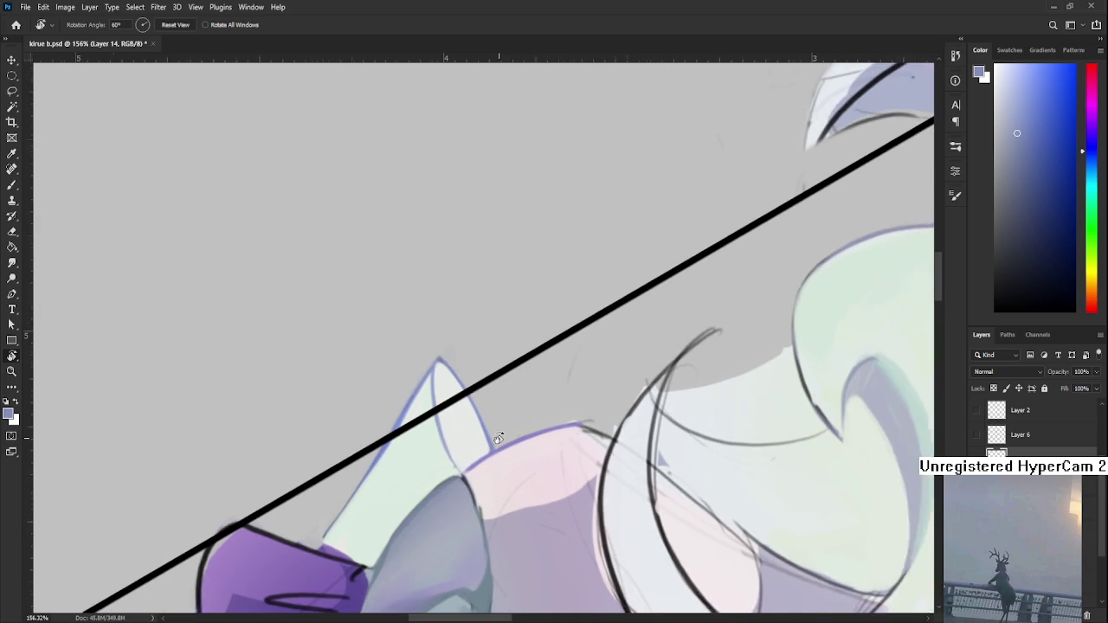
# - Rotate the canvas view to about 15 degrees
pyautogui.scroll(-1, 498, 439)
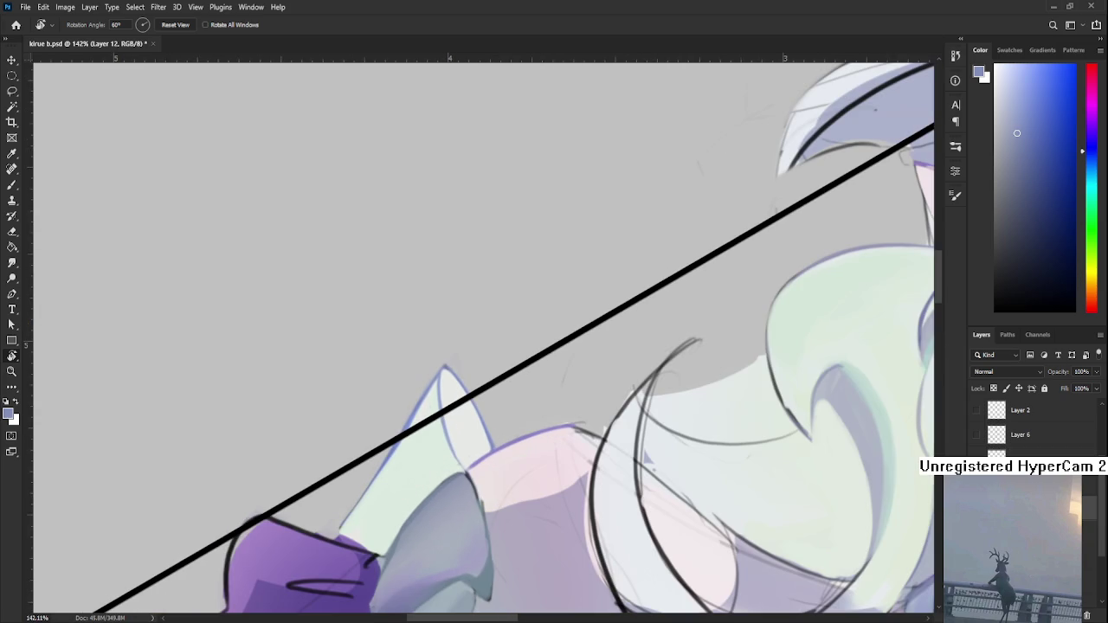
pyautogui.moveTo(417, 453); pyautogui.dragTo(406, 421)
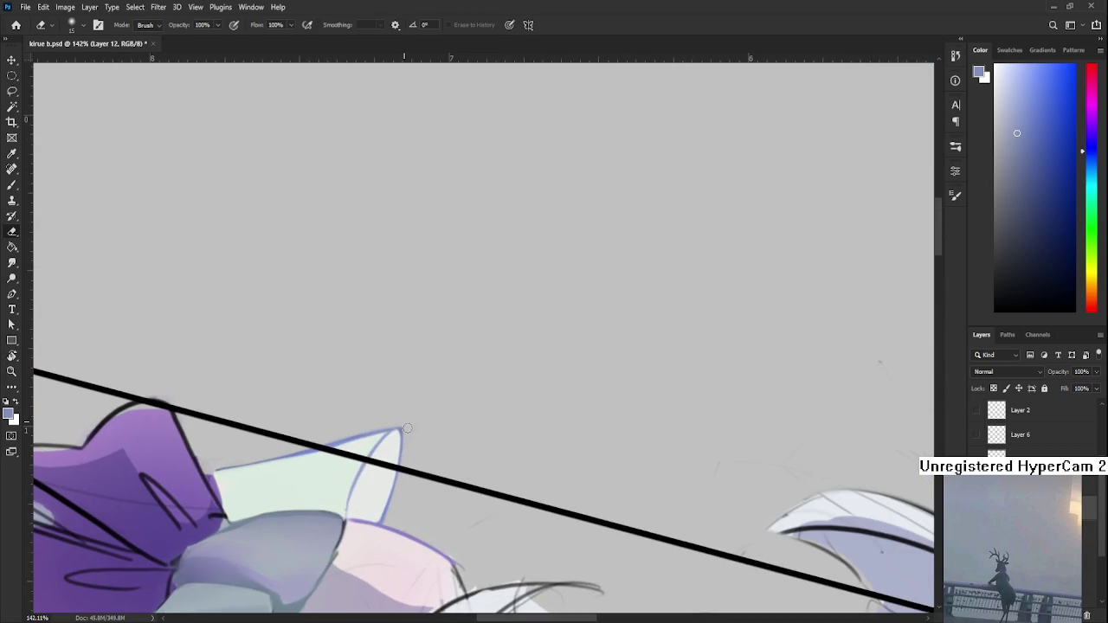
pyautogui.press('r')
pyautogui.moveTo(414, 470)
pyautogui.mouseDown()
pyautogui.moveTo(366, 383)
pyautogui.moveTo(413, 437)
pyautogui.mouseUp()
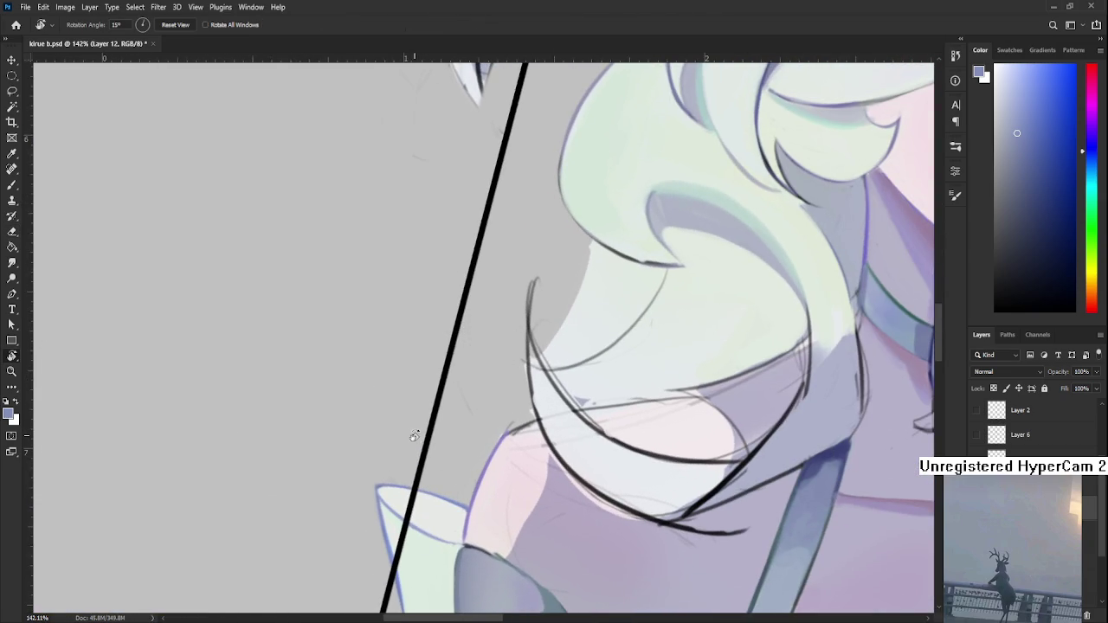
# - Adjust the zoom and straighten the canvas to about 2 degrees
pyautogui.scroll(-3, 413, 437)
pyautogui.scroll(-2, 413, 437)
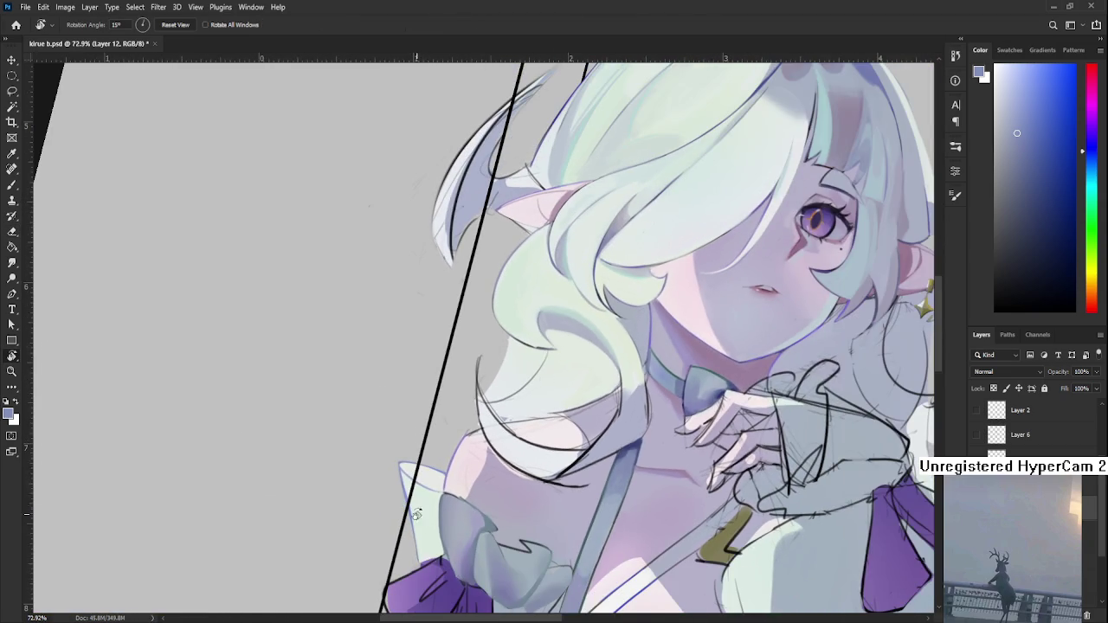
pyautogui.scroll(2, 414, 511)
pyautogui.scroll(2, 430, 519)
pyautogui.scroll(2, 430, 533)
pyautogui.moveTo(430, 532); pyautogui.dragTo(454, 502)
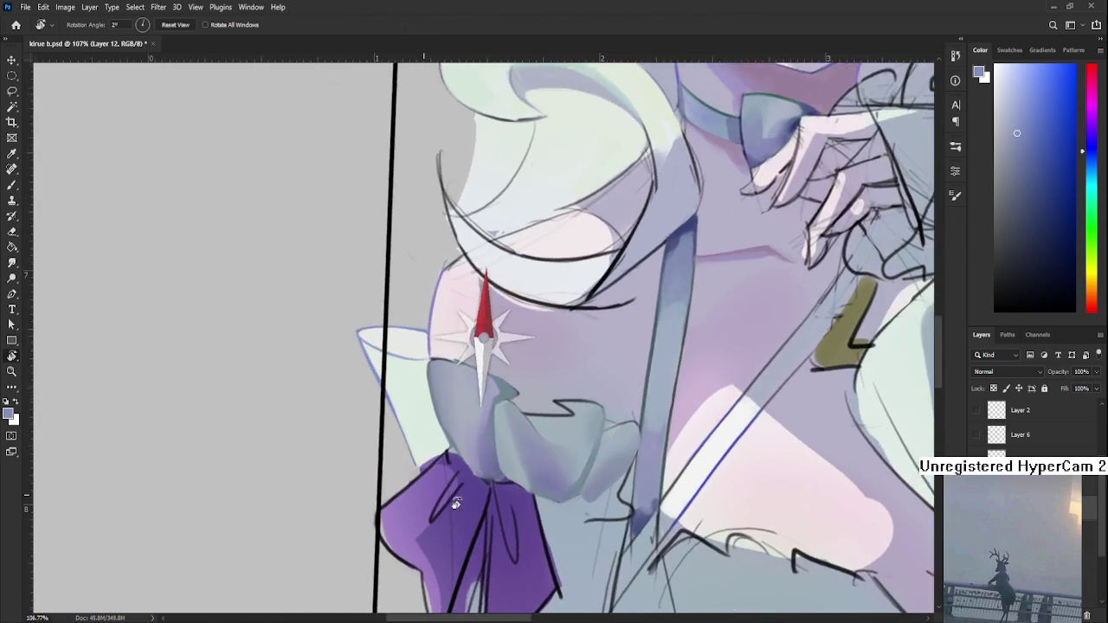
pyautogui.scroll(2, 454, 502)
pyautogui.scroll(2, 445, 458)
# - Sample the collar's pale greenish white and its edge colour with the Brush
pyautogui.press('b')
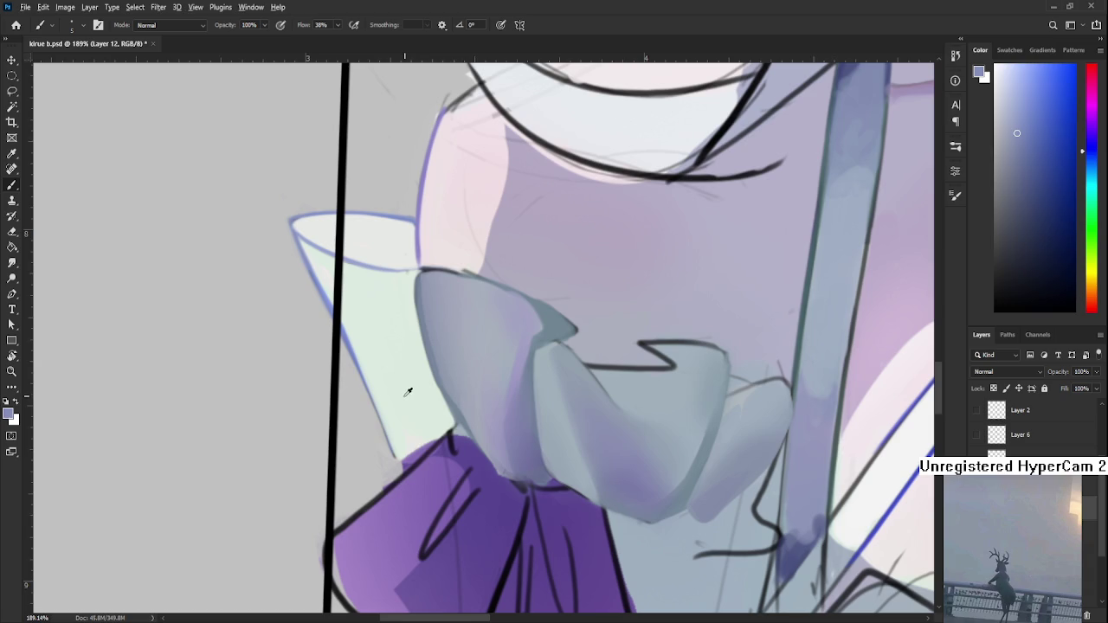
pyautogui.keyDown('alt'); pyautogui.click(408, 391); pyautogui.keyUp('alt')
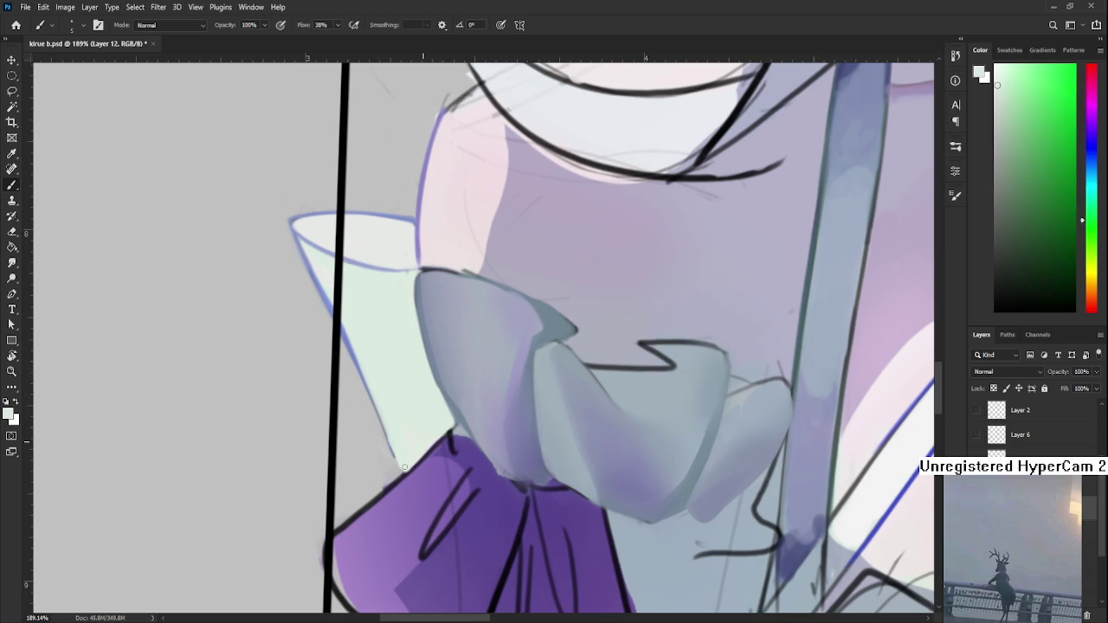
pyautogui.keyDown('alt'); pyautogui.click(434, 428); pyautogui.keyUp('alt')
# - Pan to show more of the face and rotate the canvas about 37 degrees
pyautogui.moveTo(410, 425); pyautogui.dragTo(424, 506)
pyautogui.scroll(-2, 419, 475)
pyautogui.scroll(-2, 418, 474)
pyautogui.scroll(3, 423, 457)
pyautogui.press('r')
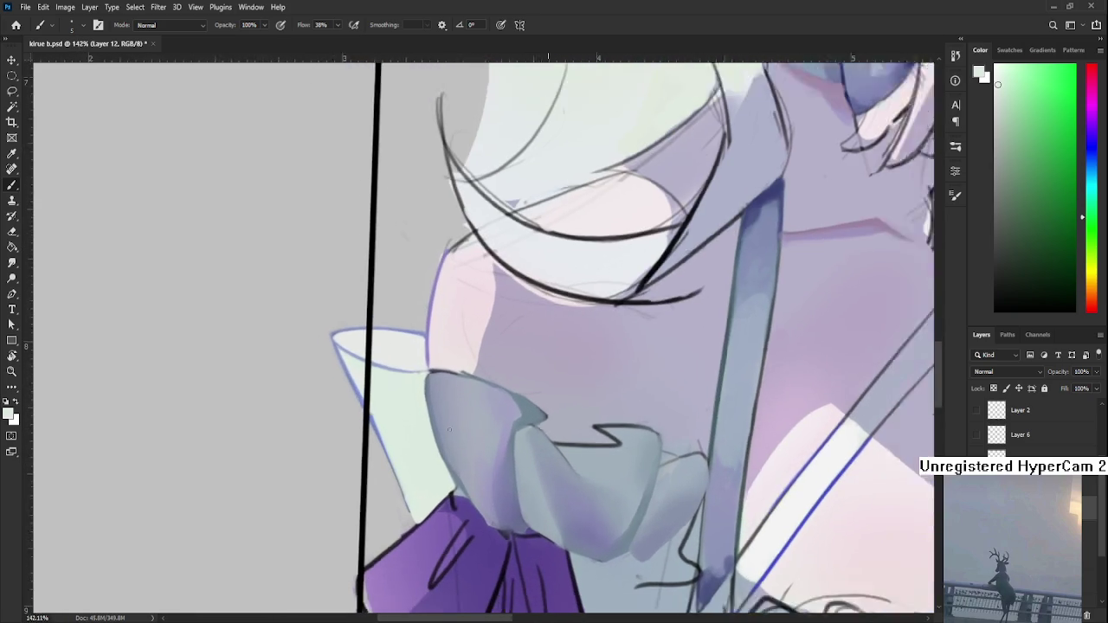
pyautogui.moveTo(448, 411)
pyautogui.mouseDown()
pyautogui.moveTo(441, 479)
pyautogui.moveTo(454, 495)
pyautogui.mouseUp()
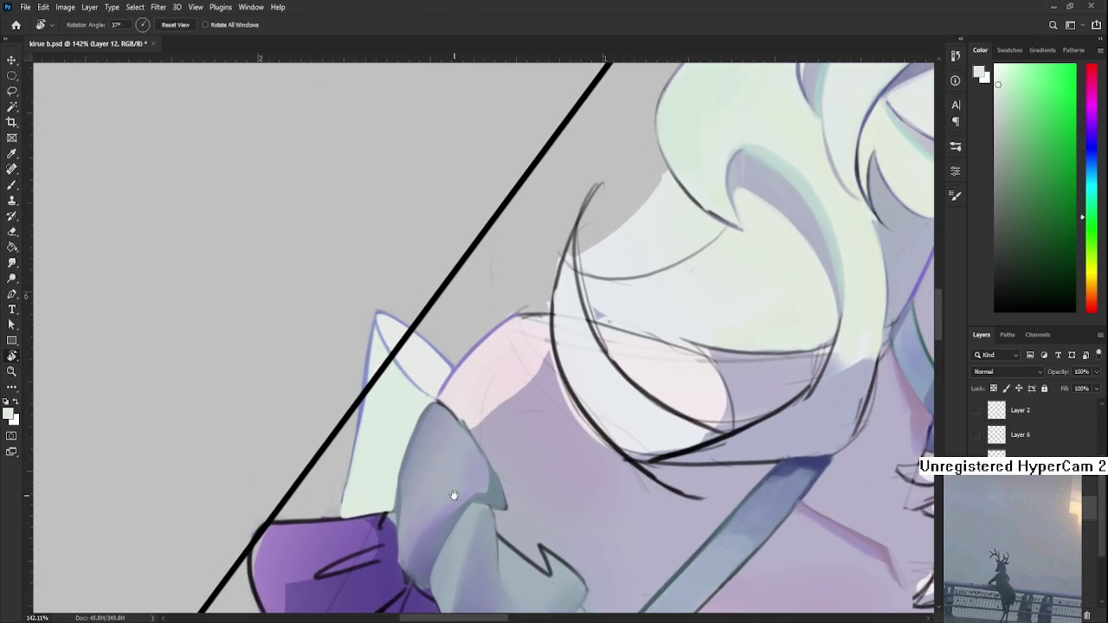
# - Sample a light blue, a light green and the bow purple, then rotate the canvas to 27°
pyautogui.press('b')
pyautogui.keyDown('alt'); pyautogui.click(372, 374); pyautogui.keyUp('alt')
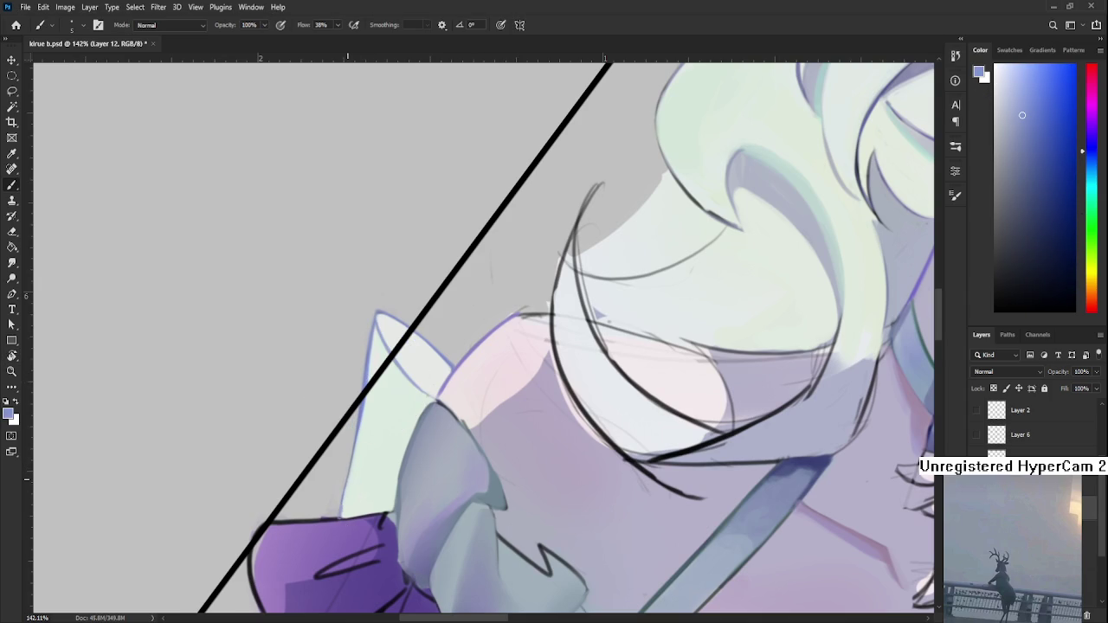
pyautogui.keyDown('alt'); pyautogui.click(343, 509); pyautogui.keyUp('alt')
pyautogui.keyDown('alt'); pyautogui.click(349, 518); pyautogui.keyUp('alt')
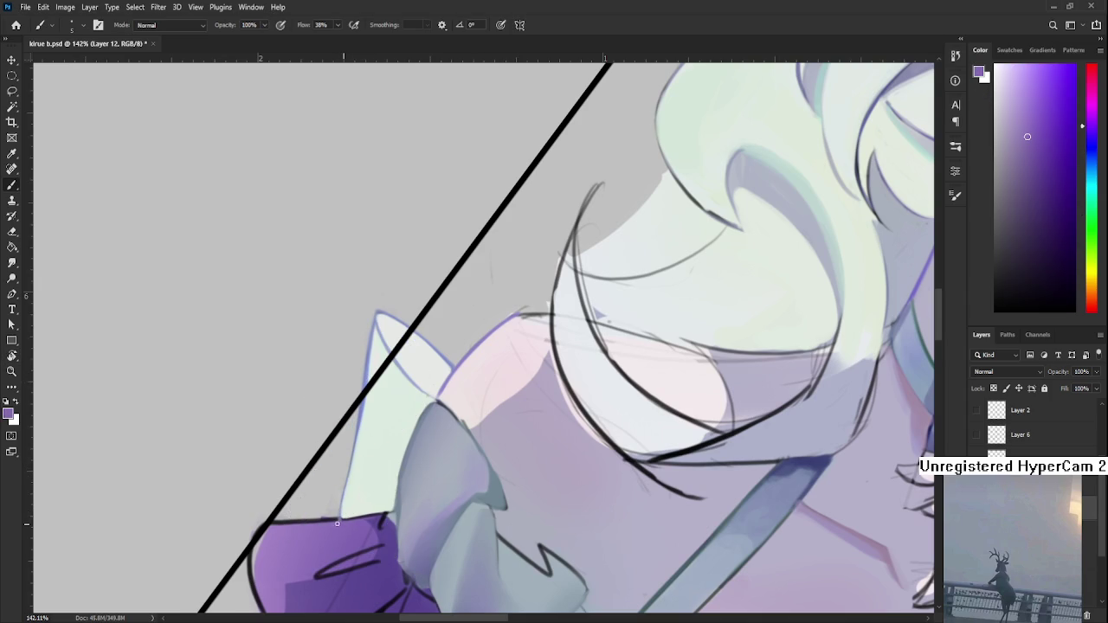
pyautogui.press('r')
pyautogui.moveTo(349, 518); pyautogui.dragTo(412, 519)
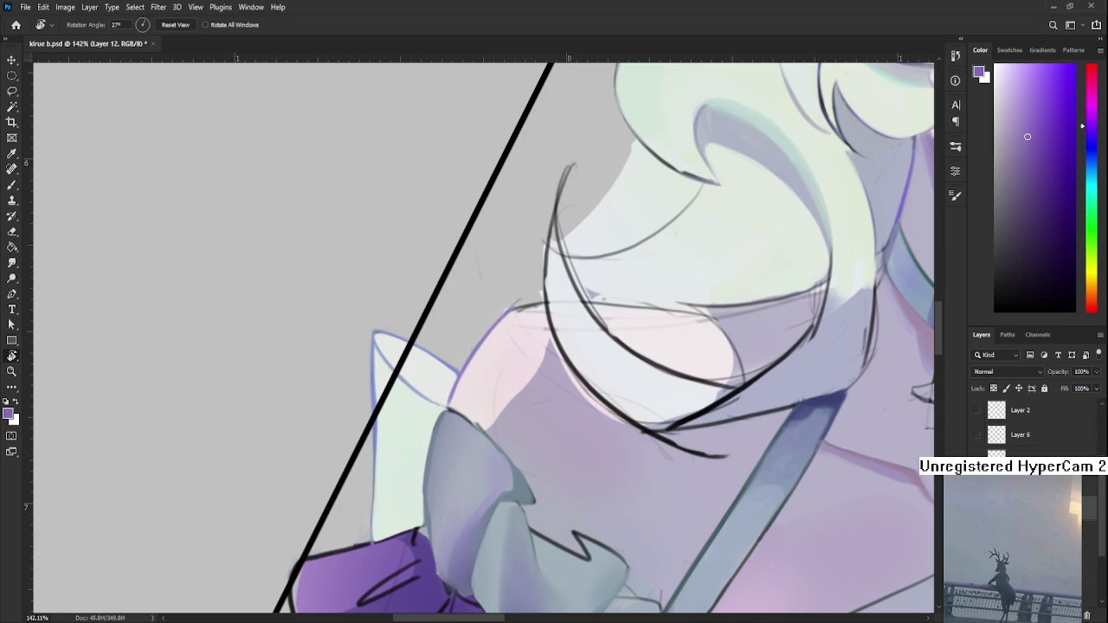
# - Nudge the view and sample a blue and a near-white from the collar area
pyautogui.moveTo(424, 378); pyautogui.dragTo(387, 395)
pyautogui.press('b')
pyautogui.keyDown('alt'); pyautogui.click(345, 387); pyautogui.keyUp('alt')
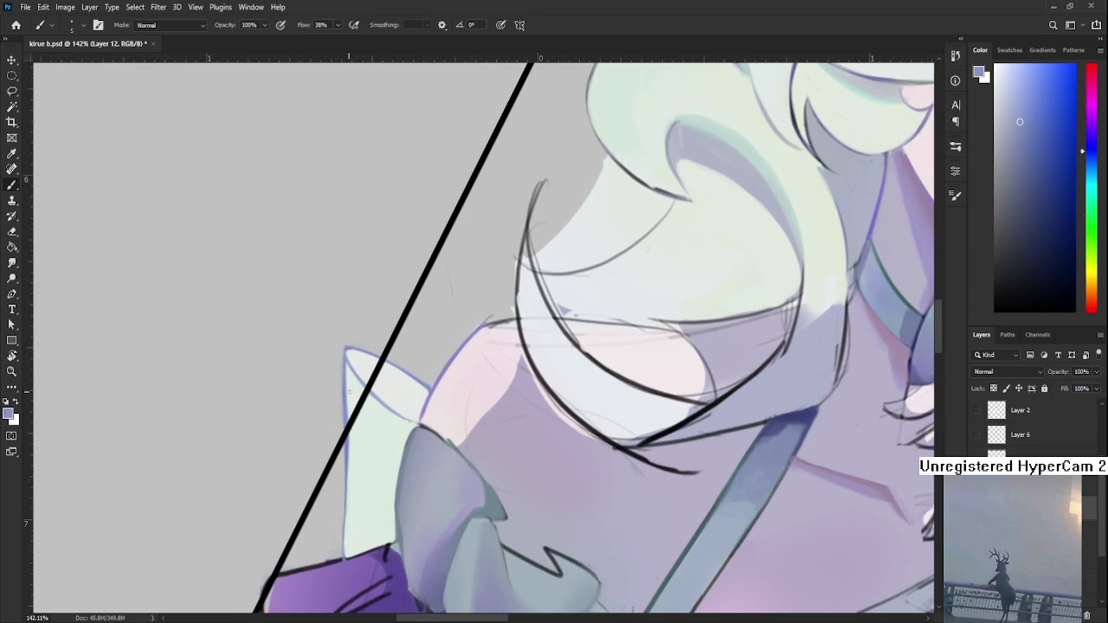
pyautogui.keyDown('alt'); pyautogui.click(388, 396); pyautogui.keyUp('alt')
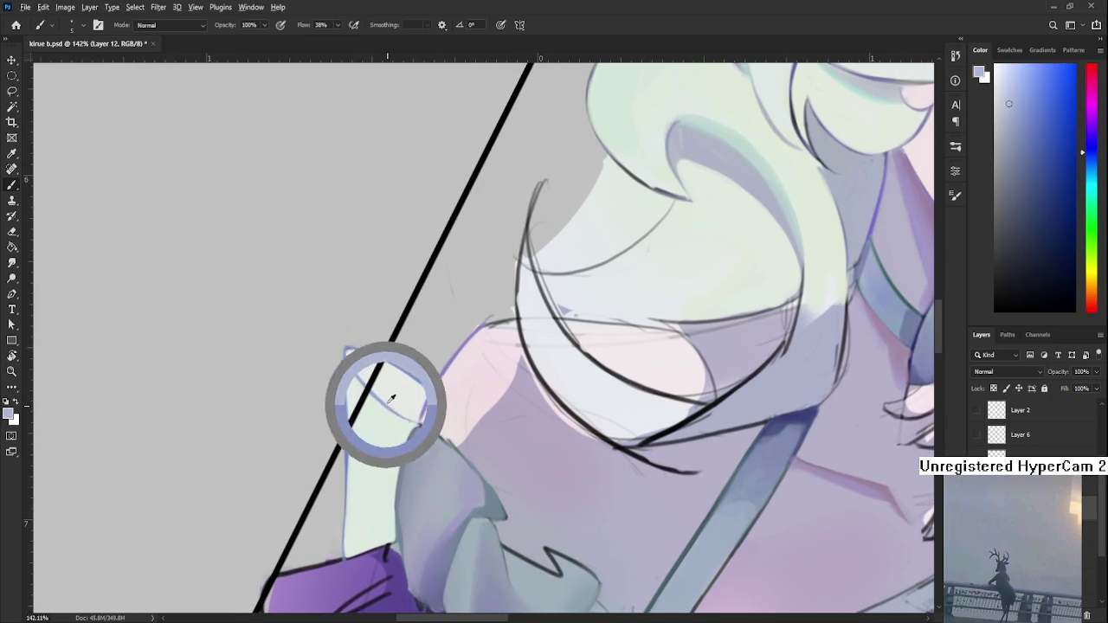
# - Rotate to 56°, start Layer 14 and sample the collar tip's pale green
pyautogui.press('r')
pyautogui.moveTo(385, 389); pyautogui.dragTo(425, 454)
pyautogui.press('b')
pyautogui.keyDown('alt'); pyautogui.click(355, 384); pyautogui.keyUp('alt')
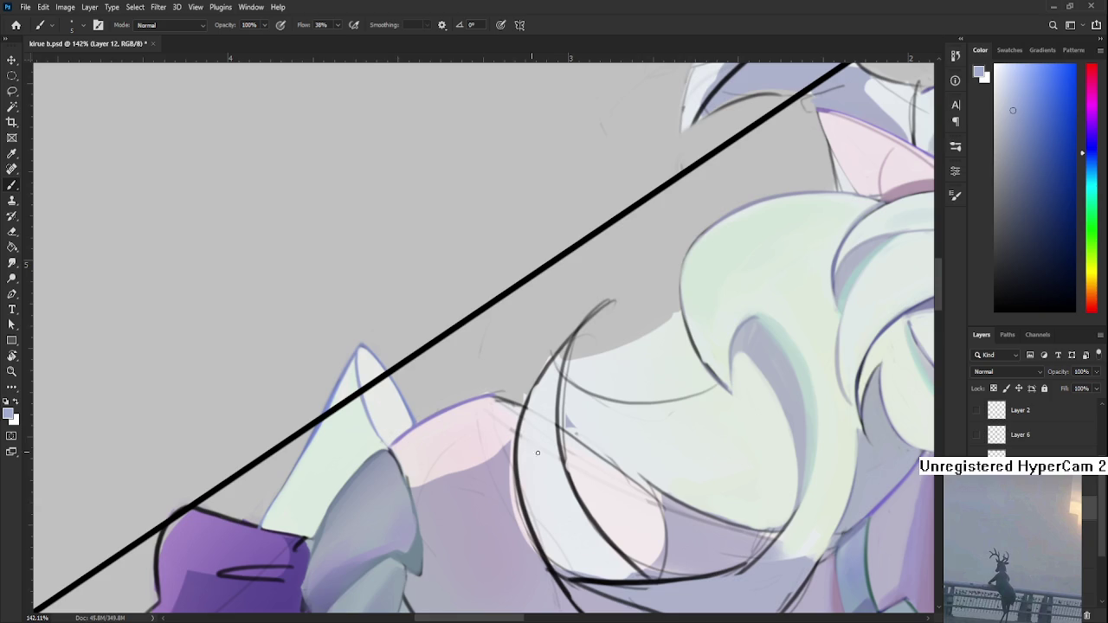
pyautogui.hotkey('ctrl', 'shift', 'alt', 'n')
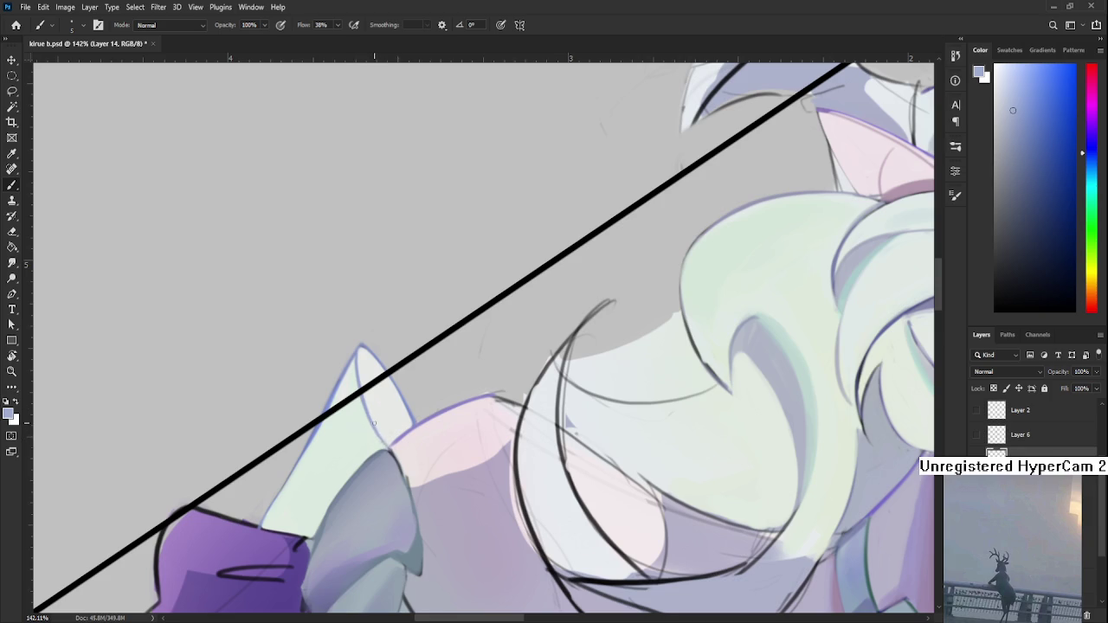
pyautogui.keyDown('alt'); pyautogui.click(372, 422); pyautogui.keyUp('alt')
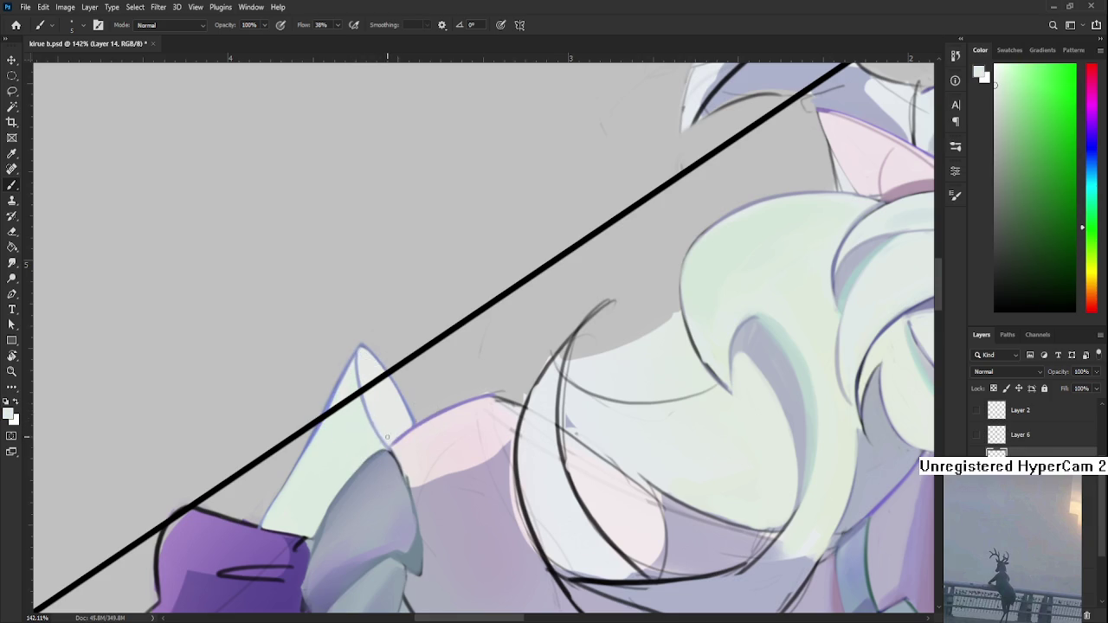
# - Rotate the canvas to 35°, then nearly upright around the character, adjusting zoom
pyautogui.press('r')
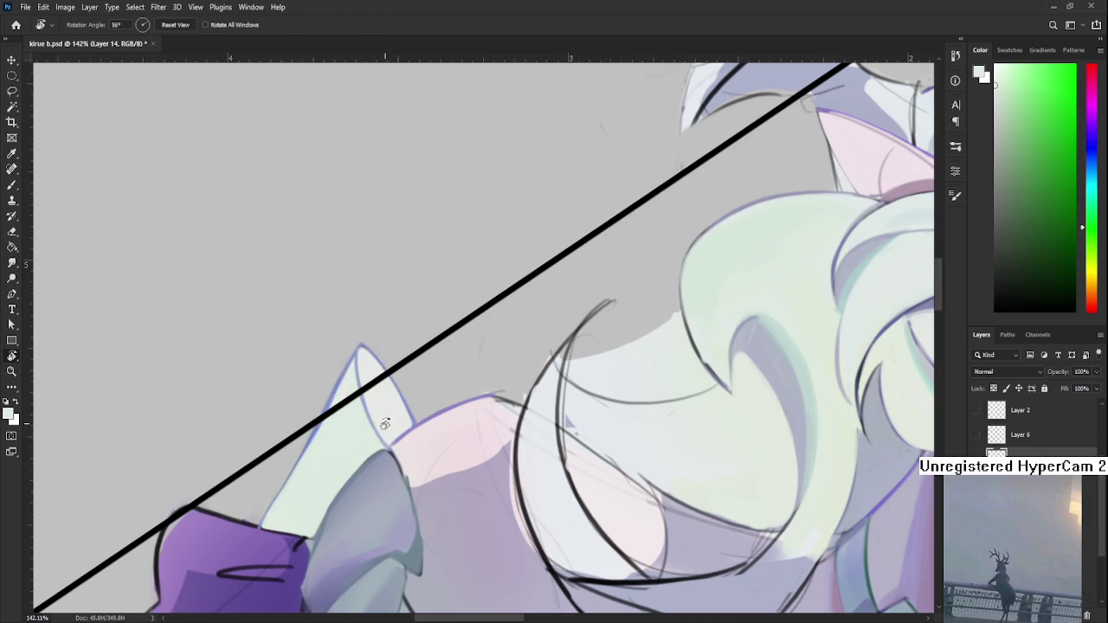
pyautogui.moveTo(394, 426); pyautogui.dragTo(421, 450)
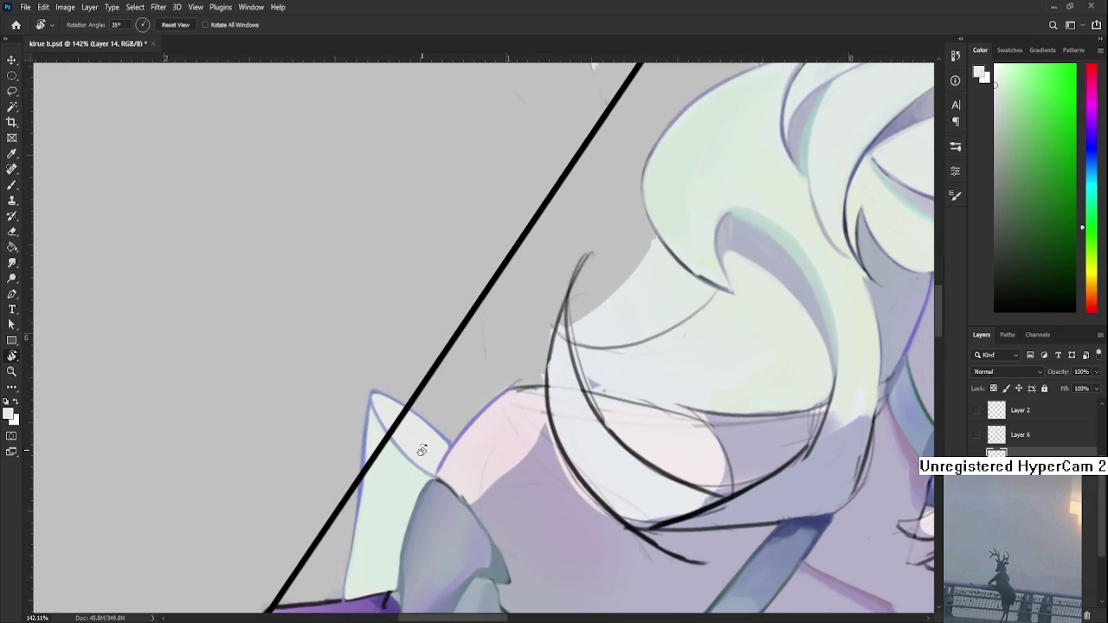
pyautogui.scroll(-3, 421, 450)
pyautogui.scroll(-3, 424, 452)
pyautogui.scroll(-3, 465, 485)
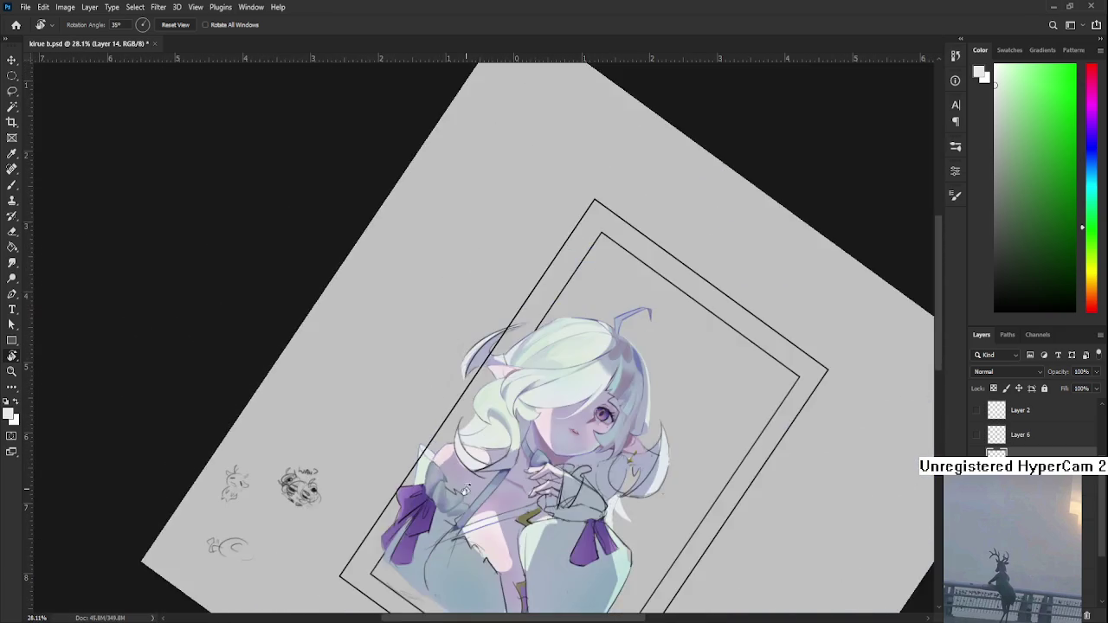
pyautogui.moveTo(465, 484); pyautogui.dragTo(486, 502)
pyautogui.scroll(3, 486, 501)
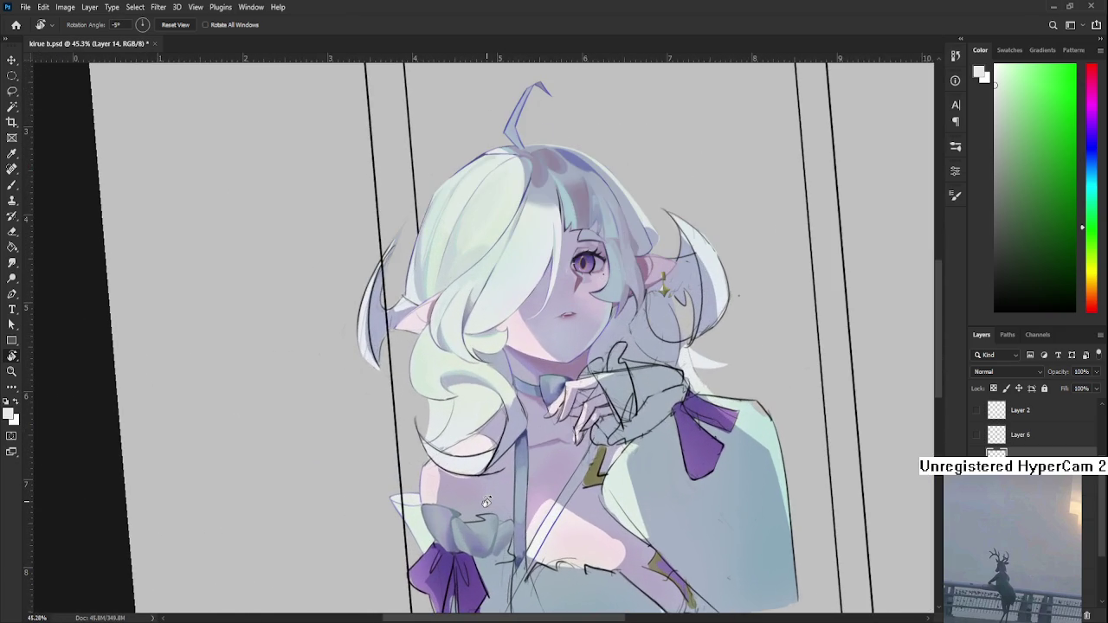
pyautogui.scroll(2, 486, 502)
pyautogui.scroll(2, 482, 501)
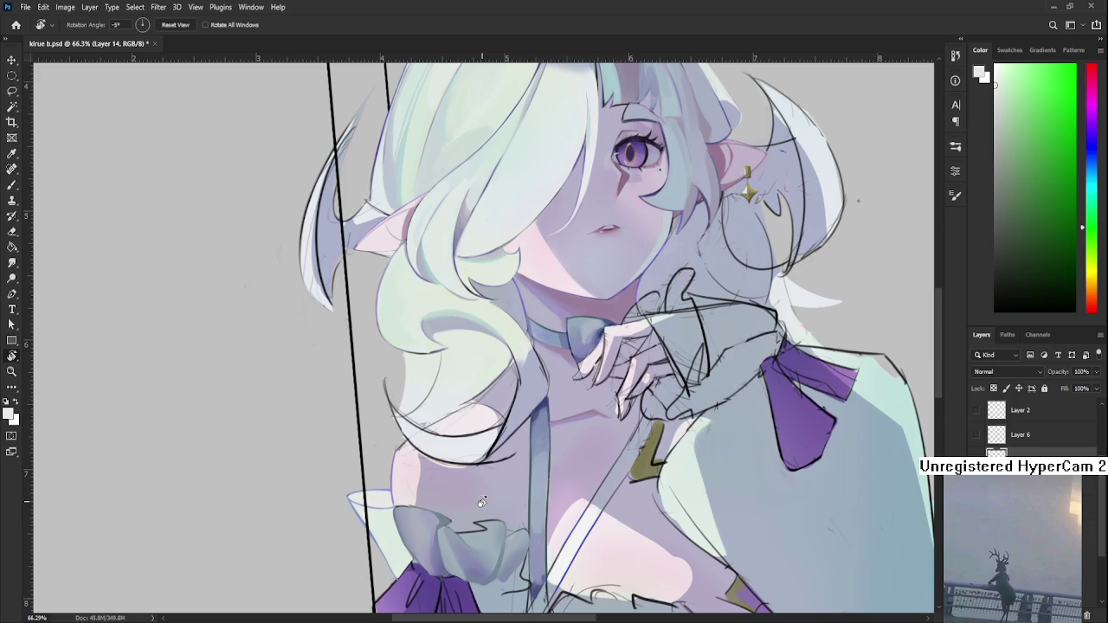
pyautogui.scroll(-2, 482, 501)
pyautogui.scroll(-1, 480, 502)
pyautogui.scroll(3, 477, 502)
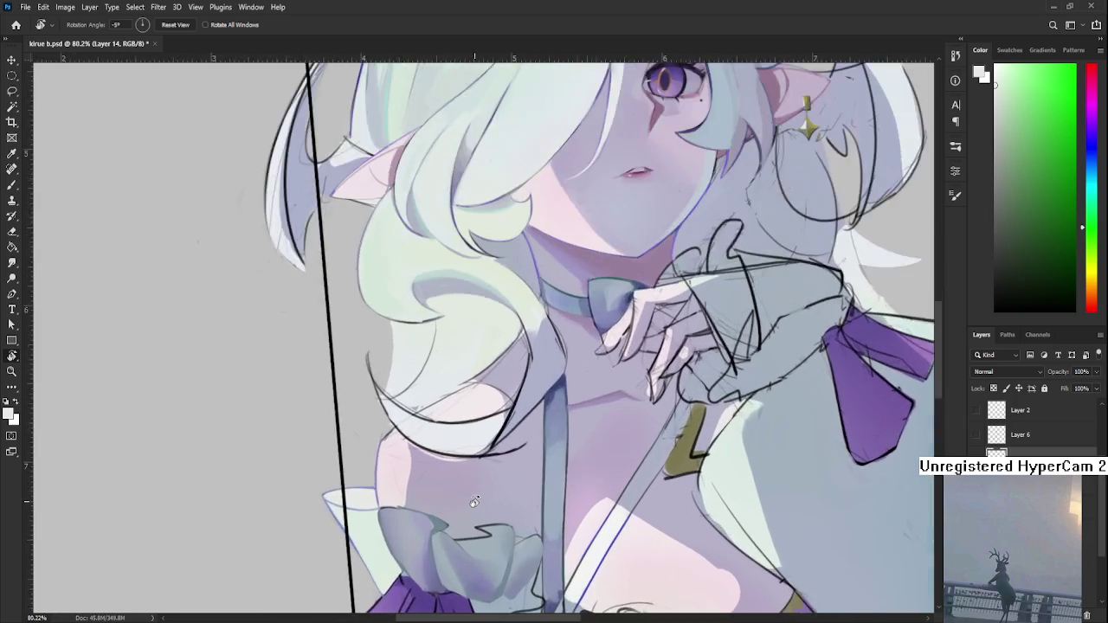
pyautogui.scroll(2, 473, 501)
# - Eyedrop light pinks and lavenders from the chest and skin to fine-tune the colour
pyautogui.press('b')
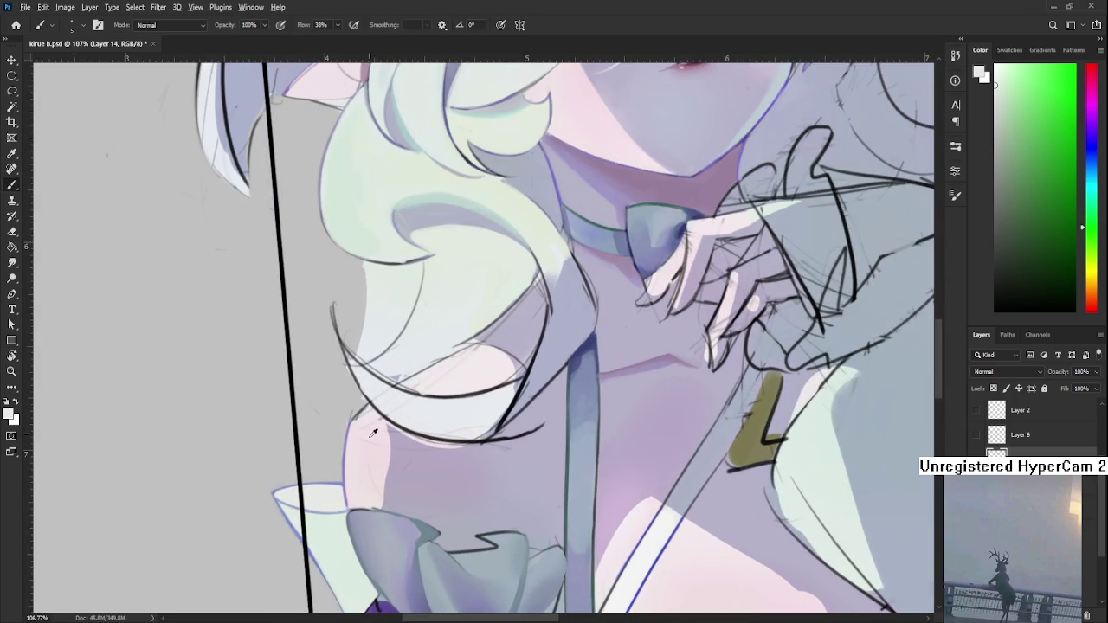
pyautogui.keyDown('alt'); pyautogui.click(368, 429); pyautogui.keyUp('alt')
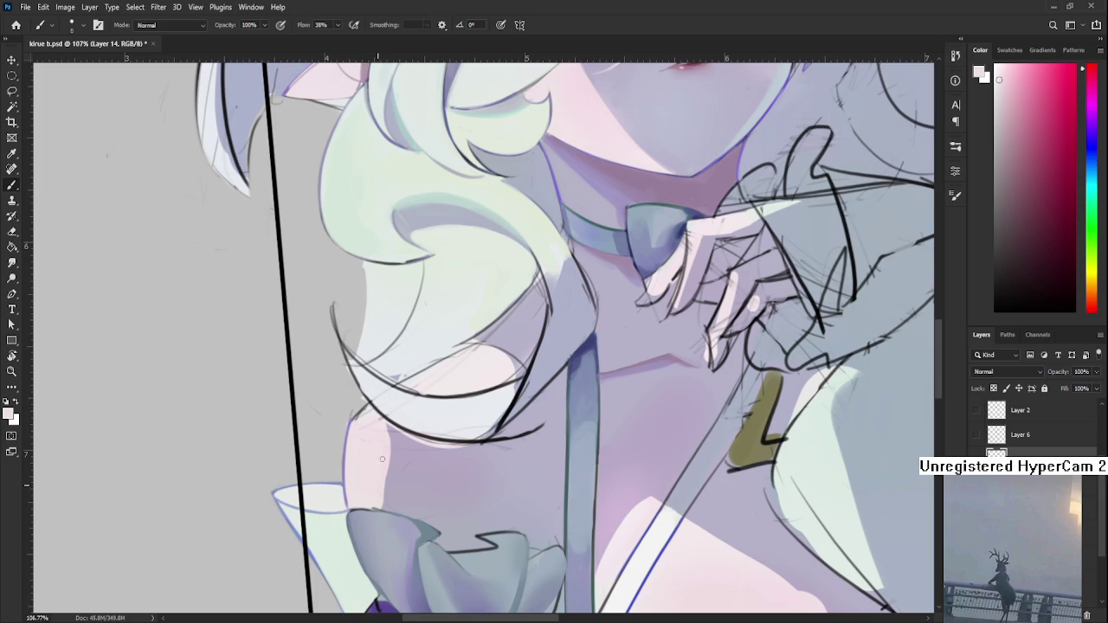
pyautogui.keyDown('alt'); pyautogui.click(391, 472); pyautogui.keyUp('alt')
pyautogui.keyDown('alt'); pyautogui.click(385, 454); pyautogui.keyUp('alt')
pyautogui.keyDown('alt'); pyautogui.click(400, 467); pyautogui.keyUp('alt')
pyautogui.keyDown('alt'); pyautogui.click(406, 463); pyautogui.keyUp('alt')
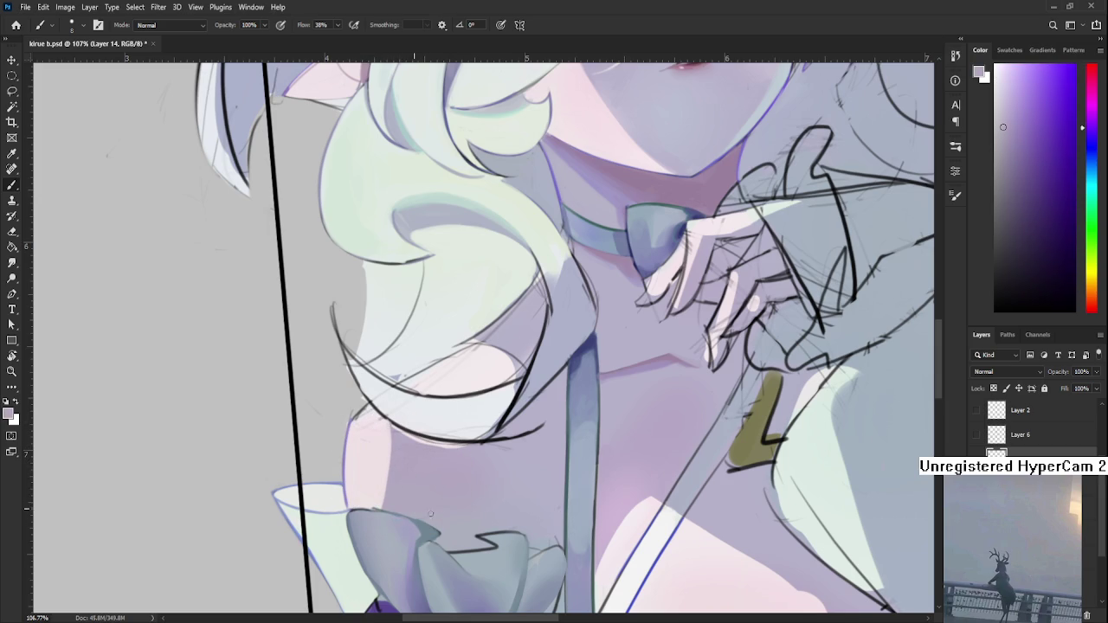
pyautogui.keyDown('alt'); pyautogui.click(432, 493); pyautogui.keyUp('alt')
pyautogui.keyDown('alt'); pyautogui.click(407, 457); pyautogui.keyUp('alt')
pyautogui.keyDown('alt'); pyautogui.click(360, 430); pyautogui.keyUp('alt')
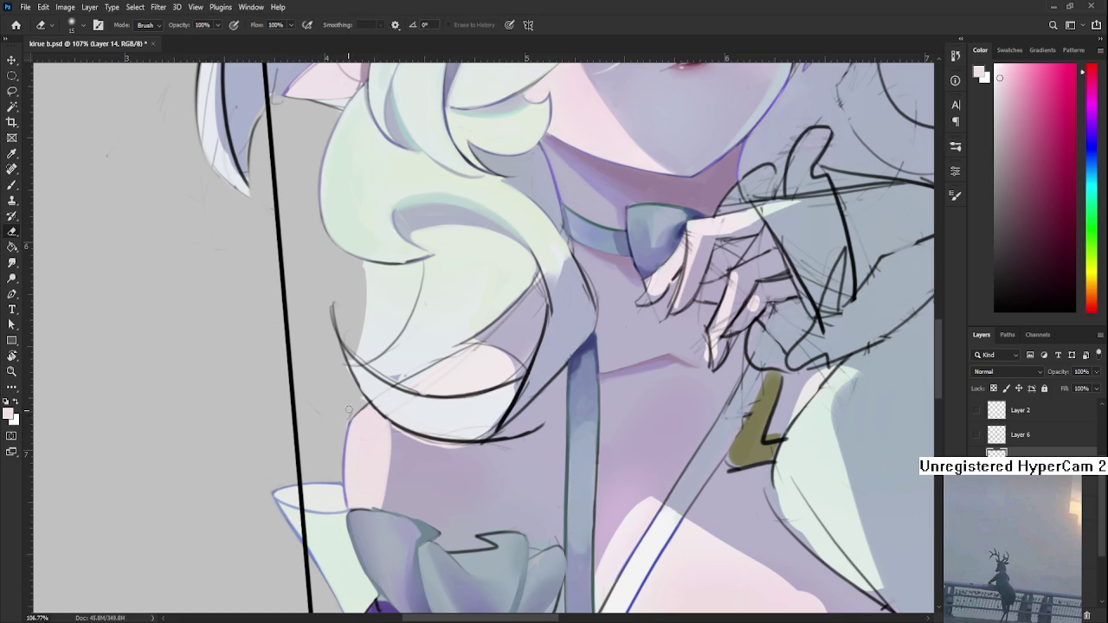
pyautogui.keyDown('alt'); pyautogui.click(374, 414); pyautogui.keyUp('alt')
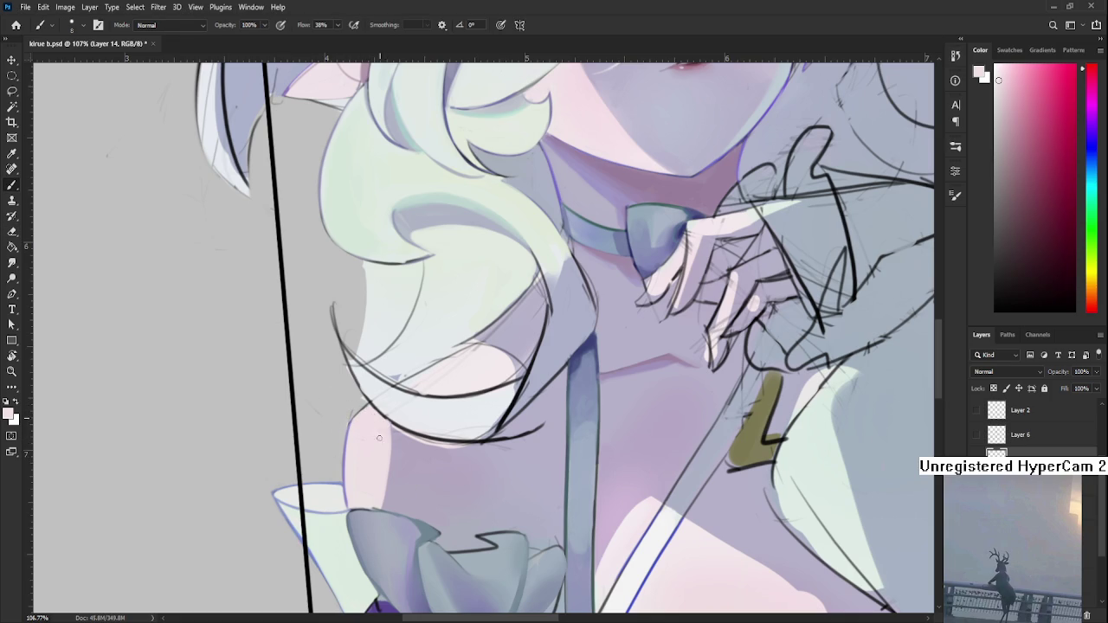
# - Pick a light lavender near the hair, then sample the neck and chest shading colour
pyautogui.press('r')
pyautogui.moveTo(401, 451)
pyautogui.mouseDown()
pyautogui.moveTo(352, 452)
pyautogui.moveTo(367, 519)
pyautogui.mouseUp()
pyautogui.keyDown('alt'); pyautogui.click(347, 464); pyautogui.keyUp('alt')
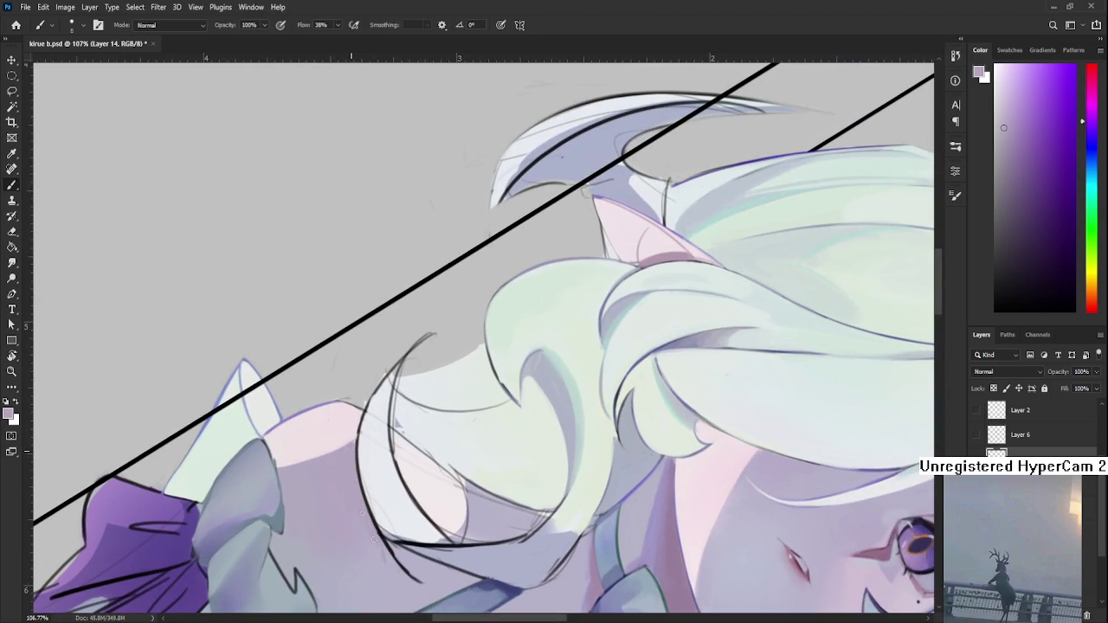
pyautogui.keyDown('alt'); pyautogui.click(349, 492); pyautogui.keyUp('alt')
pyautogui.press('r')
pyautogui.moveTo(364, 536)
pyautogui.mouseDown()
pyautogui.moveTo(410, 447)
pyautogui.moveTo(450, 443)
pyautogui.mouseUp()
pyautogui.keyDown('alt'); pyautogui.click(467, 439); pyautogui.keyUp('alt')
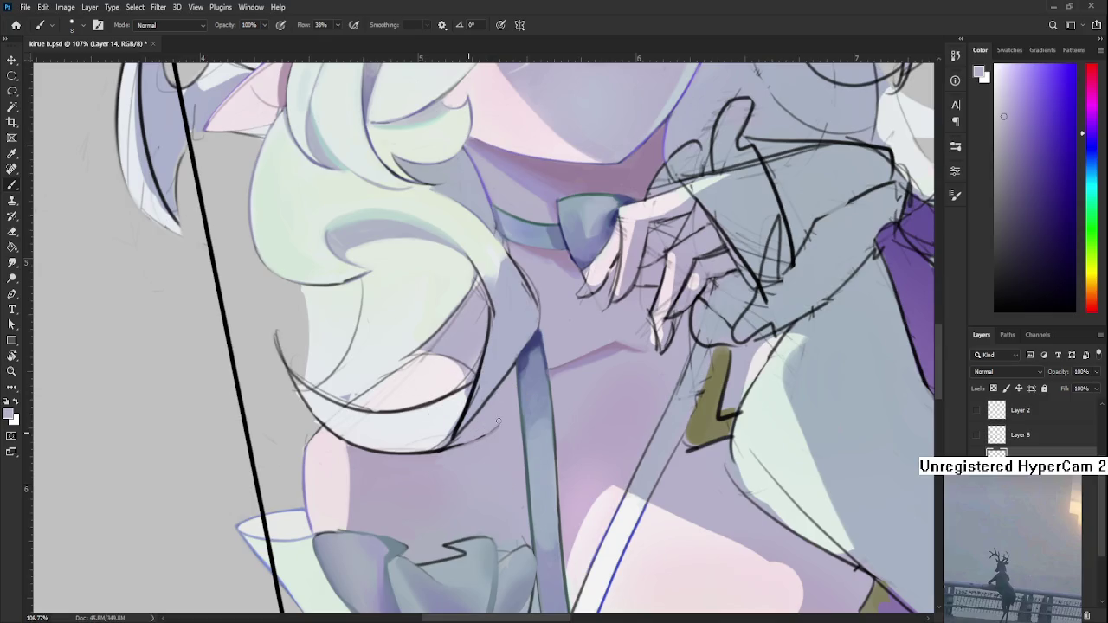
pyautogui.keyDown('alt'); pyautogui.click(476, 430); pyautogui.keyUp('alt')
pyautogui.keyDown('alt'); pyautogui.click(463, 437); pyautogui.keyUp('alt')
# - Zoom out, reset the canvas rotation upright, then zoom in on the left shoulder
pyautogui.scroll(-5, 500, 414)
pyautogui.scroll(-3, 500, 414)
pyautogui.scroll(-2, 500, 414)
pyautogui.press('r')
pyautogui.moveTo(520, 407); pyautogui.dragTo(564, 412)
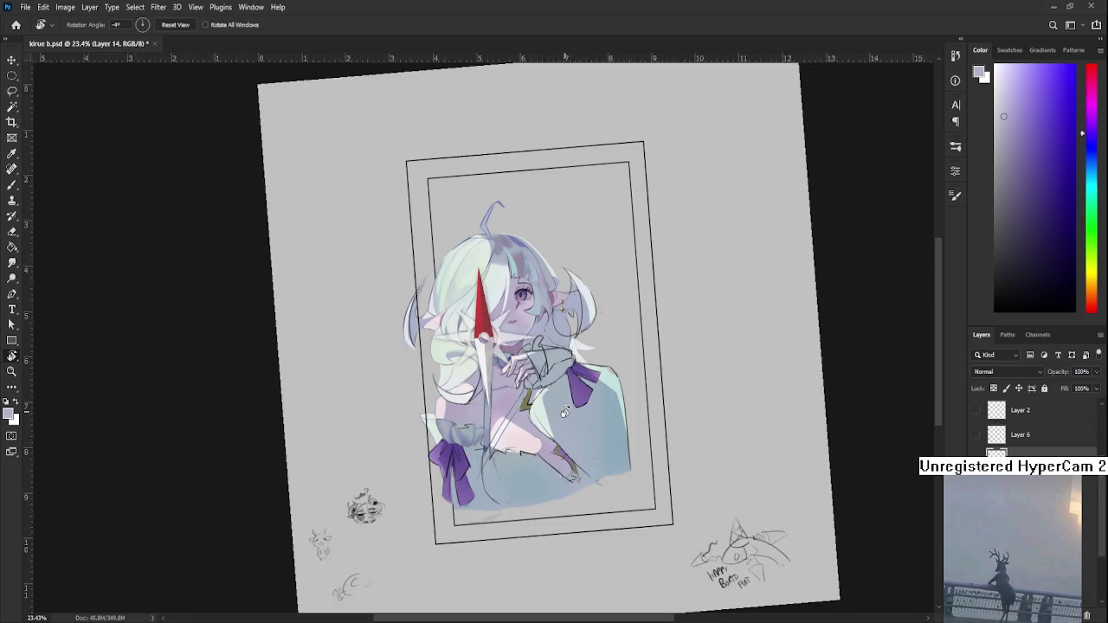
pyautogui.press('Escape')
pyautogui.scroll(3, 456, 407)
pyautogui.scroll(3, 456, 407)
pyautogui.scroll(2, 456, 407)
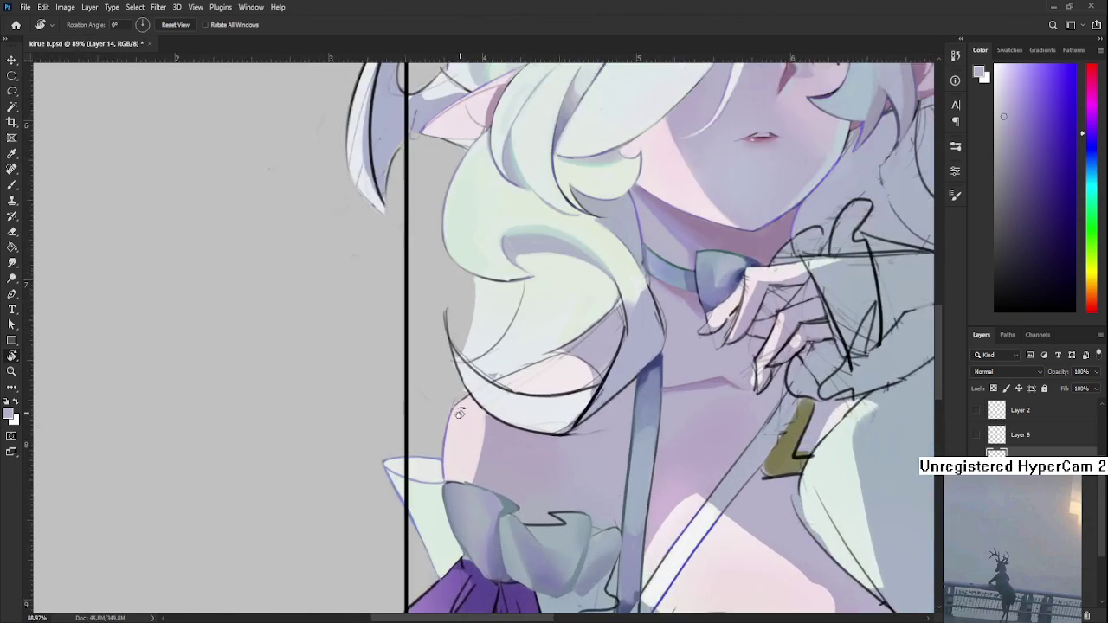
pyautogui.scroll(2, 456, 407)
pyautogui.moveTo(431, 452); pyautogui.dragTo(387, 451)
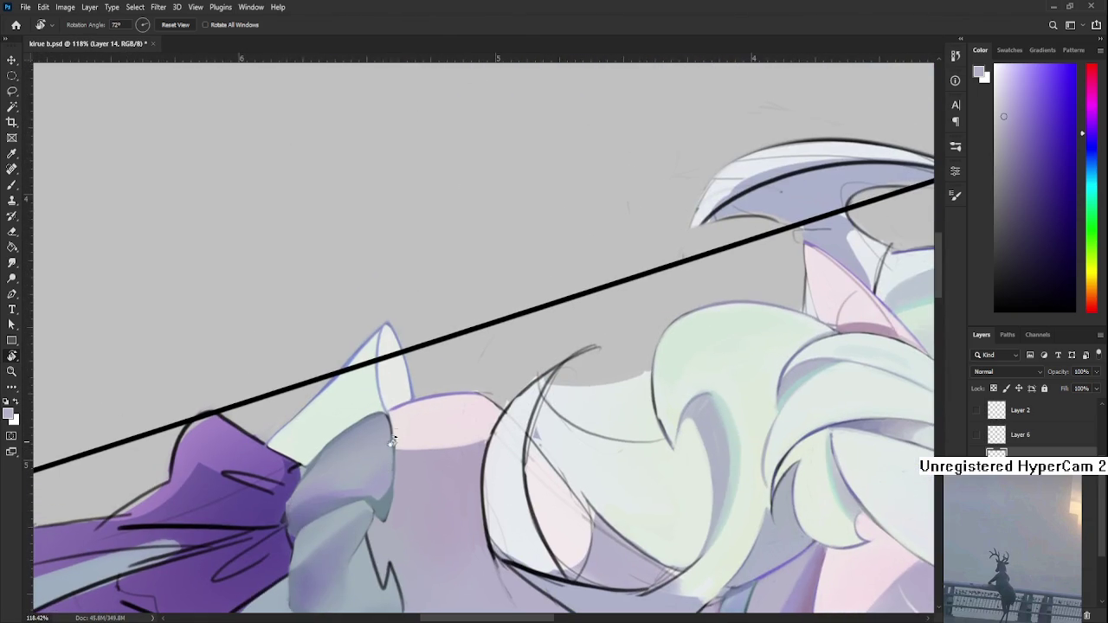
# - Sample the shoulder's near-white pink and tilt the canvas before turning it upright again
pyautogui.press('b')
pyautogui.keyDown('alt'); pyautogui.click(396, 444); pyautogui.keyUp('alt')
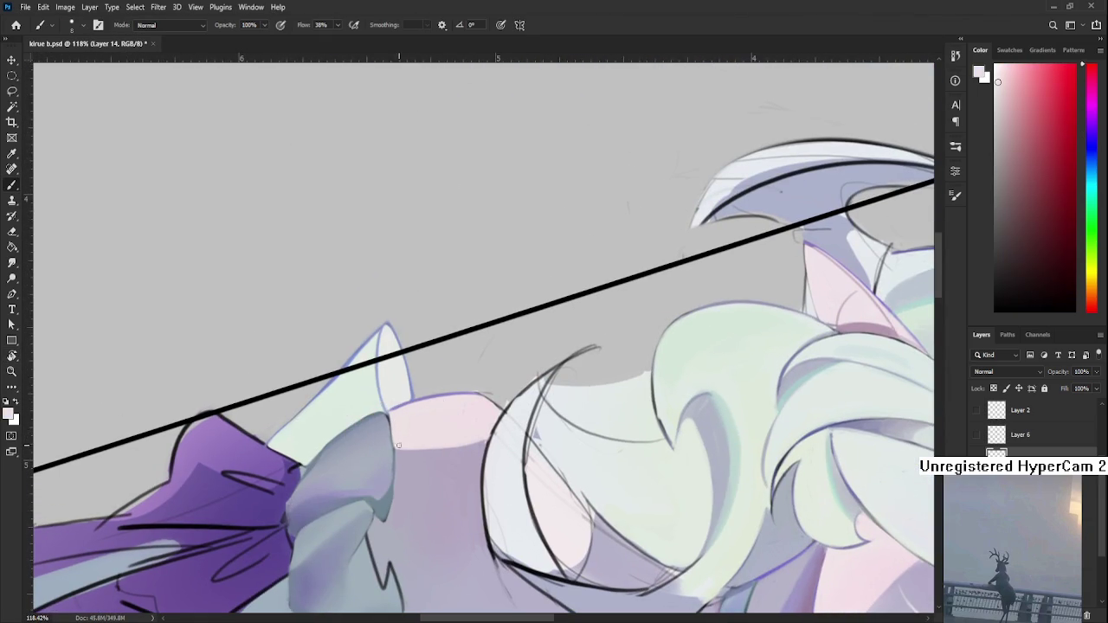
pyautogui.press('r')
pyautogui.moveTo(416, 465); pyautogui.dragTo(570, 448)
pyautogui.scroll(-3, 570, 449)
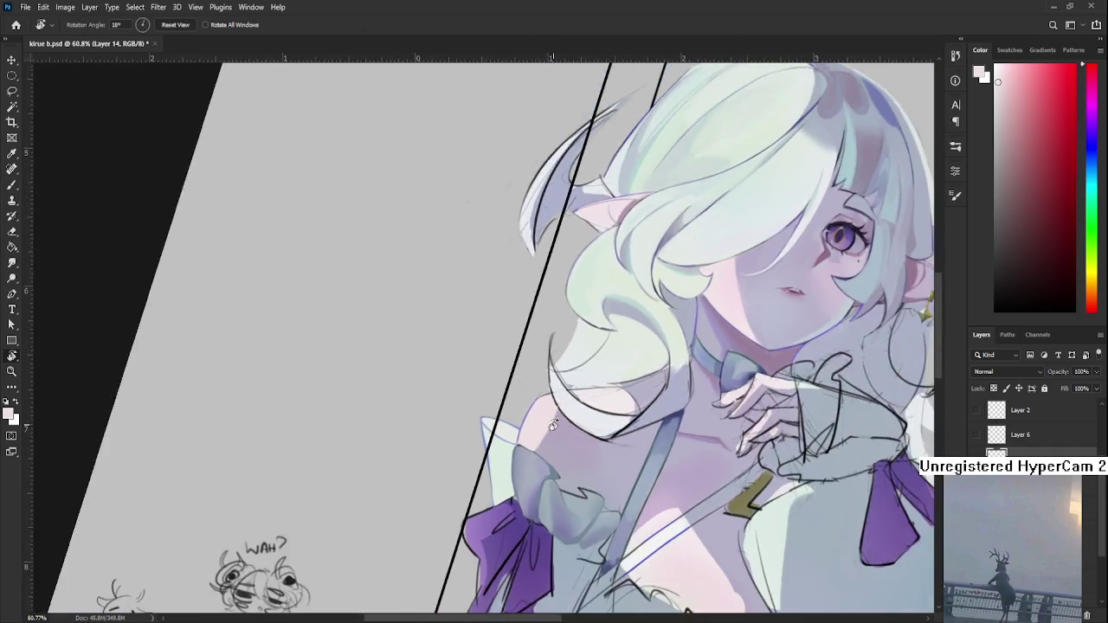
pyautogui.scroll(-1, 570, 448)
pyautogui.scroll(3, 580, 437)
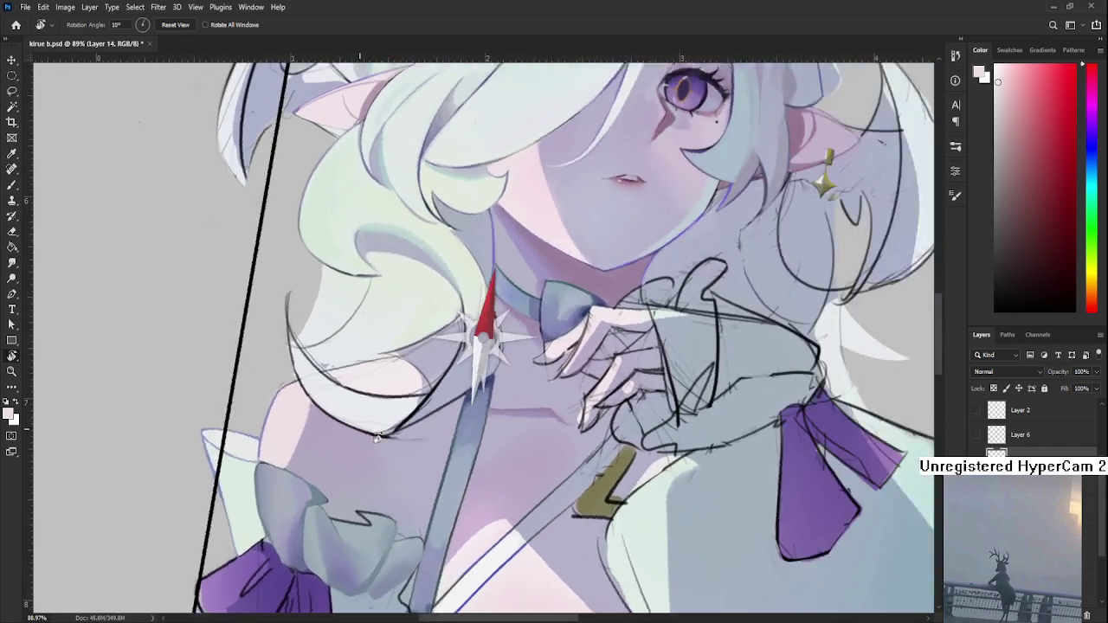
pyautogui.moveTo(585, 440); pyautogui.dragTo(610, 405)
# - Lighten the hair tip's dark edge with a short light-purple stroke sampled from the chest
pyautogui.press('b')
pyautogui.keyDown('alt'); pyautogui.click(401, 459); pyautogui.keyUp('alt')
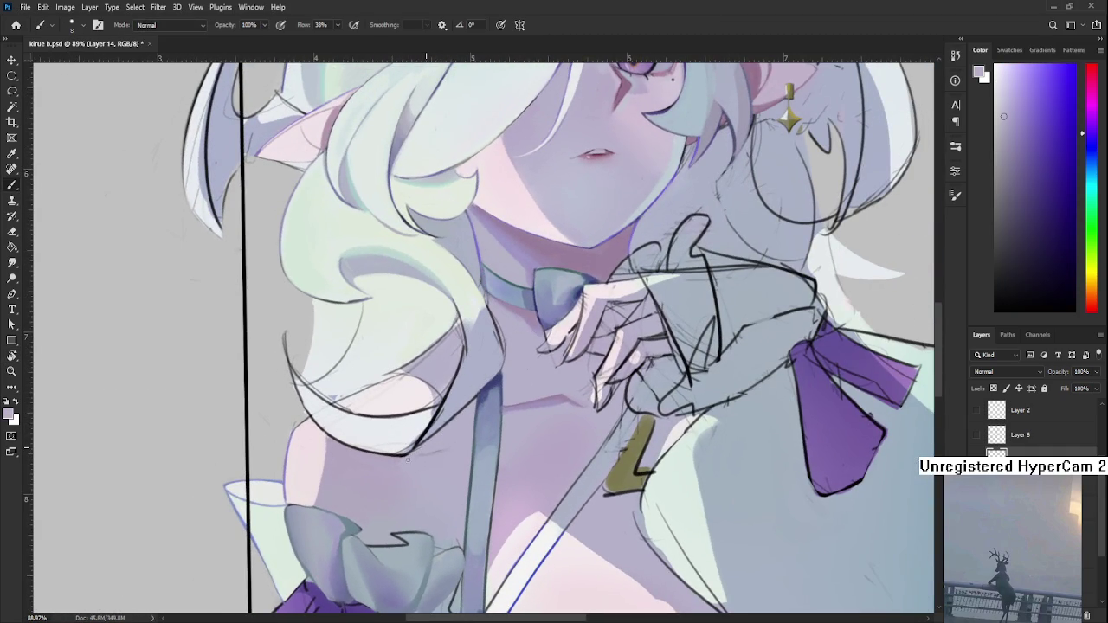
pyautogui.keyDown('alt'); pyautogui.click(421, 466); pyautogui.keyUp('alt')
pyautogui.keyDown('alt'); pyautogui.click(400, 461); pyautogui.keyUp('alt')
pyautogui.moveTo(394, 457); pyautogui.dragTo(409, 455)
pyautogui.keyDown('alt'); pyautogui.click(448, 439); pyautogui.keyUp('alt')
pyautogui.keyDown('alt'); pyautogui.click(427, 449); pyautogui.keyUp('alt')
pyautogui.keyDown('alt'); pyautogui.click(450, 447); pyautogui.keyUp('alt')
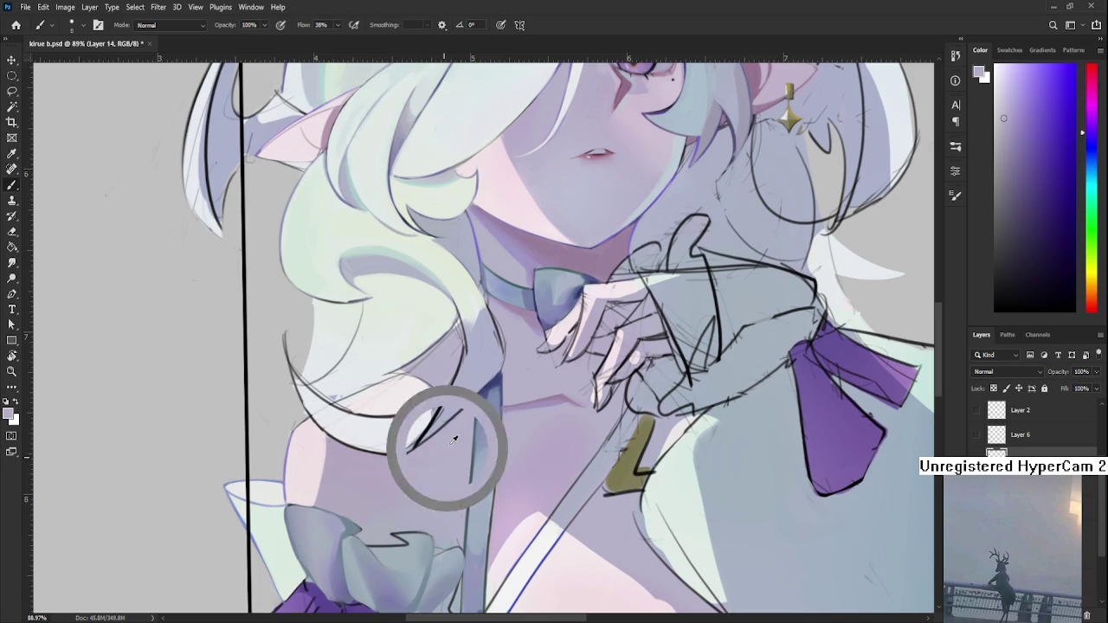
pyautogui.keyDown('alt'); pyautogui.click(441, 452); pyautogui.keyUp('alt')
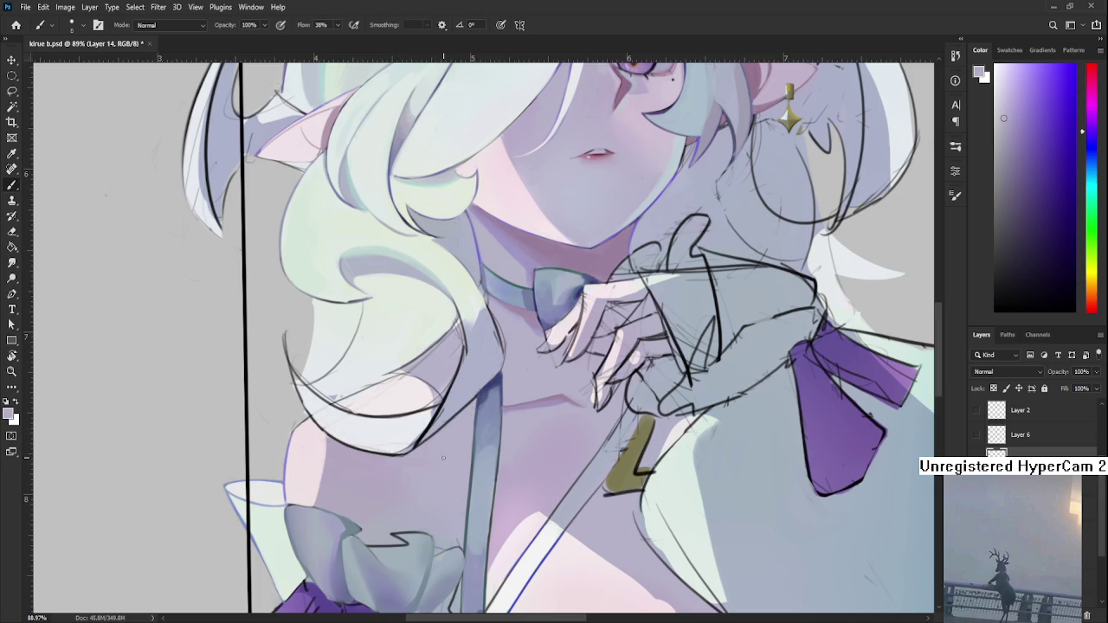
# - Zoom in and out, then pan to bring the eye and face into view
pyautogui.scroll(-5, 439, 427)
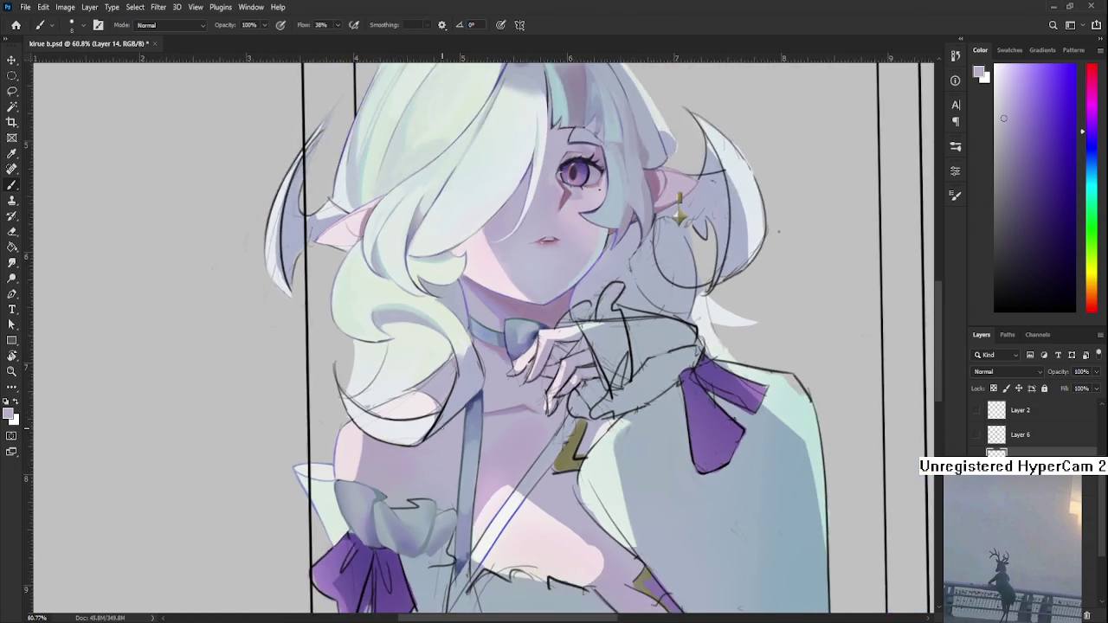
pyautogui.scroll(5, 442, 427)
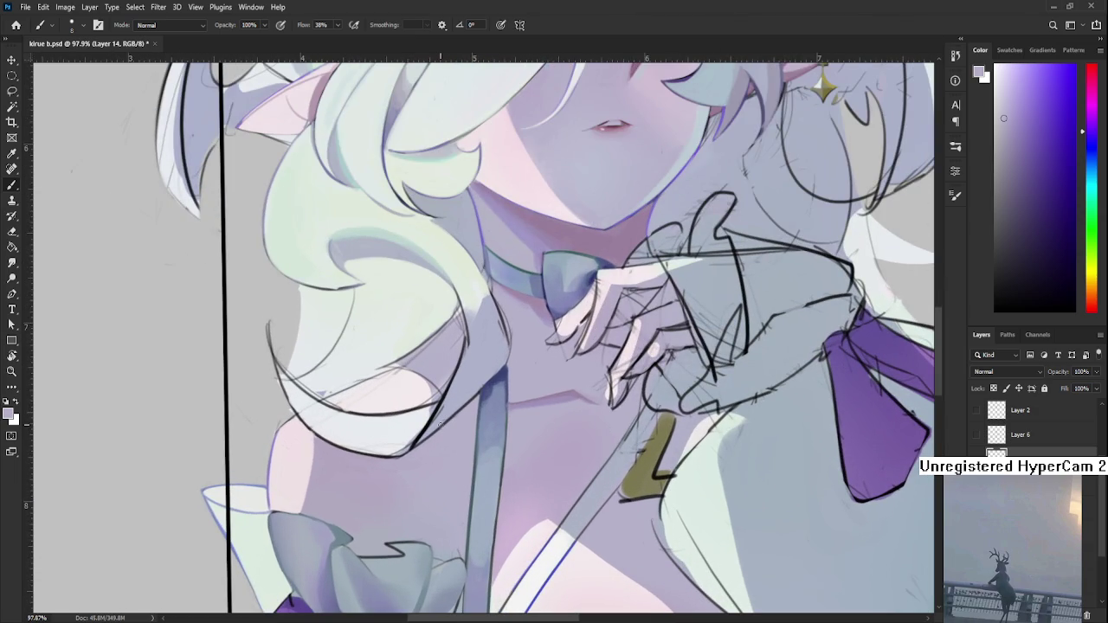
pyautogui.scroll(-4, 449, 389)
pyautogui.scroll(-1, 455, 389)
pyautogui.scroll(1, 463, 390)
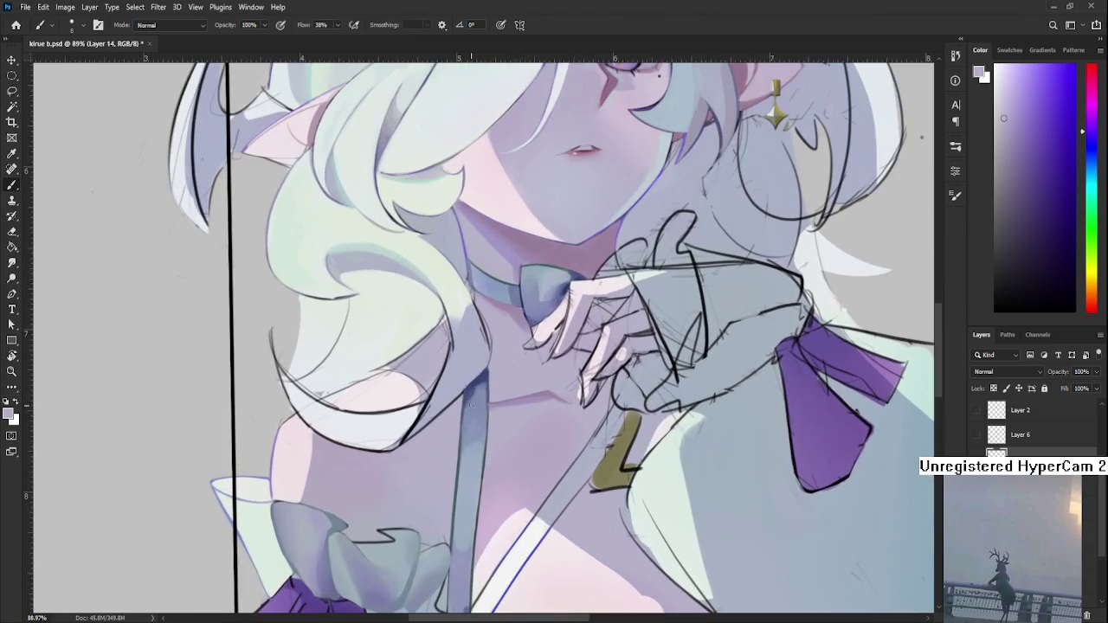
pyautogui.scroll(3, 470, 388)
pyautogui.scroll(-3, 470, 389)
pyautogui.scroll(-2, 467, 394)
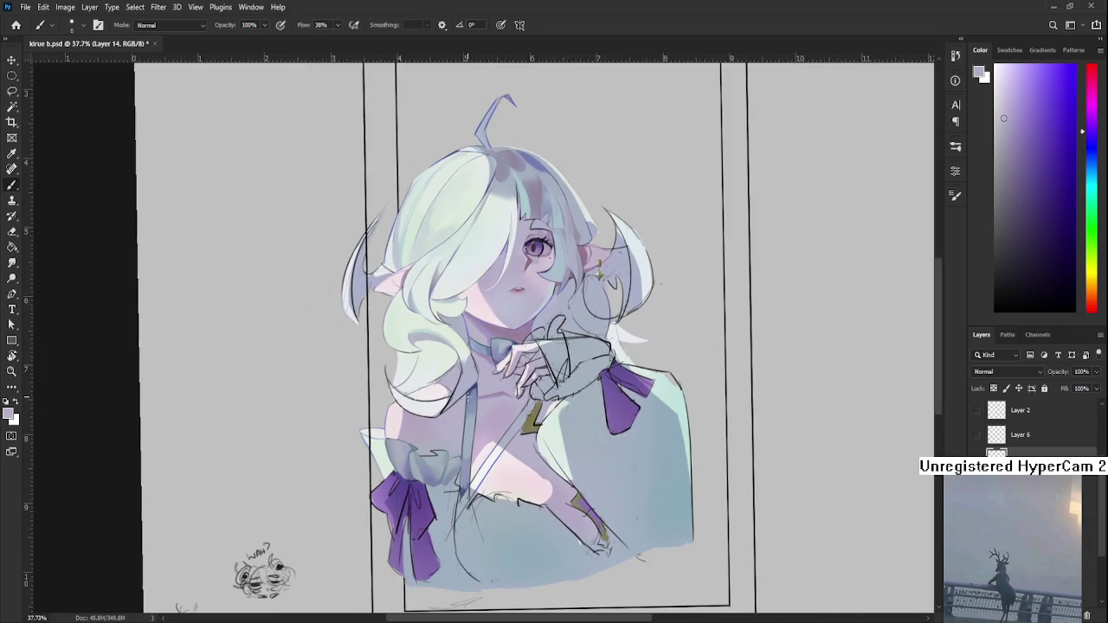
pyautogui.scroll(3, 464, 396)
pyautogui.scroll(3, 459, 399)
pyautogui.moveTo(455, 396); pyautogui.dragTo(403, 527)
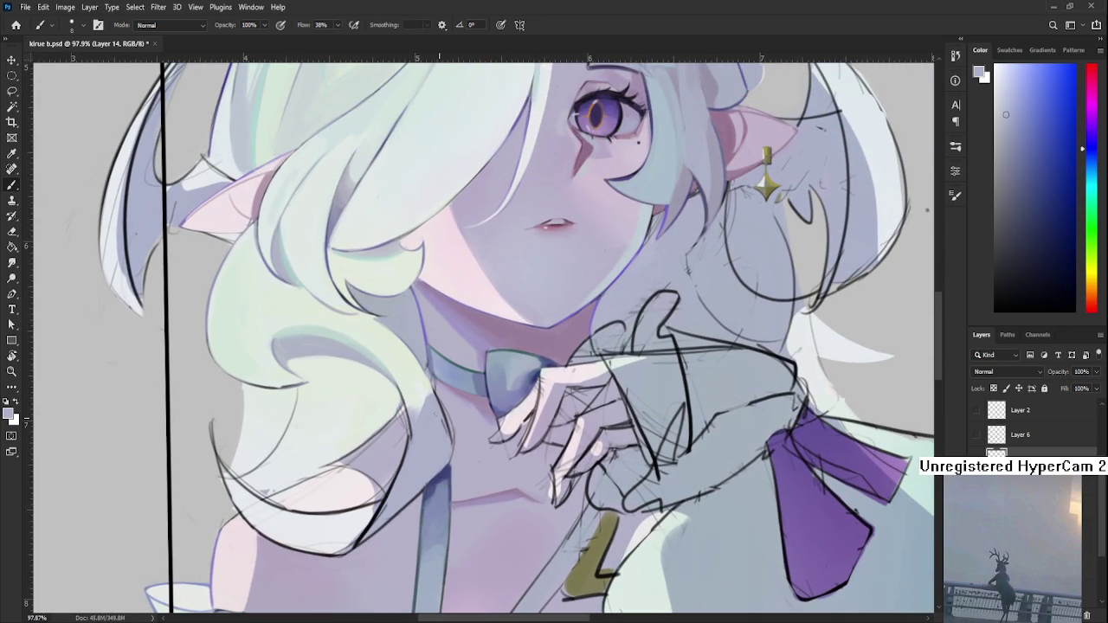
# - Zoom out and back in to review the whole figure
pyautogui.scroll(-3, 442, 439)
pyautogui.scroll(-3, 442, 440)
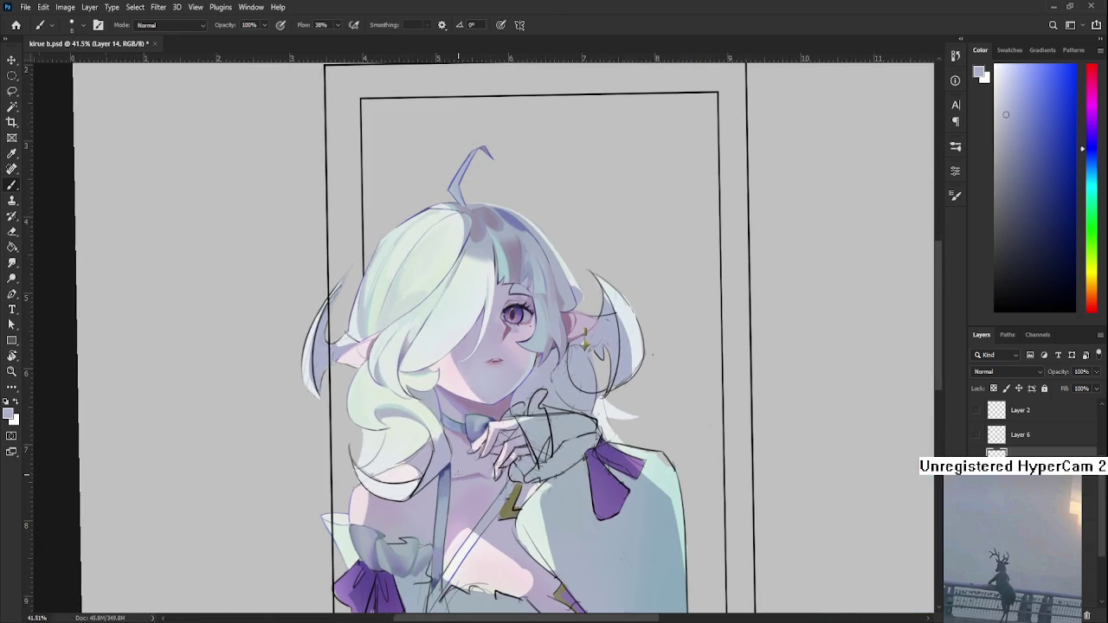
pyautogui.scroll(-1, 459, 471)
pyautogui.scroll(2, 441, 493)
pyautogui.scroll(2, 424, 520)
pyautogui.scroll(2, 396, 551)
# - Frame the left sleeve cuff and start shading its upper edge with sampled blue-grey
pyautogui.moveTo(395, 551)
pyautogui.mouseDown()
pyautogui.moveTo(626, 490)
pyautogui.moveTo(445, 404)
pyautogui.mouseUp()
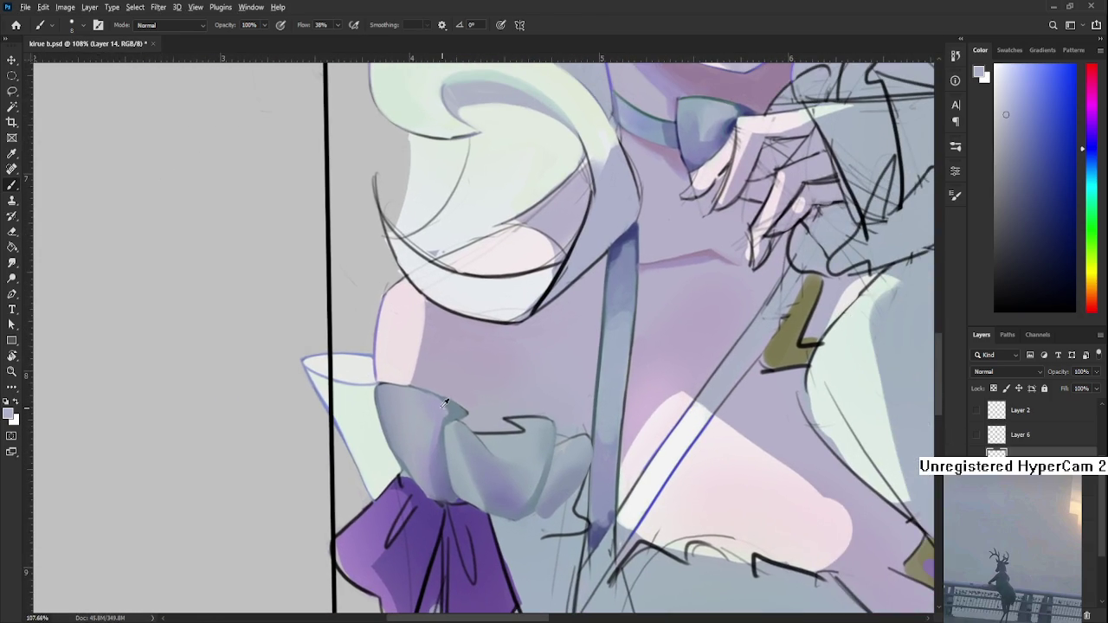
pyautogui.keyDown('alt'); pyautogui.click(447, 404); pyautogui.keyUp('alt')
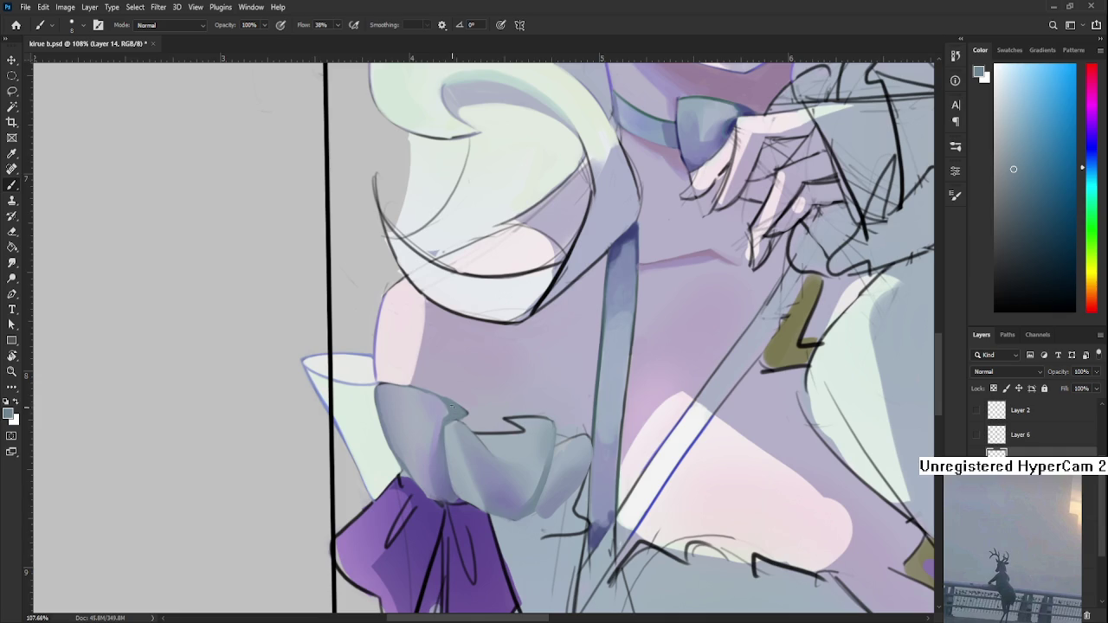
pyautogui.keyDown('alt'); pyautogui.click(462, 417); pyautogui.keyUp('alt')
pyautogui.keyDown('alt'); pyautogui.click(452, 415); pyautogui.keyUp('alt')
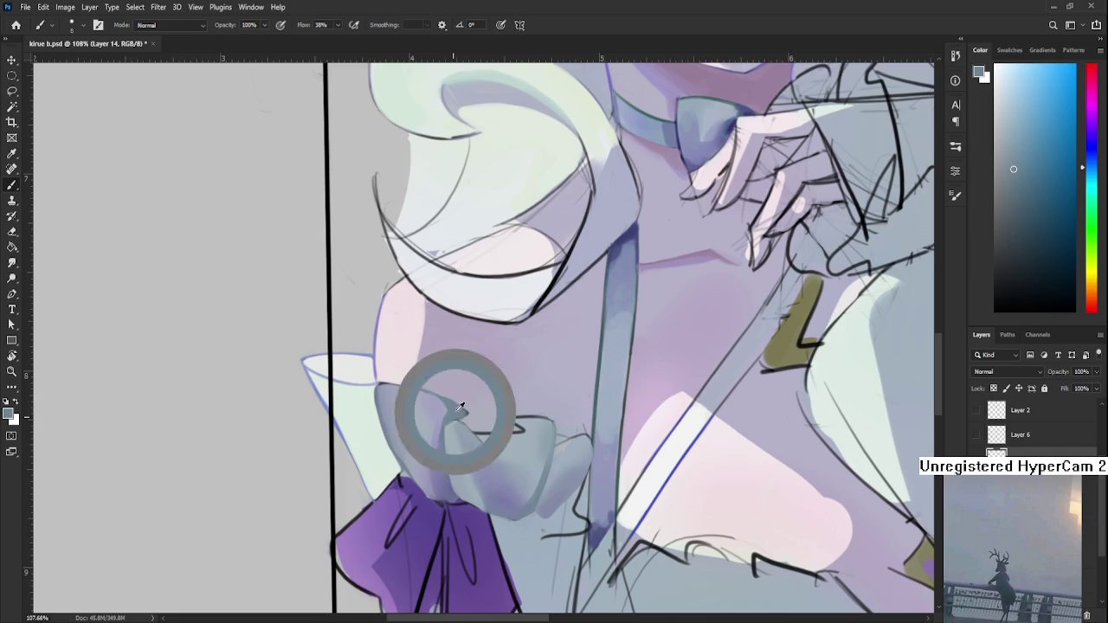
pyautogui.moveTo(460, 405); pyautogui.dragTo(398, 445)
pyautogui.keyDown('alt'); pyautogui.click(443, 423); pyautogui.keyUp('alt')
pyautogui.press('r')
pyautogui.keyDown('alt'); pyautogui.click(396, 441); pyautogui.keyUp('alt')
# - Blend similar blue-grey shading tones across the cuff's inner folds
pyautogui.scroll(-1, 403, 426)
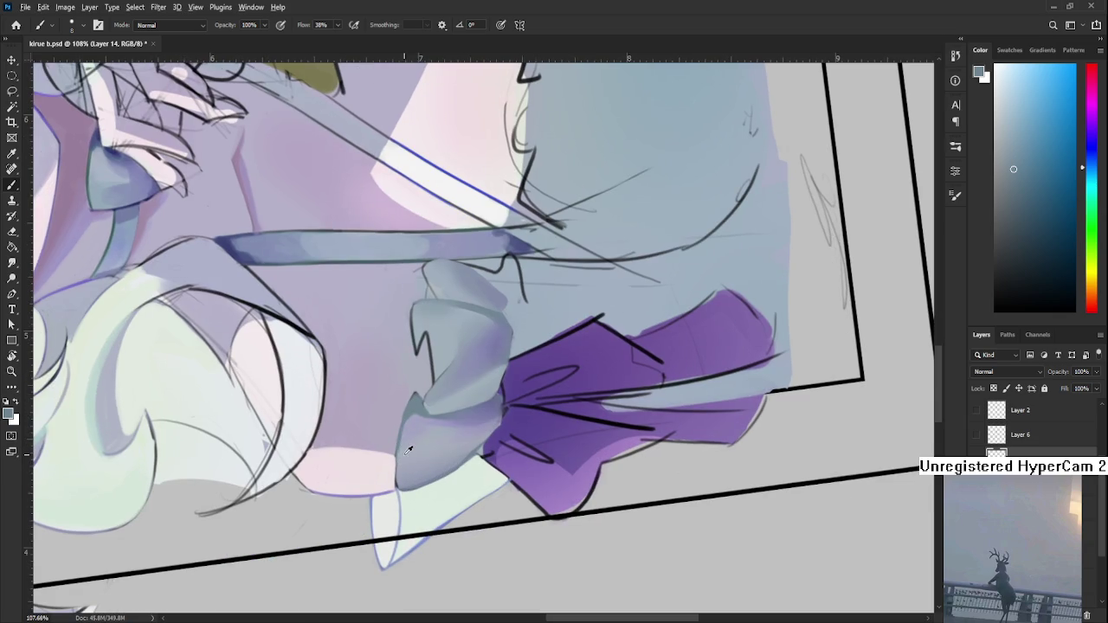
pyautogui.keyDown('alt'); pyautogui.click(407, 424); pyautogui.keyUp('alt')
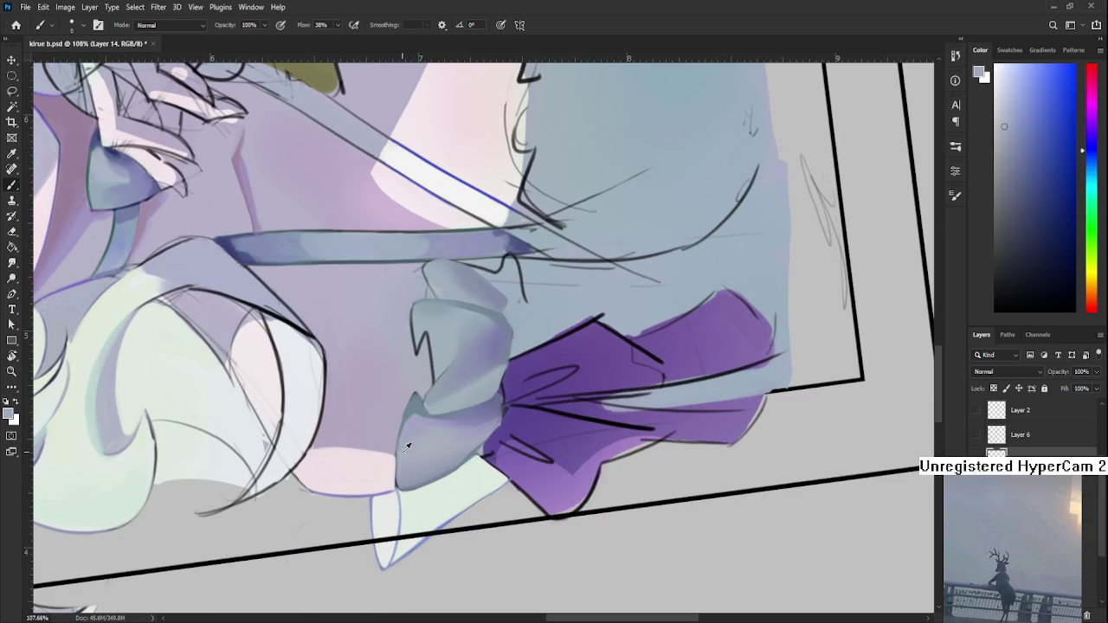
pyautogui.keyDown('alt'); pyautogui.click(411, 405); pyautogui.keyUp('alt')
pyautogui.keyDown('alt'); pyautogui.click(415, 399); pyautogui.keyUp('alt')
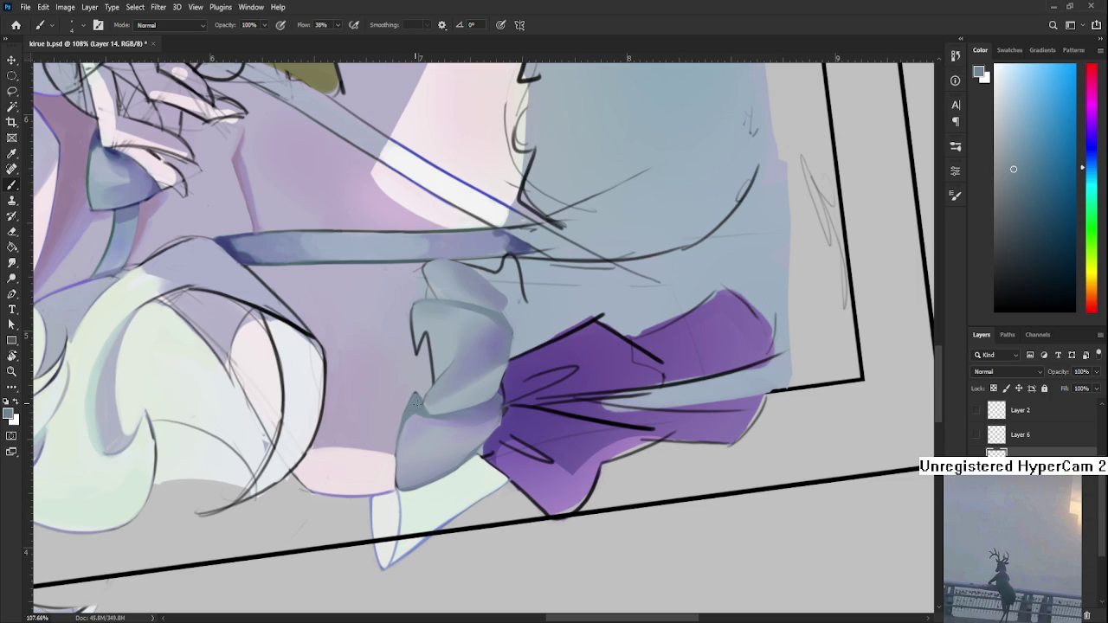
pyautogui.scroll(1, 414, 402)
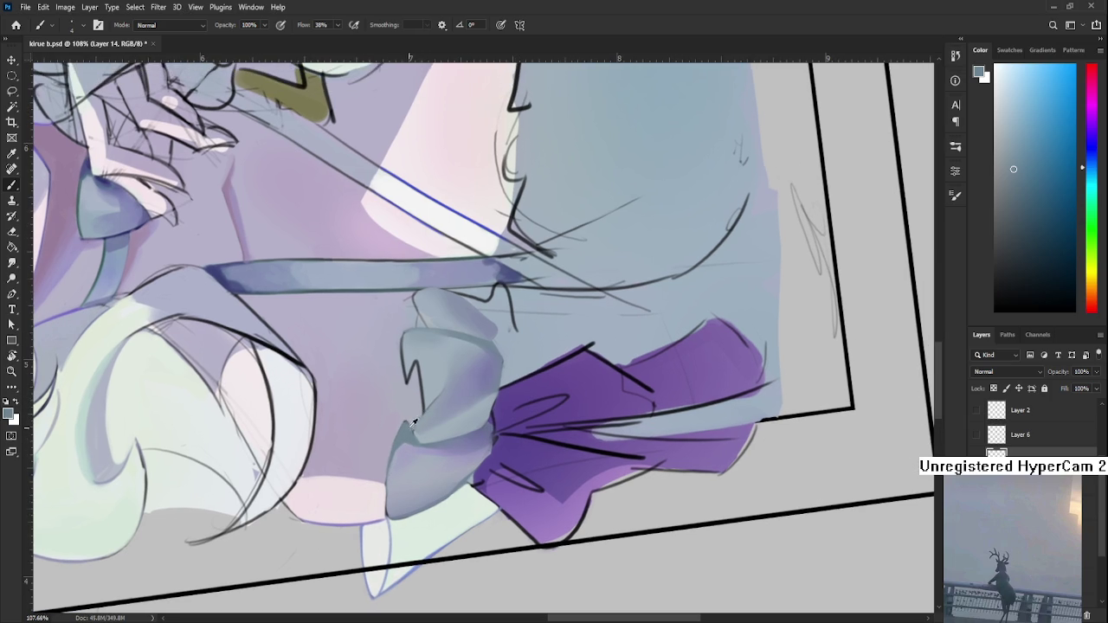
pyautogui.keyDown('alt'); pyautogui.click(422, 431); pyautogui.keyUp('alt')
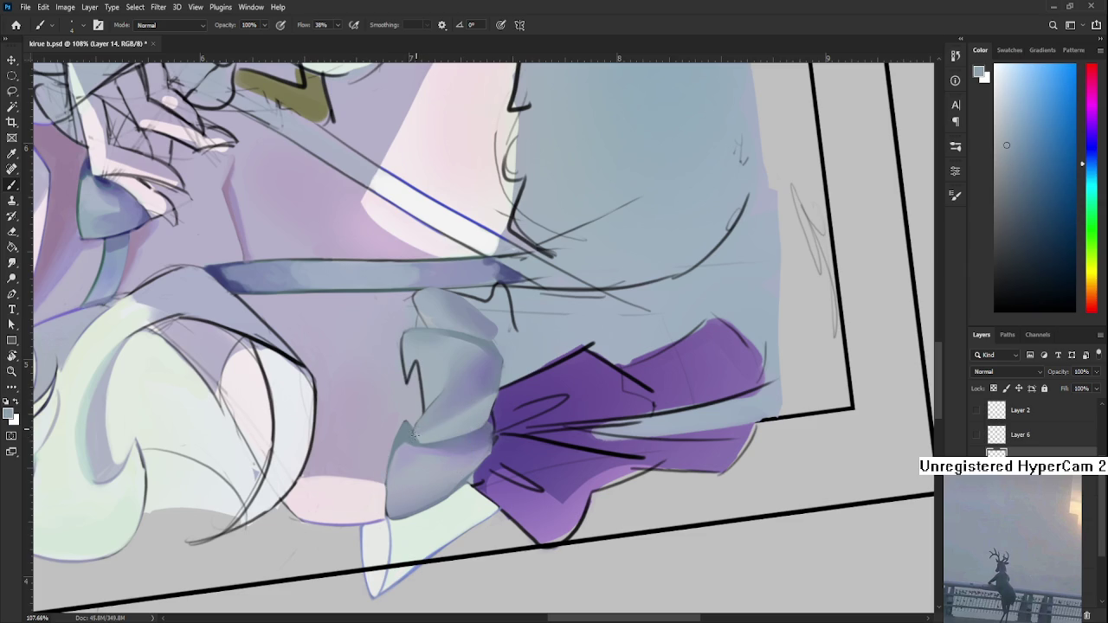
pyautogui.keyDown('alt'); pyautogui.click(420, 426); pyautogui.keyUp('alt')
pyautogui.keyDown('alt'); pyautogui.click(426, 433); pyautogui.keyUp('alt')
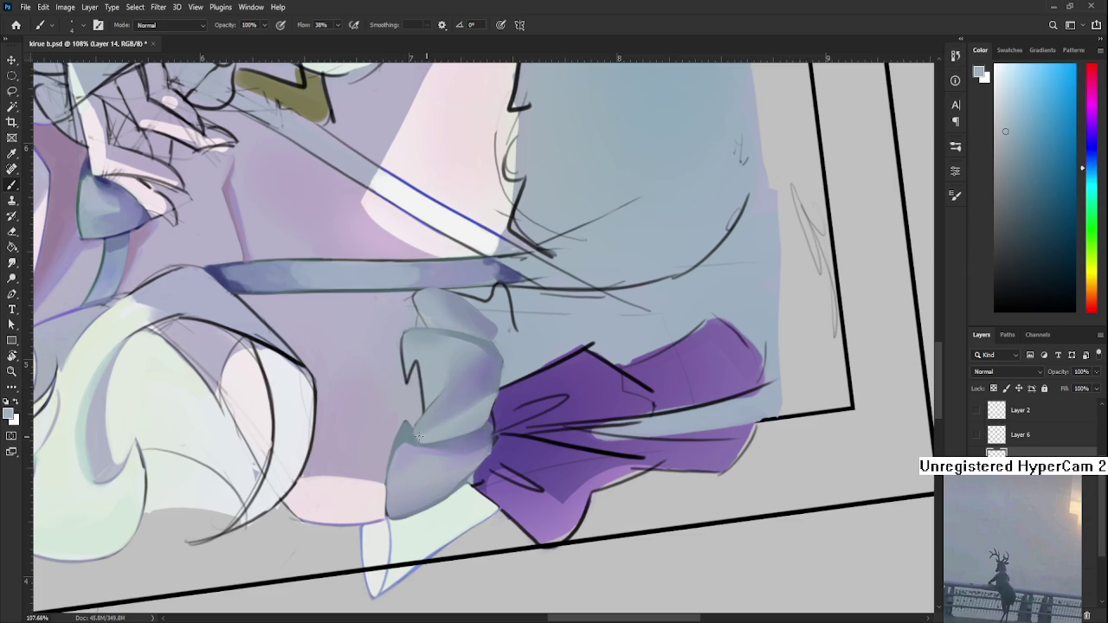
pyautogui.keyDown('alt'); pyautogui.click(423, 419); pyautogui.keyUp('alt')
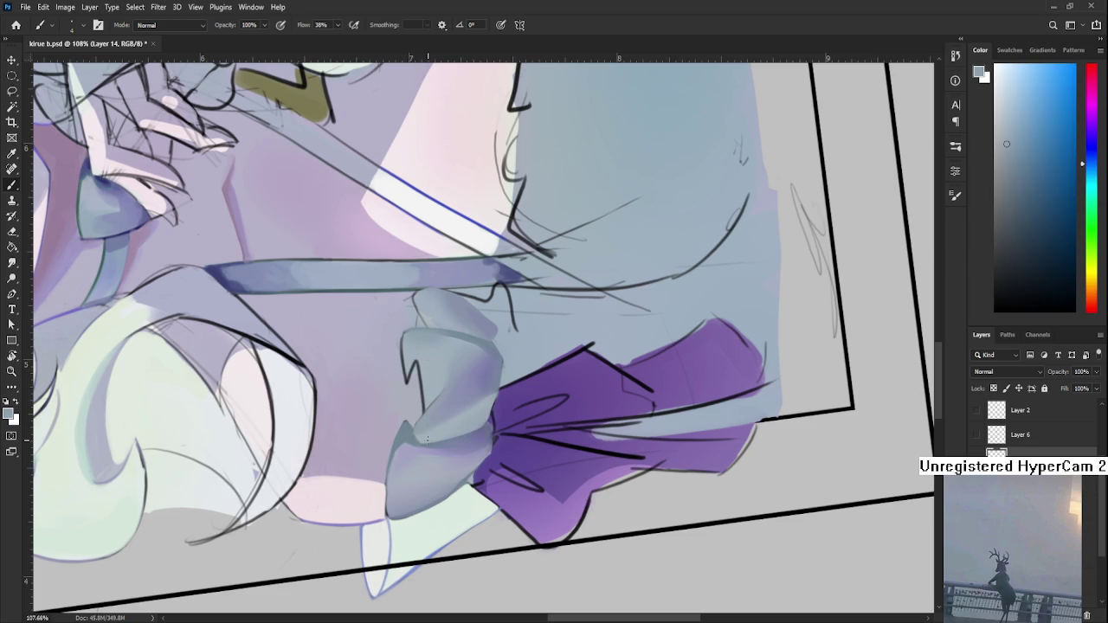
pyautogui.keyDown('alt'); pyautogui.scroll(-5, 427, 438); pyautogui.keyUp('alt')
# - Rotate the canvas upright to review the cuff, then tilt it back for painting
pyautogui.press('r')
pyautogui.moveTo(496, 408)
pyautogui.mouseDown()
pyautogui.moveTo(508, 442)
pyautogui.moveTo(501, 433)
pyautogui.mouseUp()
pyautogui.keyDown('alt'); pyautogui.scroll(2, 351, 417); pyautogui.keyUp('alt')
pyautogui.keyDown('alt'); pyautogui.scroll(1, 351, 417); pyautogui.keyUp('alt')
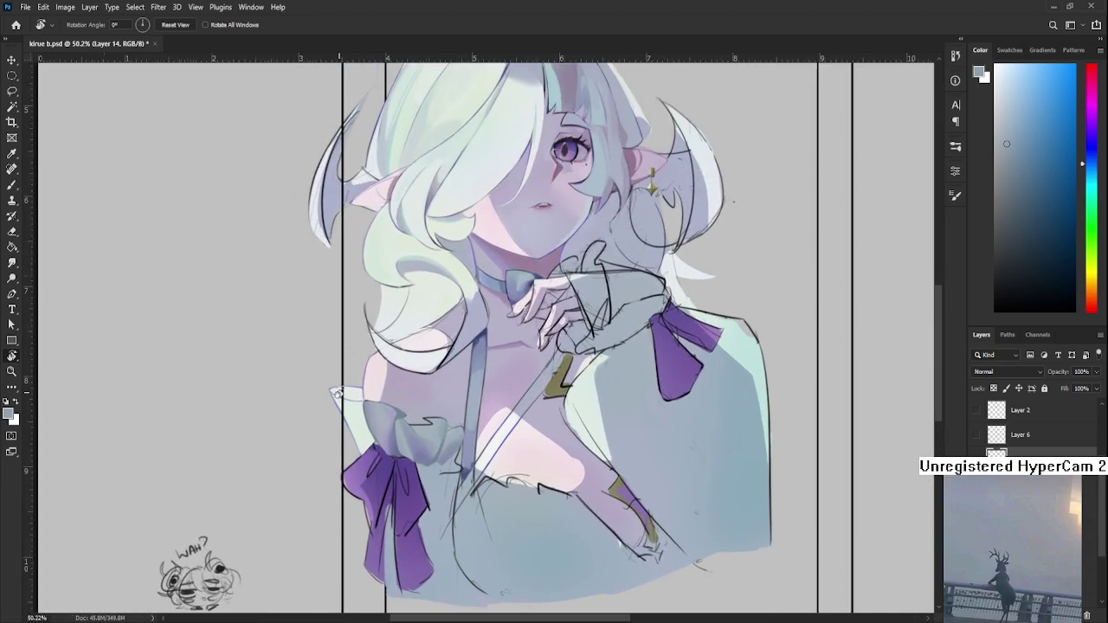
pyautogui.keyDown('alt'); pyautogui.scroll(2, 350, 418); pyautogui.keyUp('alt')
pyautogui.keyDown('alt'); pyautogui.scroll(2, 351, 417); pyautogui.keyUp('alt')
pyautogui.keyDown('alt'); pyautogui.scroll(1, 358, 421); pyautogui.keyUp('alt')
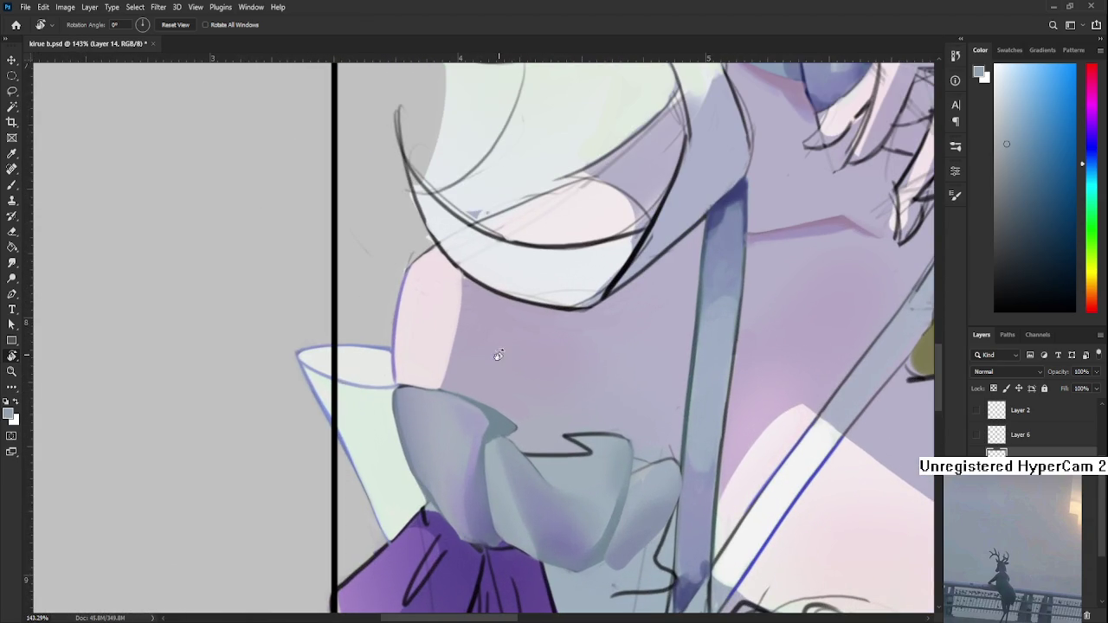
pyautogui.keyDown('alt'); pyautogui.scroll(-3, 433, 403); pyautogui.keyUp('alt')
pyautogui.keyDown('alt'); pyautogui.scroll(3, 420, 398); pyautogui.keyUp('alt')
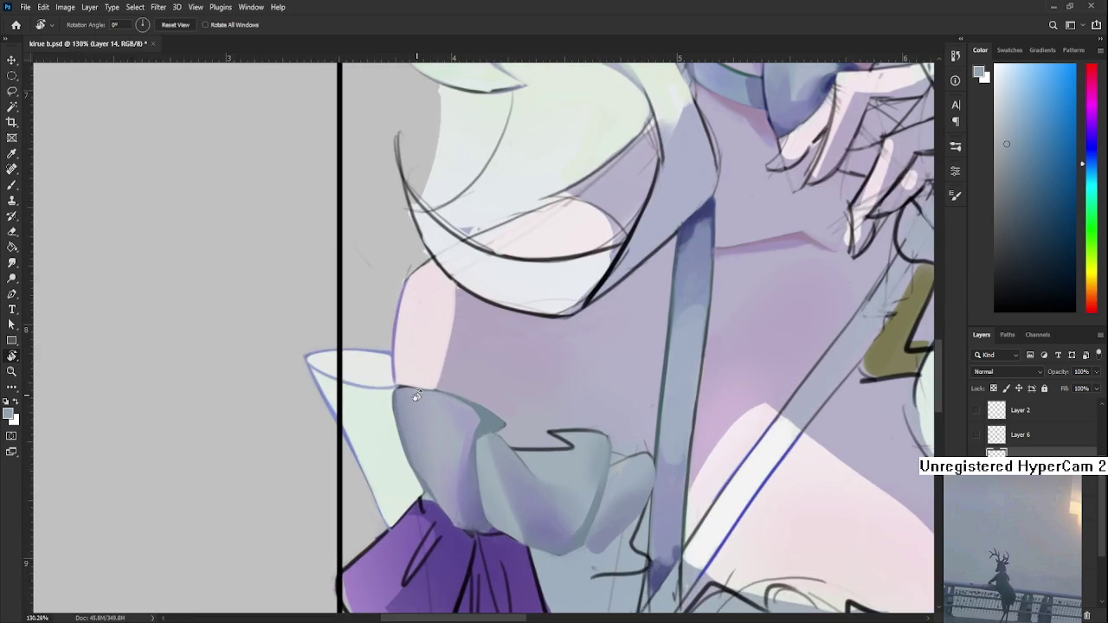
pyautogui.moveTo(416, 395); pyautogui.dragTo(390, 451)
pyautogui.press('b')
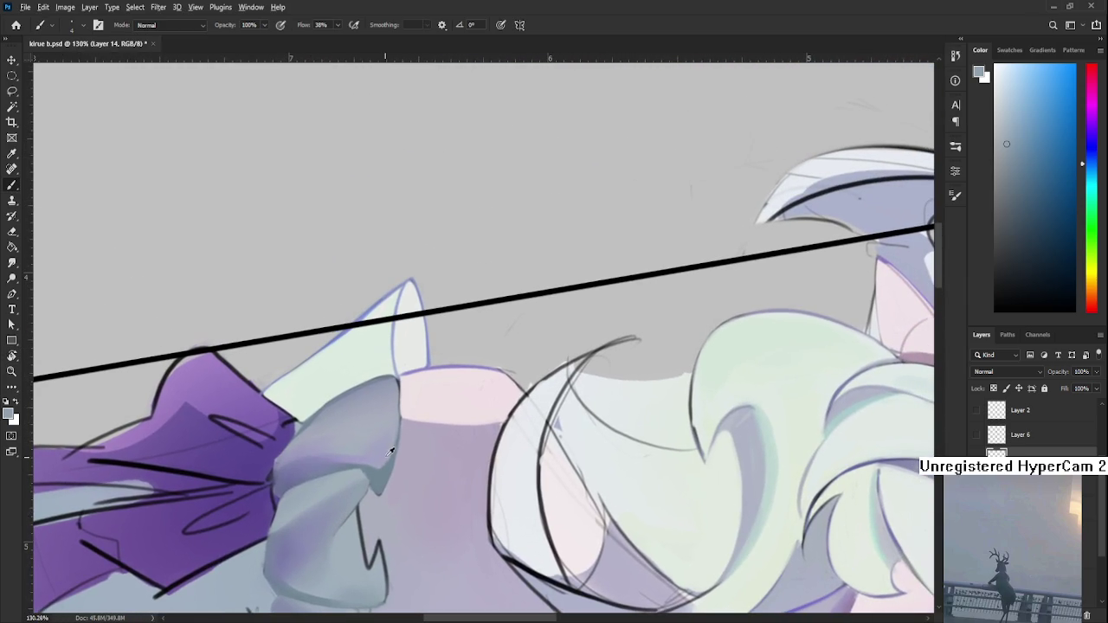
# - Darken the cuff's shading, alternating darker and lighter blue-grey tones
pyautogui.keyDown('alt'); pyautogui.click(366, 482); pyautogui.keyUp('alt')
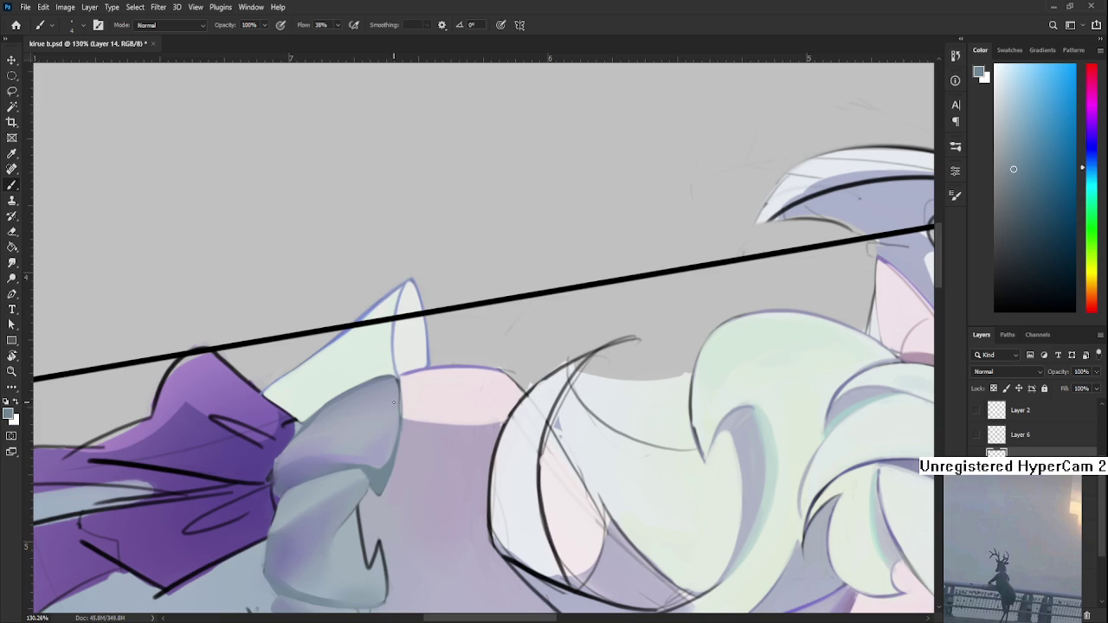
pyautogui.keyDown('alt'); pyautogui.click(395, 370); pyautogui.keyUp('alt')
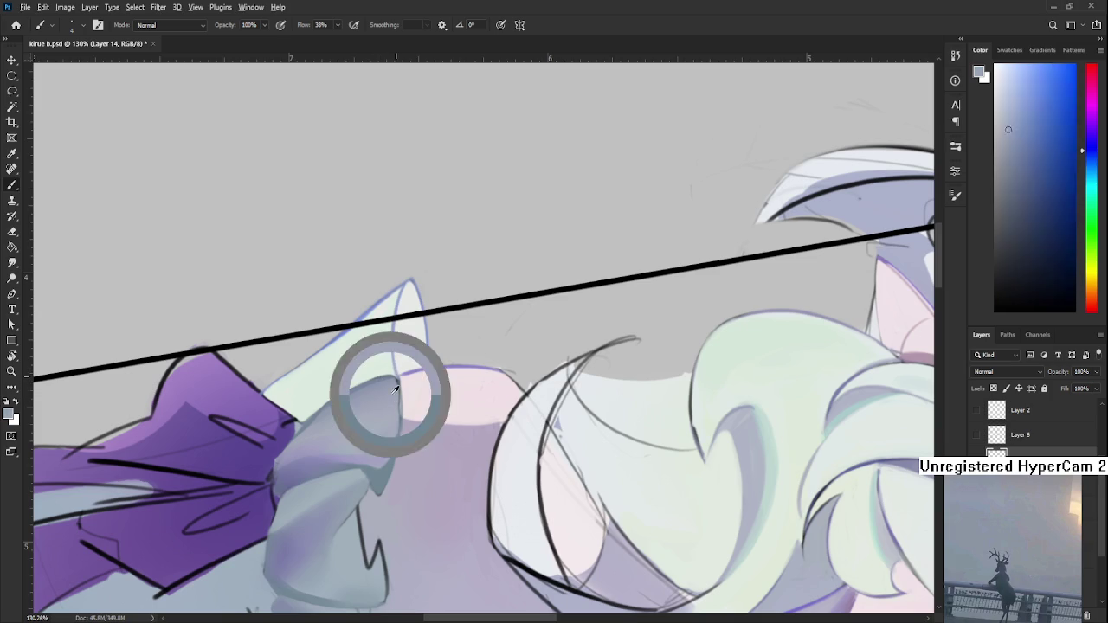
pyautogui.keyDown('alt'); pyautogui.click(386, 468); pyautogui.keyUp('alt')
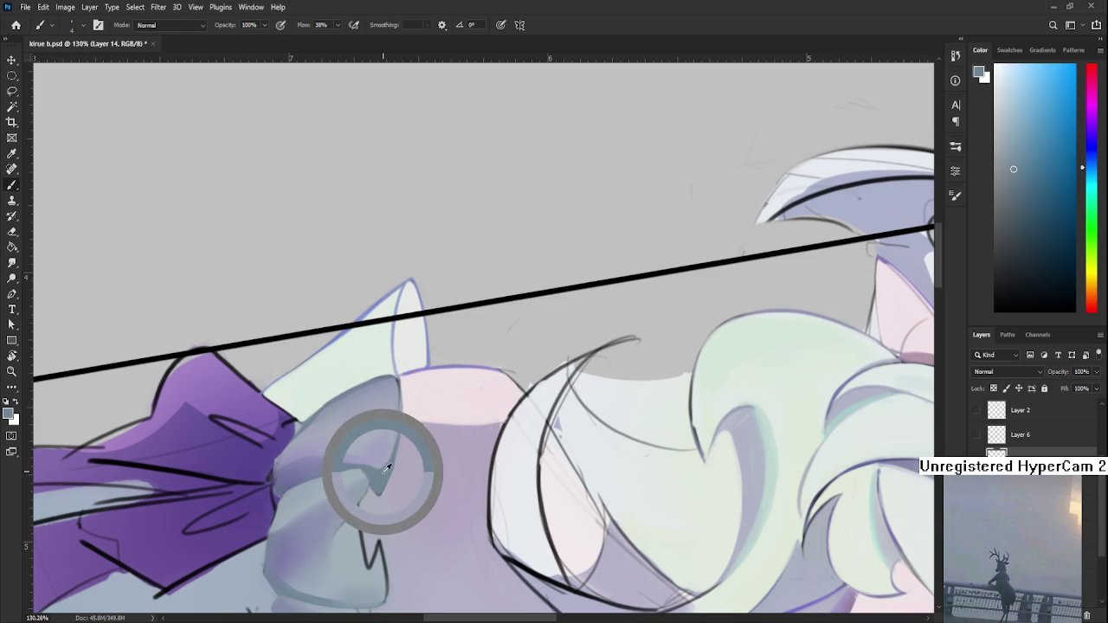
pyautogui.keyDown('alt'); pyautogui.click(394, 403); pyautogui.keyUp('alt')
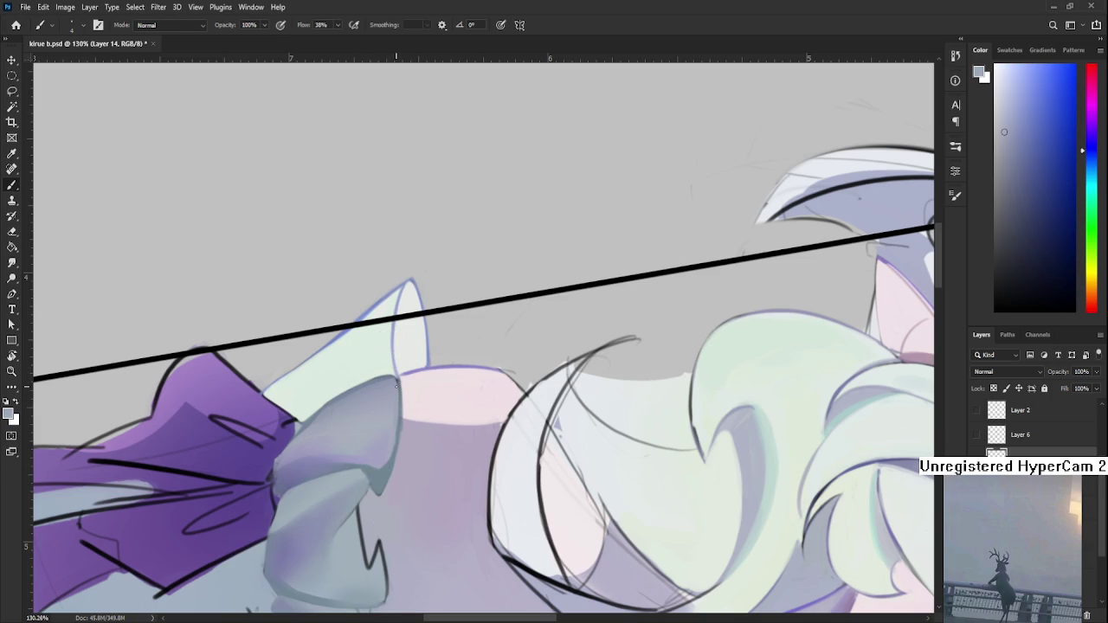
pyautogui.keyDown('alt'); pyautogui.click(400, 413); pyautogui.keyUp('alt')
pyautogui.keyDown('alt'); pyautogui.click(387, 443); pyautogui.keyUp('alt')
pyautogui.keyDown('alt'); pyautogui.click(390, 436); pyautogui.keyUp('alt')
# - Soften the cuff shading with nearby greys and pick up the bow's purple
pyautogui.keyDown('alt'); pyautogui.click(395, 414); pyautogui.keyUp('alt')
pyautogui.keyDown('alt'); pyautogui.click(400, 386); pyautogui.keyUp('alt')
pyautogui.keyDown('alt'); pyautogui.click(400, 382); pyautogui.keyUp('alt')
pyautogui.keyDown('alt'); pyautogui.click(399, 424); pyautogui.keyUp('alt')
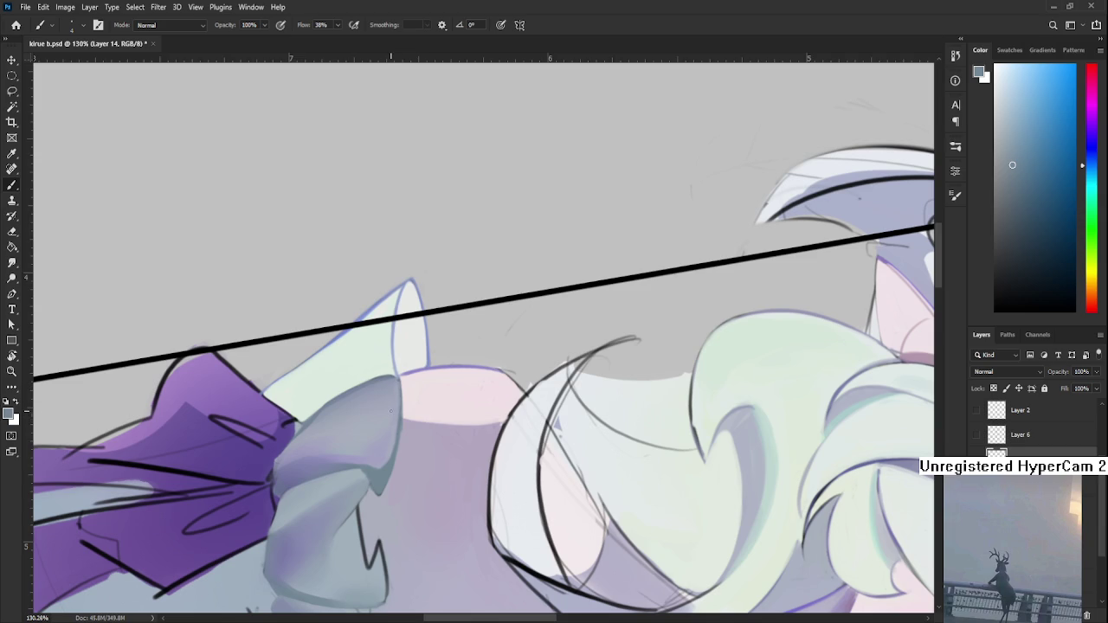
pyautogui.keyDown('alt'); pyautogui.click(413, 413); pyautogui.keyUp('alt')
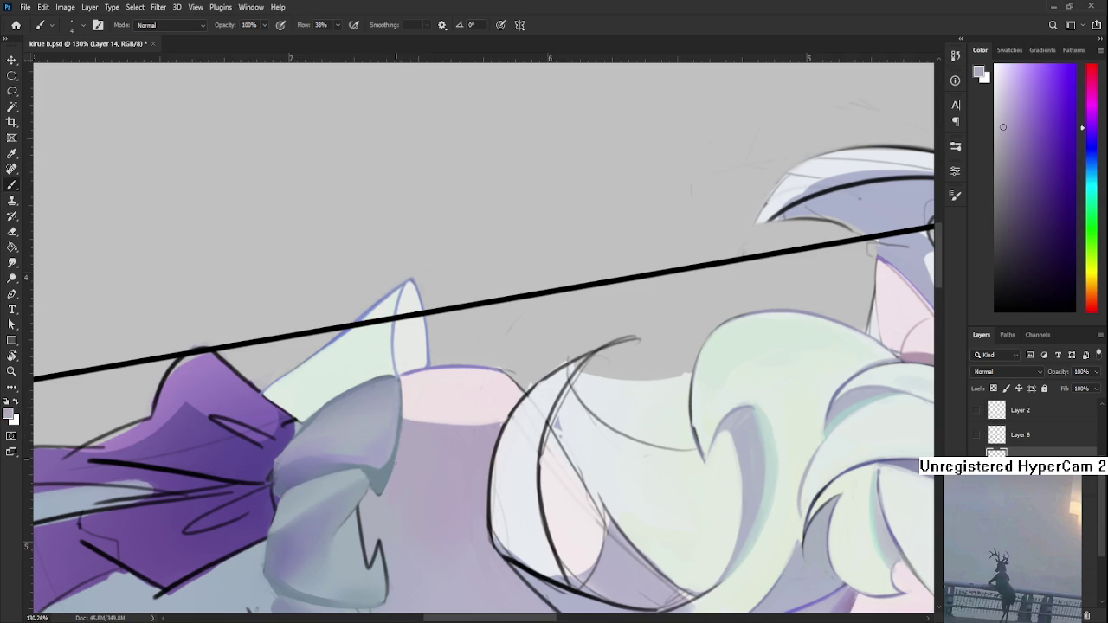
pyautogui.press('r')
pyautogui.moveTo(398, 451); pyautogui.dragTo(398, 468)
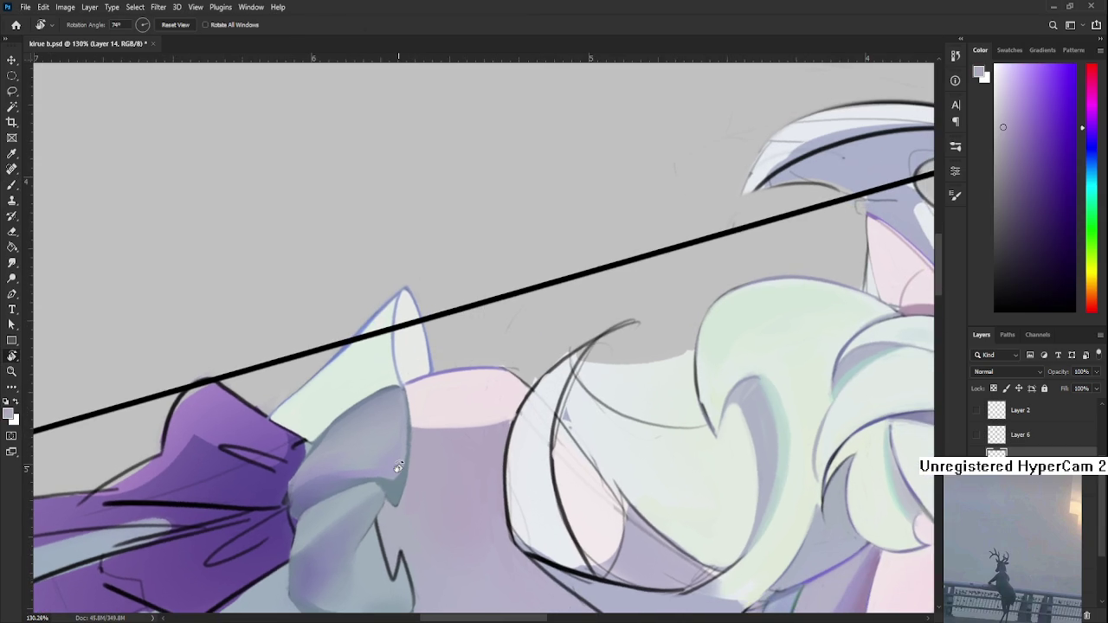
# - Zoom and rotate the canvas over the cuff, then turn it back upright
pyautogui.scroll(-3, 398, 467)
pyautogui.scroll(-2, 398, 447)
pyautogui.scroll(-2, 401, 457)
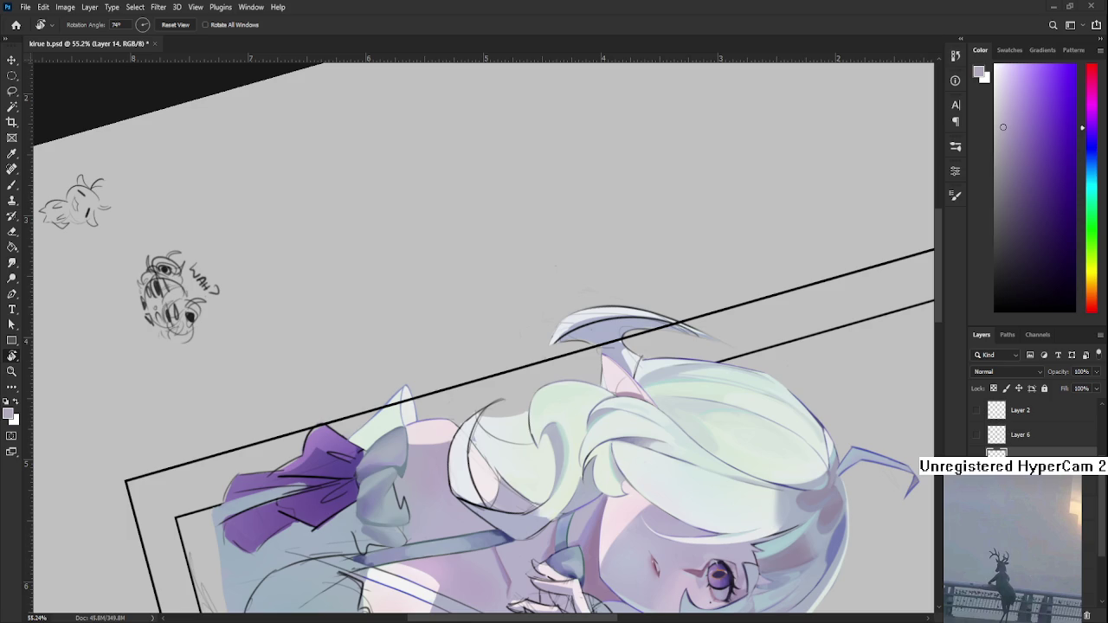
pyautogui.scroll(3, 450, 458)
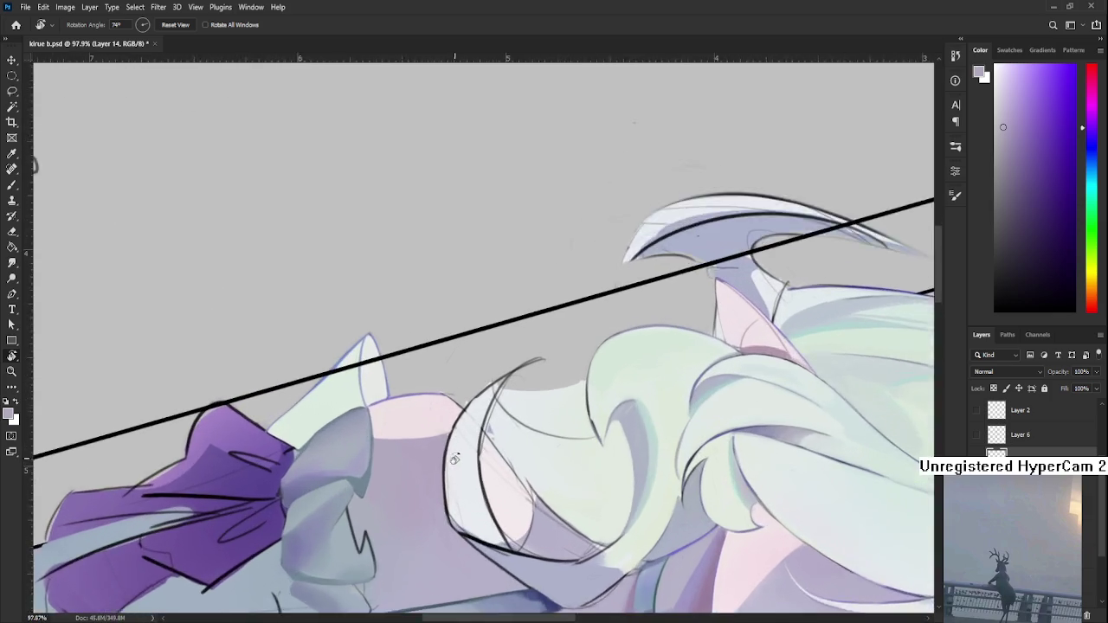
pyautogui.scroll(2, 450, 458)
pyautogui.scroll(2, 459, 445)
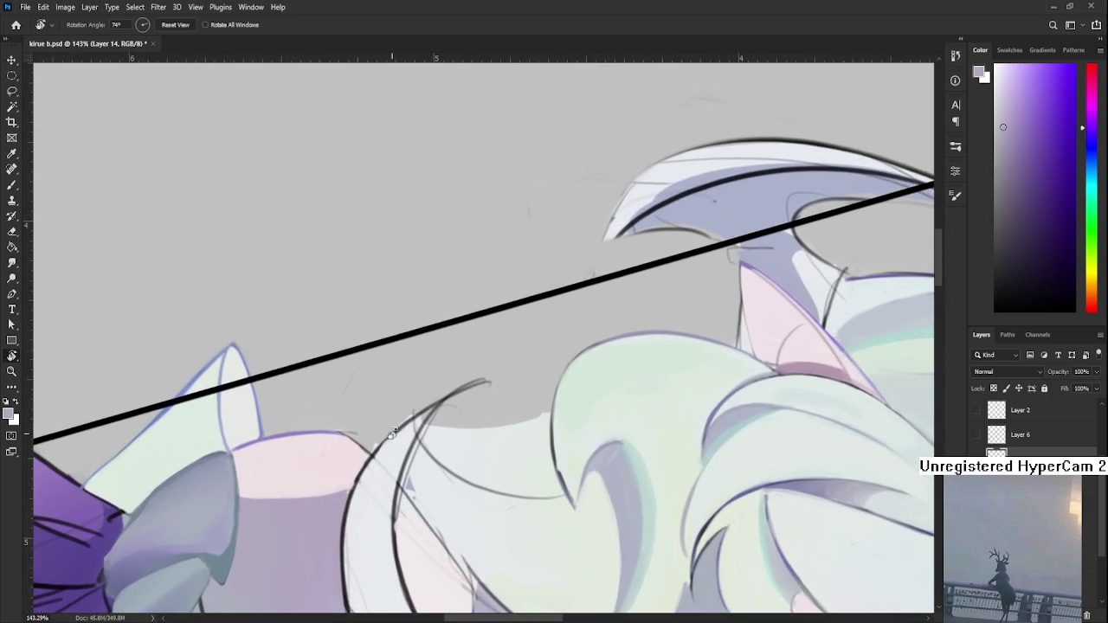
pyautogui.moveTo(387, 432); pyautogui.dragTo(371, 461)
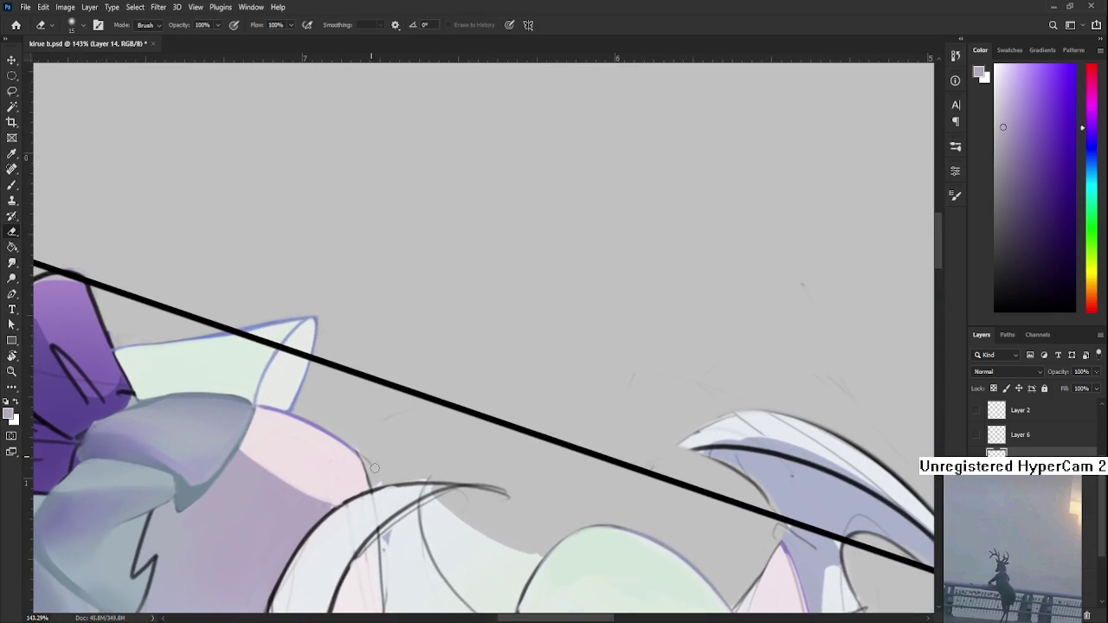
pyautogui.press('r')
pyautogui.moveTo(363, 443)
pyautogui.mouseDown()
pyautogui.moveTo(394, 413)
pyautogui.moveTo(383, 468)
pyautogui.mouseUp()
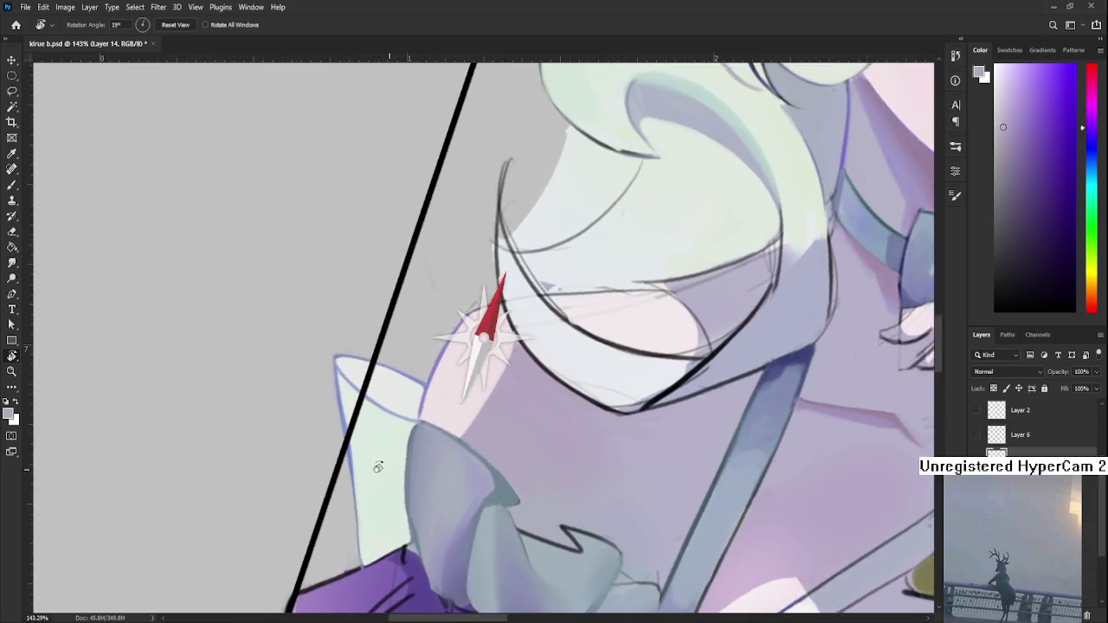
pyautogui.moveTo(384, 469); pyautogui.dragTo(375, 432)
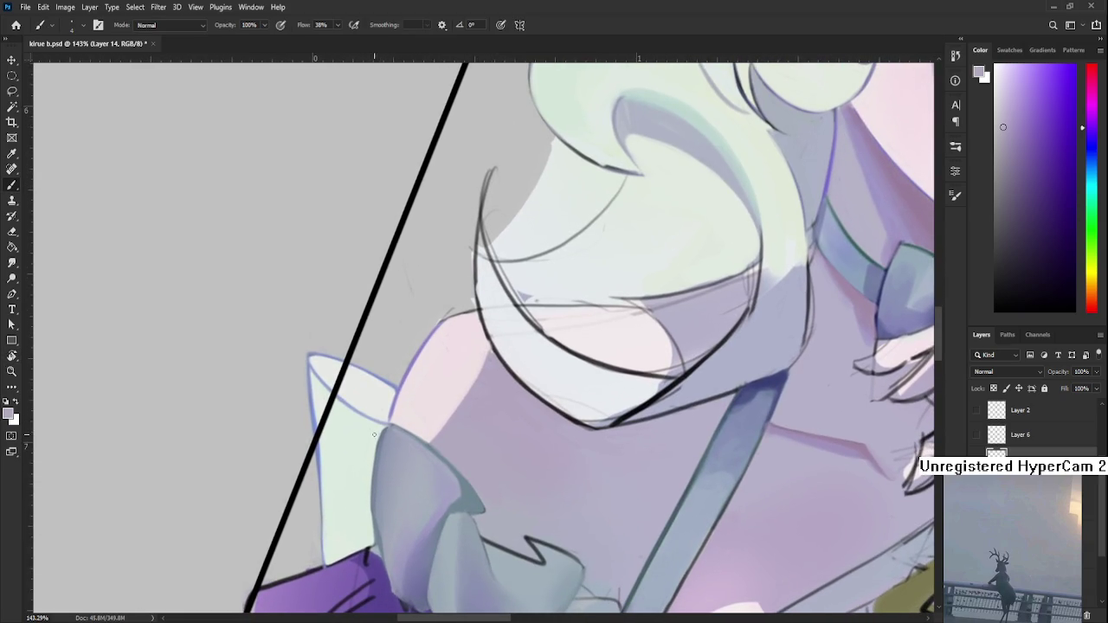
# - Touch up the frill edge, alternating pale green-white and cuff grey-blue
pyautogui.keyDown('alt'); pyautogui.click(379, 431); pyautogui.keyUp('alt')
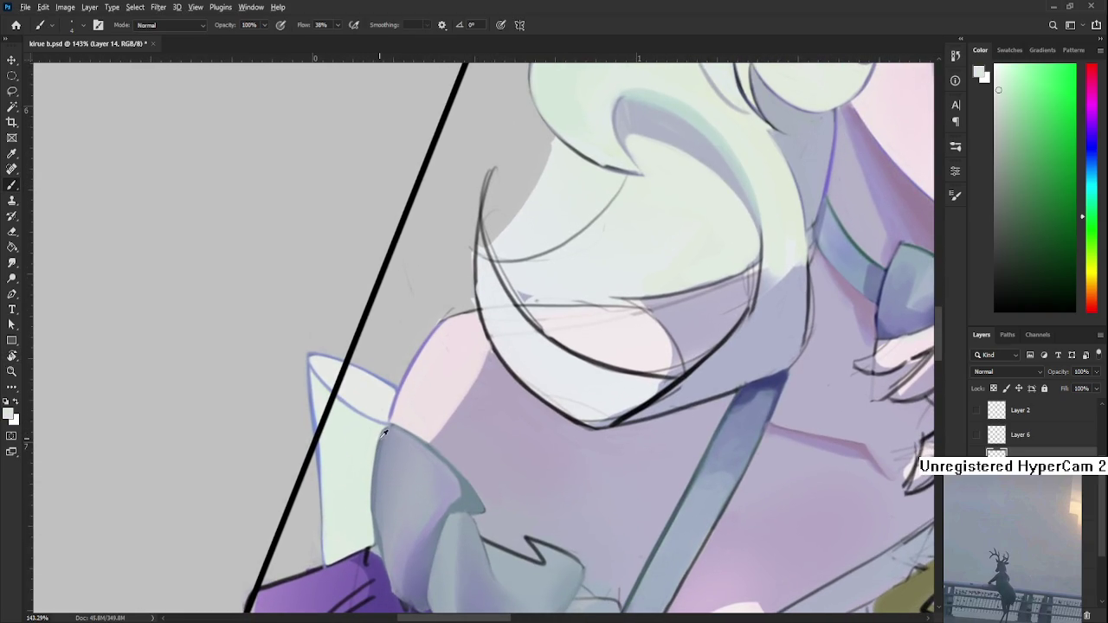
pyautogui.keyDown('alt'); pyautogui.click(381, 428); pyautogui.keyUp('alt')
pyautogui.keyDown('alt'); pyautogui.click(381, 433); pyautogui.keyUp('alt')
pyautogui.scroll(-3, 400, 411)
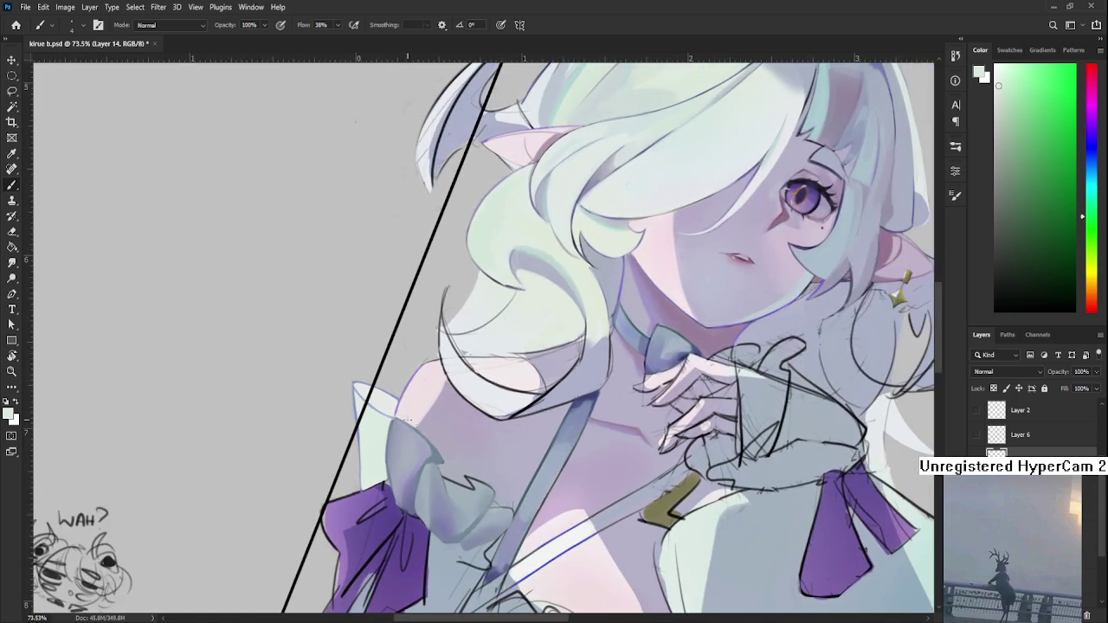
pyautogui.scroll(3, 435, 364)
pyautogui.scroll(-4, 436, 364)
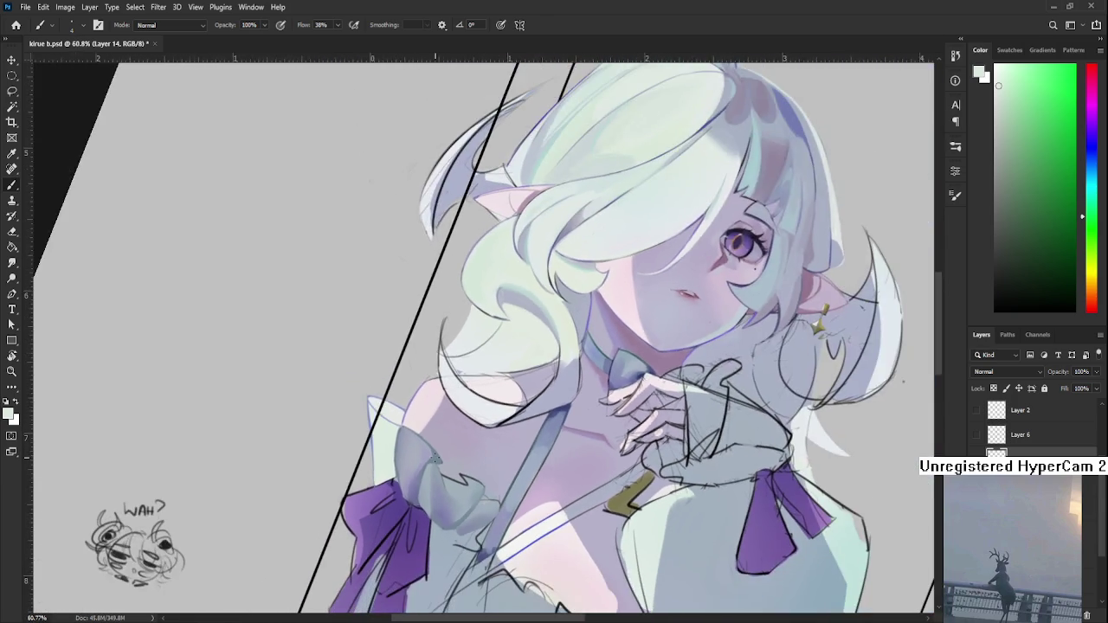
pyautogui.scroll(1, 435, 364)
pyautogui.scroll(1, 433, 455)
pyautogui.scroll(1, 432, 455)
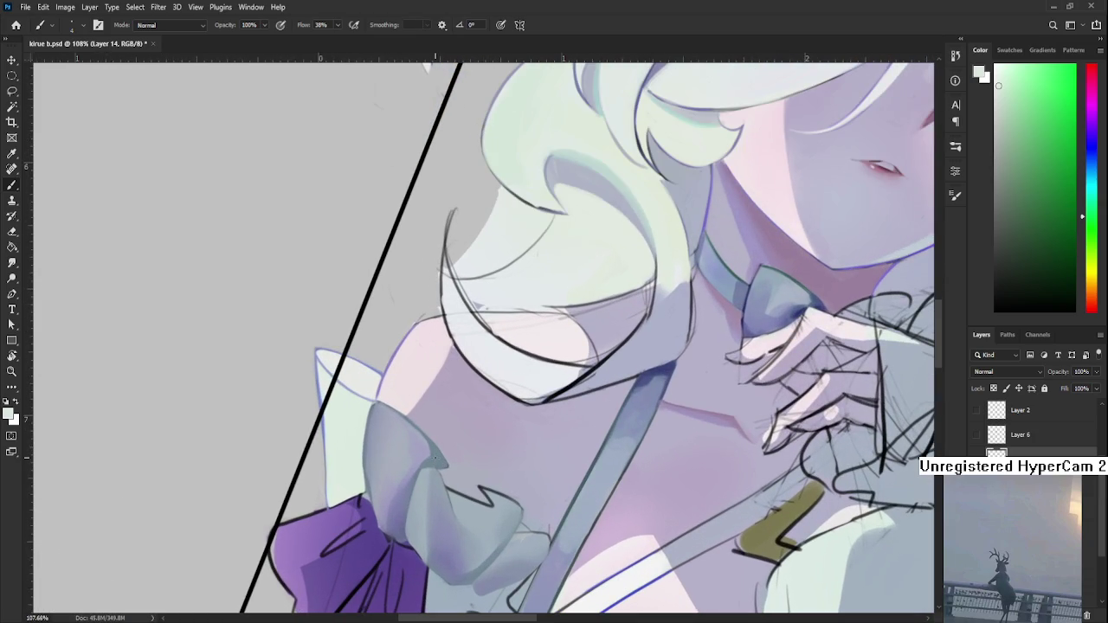
# - Brush darker bluish-grey onto the bow's upper tip, then view the whole figure
pyautogui.moveTo(428, 455); pyautogui.dragTo(440, 454)
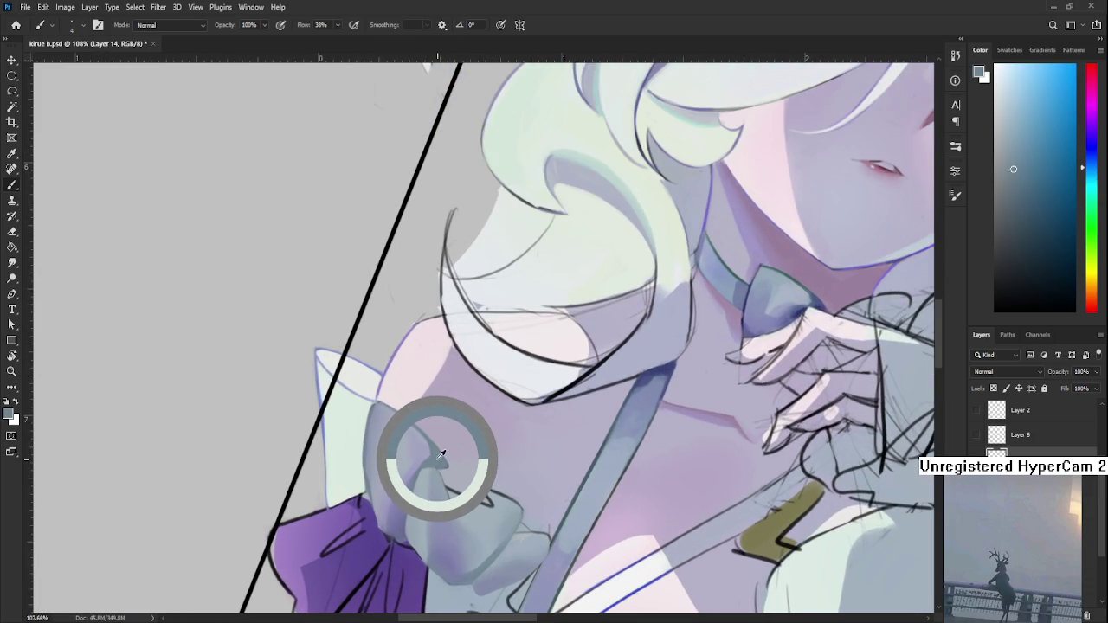
pyautogui.moveTo(440, 455); pyautogui.dragTo(436, 463)
pyautogui.click(436, 464)
pyautogui.click(437, 447)
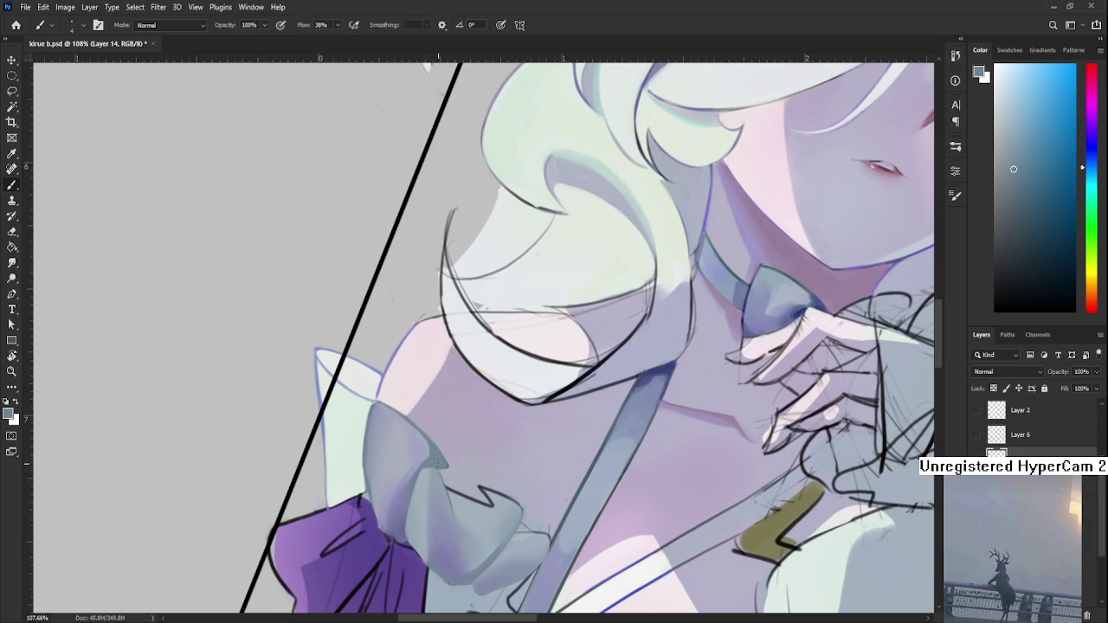
pyautogui.press('h')
pyautogui.moveTo(447, 470); pyautogui.dragTo(456, 450)
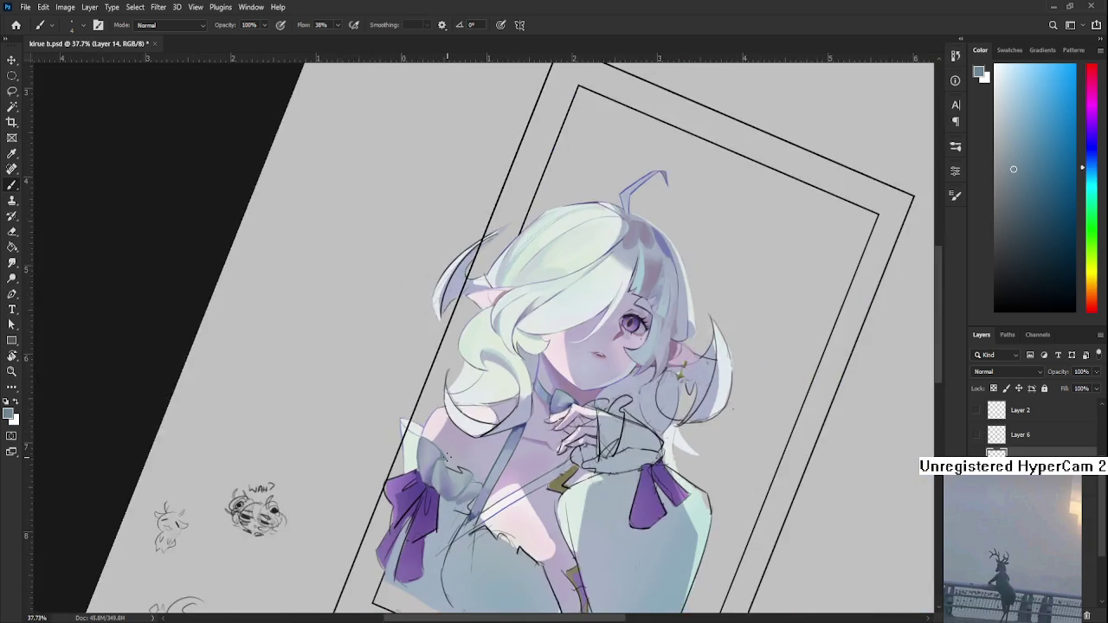
pyautogui.scroll(1, 455, 449)
pyautogui.scroll(1, 455, 450)
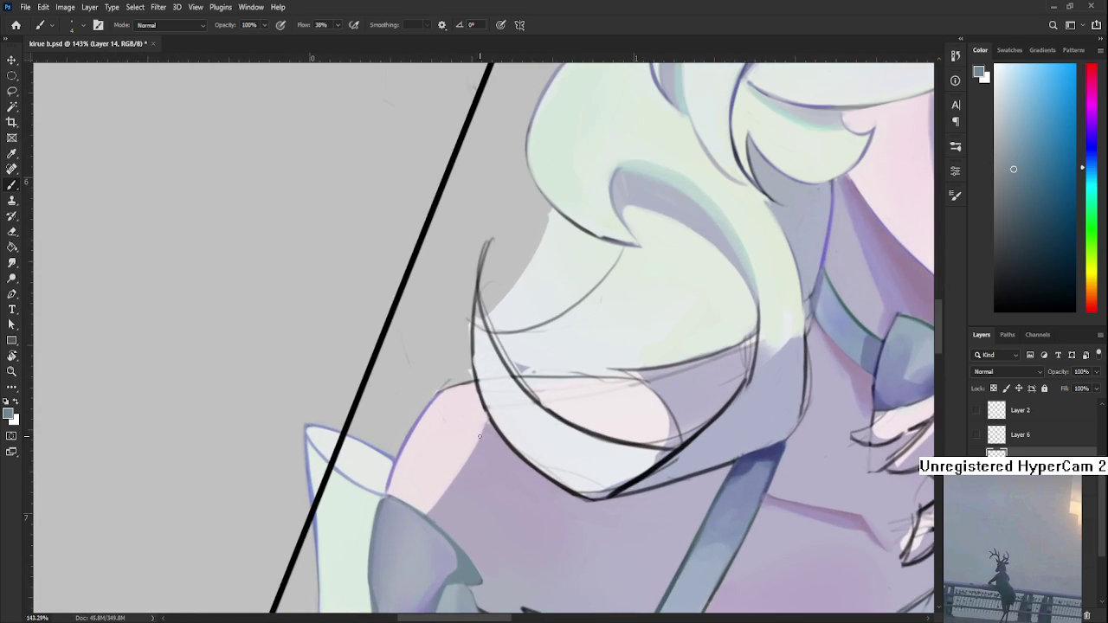
pyautogui.press('r')
pyautogui.moveTo(480, 437); pyautogui.dragTo(557, 412)
pyautogui.press('e')
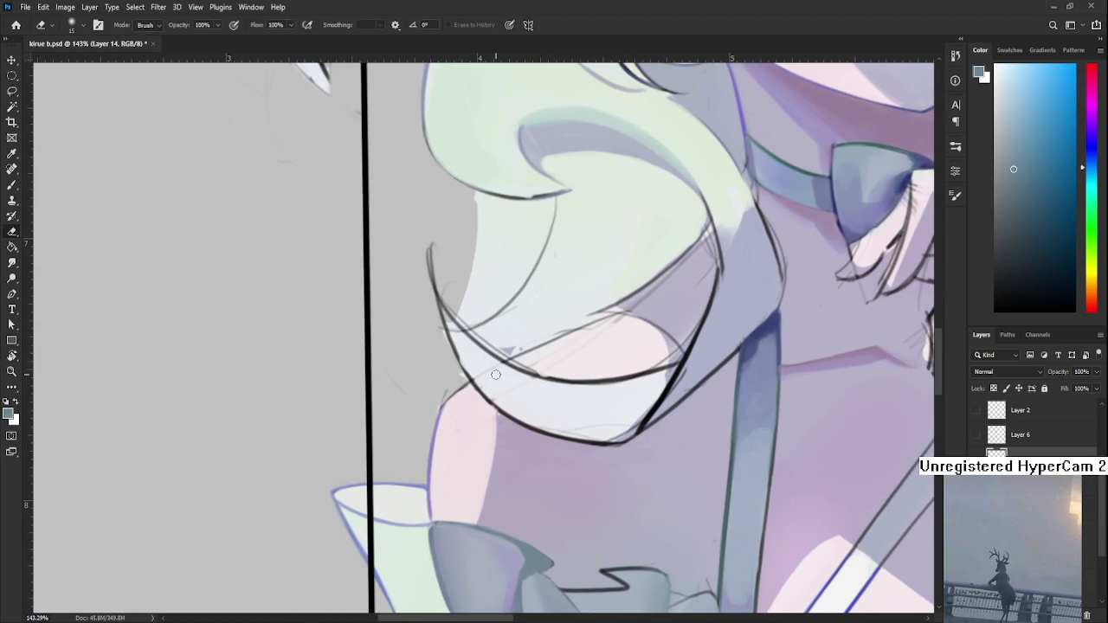
pyautogui.moveTo(495, 370); pyautogui.dragTo(467, 383)
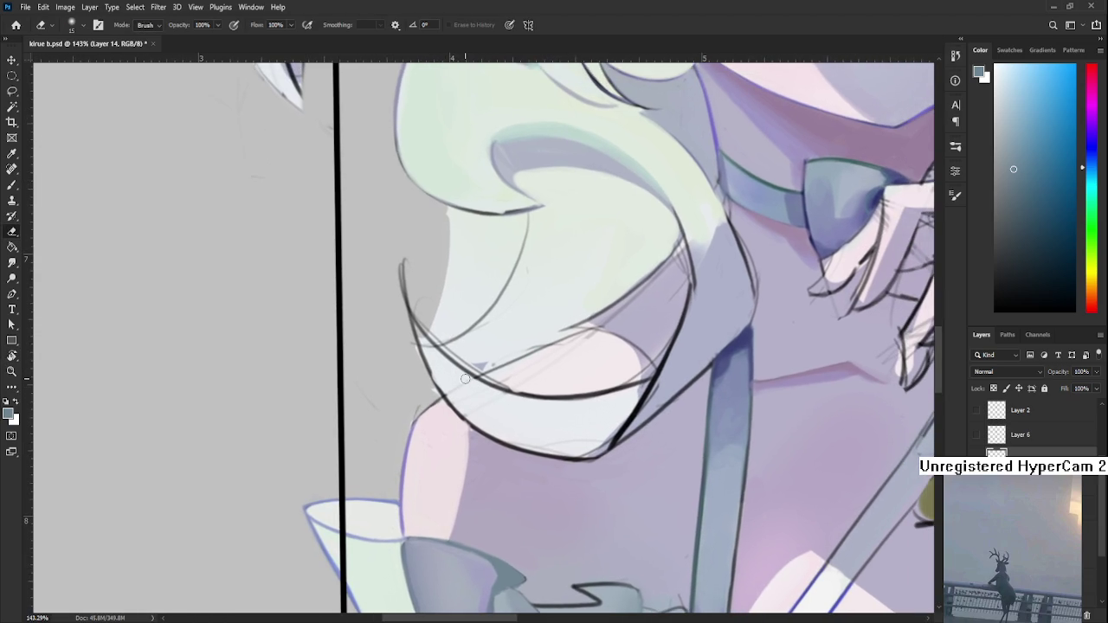
pyautogui.scroll(-2, 468, 379)
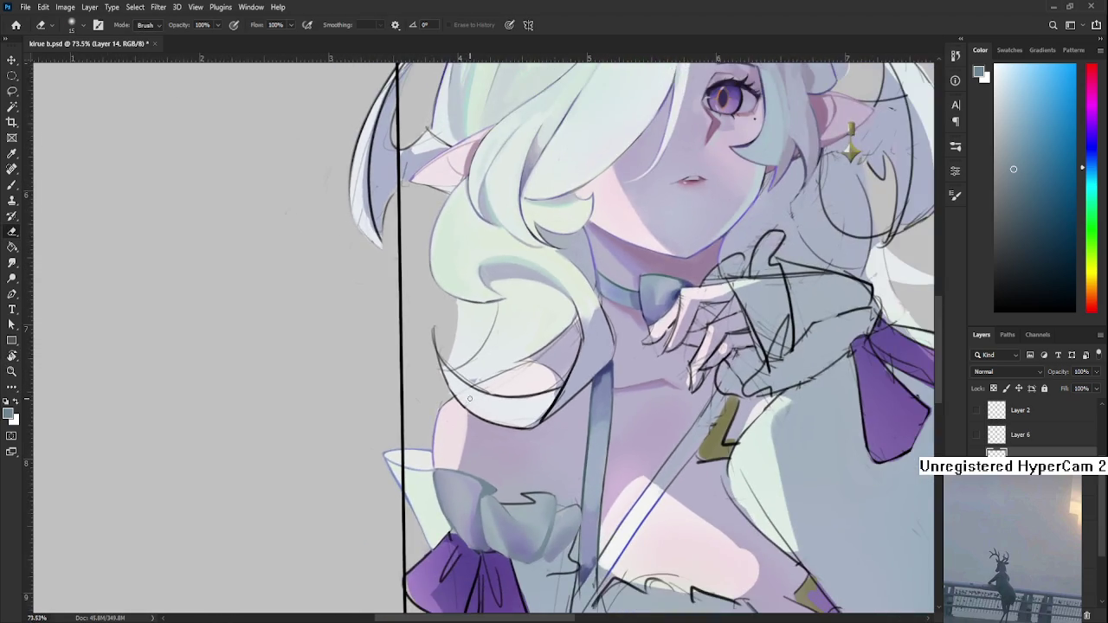
pyautogui.scroll(-2, 469, 401)
pyautogui.scroll(4, 476, 426)
pyautogui.moveTo(491, 445); pyautogui.dragTo(426, 442)
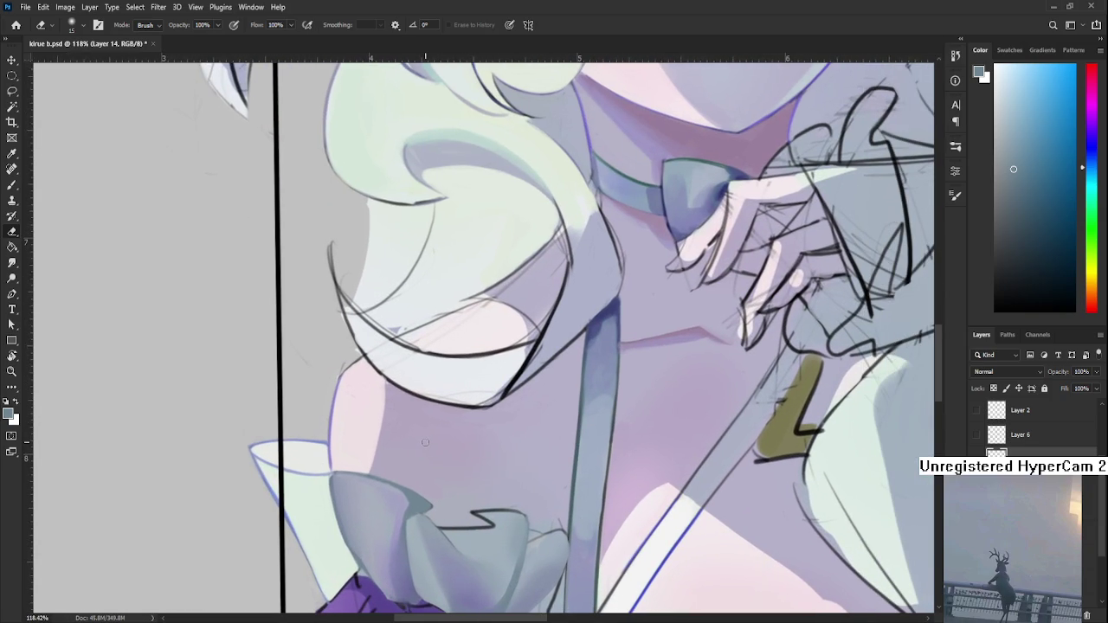
pyautogui.scroll(-1, 467, 485)
pyautogui.scroll(-1, 519, 527)
pyautogui.scroll(-1, 562, 554)
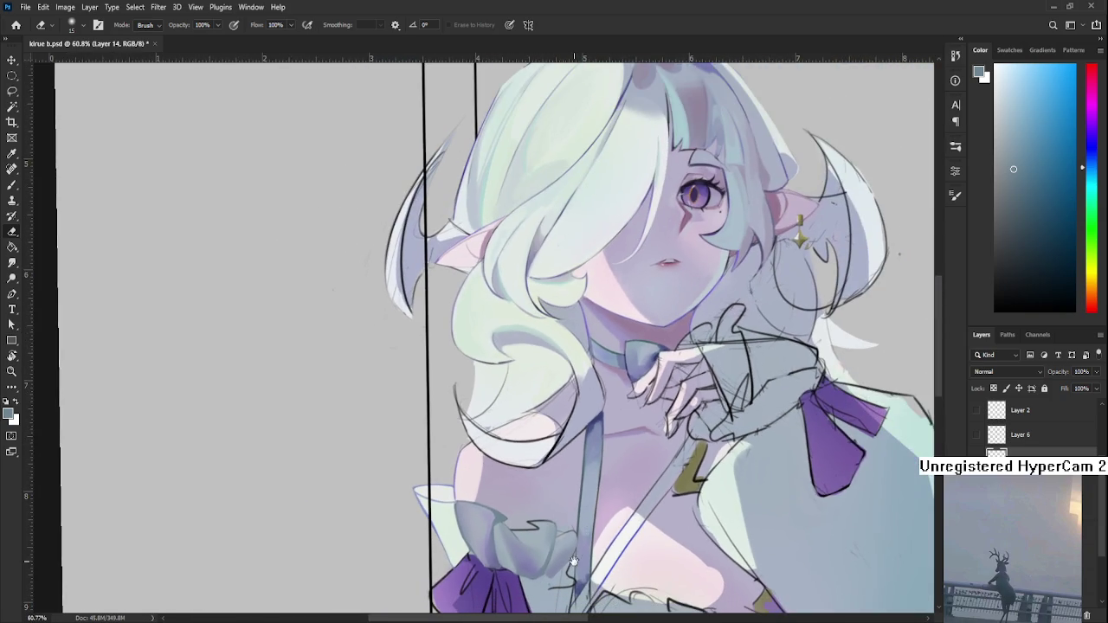
pyautogui.scroll(-1, 573, 561)
pyautogui.scroll(1, 484, 485)
pyautogui.scroll(1, 459, 441)
pyautogui.scroll(1, 440, 419)
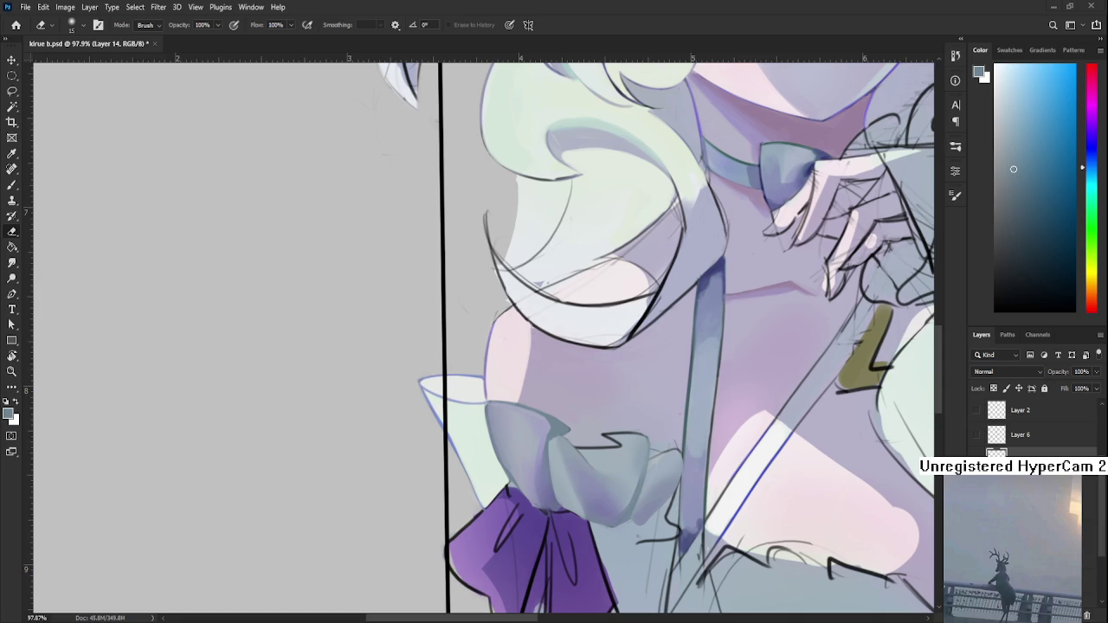
# - Bring the purple sleeve bow into view and sample its purples with the Brush
pyautogui.scroll(-3, 571, 504)
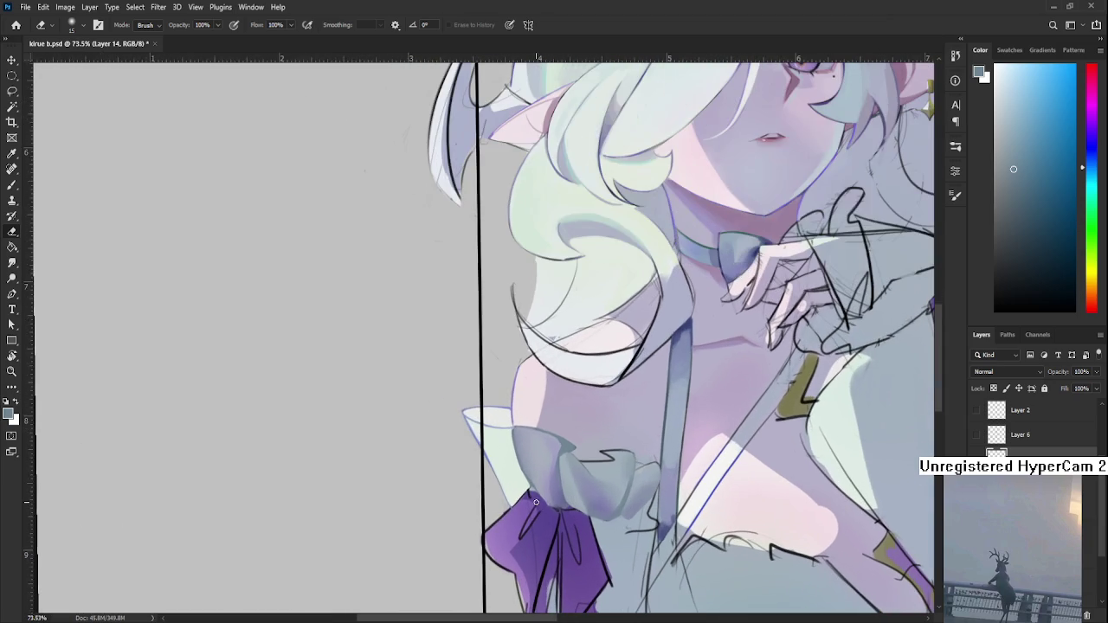
pyautogui.moveTo(536, 502); pyautogui.dragTo(473, 401)
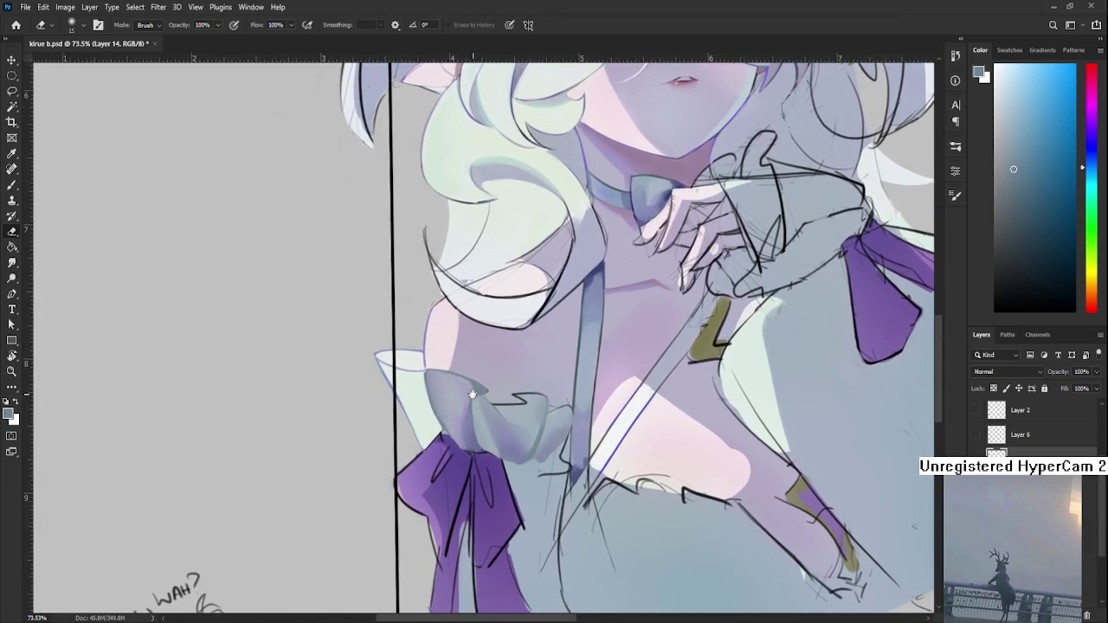
pyautogui.press('b')
pyautogui.keyDown('alt'); pyautogui.click(453, 441); pyautogui.keyUp('alt')
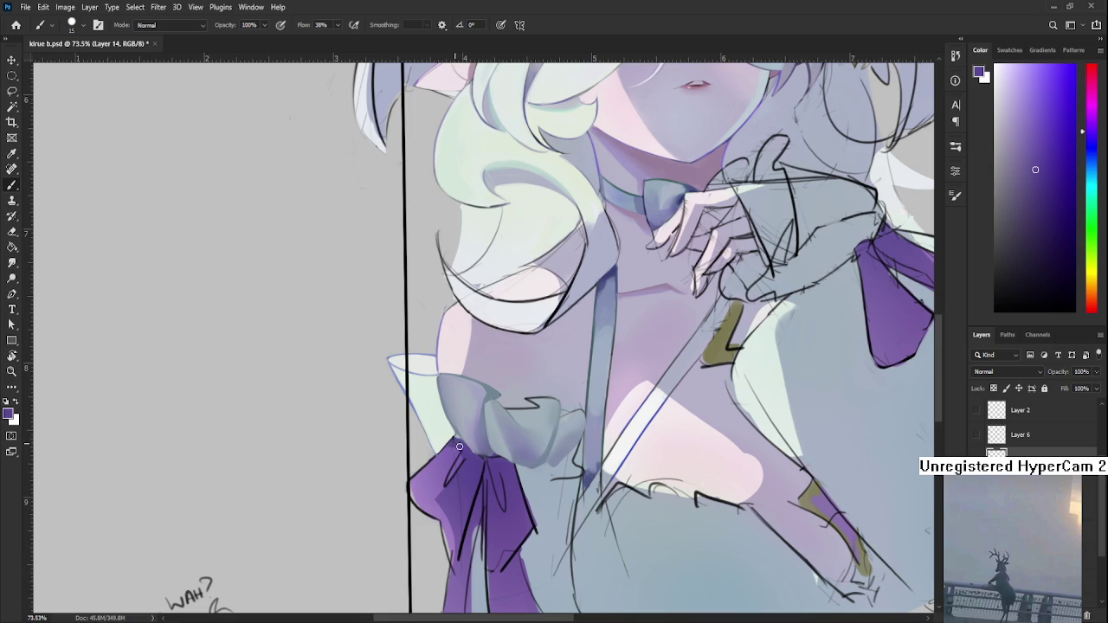
pyautogui.click(459, 435)
pyautogui.keyDown('alt'); pyautogui.click(459, 442); pyautogui.keyUp('alt')
pyautogui.keyDown('alt'); pyautogui.click(455, 441); pyautogui.keyUp('alt')
pyautogui.keyDown('alt'); pyautogui.click(463, 437); pyautogui.keyUp('alt')
# - Work sampled purples into the bow's centre and shift the view higher
pyautogui.keyDown('alt'); pyautogui.click(461, 436); pyautogui.keyUp('alt')
pyautogui.keyDown('alt'); pyautogui.click(459, 439); pyautogui.keyUp('alt')
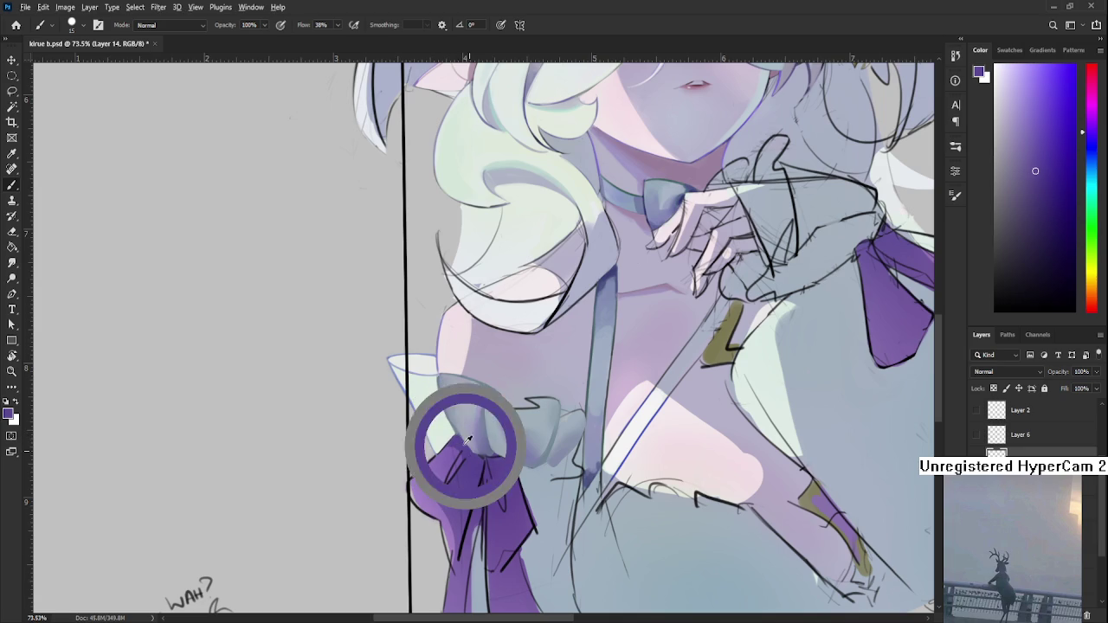
pyautogui.keyDown('alt'); pyautogui.click(466, 441); pyautogui.keyUp('alt')
pyautogui.keyDown('alt'); pyautogui.click(466, 443); pyautogui.keyUp('alt')
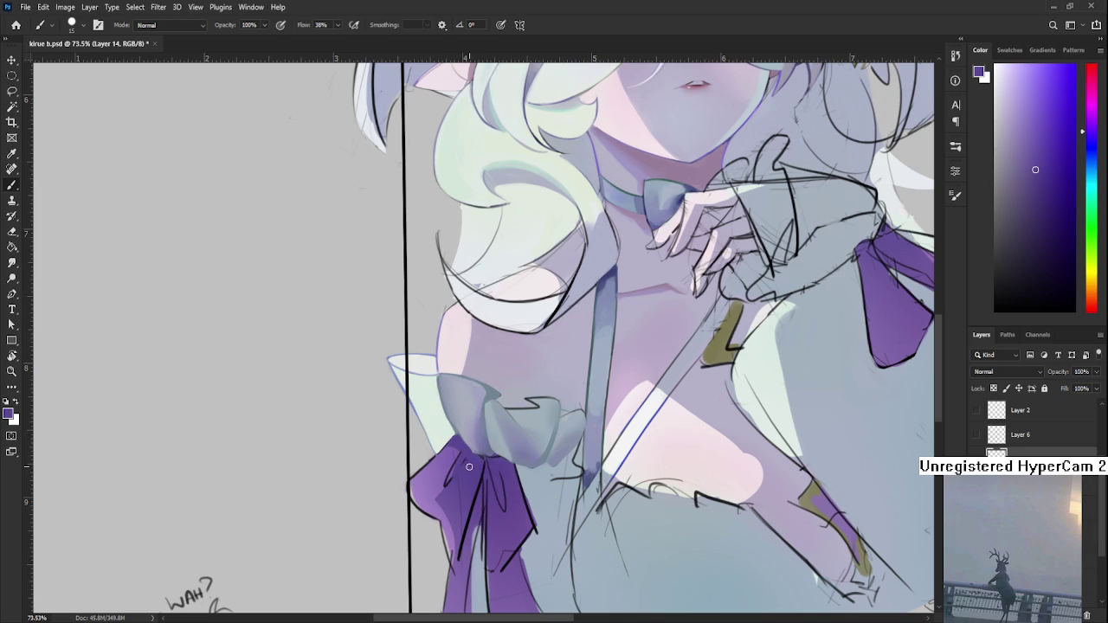
pyautogui.keyDown('alt'); pyautogui.click(459, 441); pyautogui.keyUp('alt')
pyautogui.keyDown('alt'); pyautogui.click(447, 456); pyautogui.keyUp('alt')
pyautogui.moveTo(441, 465); pyautogui.dragTo(447, 449)
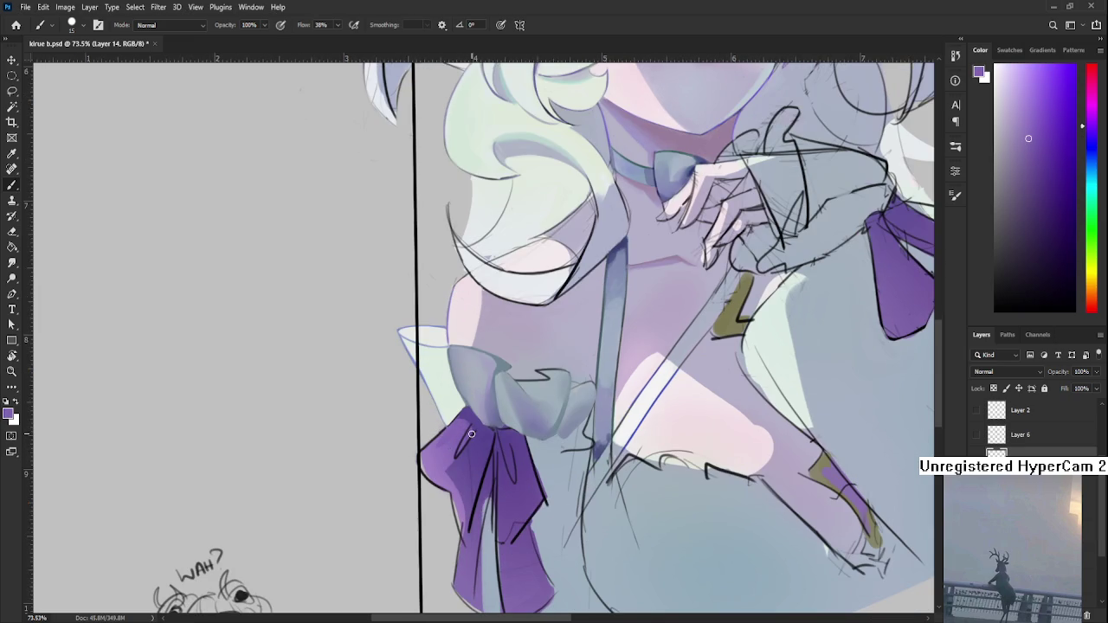
# - Lay alternating bow purples across the knot and loops
pyautogui.moveTo(469, 435); pyautogui.dragTo(467, 422)
pyautogui.keyDown('alt'); pyautogui.click(475, 433); pyautogui.keyUp('alt')
pyautogui.keyDown('alt'); pyautogui.click(459, 454); pyautogui.keyUp('alt')
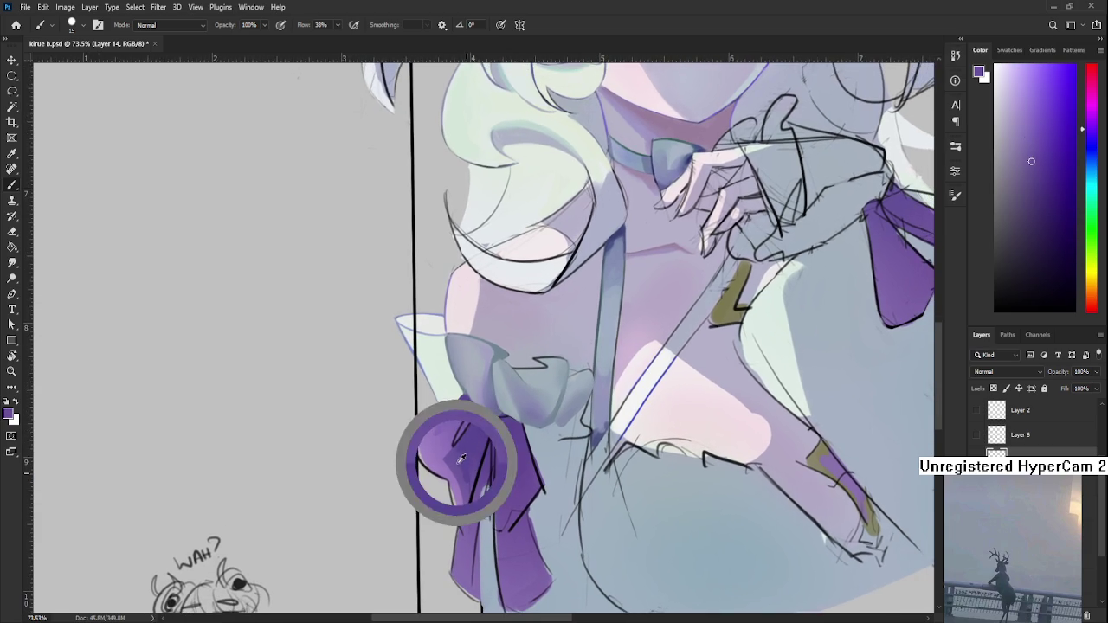
pyautogui.keyDown('alt'); pyautogui.click(470, 451); pyautogui.keyUp('alt')
pyautogui.keyDown('alt'); pyautogui.click(475, 432); pyautogui.keyUp('alt')
pyautogui.keyDown('alt'); pyautogui.click(464, 445); pyautogui.keyUp('alt')
pyautogui.keyDown('alt'); pyautogui.click(473, 474); pyautogui.keyUp('alt')
# - Continue blending sampled purples over the bow's upper loop
pyautogui.keyDown('alt'); pyautogui.click(475, 429); pyautogui.keyUp('alt')
pyautogui.keyDown('alt'); pyautogui.click(465, 443); pyautogui.keyUp('alt')
pyautogui.keyDown('alt'); pyautogui.click(476, 429); pyautogui.keyUp('alt')
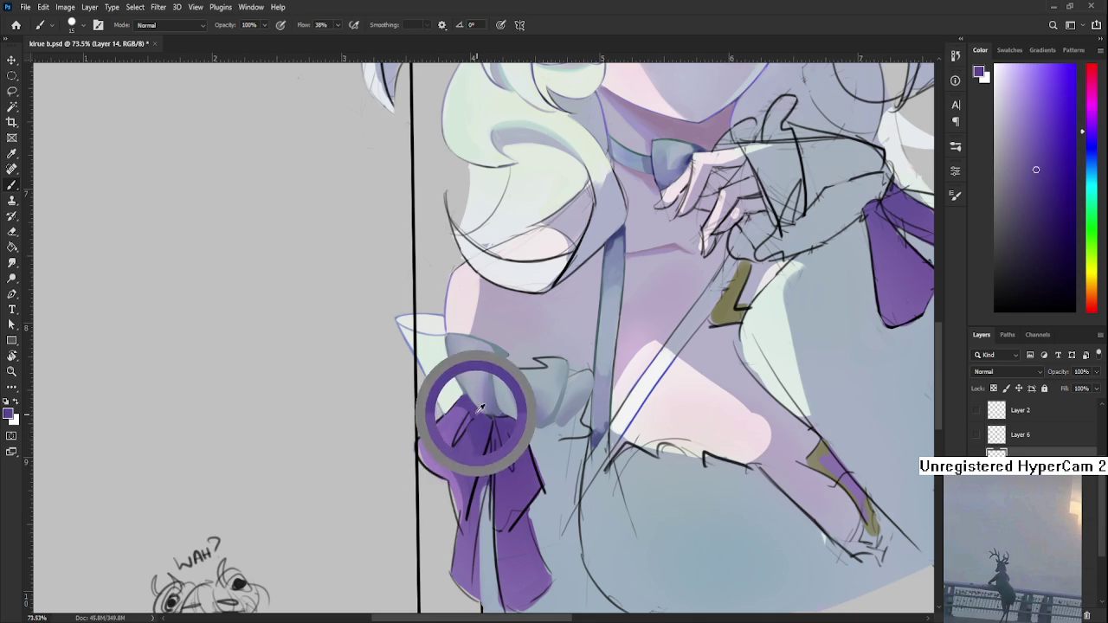
pyautogui.keyDown('alt'); pyautogui.click(462, 421); pyautogui.keyUp('alt')
pyautogui.keyDown('alt'); pyautogui.click(459, 432); pyautogui.keyUp('alt')
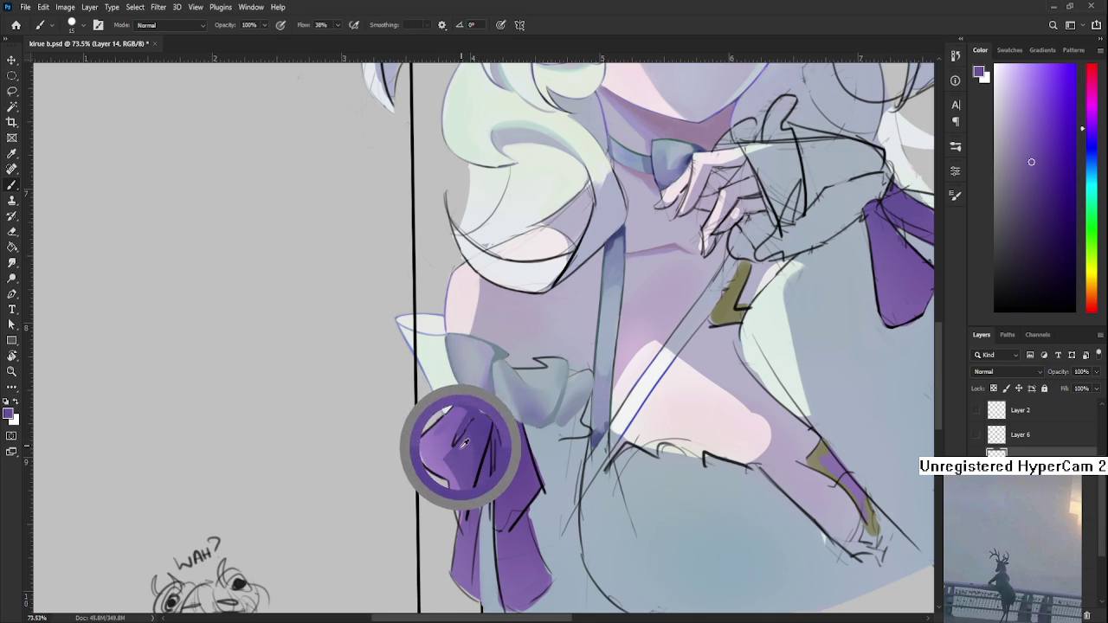
pyautogui.keyDown('alt'); pyautogui.click(455, 443); pyautogui.keyUp('alt')
pyautogui.scroll(3, 485, 450)
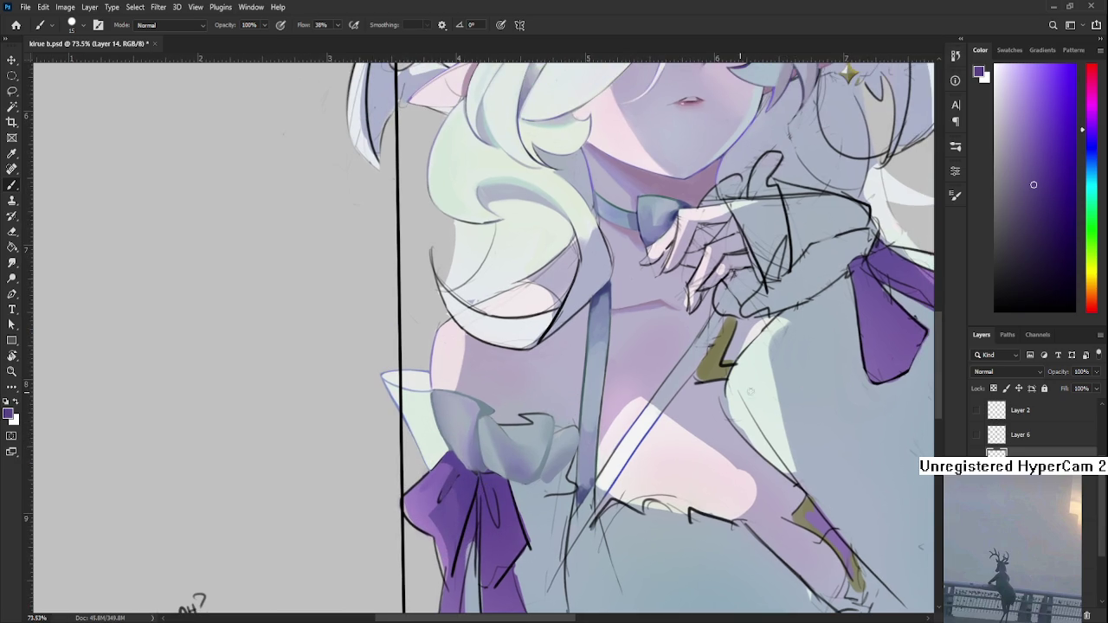
# - Choose a darker purple in the Color panel and paint a shadow on the lower fold
pyautogui.moveTo(1050, 198); pyautogui.dragTo(1069, 218)
pyautogui.keyDown('alt'); pyautogui.click(452, 476); pyautogui.keyUp('alt')
pyautogui.moveTo(448, 478); pyautogui.dragTo(439, 506)
pyautogui.keyDown('alt'); pyautogui.click(453, 476); pyautogui.keyUp('alt')
pyautogui.keyDown('alt'); pyautogui.click(453, 473); pyautogui.keyUp('alt')
pyautogui.keyDown('alt'); pyautogui.click(456, 477); pyautogui.keyUp('alt')
# - Readjust the zoom and sample more purples around the bow's right side
pyautogui.scroll(-5, 485, 454)
pyautogui.scroll(-2, 485, 454)
pyautogui.scroll(2, 486, 450)
pyautogui.scroll(4, 485, 433)
pyautogui.scroll(2, 484, 433)
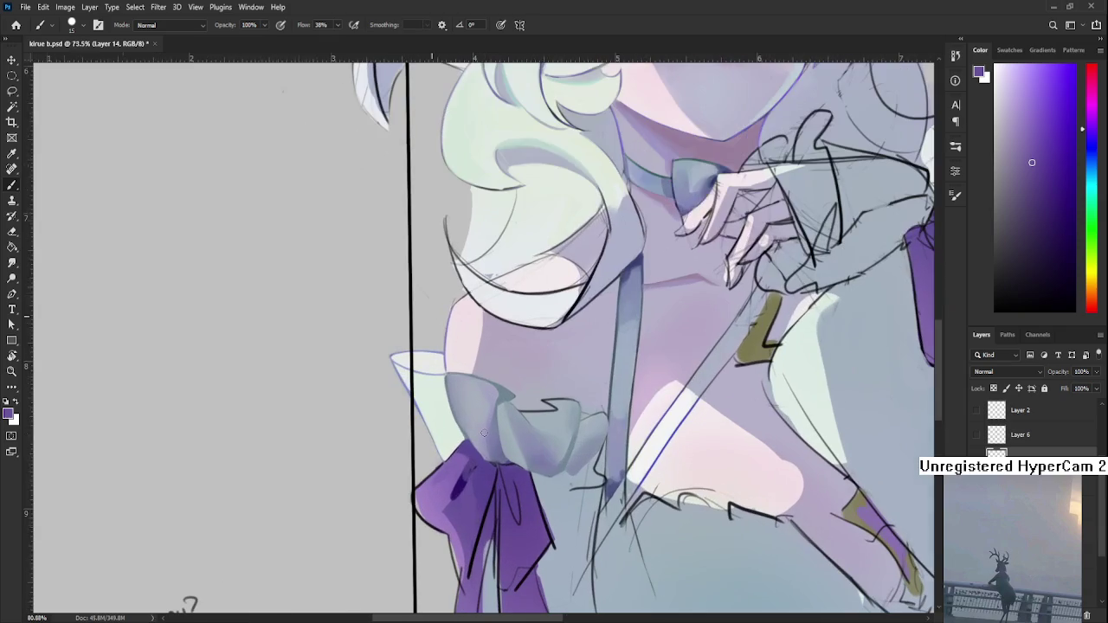
pyautogui.keyDown('alt'); pyautogui.click(454, 477); pyautogui.keyUp('alt')
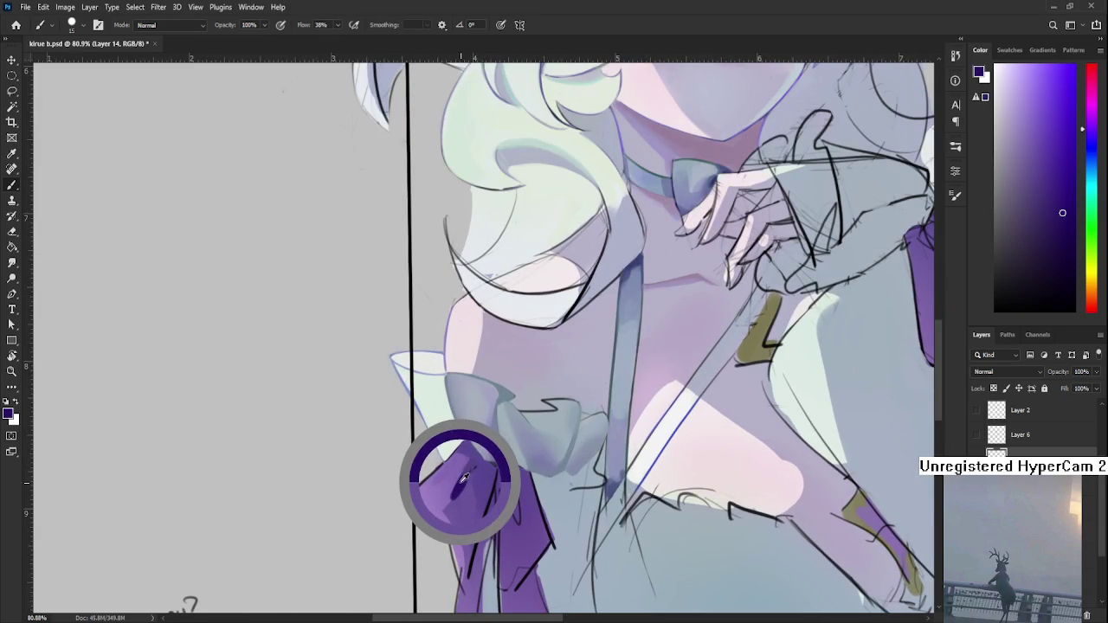
pyautogui.hscroll(1, 467, 442)
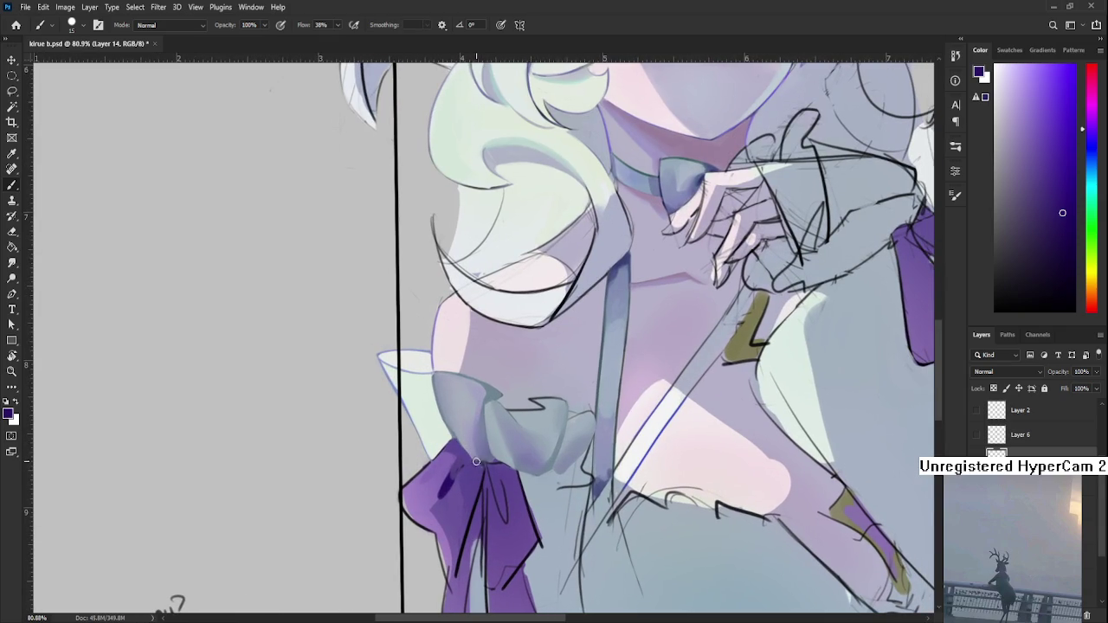
pyautogui.keyDown('alt'); pyautogui.click(478, 466); pyautogui.keyUp('alt')
pyautogui.keyDown('alt'); pyautogui.click(482, 464); pyautogui.keyUp('alt')
# - Paint a dark violet stroke down the bow's fold, blending with lighter lavender
pyautogui.keyDown('alt'); pyautogui.click(480, 472); pyautogui.keyUp('alt')
pyautogui.moveTo(478, 484); pyautogui.dragTo(459, 558)
pyautogui.keyDown('alt'); pyautogui.click(472, 544); pyautogui.keyUp('alt')
pyautogui.keyDown('alt'); pyautogui.click(481, 512); pyautogui.keyUp('alt')
pyautogui.keyDown('alt'); pyautogui.click(482, 469); pyautogui.keyUp('alt')
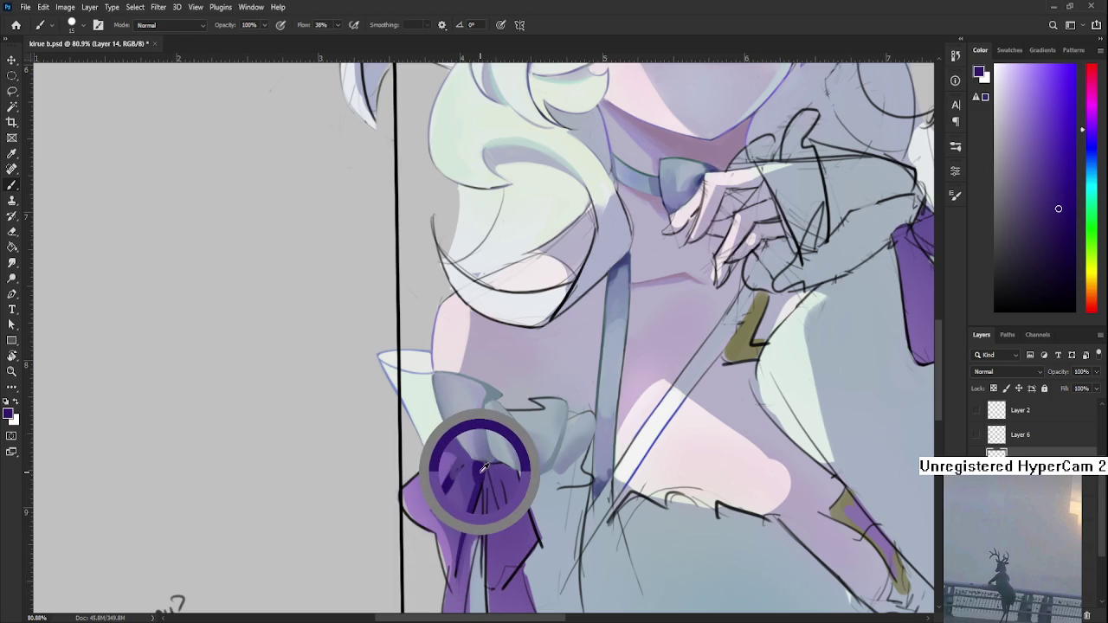
pyautogui.moveTo(483, 467); pyautogui.dragTo(462, 460)
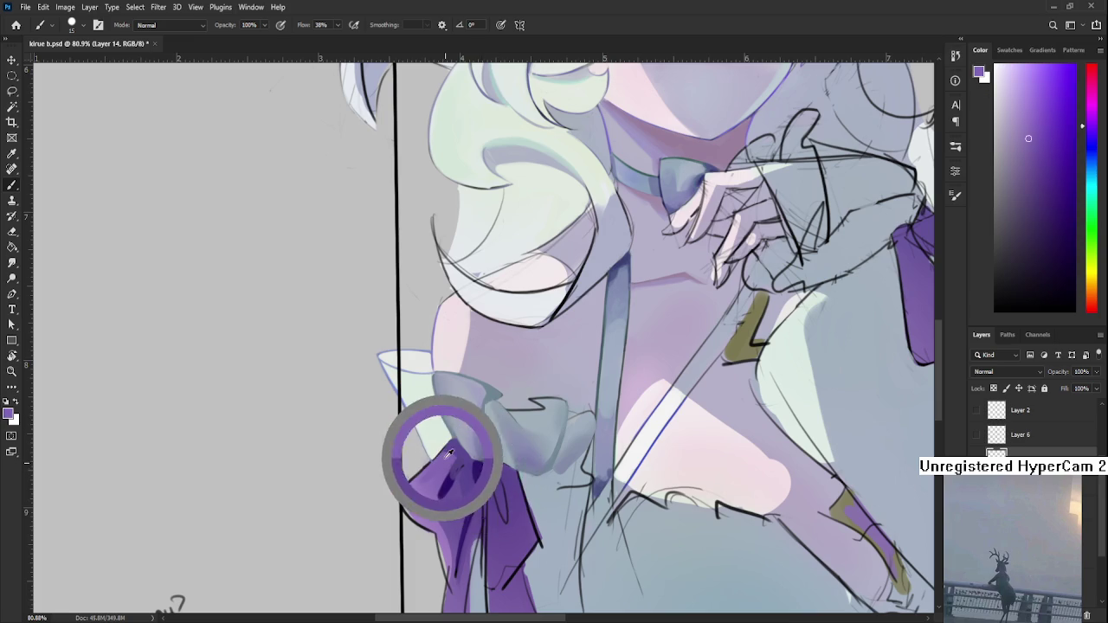
# - Refine the fold shadows with darker purple dabs near the bow's centre
pyautogui.keyDown('alt'); pyautogui.click(464, 468); pyautogui.keyUp('alt')
pyautogui.keyDown('alt'); pyautogui.click(464, 467); pyautogui.keyUp('alt')
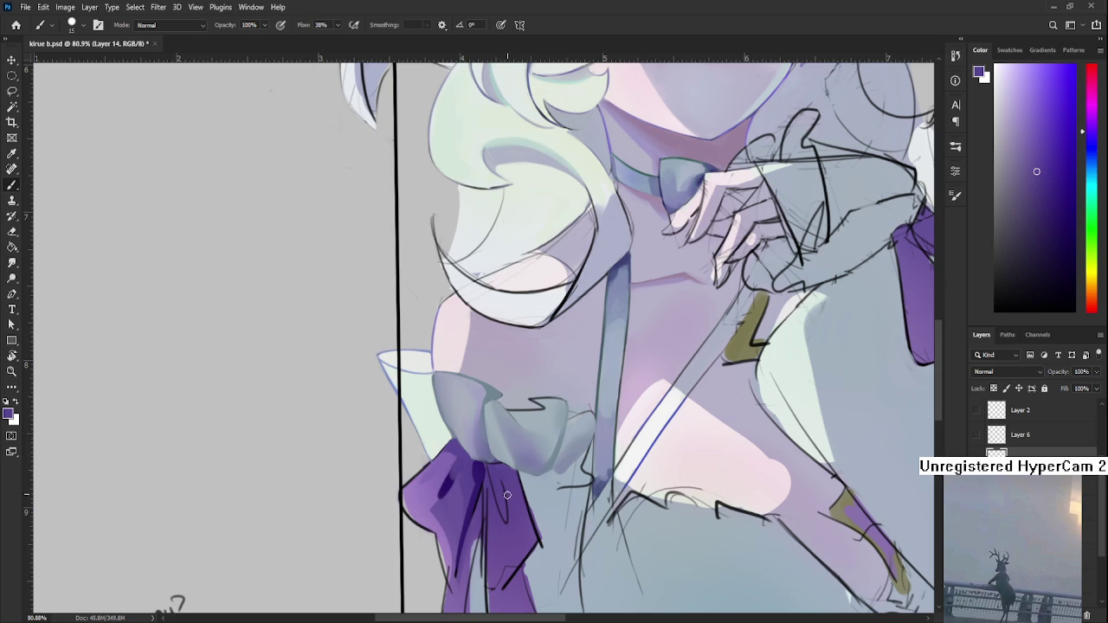
pyautogui.keyDown('alt'); pyautogui.click(482, 470); pyautogui.keyUp('alt')
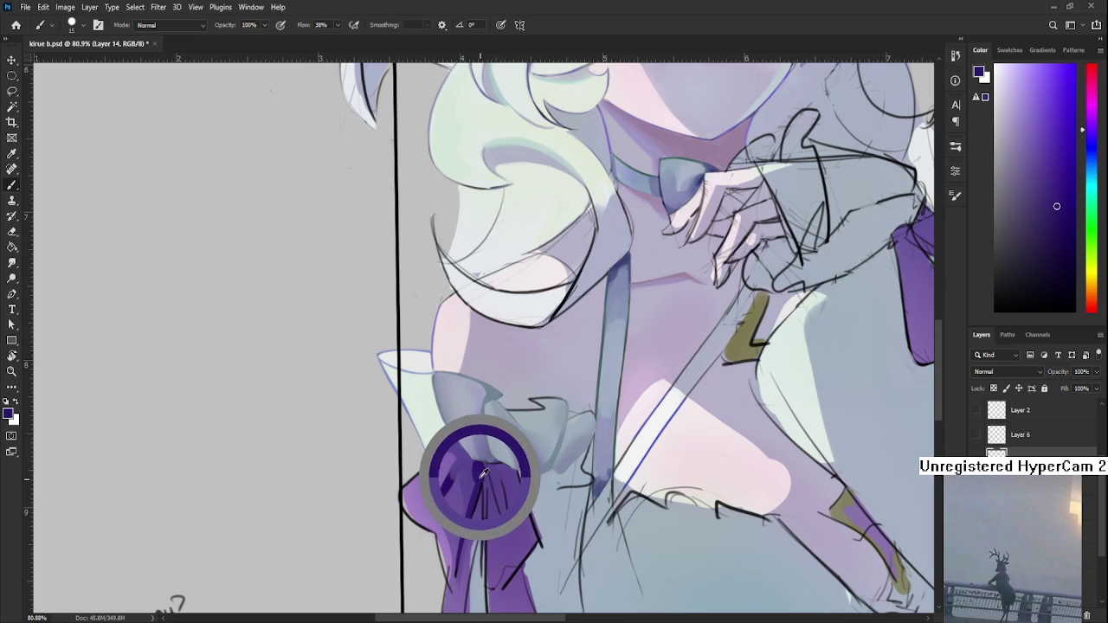
pyautogui.keyDown('alt'); pyautogui.click(483, 468); pyautogui.keyUp('alt')
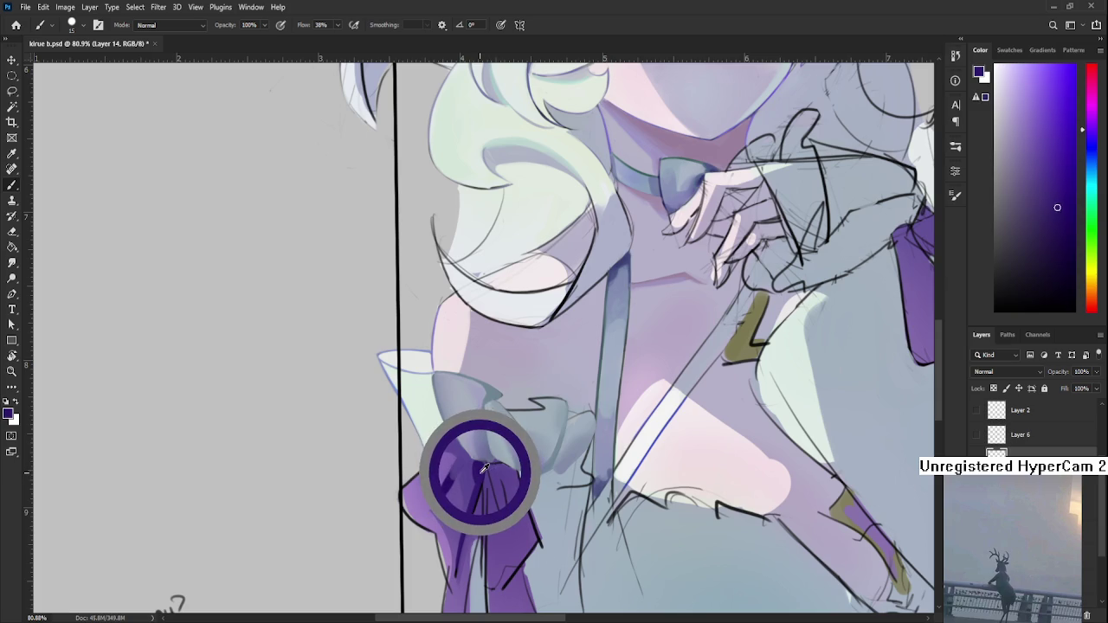
pyautogui.moveTo(483, 468); pyautogui.dragTo(484, 467)
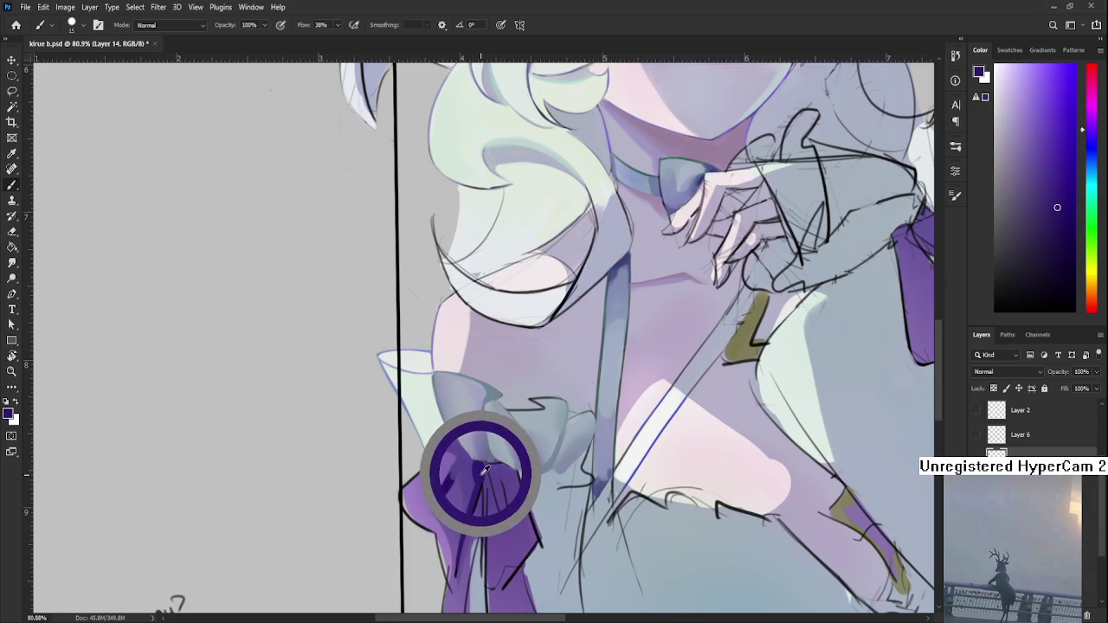
pyautogui.moveTo(484, 467); pyautogui.dragTo(485, 471)
pyautogui.keyDown('alt'); pyautogui.click(486, 471); pyautogui.keyUp('alt')
pyautogui.keyDown('alt'); pyautogui.click(486, 476); pyautogui.keyUp('alt')
pyautogui.keyDown('alt'); pyautogui.click(485, 482); pyautogui.keyUp('alt')
pyautogui.keyDown('alt'); pyautogui.click(482, 485); pyautogui.keyUp('alt')
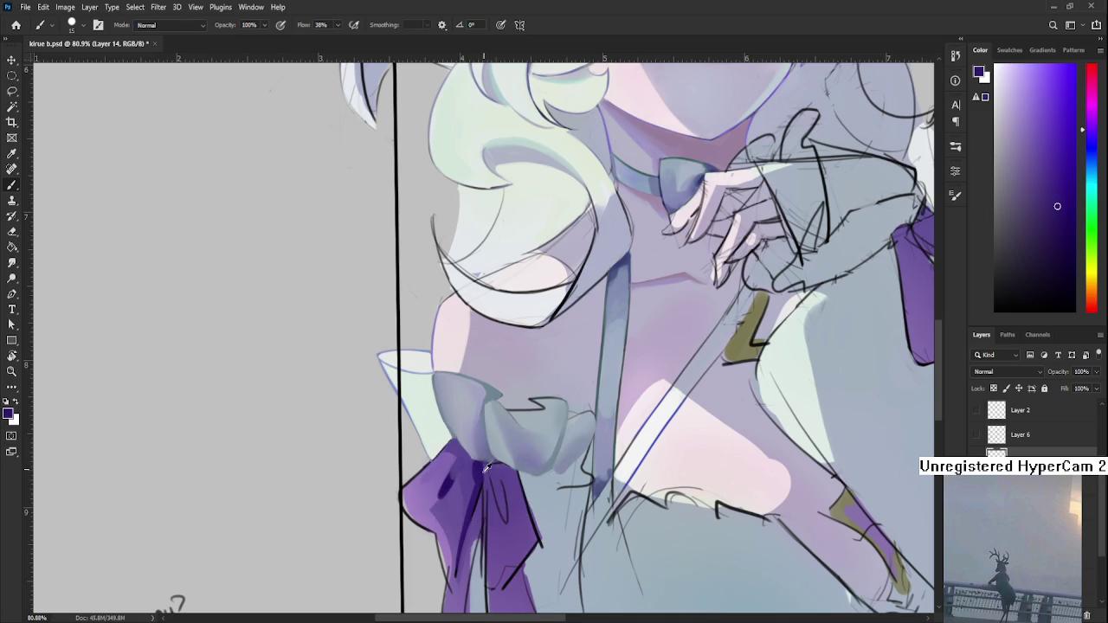
# - Sample a range of light and dark purples from the bow's upper loop
pyautogui.keyDown('alt'); pyautogui.click(485, 466); pyautogui.keyUp('alt')
pyautogui.keyDown('alt'); pyautogui.click(483, 465); pyautogui.keyUp('alt')
pyautogui.keyDown('alt'); pyautogui.click(483, 468); pyautogui.keyUp('alt')
pyautogui.keyDown('alt'); pyautogui.click(483, 473); pyautogui.keyUp('alt')
pyautogui.keyDown('alt'); pyautogui.click(482, 483); pyautogui.keyUp('alt')
pyautogui.keyDown('alt'); pyautogui.click(485, 479); pyautogui.keyUp('alt')
pyautogui.keyDown('alt'); pyautogui.click(487, 478); pyautogui.keyUp('alt')
pyautogui.keyDown('alt'); pyautogui.click(488, 467); pyautogui.keyUp('alt')
pyautogui.keyDown('alt'); pyautogui.click(483, 469); pyautogui.keyUp('alt')
pyautogui.keyDown('alt'); pyautogui.click(484, 478); pyautogui.keyUp('alt')
pyautogui.keyDown('alt'); pyautogui.click(486, 475); pyautogui.keyUp('alt')
pyautogui.keyDown('alt'); pyautogui.click(487, 483); pyautogui.keyUp('alt')
pyautogui.keyDown('alt'); pyautogui.click(483, 477); pyautogui.keyUp('alt')
# - Paint dark violet fold strokes down the bow's hanging loops with sampled purples
pyautogui.keyDown('alt'); pyautogui.click(497, 482); pyautogui.keyUp('alt')
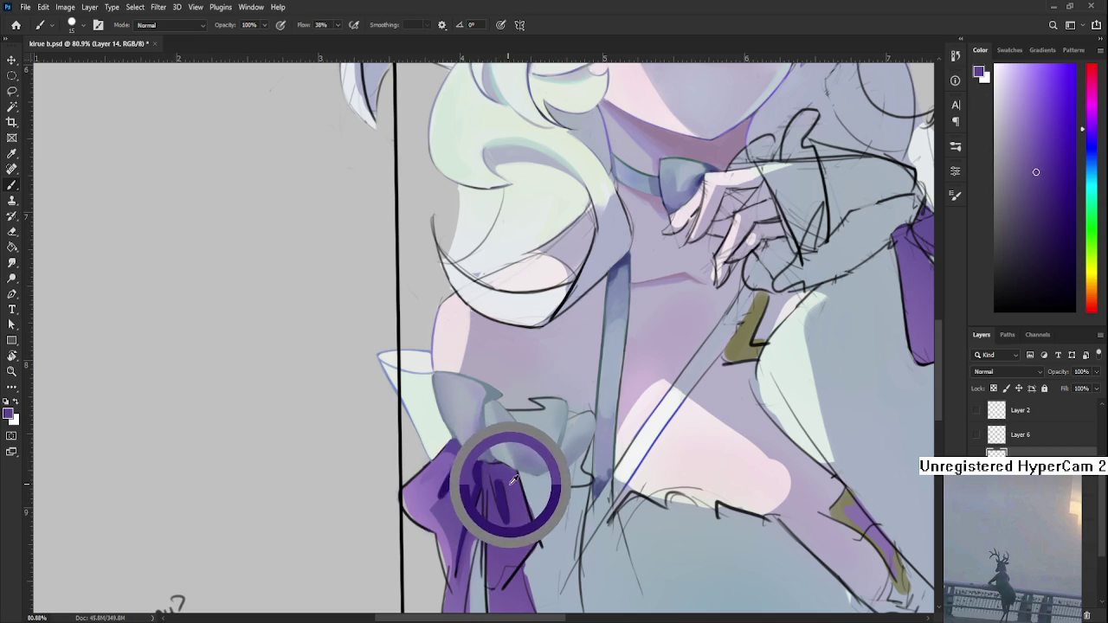
pyautogui.moveTo(517, 485); pyautogui.dragTo(501, 482)
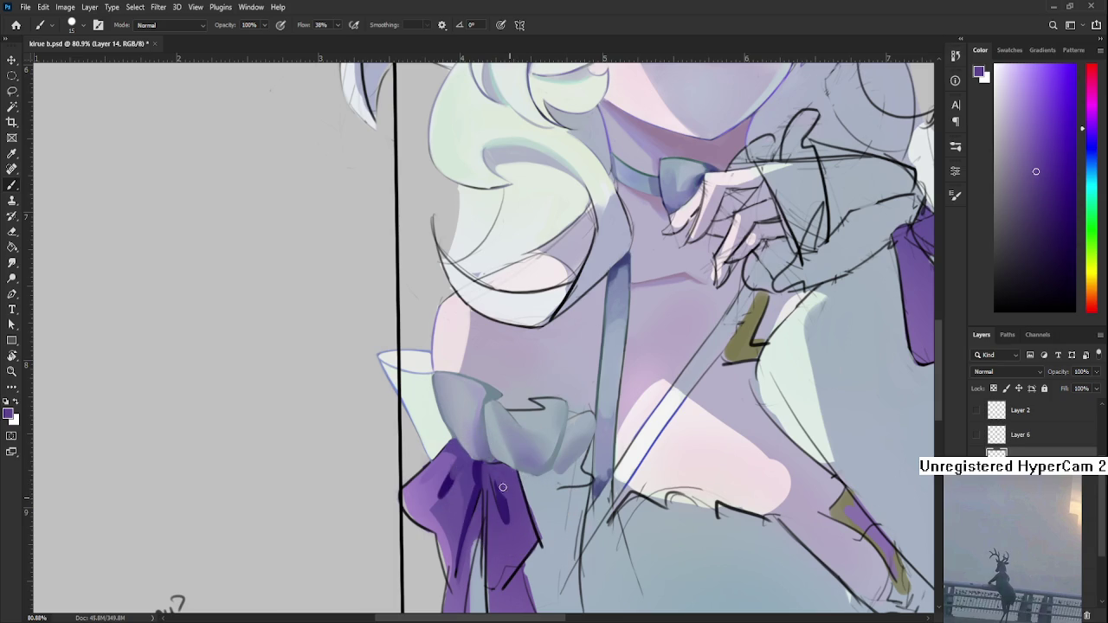
pyautogui.moveTo(511, 484)
pyautogui.mouseDown()
pyautogui.moveTo(498, 505)
pyautogui.moveTo(489, 476)
pyautogui.moveTo(524, 513)
pyautogui.mouseUp()
pyautogui.keyDown('alt'); pyautogui.click(505, 477); pyautogui.keyUp('alt')
pyautogui.keyDown('alt'); pyautogui.click(495, 478); pyautogui.keyUp('alt')
pyautogui.keyDown('alt'); pyautogui.click(498, 501); pyautogui.keyUp('alt')
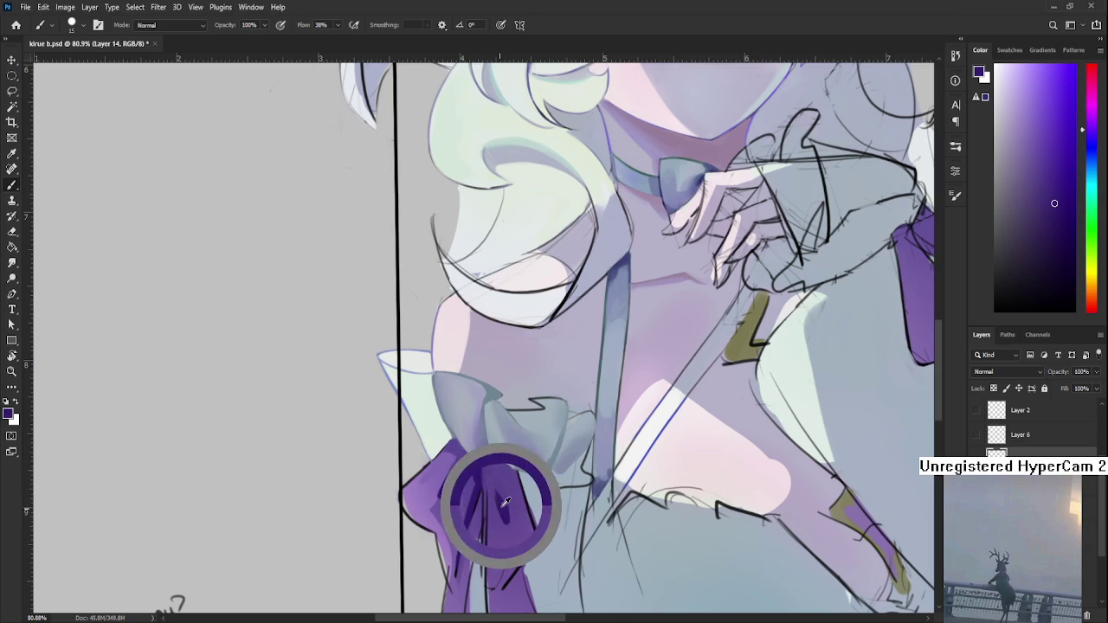
pyautogui.keyDown('alt'); pyautogui.click(499, 482); pyautogui.keyUp('alt')
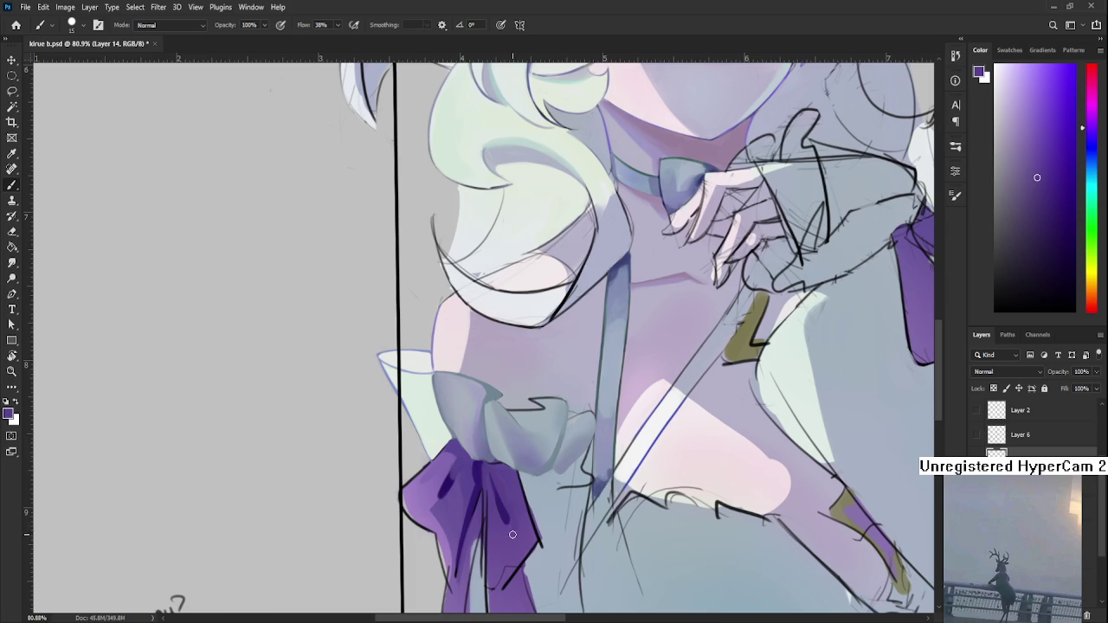
pyautogui.keyDown('alt'); pyautogui.click(511, 497); pyautogui.keyUp('alt')
pyautogui.keyDown('alt'); pyautogui.click(492, 518); pyautogui.keyUp('alt')
pyautogui.keyDown('alt'); pyautogui.click(489, 552); pyautogui.keyUp('alt')
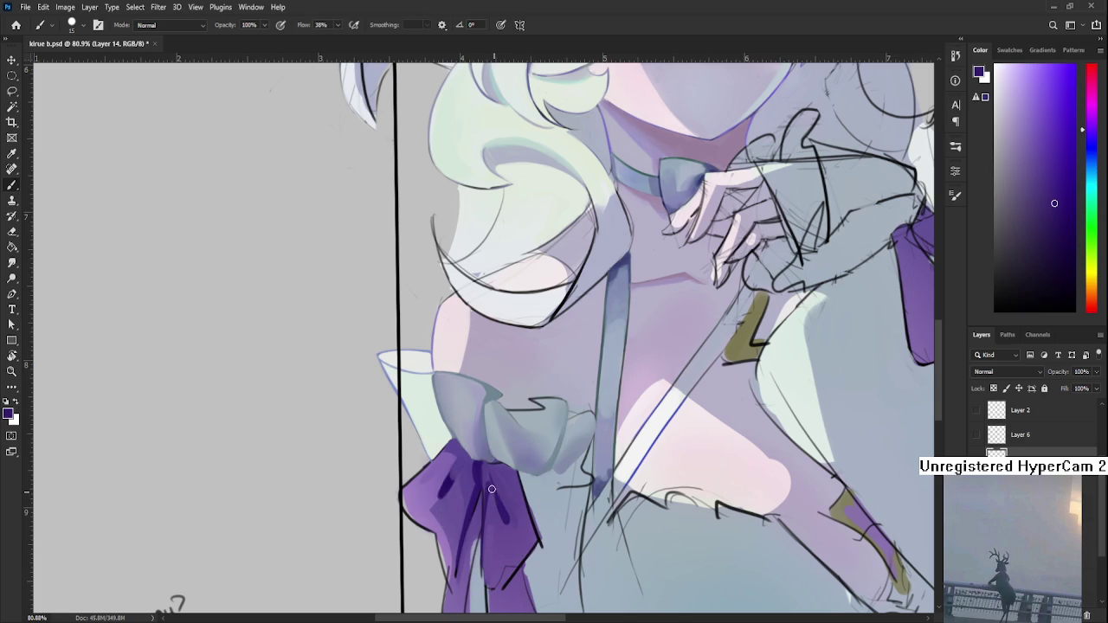
# - Resample purples and refine the remaining dark fold lines on the bow loops
pyautogui.keyDown('alt'); pyautogui.click(499, 482); pyautogui.keyUp('alt')
pyautogui.keyDown('alt'); pyautogui.click(497, 479); pyautogui.keyUp('alt')
pyautogui.keyDown('alt'); pyautogui.click(492, 477); pyautogui.keyUp('alt')
pyautogui.keyDown('alt'); pyautogui.click(497, 492); pyautogui.keyUp('alt')
pyautogui.keyDown('alt'); pyautogui.click(496, 493); pyautogui.keyUp('alt')
pyautogui.keyDown('alt'); pyautogui.click(494, 500); pyautogui.keyUp('alt')
pyautogui.keyDown('alt'); pyautogui.click(499, 494); pyautogui.keyUp('alt')
pyautogui.keyDown('alt'); pyautogui.click(501, 492); pyautogui.keyUp('alt')
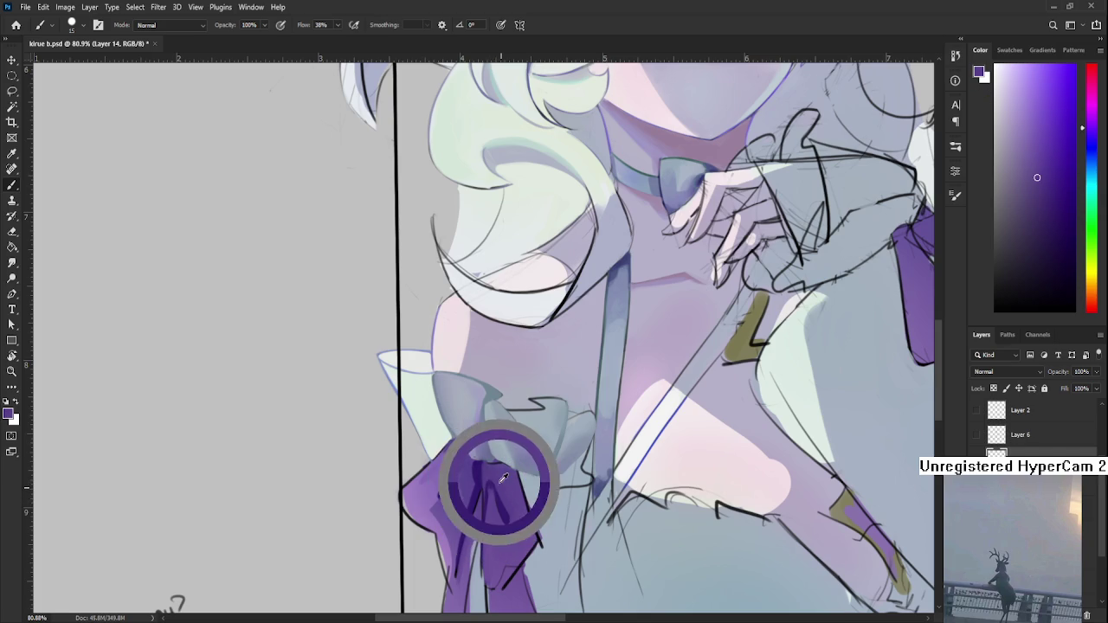
pyautogui.keyDown('alt'); pyautogui.click(496, 485); pyautogui.keyUp('alt')
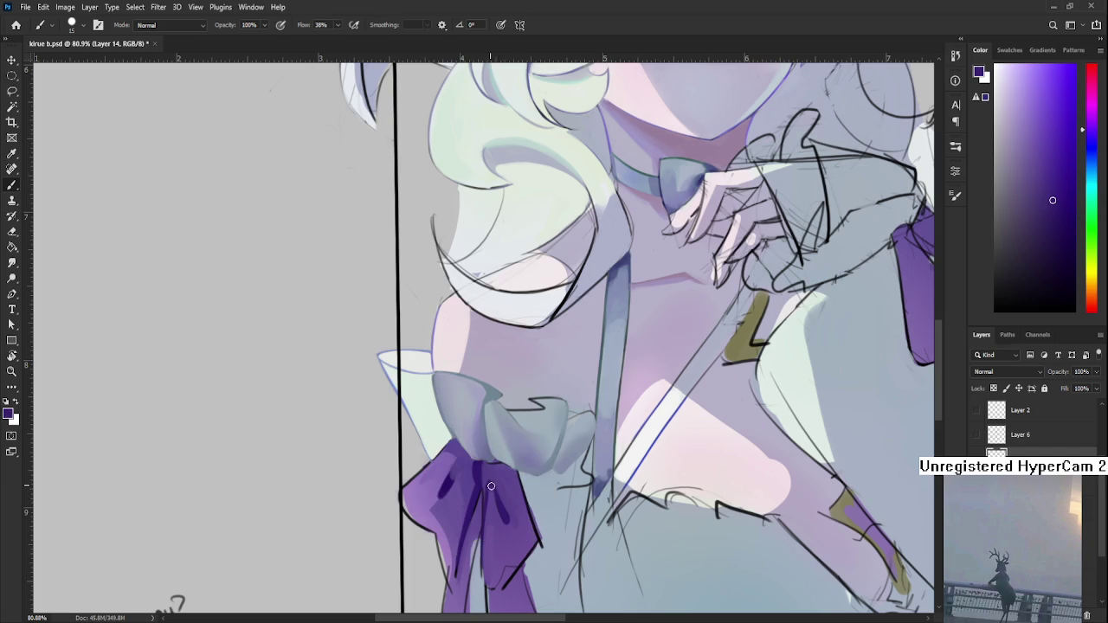
pyautogui.keyDown('alt'); pyautogui.click(519, 525); pyautogui.keyUp('alt')
pyautogui.scroll(-3, 527, 533)
# - Reframe the view on the bow and smudge the grey bow's shading to soften it
pyautogui.scroll(-2, 527, 530)
pyautogui.scroll(2, 528, 526)
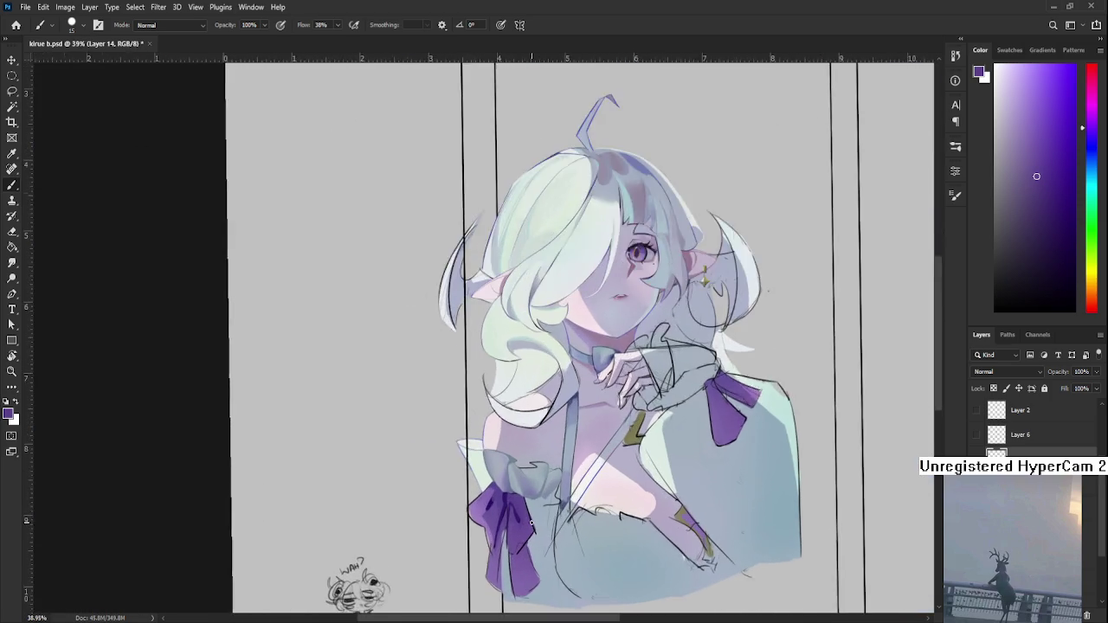
pyautogui.scroll(2, 531, 523)
pyautogui.scroll(2, 532, 522)
pyautogui.scroll(1, 534, 525)
pyautogui.scroll(-1, 554, 531)
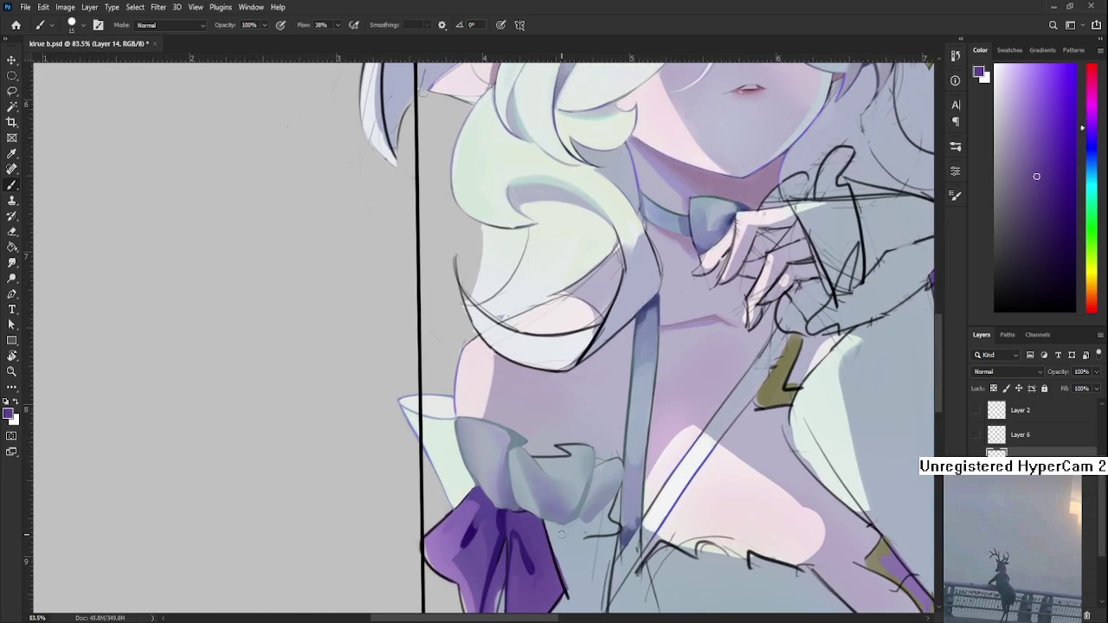
pyautogui.moveTo(561, 534); pyautogui.dragTo(543, 462)
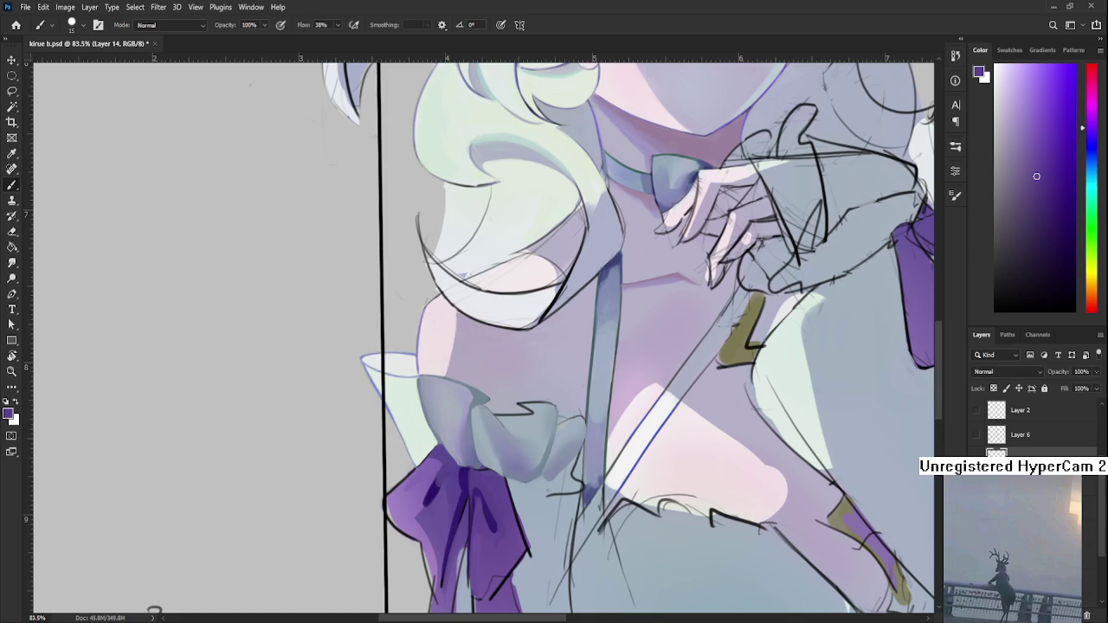
pyautogui.moveTo(613, 342); pyautogui.dragTo(604, 404)
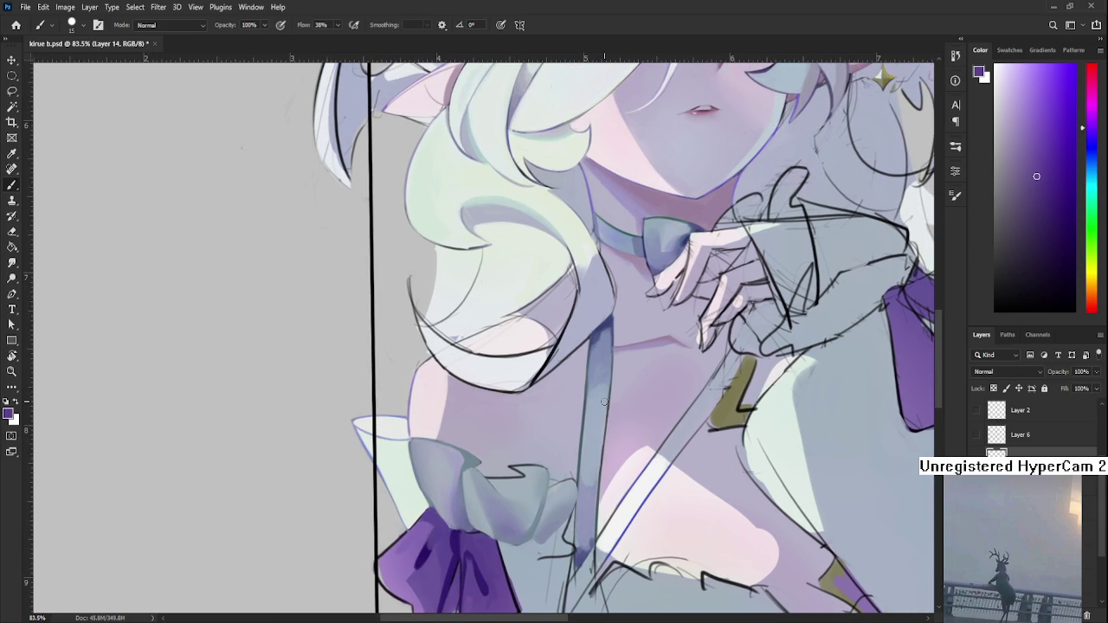
pyautogui.press('r')
pyautogui.moveTo(493, 526); pyautogui.dragTo(499, 513)
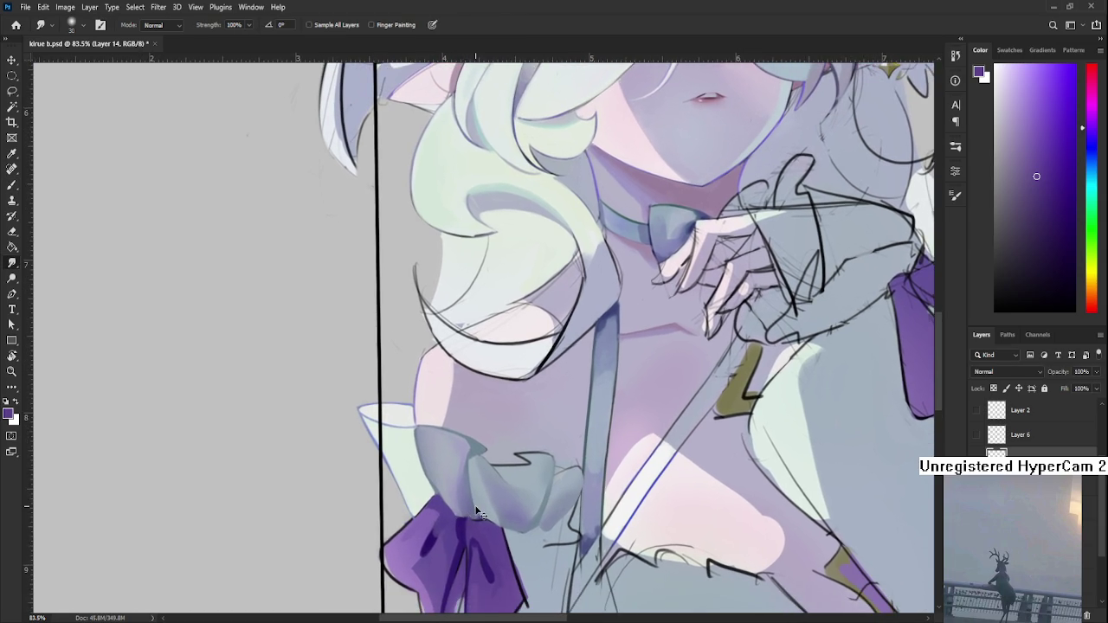
pyautogui.scroll(-5, 475, 506)
pyautogui.scroll(5, 493, 489)
# - Back on the Brush, sample purples from the bow, ending on a light lavender
pyautogui.press('b')
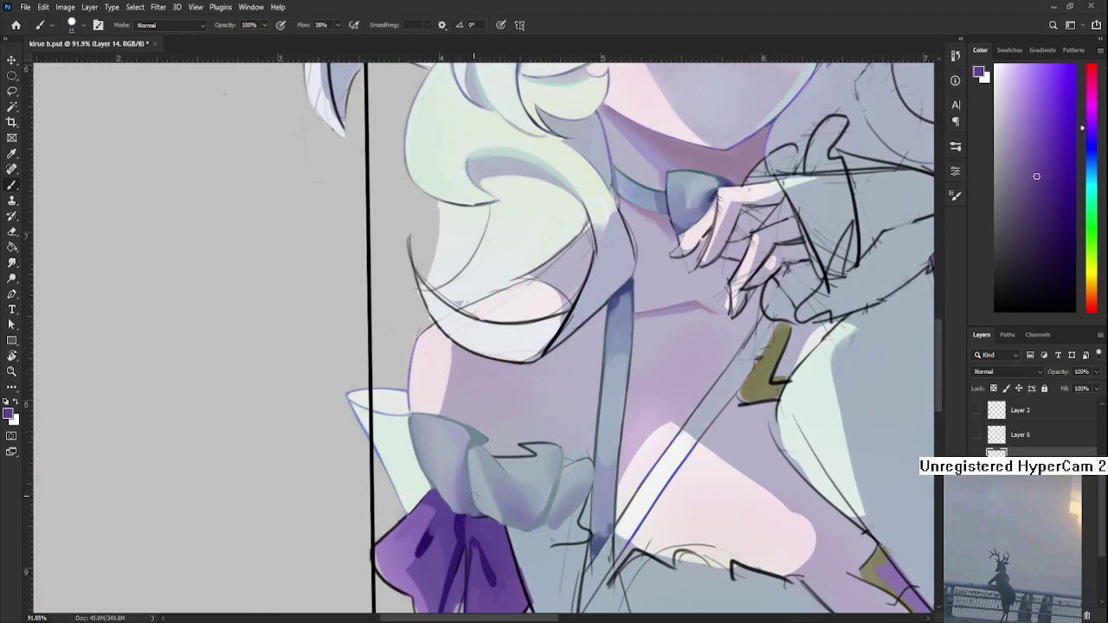
pyautogui.keyDown('alt'); pyautogui.click(450, 534); pyautogui.keyUp('alt')
pyautogui.keyDown('alt'); pyautogui.click(459, 511); pyautogui.keyUp('alt')
pyautogui.moveTo(464, 480)
pyautogui.mouseDown()
pyautogui.moveTo(461, 529)
pyautogui.moveTo(469, 474)
pyautogui.mouseUp()
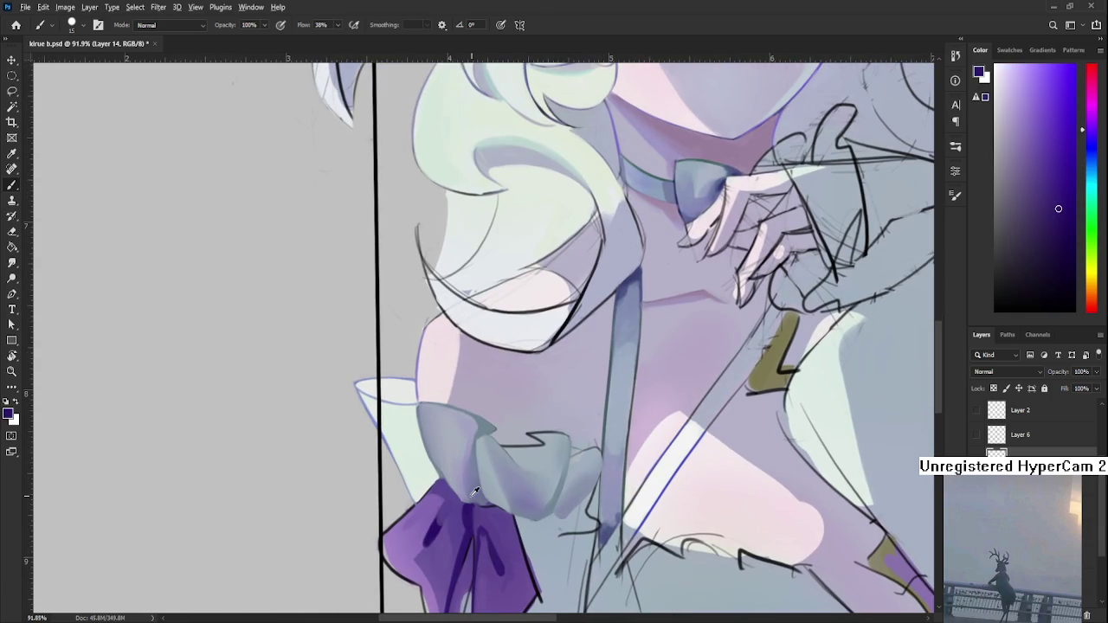
pyautogui.keyDown('alt'); pyautogui.click(467, 511); pyautogui.keyUp('alt')
pyautogui.moveTo(467, 511); pyautogui.dragTo(473, 507)
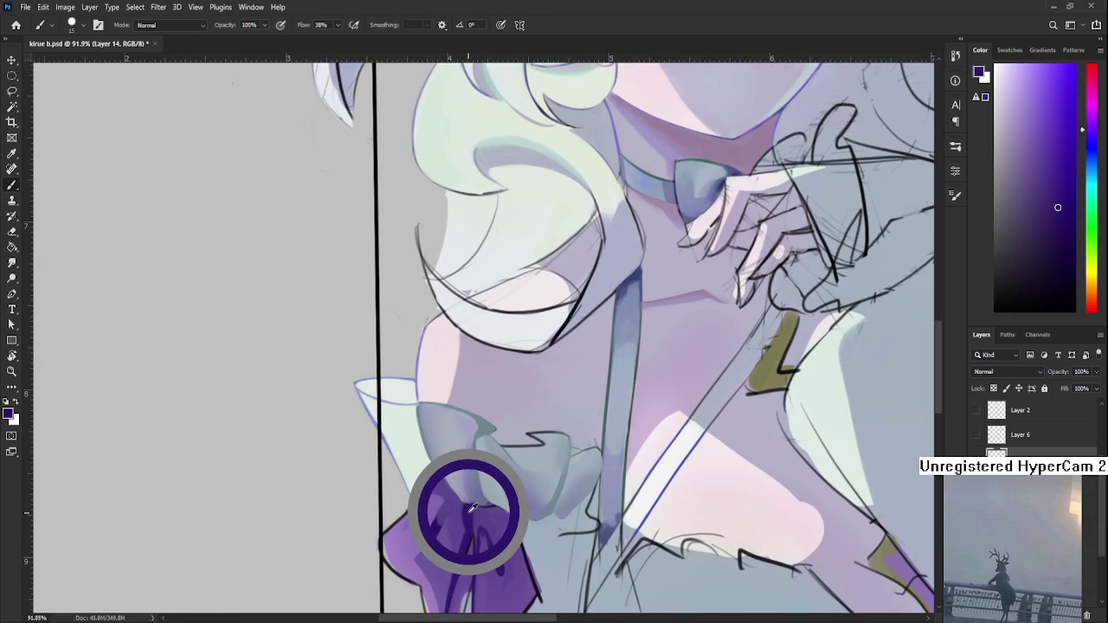
pyautogui.scroll(2, 472, 519)
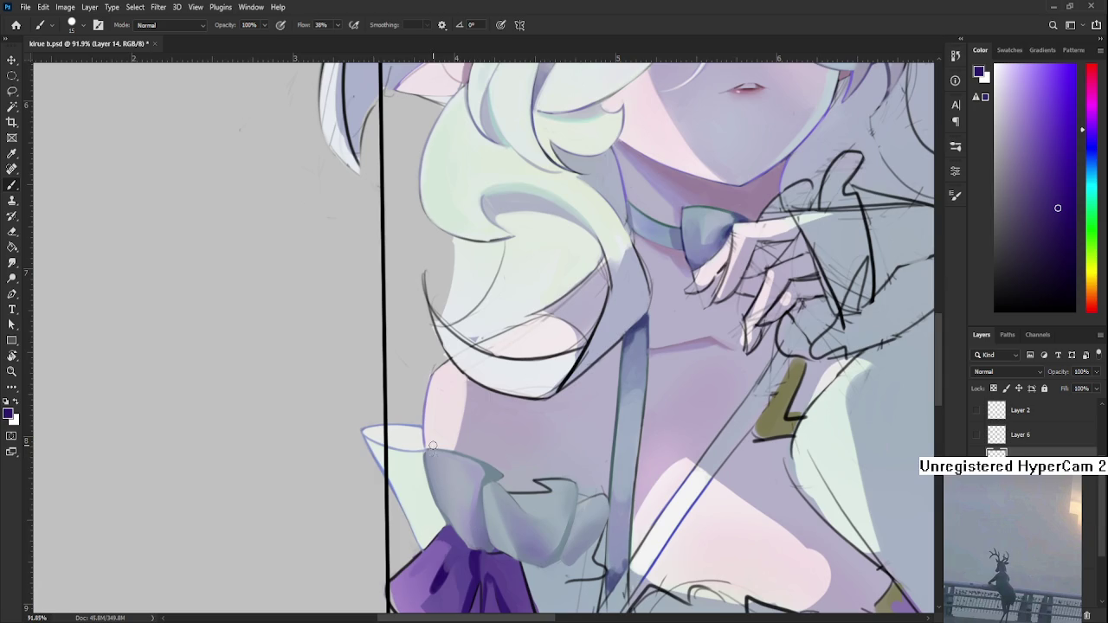
pyautogui.scroll(-3, 485, 479)
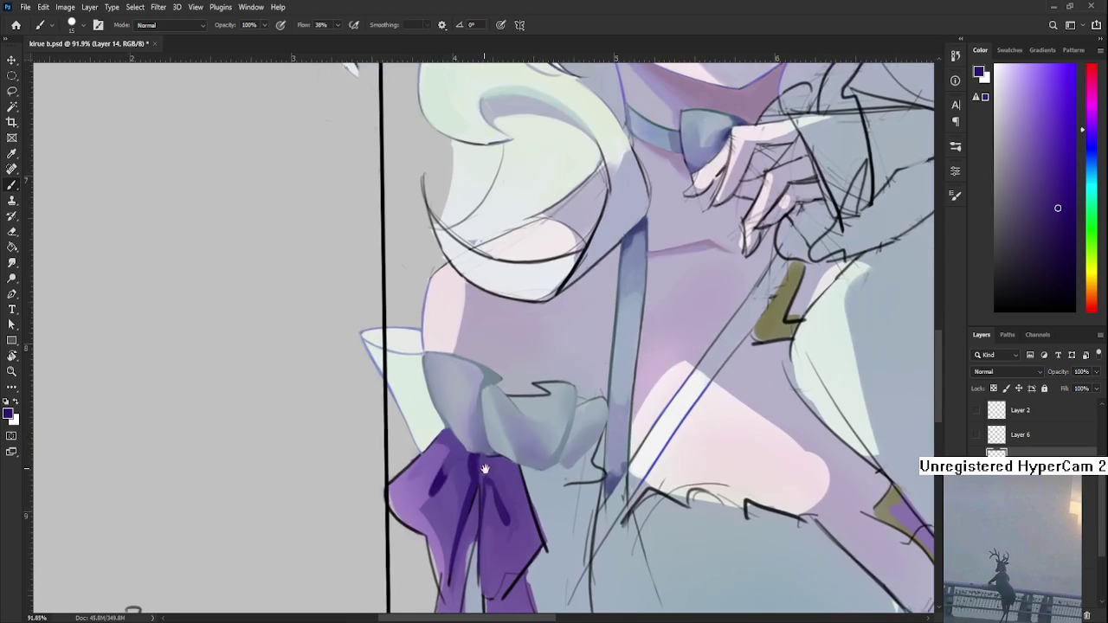
pyautogui.keyDown('alt'); pyautogui.click(403, 481); pyautogui.keyUp('alt')
pyautogui.scroll(5, 403, 479)
# - Try several purple strokes beside the collar on the left shoulder, undoing each
pyautogui.hotkey('ctrl', 'z')
pyautogui.moveTo(387, 411); pyautogui.dragTo(407, 470)
pyautogui.hotkey('ctrl', 'z')
pyautogui.moveTo(387, 411); pyautogui.dragTo(409, 481)
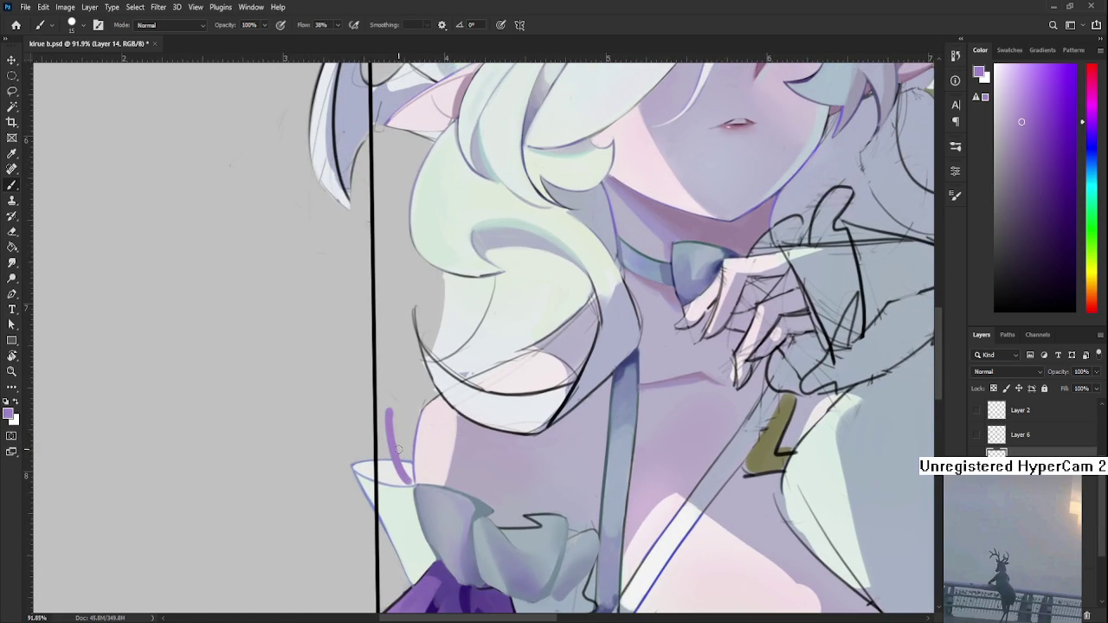
pyautogui.hotkey('ctrl', 'z')
pyautogui.moveTo(395, 425); pyautogui.dragTo(411, 476)
pyautogui.hotkey('ctrl', 'z')
pyautogui.hotkey('ctrl', 'z')
pyautogui.moveTo(389, 423)
pyautogui.mouseDown()
pyautogui.moveTo(412, 418)
pyautogui.moveTo(398, 430)
pyautogui.moveTo(407, 469)
pyautogui.mouseUp()
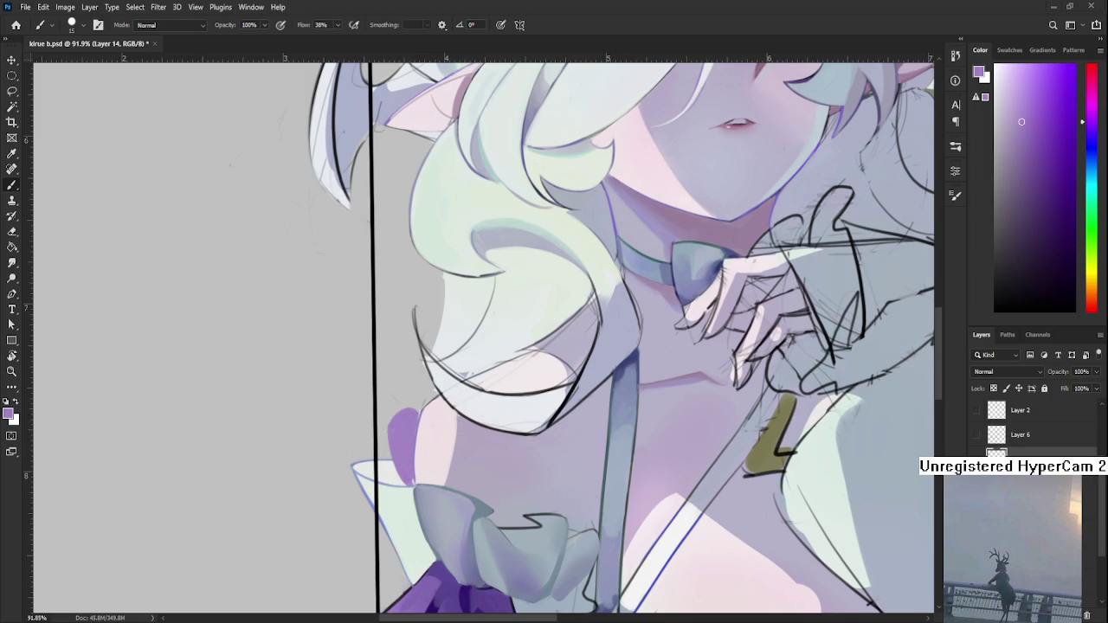
# - Undo the shoulder strokes, add a new layer for the cuff, and test a stroke
pyautogui.scroll(1, 428, 452)
pyautogui.hotkey('ctrl', 'z')
pyautogui.hotkey('ctrl', 'z')
pyautogui.hotkey('ctrl', 'z')
pyautogui.hotkey('ctrl', 'z')
pyautogui.click(1071, 615)
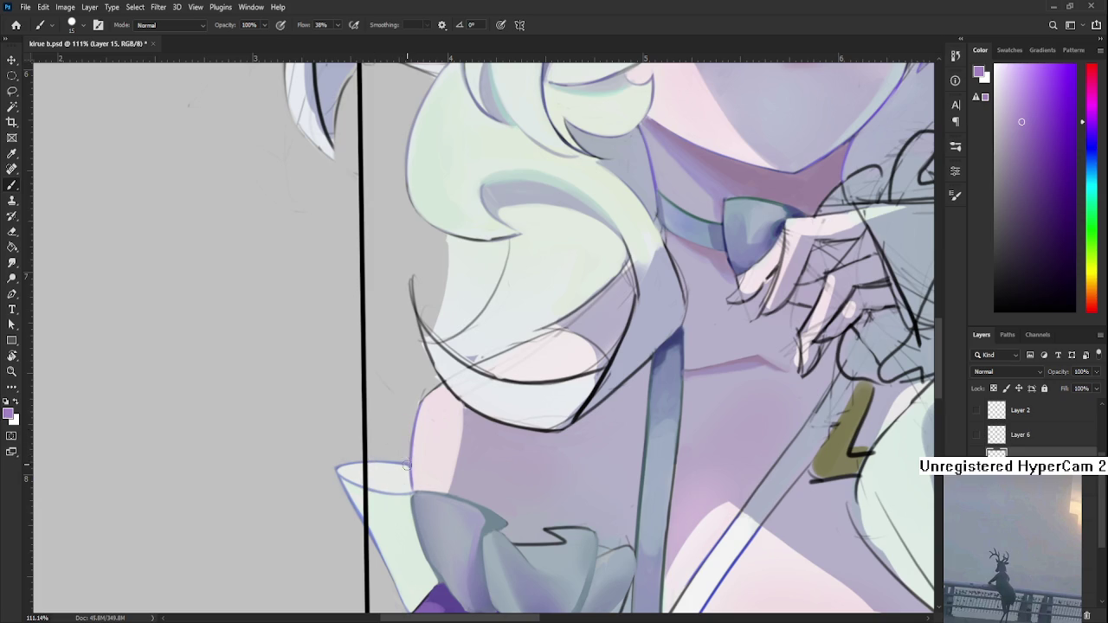
pyautogui.moveTo(403, 461)
pyautogui.mouseDown()
pyautogui.moveTo(380, 428)
pyautogui.moveTo(371, 476)
pyautogui.mouseUp()
# - Test and undo several purple strokes along the shoulder edge, then redo the fill
pyautogui.hotkey('ctrl', 'z')
pyautogui.hotkey('ctrl', 'z')
pyautogui.moveTo(386, 424); pyautogui.dragTo(383, 449)
pyautogui.hotkey('ctrl', 'z')
pyautogui.moveTo(409, 460)
pyautogui.mouseDown()
pyautogui.moveTo(404, 419)
pyautogui.moveTo(372, 475)
pyautogui.mouseUp()
pyautogui.hotkey('ctrl', 'z')
pyautogui.hotkey('ctrl', 'z')
pyautogui.moveTo(403, 440)
pyautogui.mouseDown()
pyautogui.moveTo(372, 474)
pyautogui.moveTo(415, 463)
pyautogui.moveTo(412, 493)
pyautogui.moveTo(400, 439)
pyautogui.moveTo(398, 478)
pyautogui.moveTo(408, 483)
pyautogui.moveTo(394, 433)
pyautogui.mouseUp()
pyautogui.hotkey('ctrl', 'z')
pyautogui.hotkey('ctrl', 'z')
pyautogui.hotkey('ctrl', 'z')
pyautogui.hotkey('ctrl', 'z')
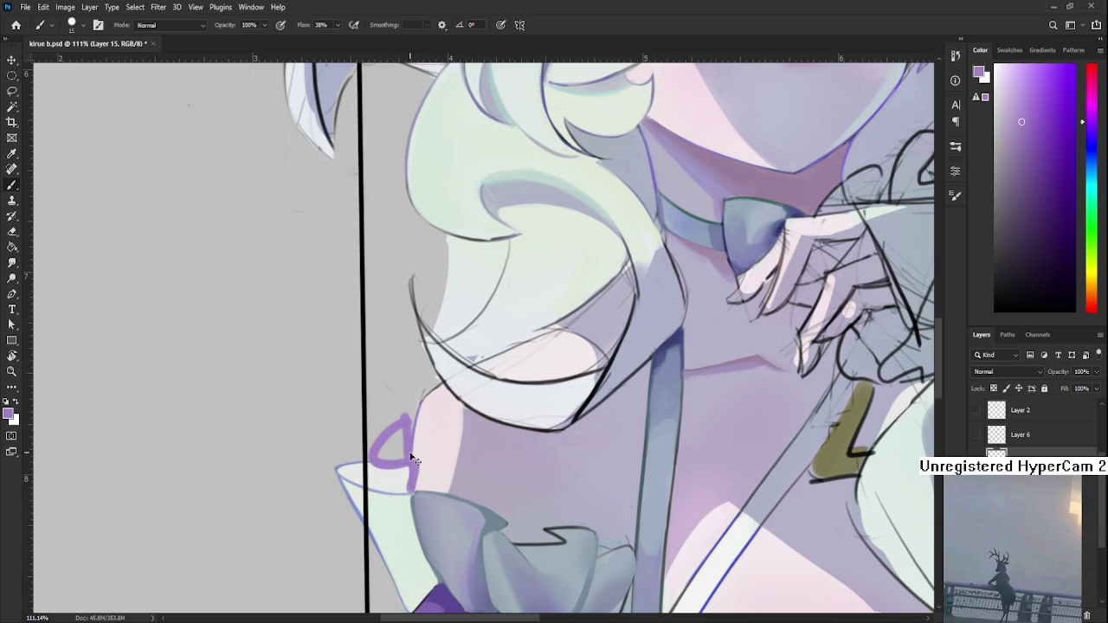
pyautogui.hotkey('ctrl', 'shift', 'z')
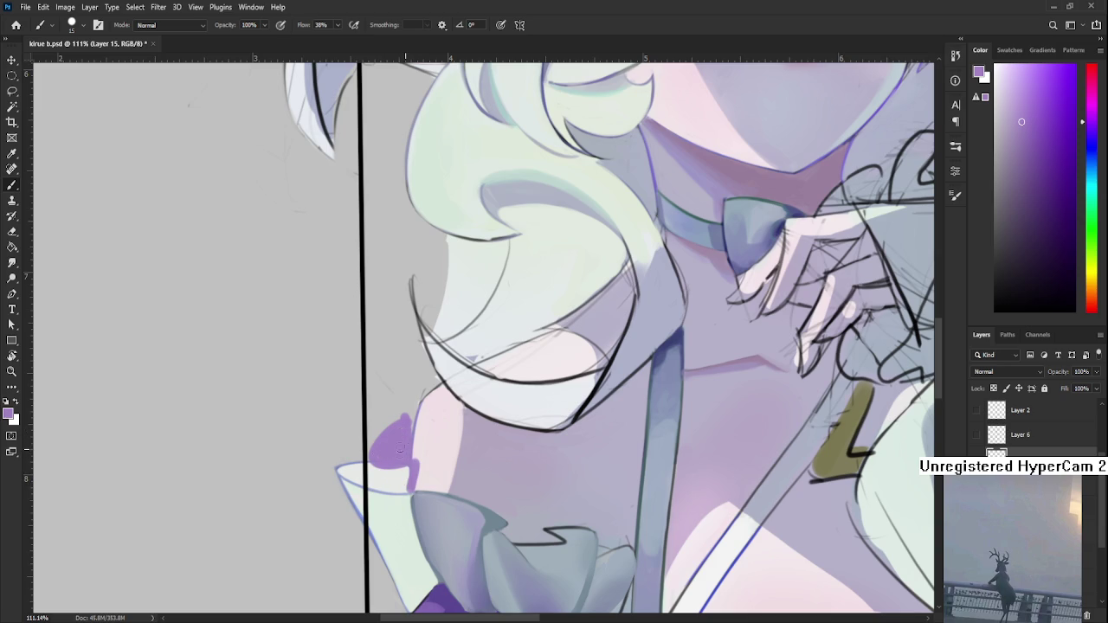
# - Refine the purple patch's edges with a larger eraser and fill its remaining gaps
pyautogui.press('e')
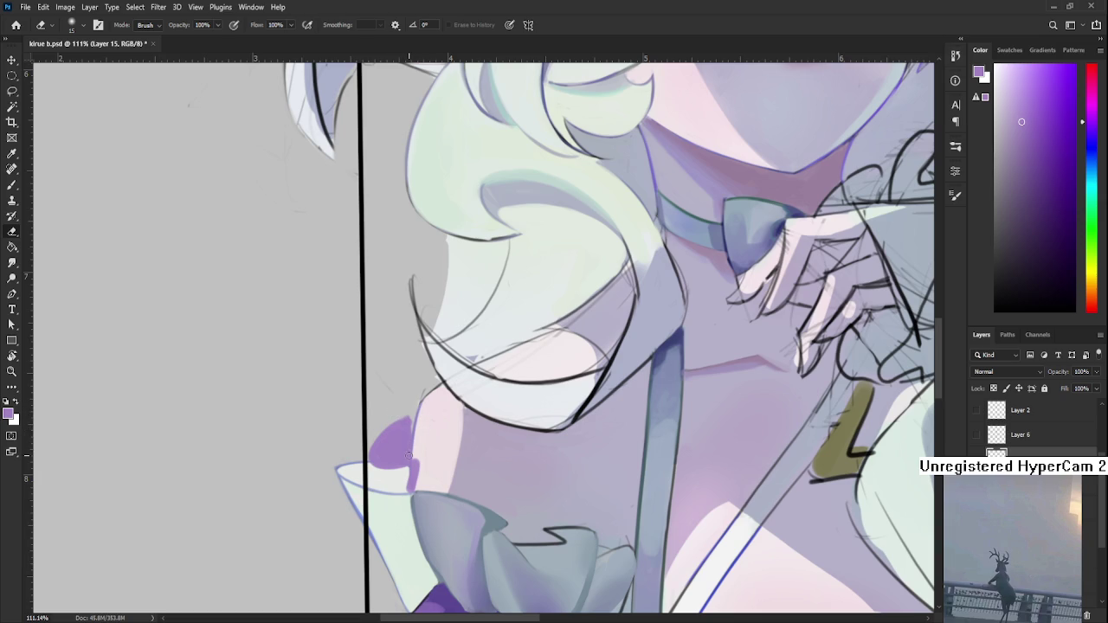
pyautogui.press('b')
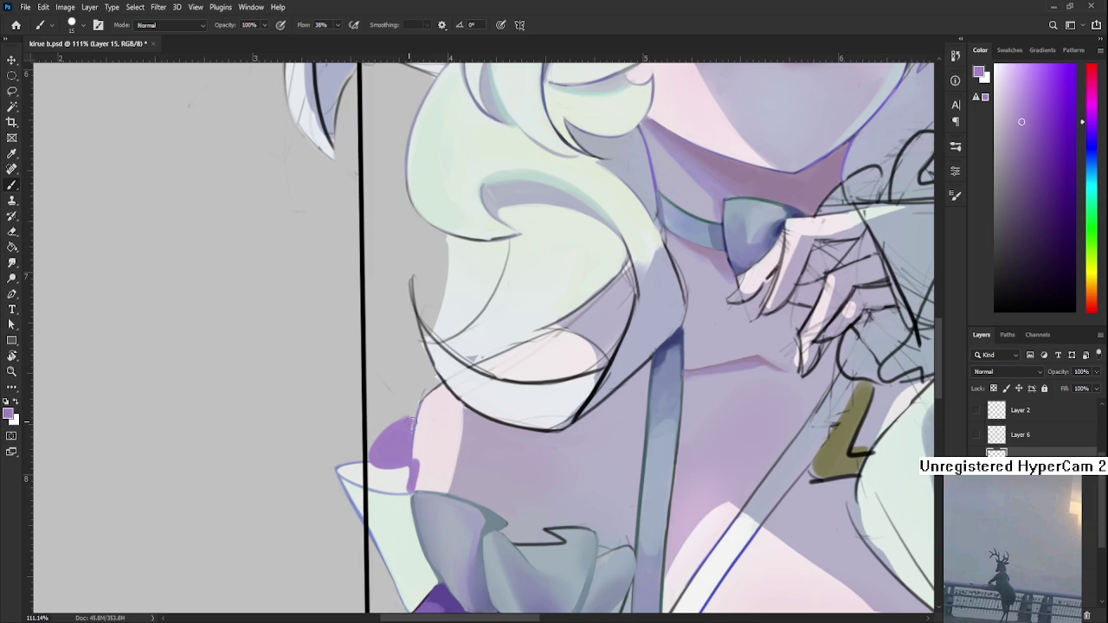
pyautogui.press('e')
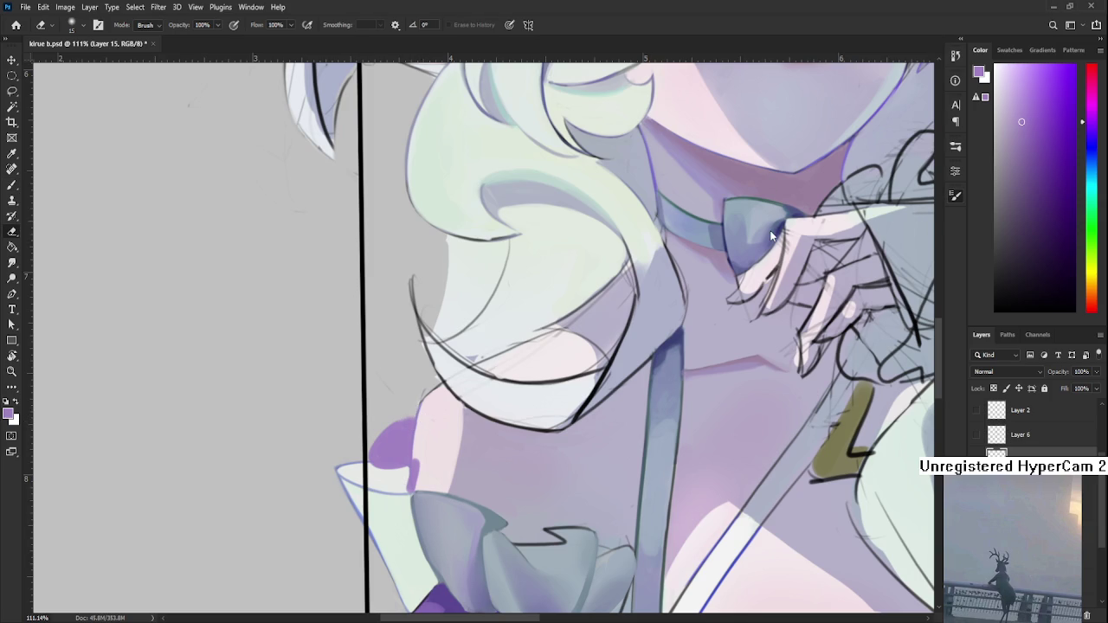
pyautogui.press(']')
pyautogui.press(']')
pyautogui.press('b')
pyautogui.keyDown('alt'); pyautogui.click(402, 436); pyautogui.keyUp('alt')
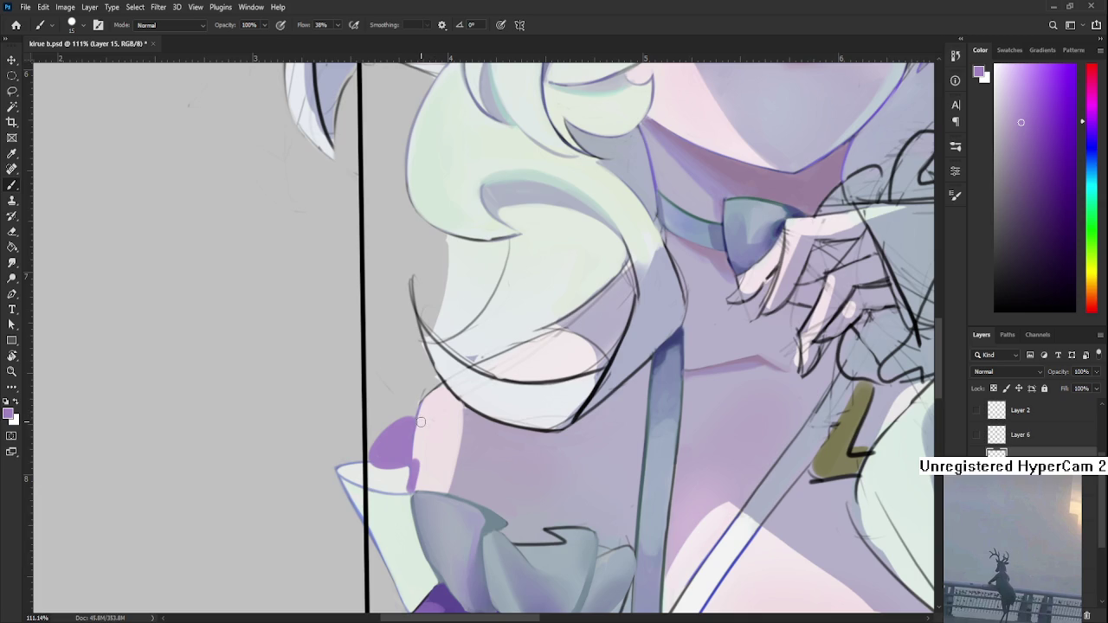
pyautogui.press('e')
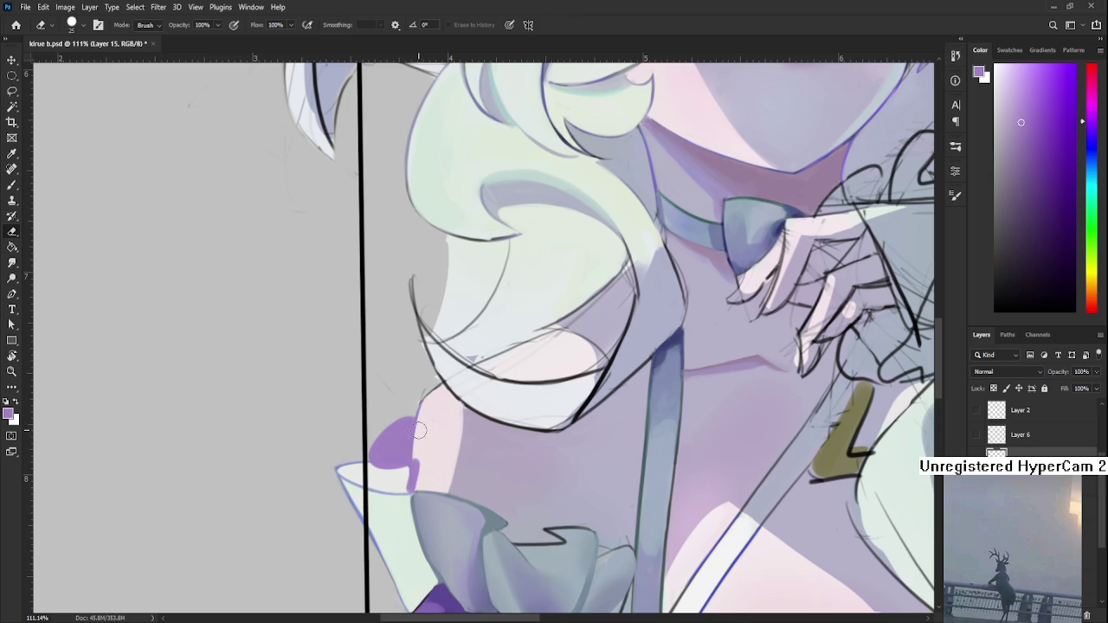
pyautogui.press('b')
pyautogui.keyDown('alt'); pyautogui.click(391, 457); pyautogui.keyUp('alt')
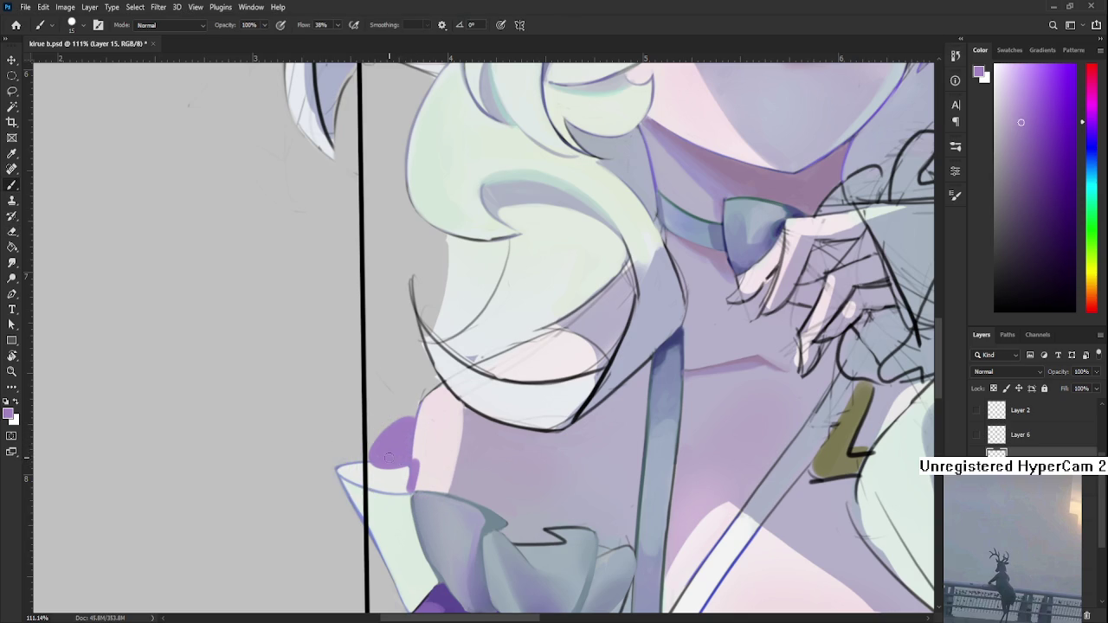
pyautogui.moveTo(391, 461)
pyautogui.mouseDown()
pyautogui.moveTo(407, 484)
pyautogui.moveTo(376, 460)
pyautogui.mouseUp()
pyautogui.moveTo(395, 479); pyautogui.dragTo(407, 489)
pyautogui.keyDown('alt'); pyautogui.click(396, 453); pyautogui.keyUp('alt')
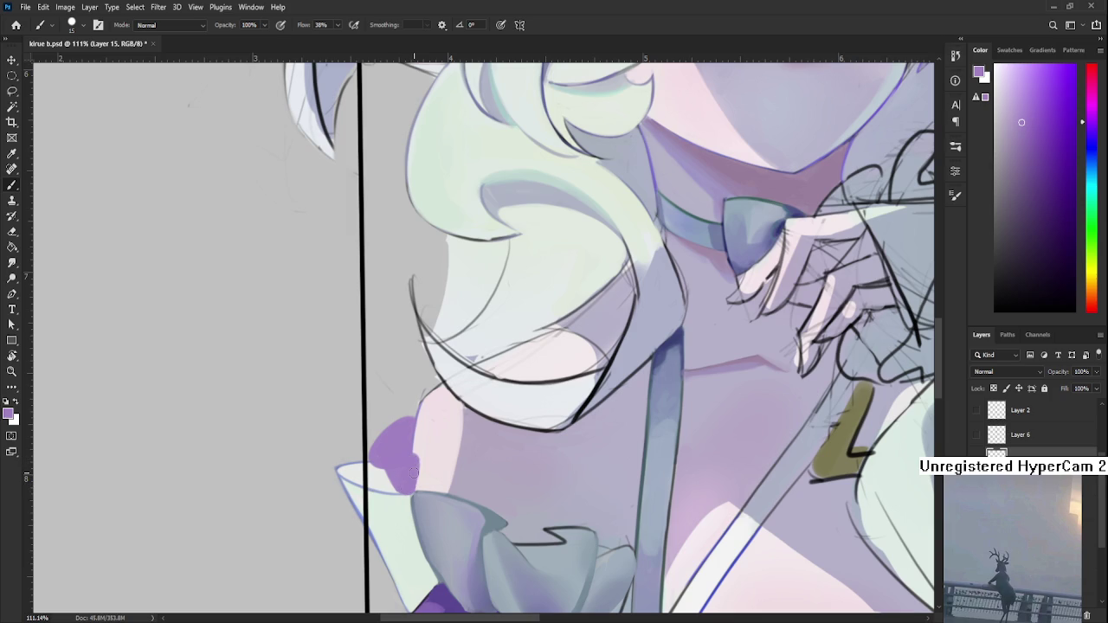
pyautogui.scroll(-5, 414, 472)
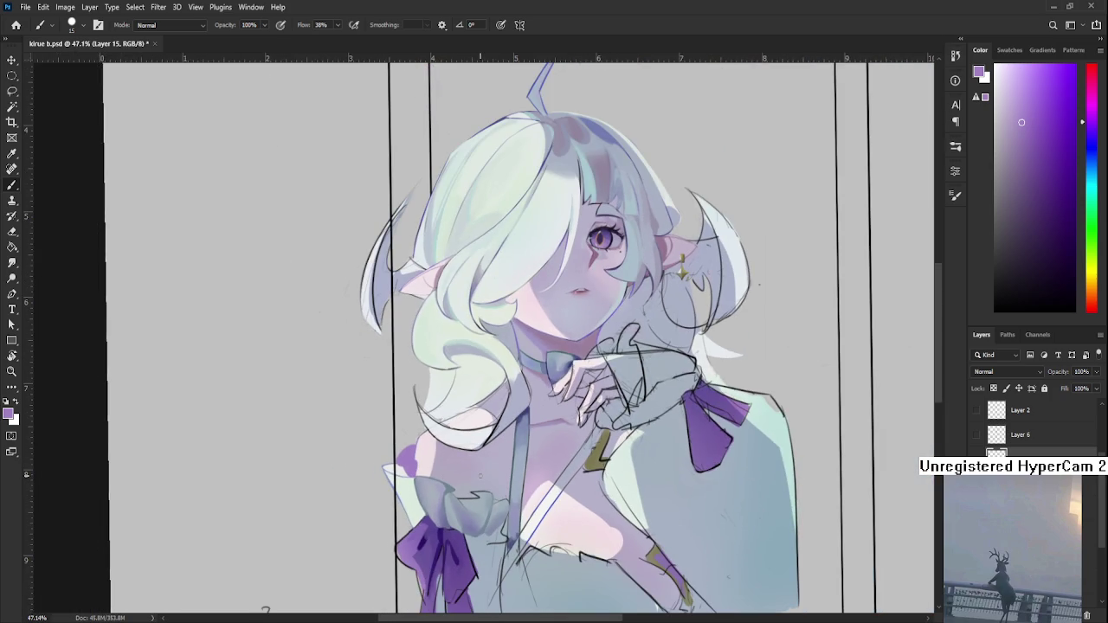
pyautogui.scroll(2, 480, 475)
pyautogui.scroll(-3, 478, 475)
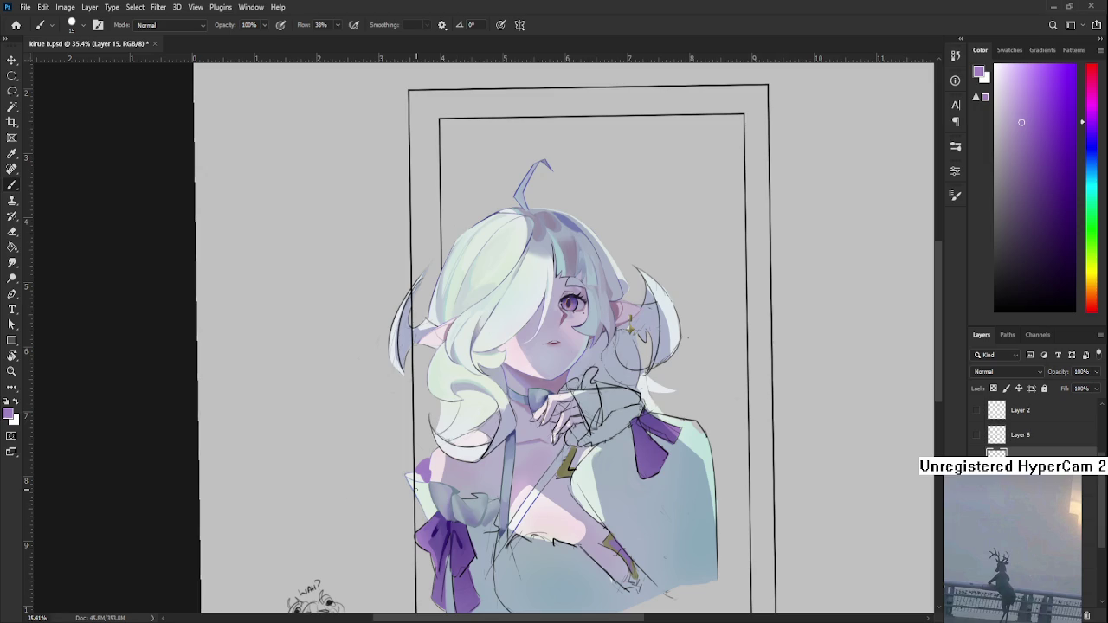
pyautogui.scroll(2, 443, 482)
pyautogui.scroll(2, 442, 481)
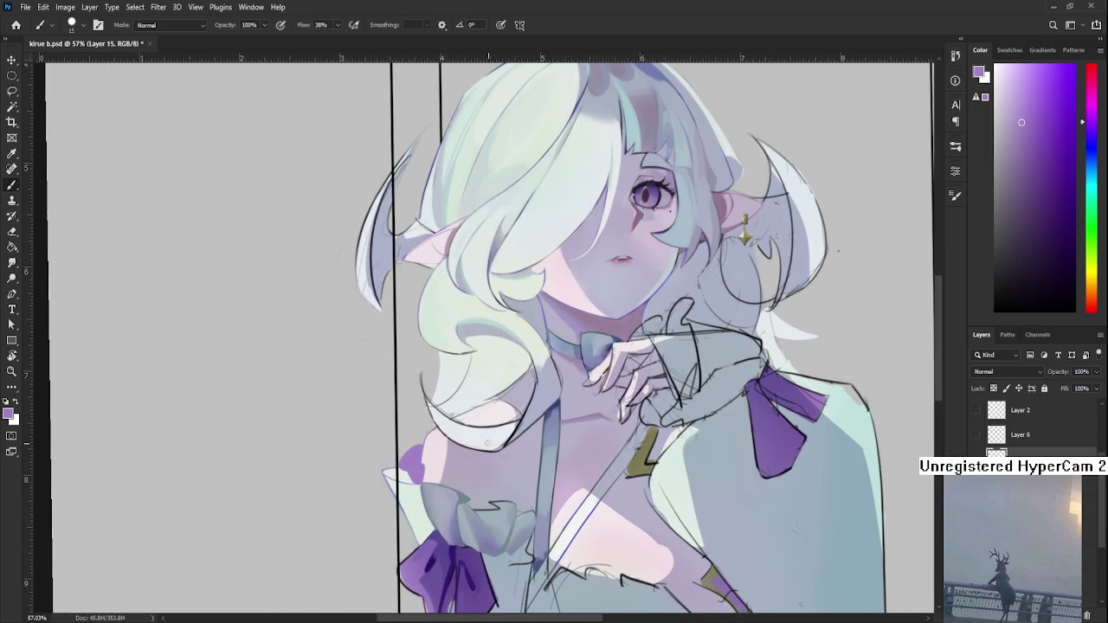
# - Paint saturated purple along the sleeve top and fill the outlined frill
pyautogui.keyDown('alt'); pyautogui.click(421, 462); pyautogui.keyUp('alt')
pyautogui.moveTo(421, 461)
pyautogui.mouseDown()
pyautogui.moveTo(428, 468)
pyautogui.moveTo(450, 449)
pyautogui.mouseUp()
pyautogui.hotkey('ctrl', 'z')
pyautogui.moveTo(422, 458); pyautogui.dragTo(425, 482)
pyautogui.moveTo(427, 481); pyautogui.dragTo(441, 465)
pyautogui.moveTo(450, 481)
pyautogui.mouseDown()
pyautogui.moveTo(425, 479)
pyautogui.moveTo(460, 476)
pyautogui.mouseUp()
# - Darken part of the frill with a sampled deeper purple and sample more frill colours
pyautogui.press('e')
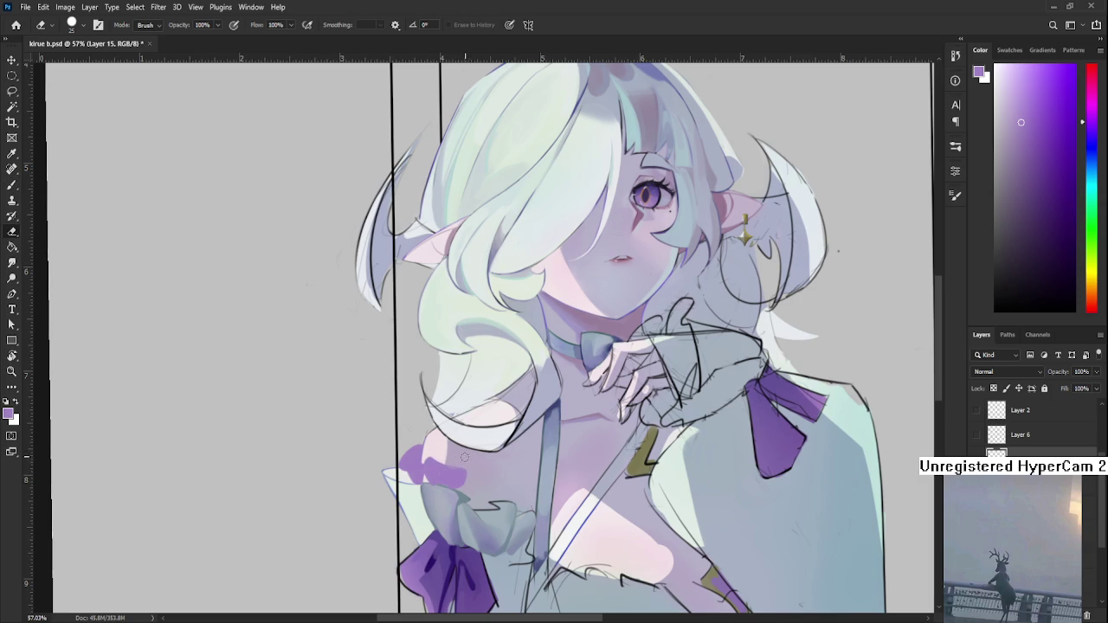
pyautogui.press('b')
pyautogui.keyDown('alt'); pyautogui.click(436, 462); pyautogui.keyUp('alt')
pyautogui.keyDown('alt'); pyautogui.click(436, 463); pyautogui.keyUp('alt')
pyautogui.moveTo(422, 476); pyautogui.dragTo(441, 474)
pyautogui.keyDown('alt'); pyautogui.click(438, 472); pyautogui.keyUp('alt')
pyautogui.keyDown('alt'); pyautogui.click(446, 472); pyautogui.keyUp('alt')
pyautogui.keyDown('alt'); pyautogui.click(460, 474); pyautogui.keyUp('alt')
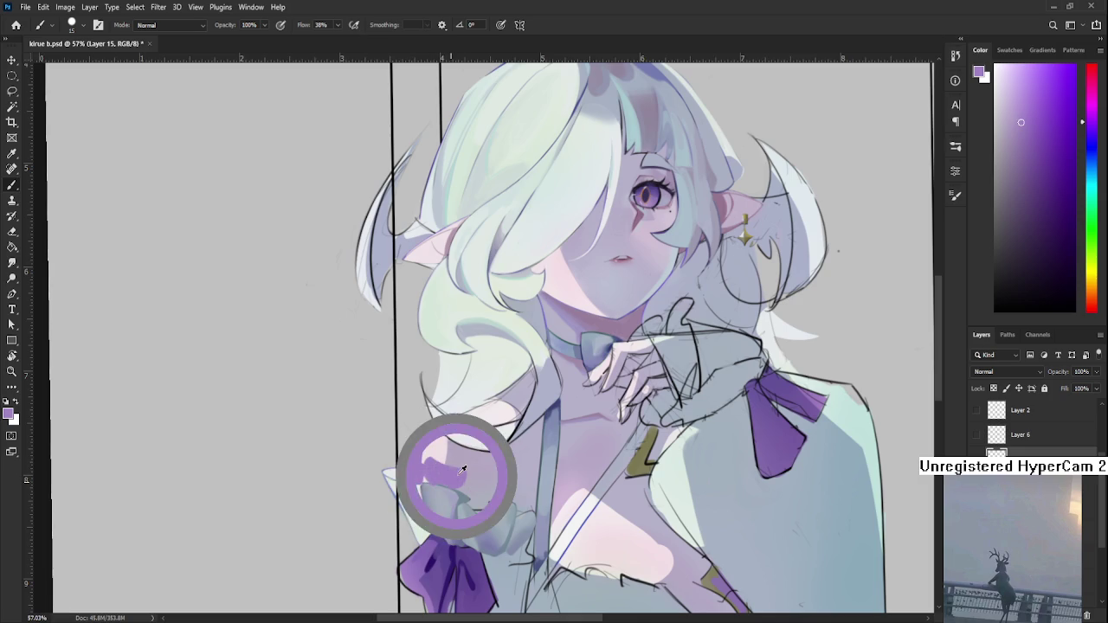
pyautogui.moveTo(461, 474); pyautogui.dragTo(458, 478)
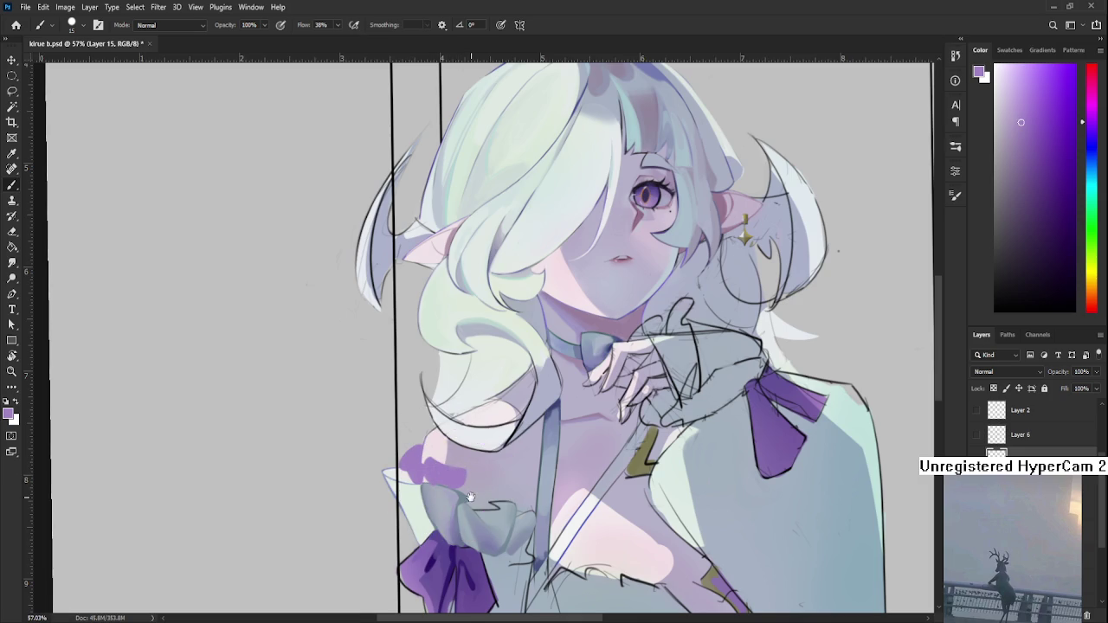
pyautogui.scroll(-2, 470, 498)
pyautogui.scroll(-3, 463, 472)
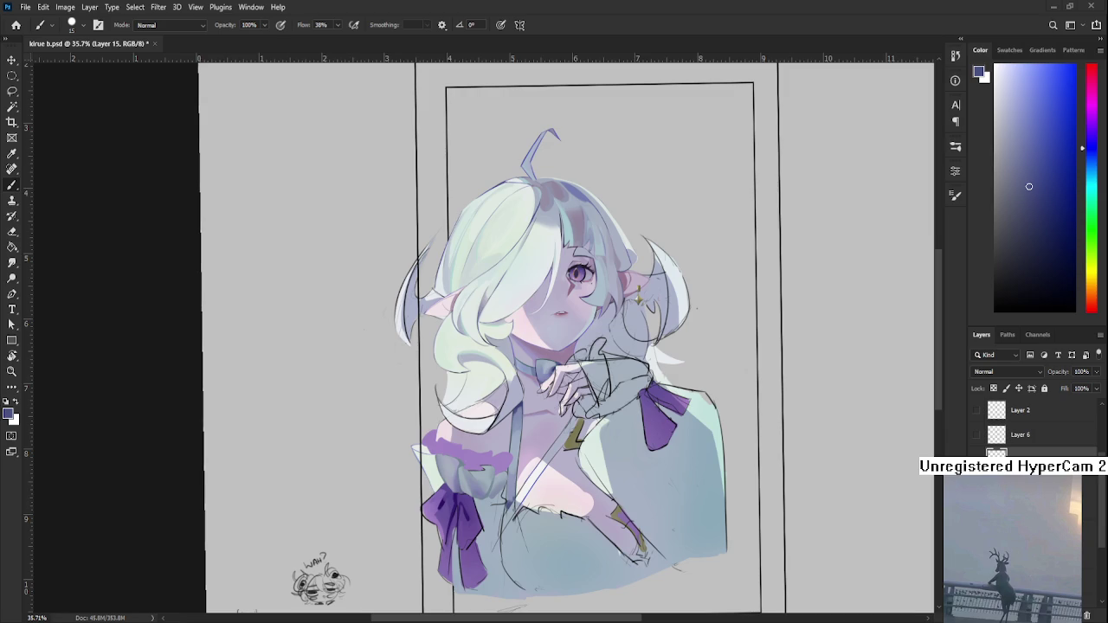
# - Reframe the view on the figure's cuff and sample a purple from the lower bow
pyautogui.scroll(1, 411, 418)
pyautogui.scroll(1, 412, 418)
pyautogui.scroll(2, 412, 418)
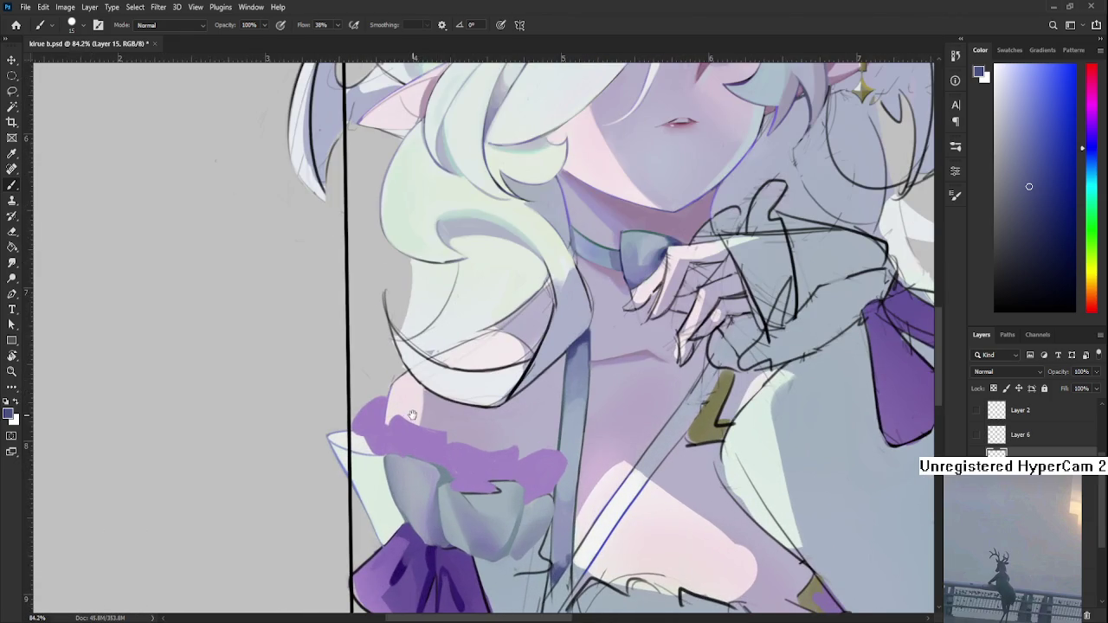
pyautogui.moveTo(411, 454); pyautogui.dragTo(404, 442)
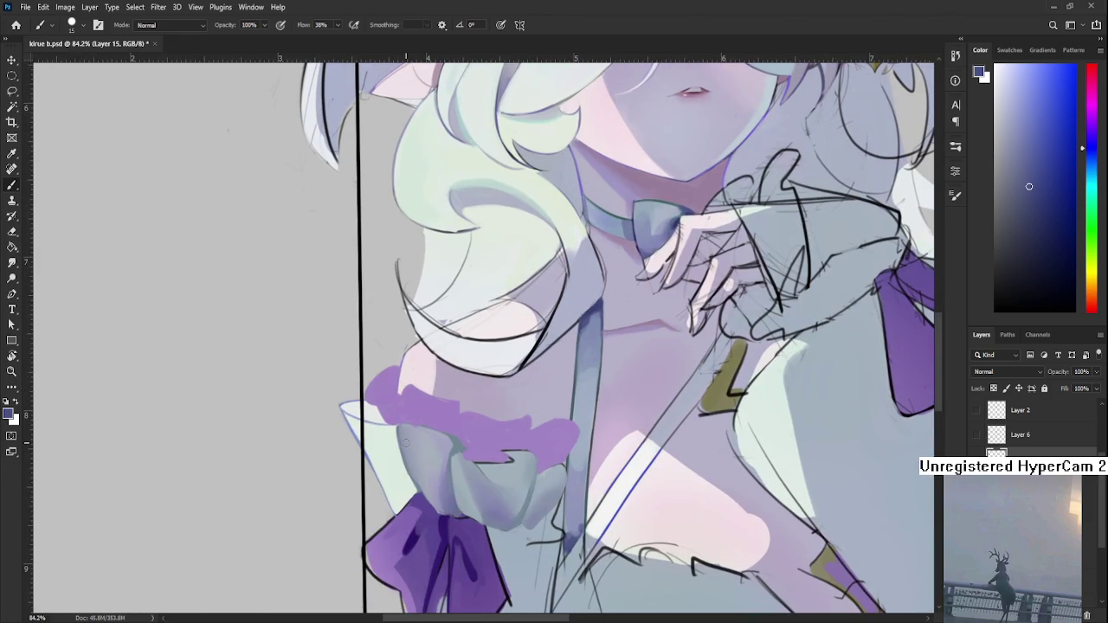
pyautogui.scroll(-2, 404, 442)
pyautogui.scroll(-1, 404, 442)
pyautogui.scroll(-1, 405, 442)
pyautogui.scroll(1, 404, 442)
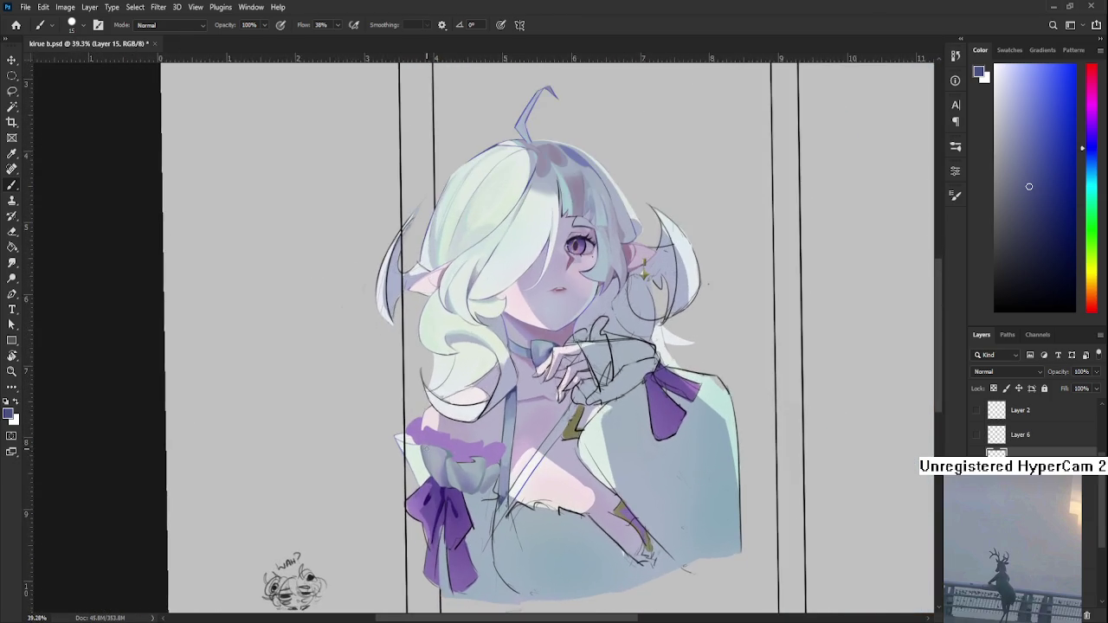
pyautogui.scroll(2, 426, 446)
pyautogui.moveTo(457, 446); pyautogui.dragTo(503, 456)
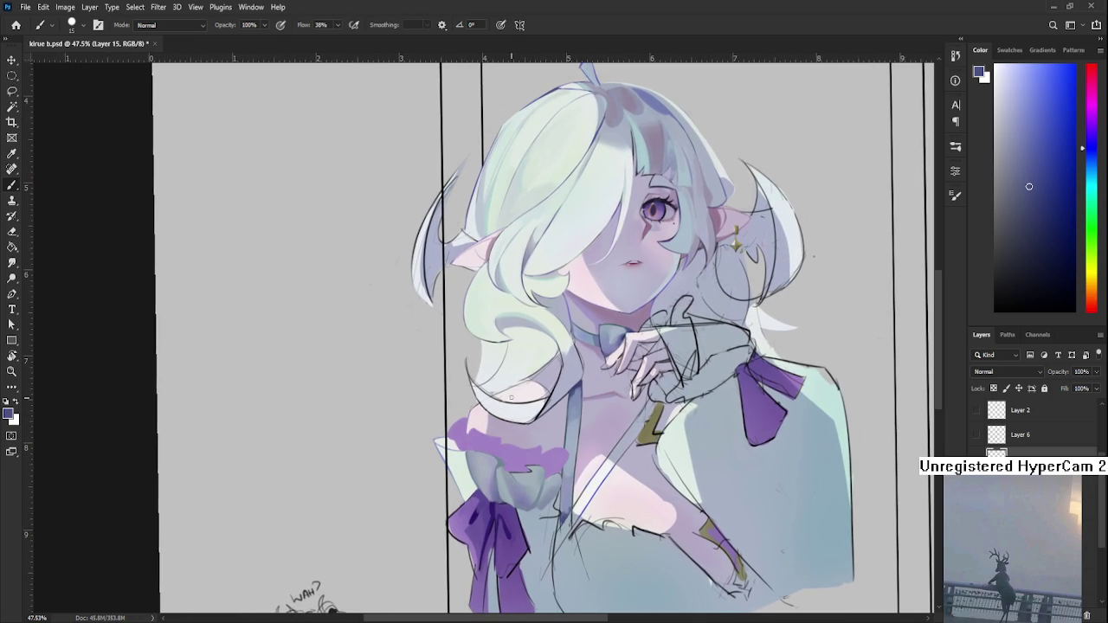
pyautogui.scroll(3, 484, 412)
pyautogui.moveTo(459, 457); pyautogui.dragTo(475, 463)
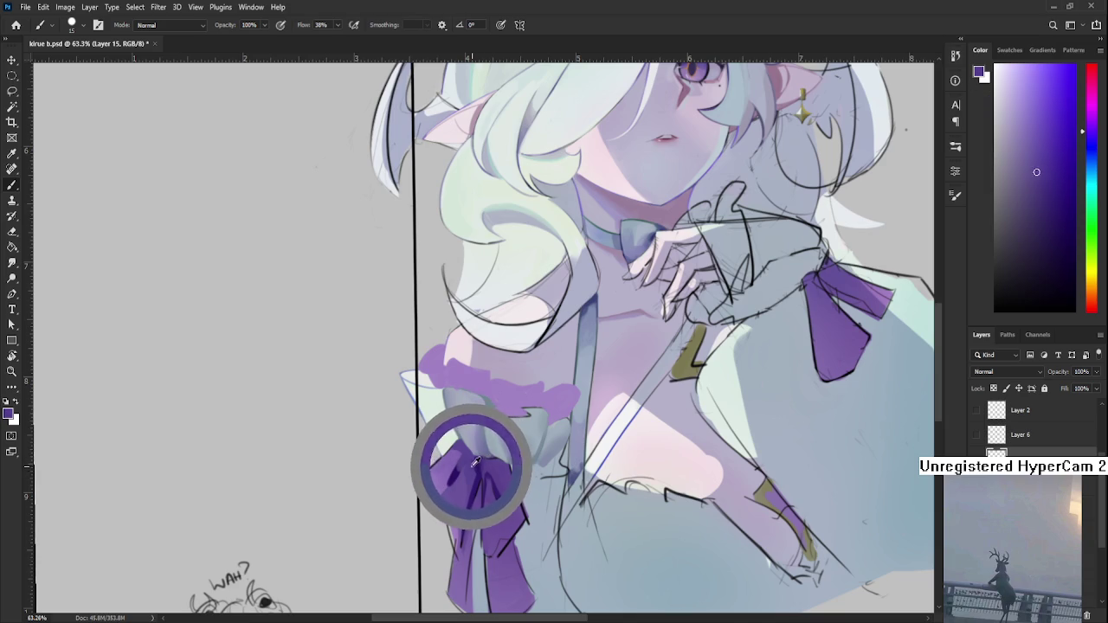
pyautogui.scroll(2, 448, 491)
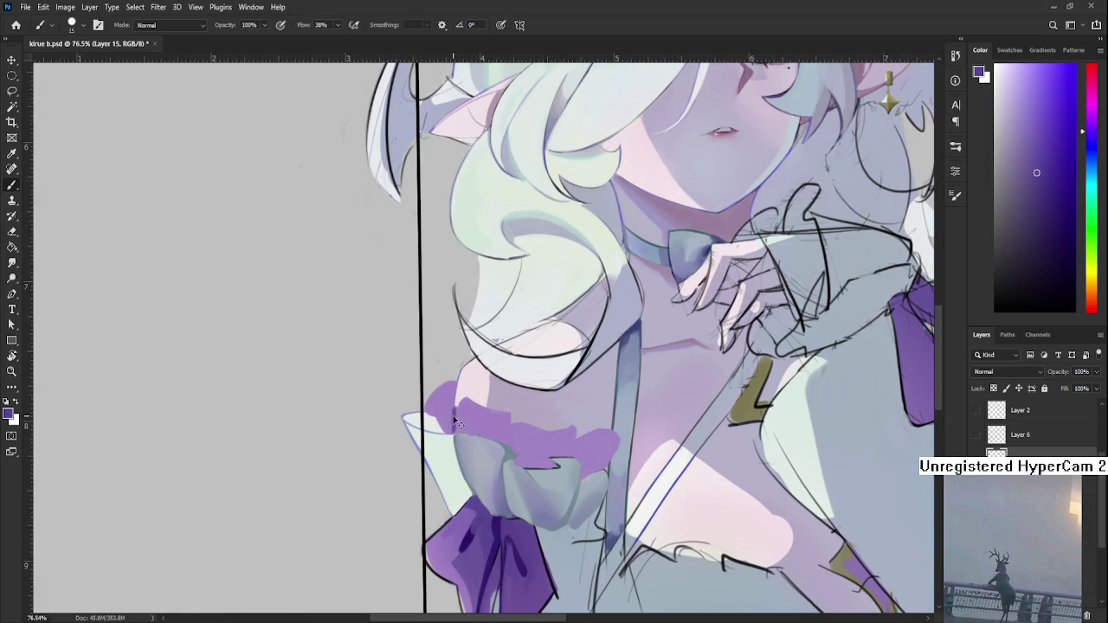
# - Repaint the cuff's top edge into a scalloped frill, undoing one bad stroke
pyautogui.moveTo(437, 407); pyautogui.dragTo(460, 421)
pyautogui.moveTo(440, 384)
pyautogui.mouseDown()
pyautogui.moveTo(458, 400)
pyautogui.moveTo(437, 416)
pyautogui.moveTo(457, 428)
pyautogui.mouseUp()
pyautogui.hotkey('ctrl', 'z')
pyautogui.moveTo(491, 424); pyautogui.dragTo(505, 457)
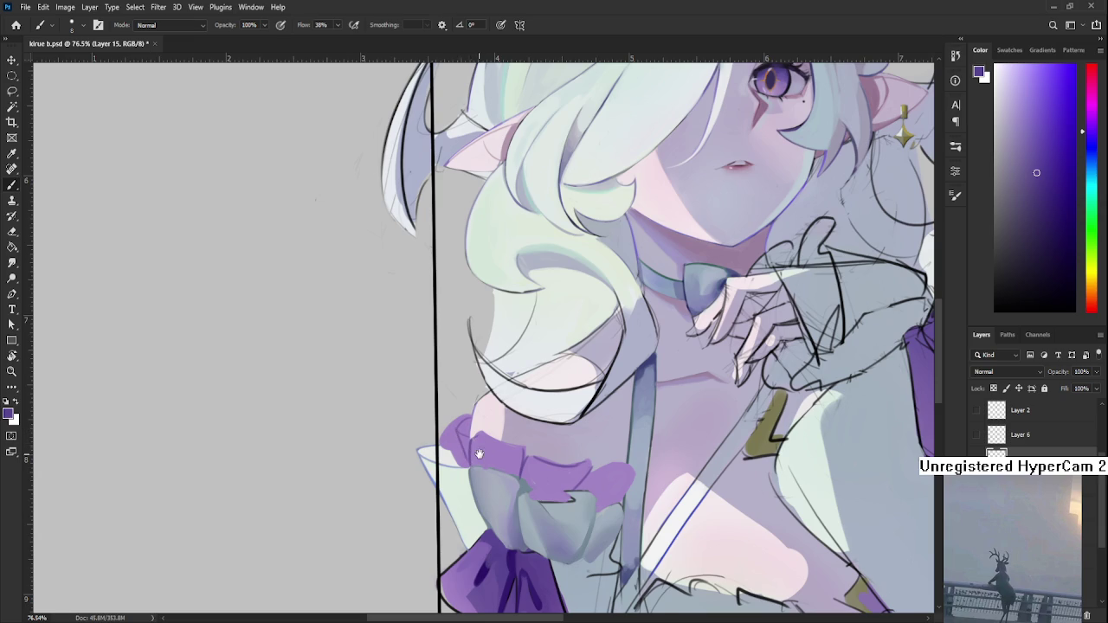
pyautogui.moveTo(465, 451); pyautogui.dragTo(462, 430)
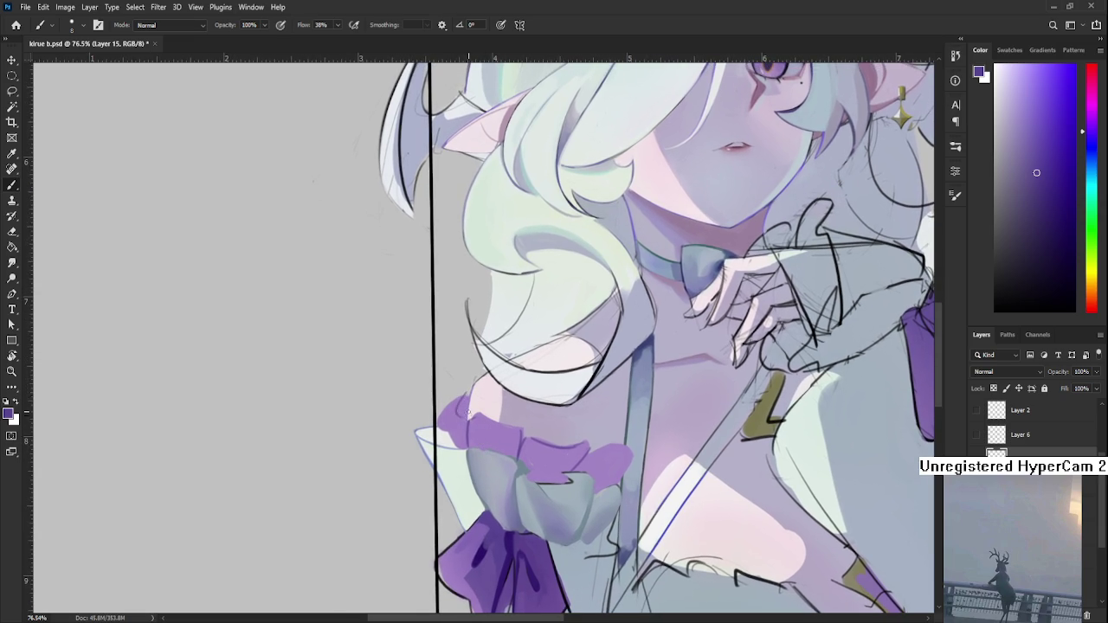
pyautogui.moveTo(456, 398)
pyautogui.mouseDown()
pyautogui.moveTo(469, 412)
pyautogui.moveTo(460, 402)
pyautogui.mouseUp()
pyautogui.moveTo(458, 405)
pyautogui.mouseDown()
pyautogui.moveTo(471, 406)
pyautogui.moveTo(459, 435)
pyautogui.mouseUp()
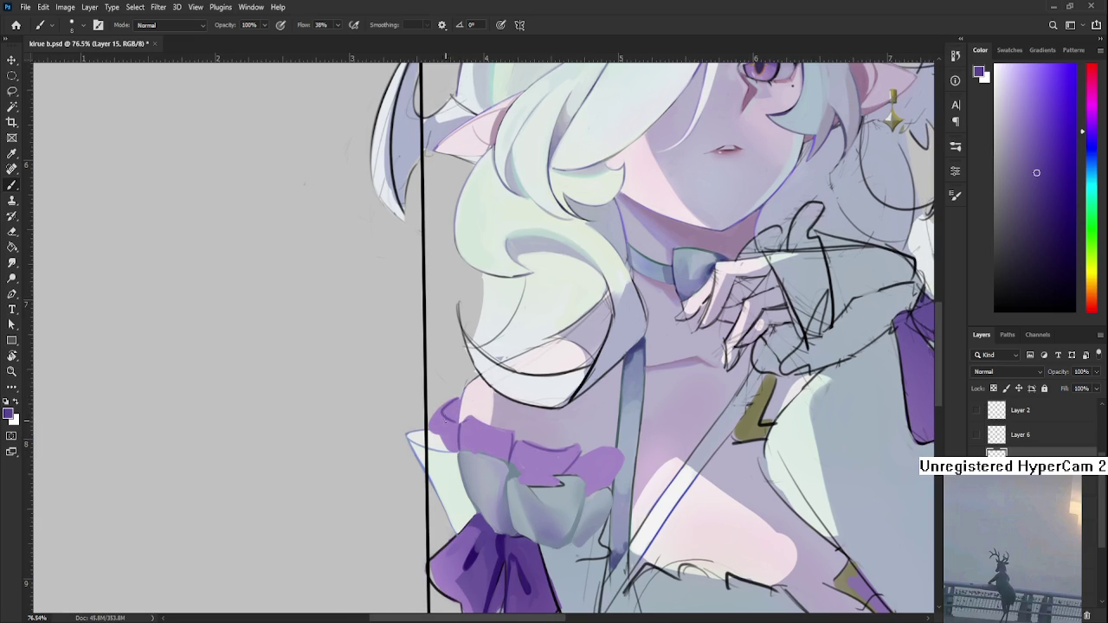
pyautogui.moveTo(449, 430); pyautogui.dragTo(446, 406)
pyautogui.scroll(-3, 647, 448)
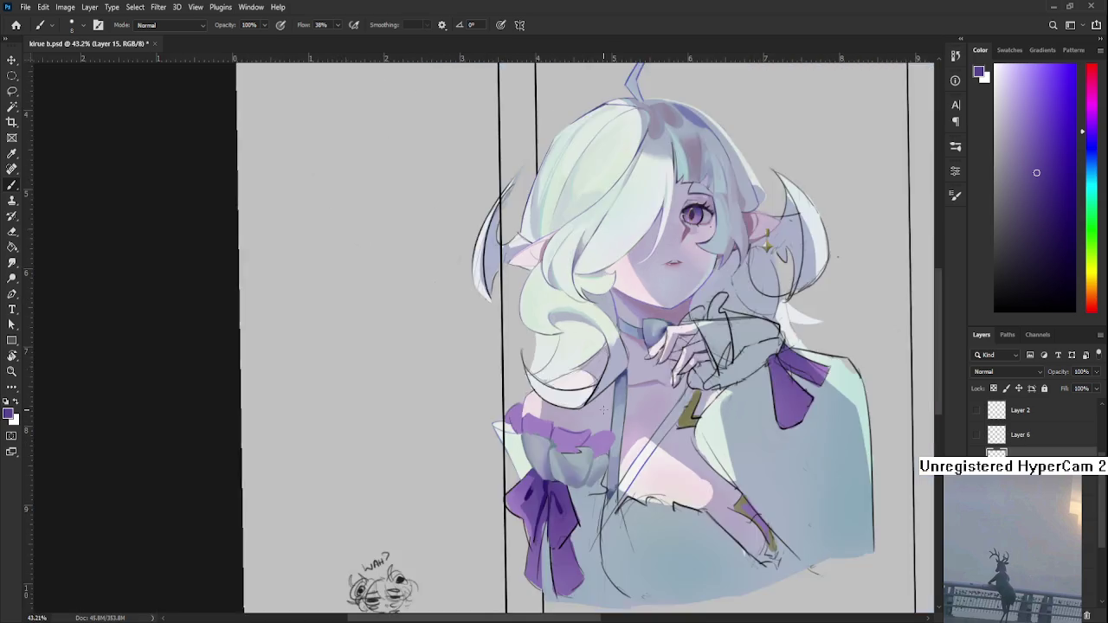
# - Sample the darker sleeve purple and fill the grey gaps in the cuff ruffle
pyautogui.scroll(-2, 648, 448)
pyautogui.scroll(3, 519, 450)
pyautogui.scroll(2, 488, 455)
pyautogui.moveTo(489, 454); pyautogui.dragTo(448, 448)
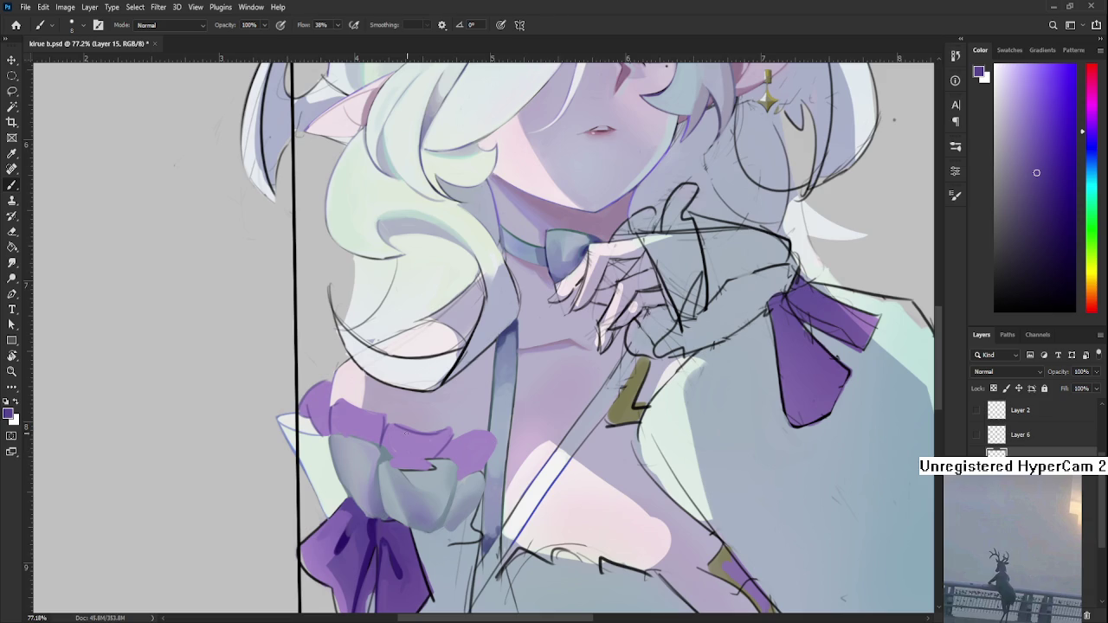
pyautogui.keyDown('alt'); pyautogui.click(415, 467); pyautogui.keyUp('alt')
pyautogui.moveTo(391, 433); pyautogui.dragTo(382, 448)
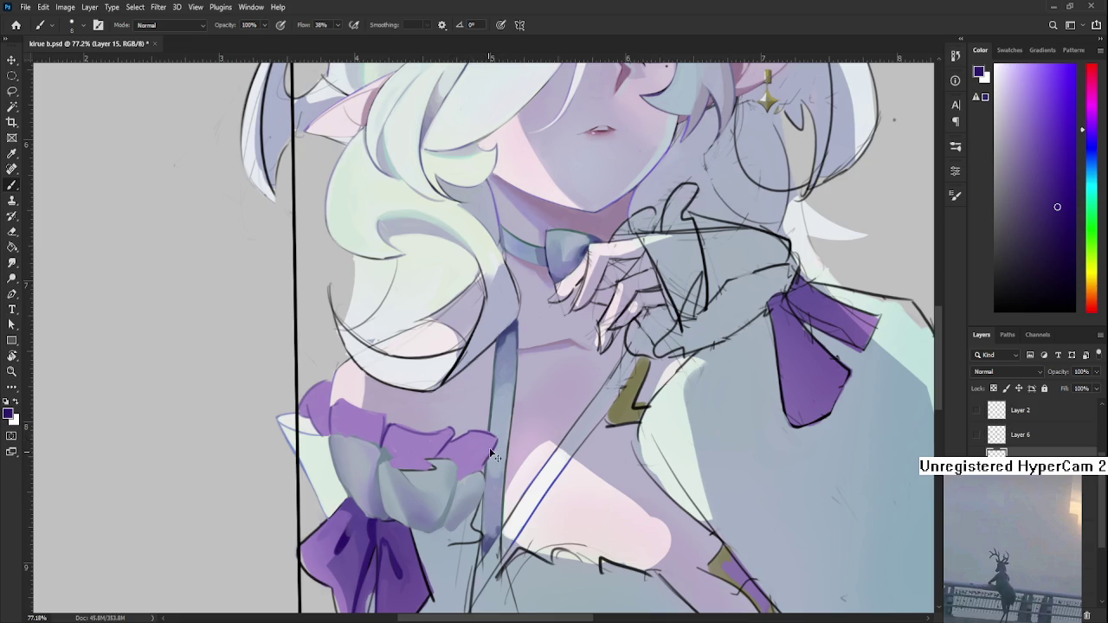
# - Reframe the view on the left side and sample the lighter cuff purple
pyautogui.moveTo(334, 406); pyautogui.dragTo(406, 430)
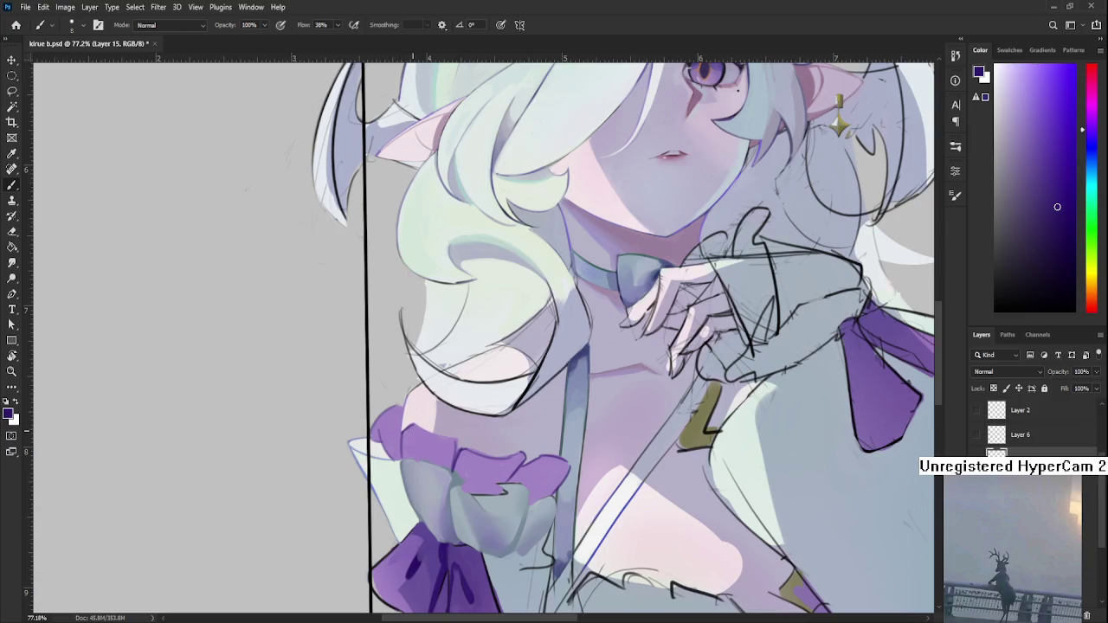
pyautogui.scroll(-2, 461, 437)
pyautogui.scroll(-3, 466, 432)
pyautogui.scroll(1, 491, 447)
pyautogui.scroll(2, 492, 448)
pyautogui.scroll(2, 491, 448)
pyautogui.scroll(-3, 491, 447)
pyautogui.scroll(-2, 495, 465)
pyautogui.scroll(2, 495, 465)
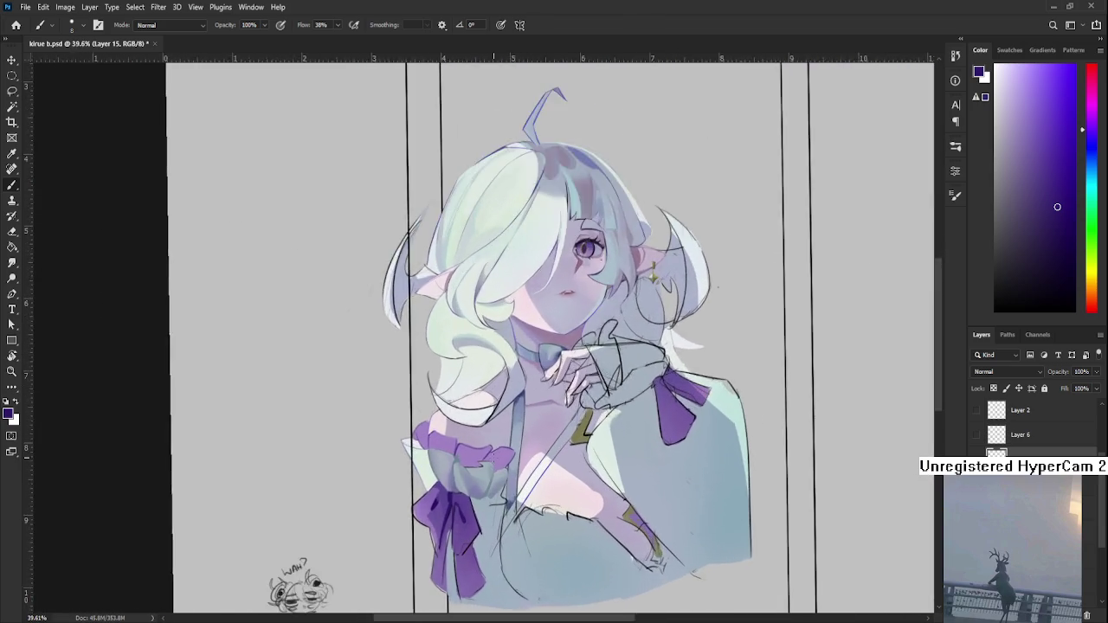
pyautogui.scroll(2, 495, 464)
pyautogui.scroll(1, 495, 464)
pyautogui.keyDown('alt'); pyautogui.click(394, 431); pyautogui.keyUp('alt')
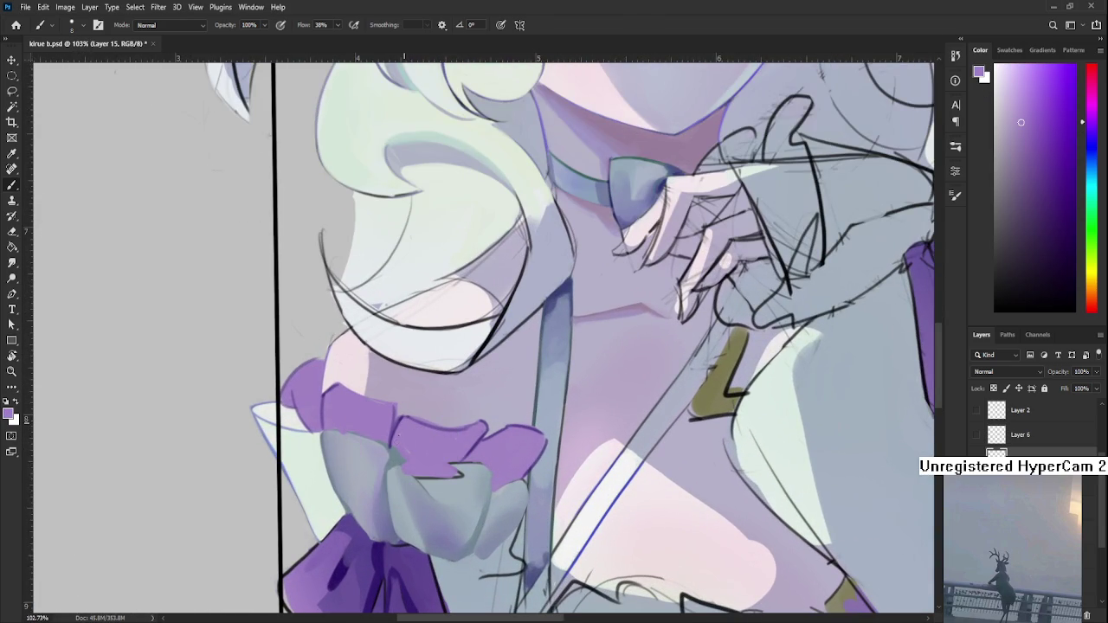
# - Rotate the canvas about 75° and sample the cuff colour for edge touch-ups
pyautogui.press('e')
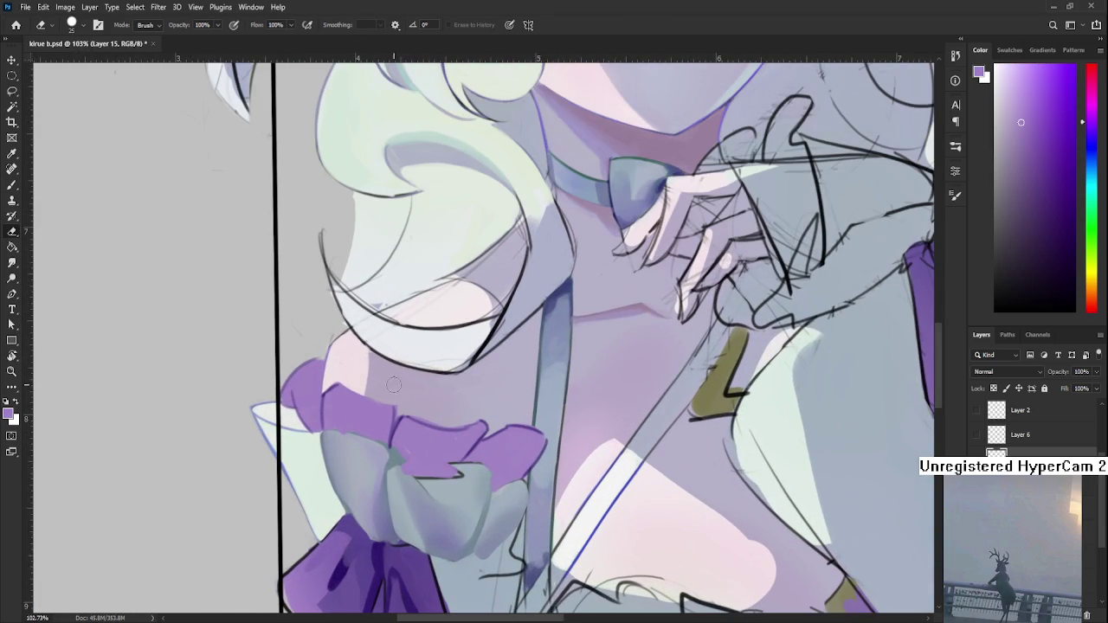
pyautogui.press('r')
pyautogui.moveTo(370, 392); pyautogui.dragTo(383, 445)
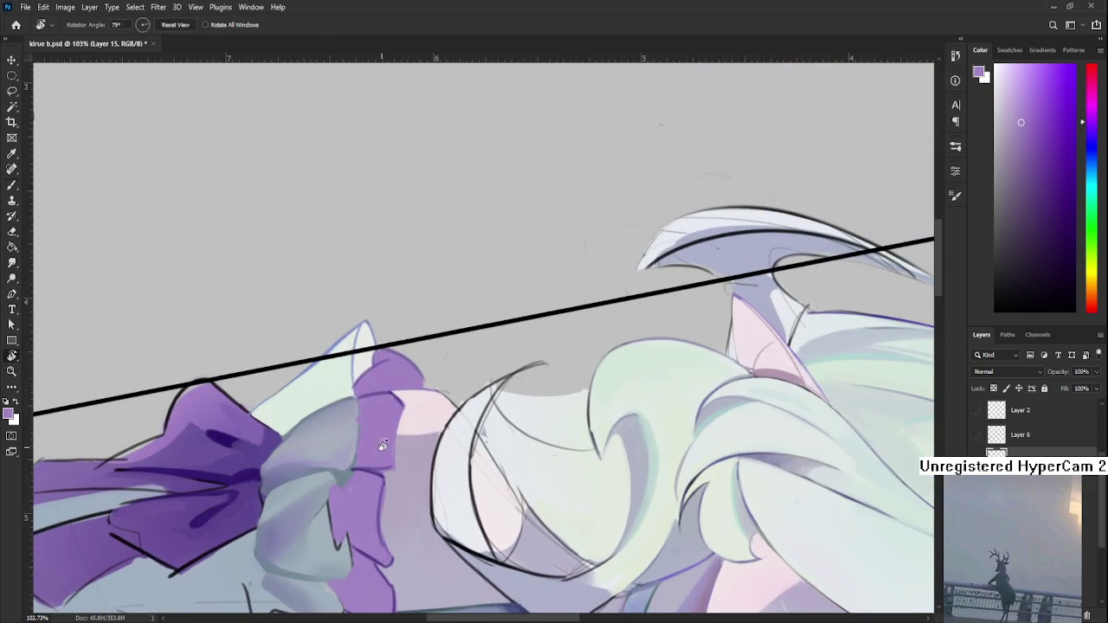
pyautogui.press('b')
pyautogui.keyDown('alt'); pyautogui.click(357, 467); pyautogui.keyUp('alt')
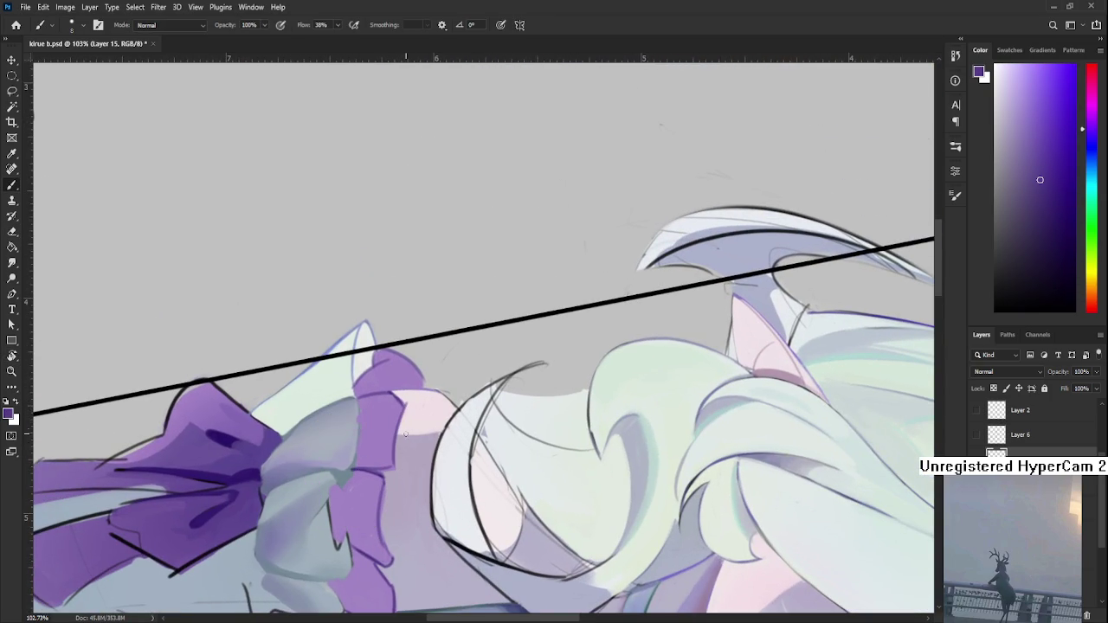
pyautogui.press('e')
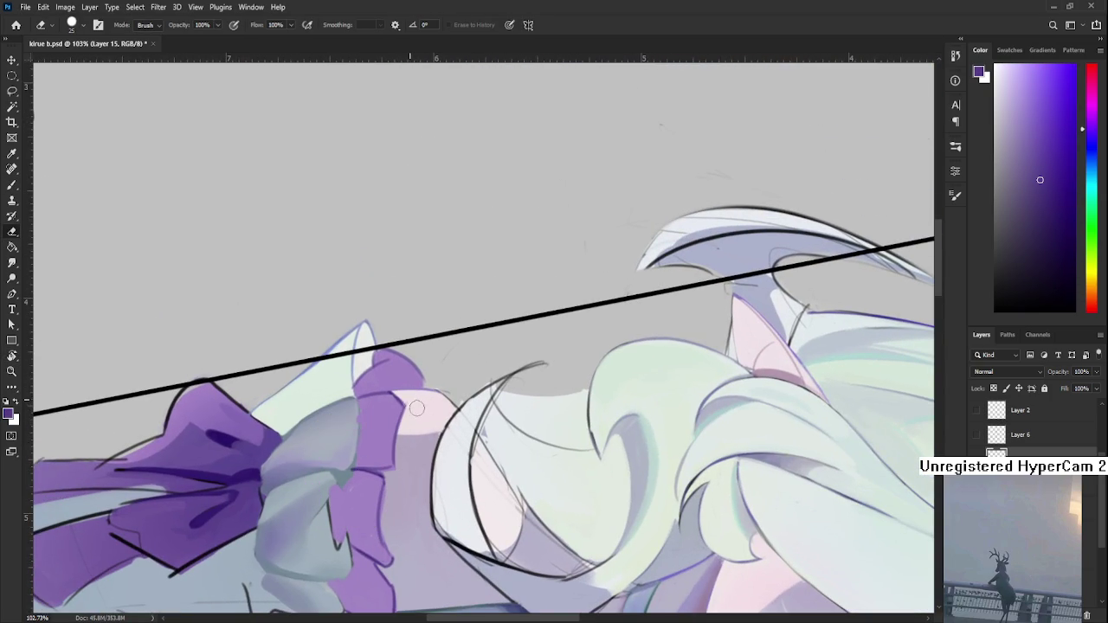
# - Paint and erase the cuff's outer edge at the shoulder, then zoom out and rotate back upright
pyautogui.moveTo(414, 422); pyautogui.dragTo(427, 344)
pyautogui.press('b')
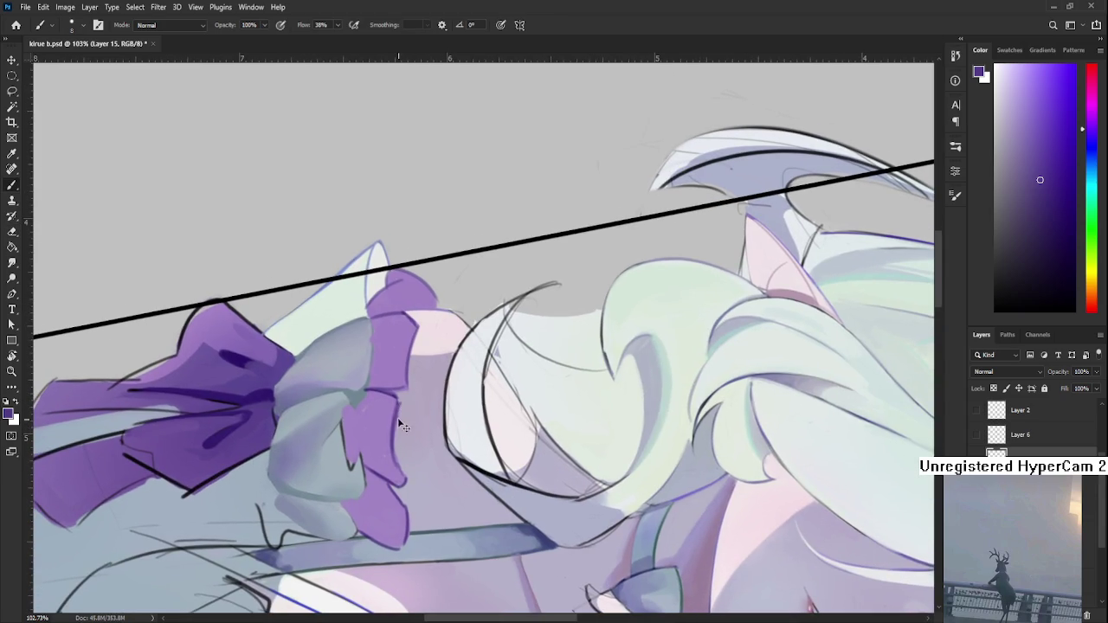
pyautogui.press('e')
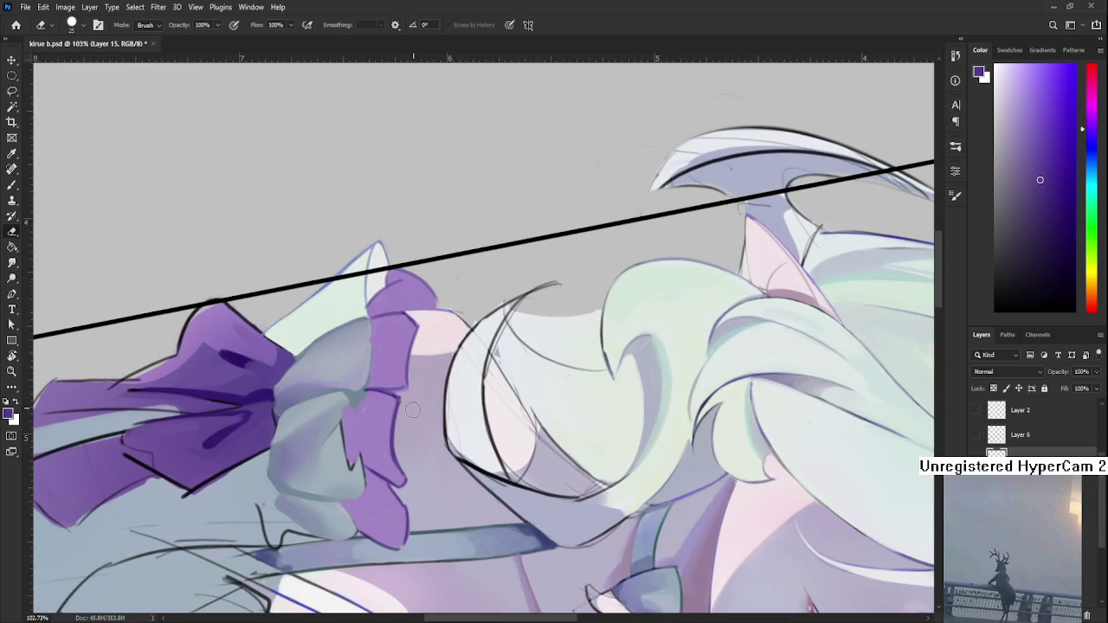
pyautogui.scroll(-1, 415, 408)
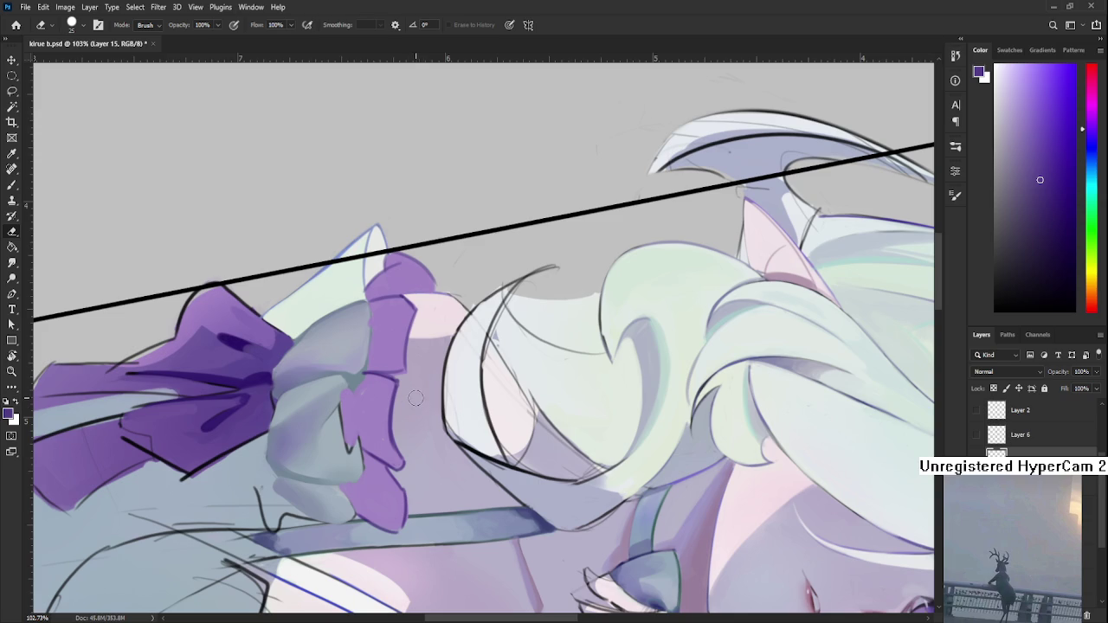
pyautogui.scroll(-3, 419, 407)
pyautogui.scroll(-2, 421, 403)
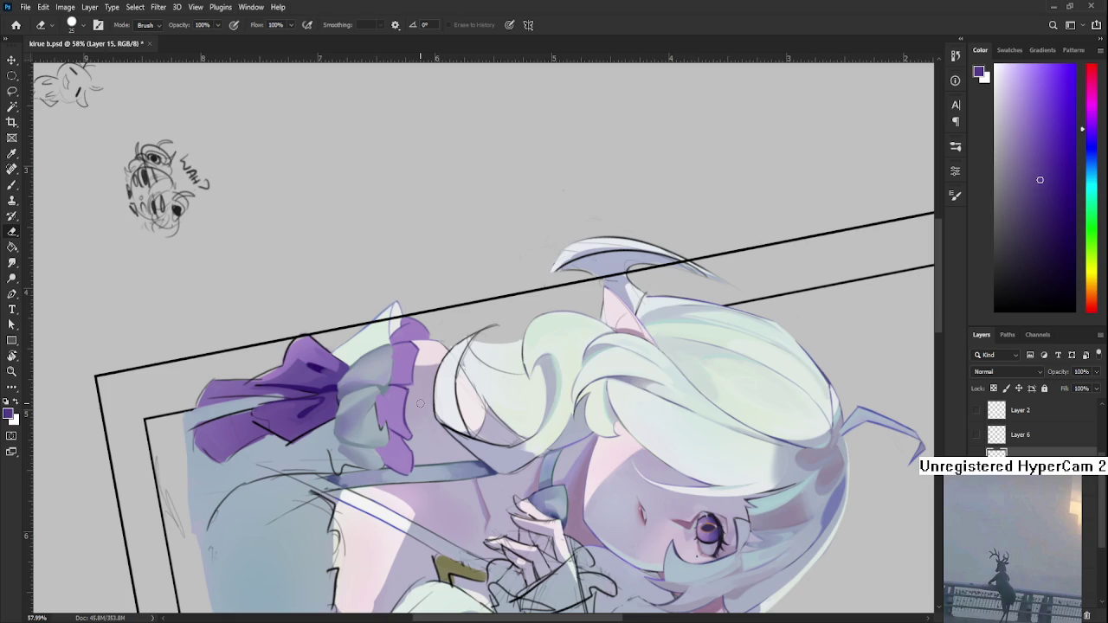
pyautogui.scroll(-2, 420, 403)
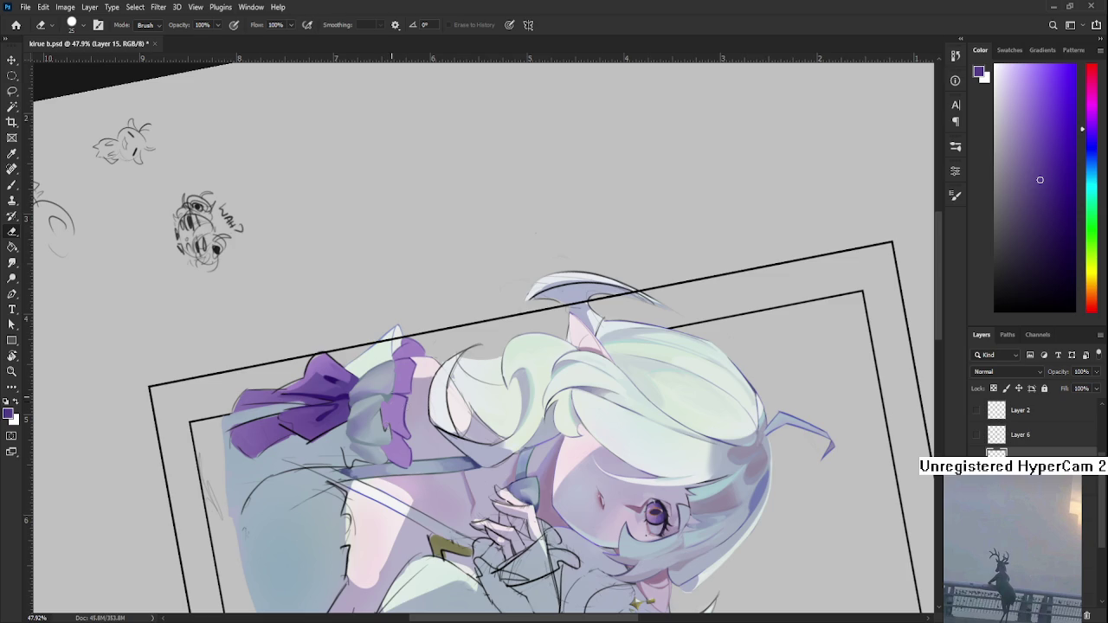
pyautogui.press('r')
pyautogui.moveTo(386, 407); pyautogui.dragTo(527, 420)
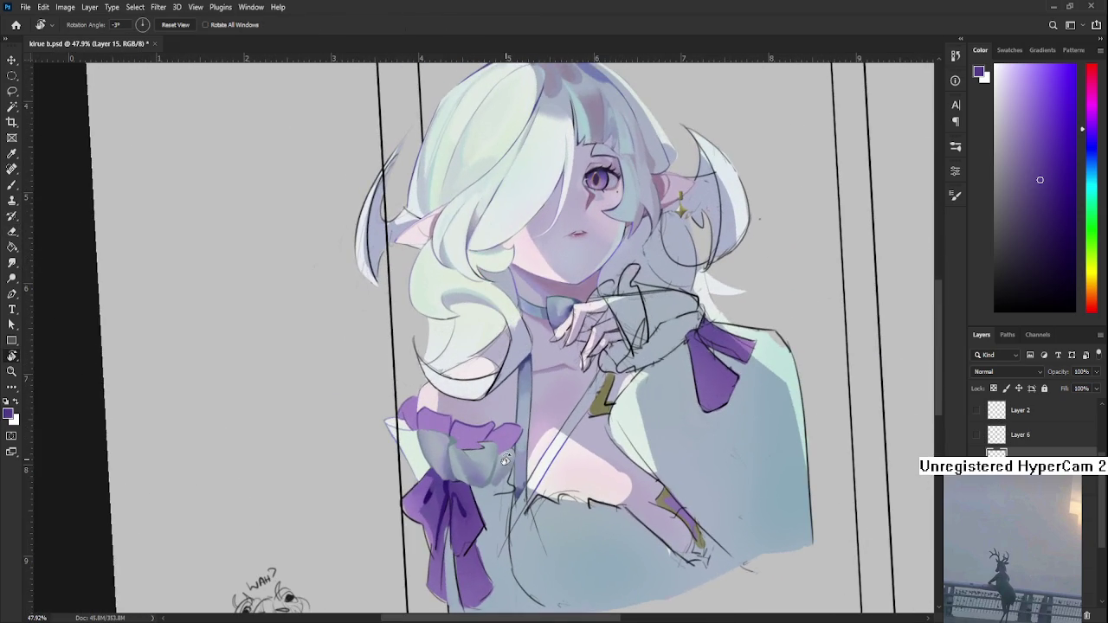
# - Level the view and paint a dark fold line down the ruffle in sampled purple
pyautogui.scroll(5, 512, 408)
pyautogui.moveTo(417, 402); pyautogui.dragTo(485, 409)
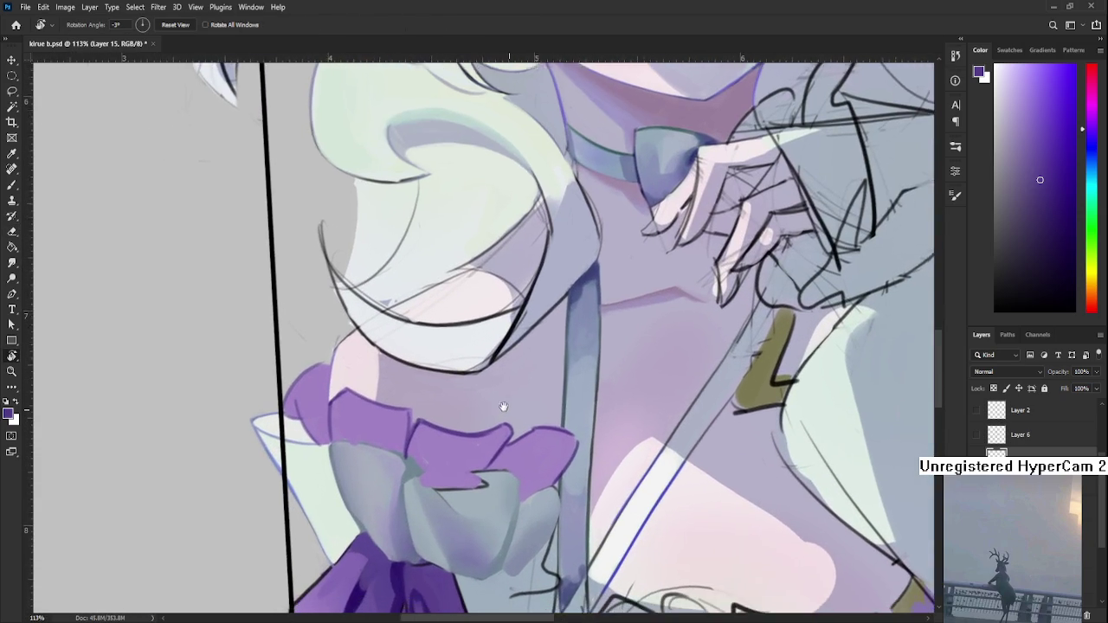
pyautogui.press('b')
pyautogui.keyDown('alt'); pyautogui.click(435, 422); pyautogui.keyUp('alt')
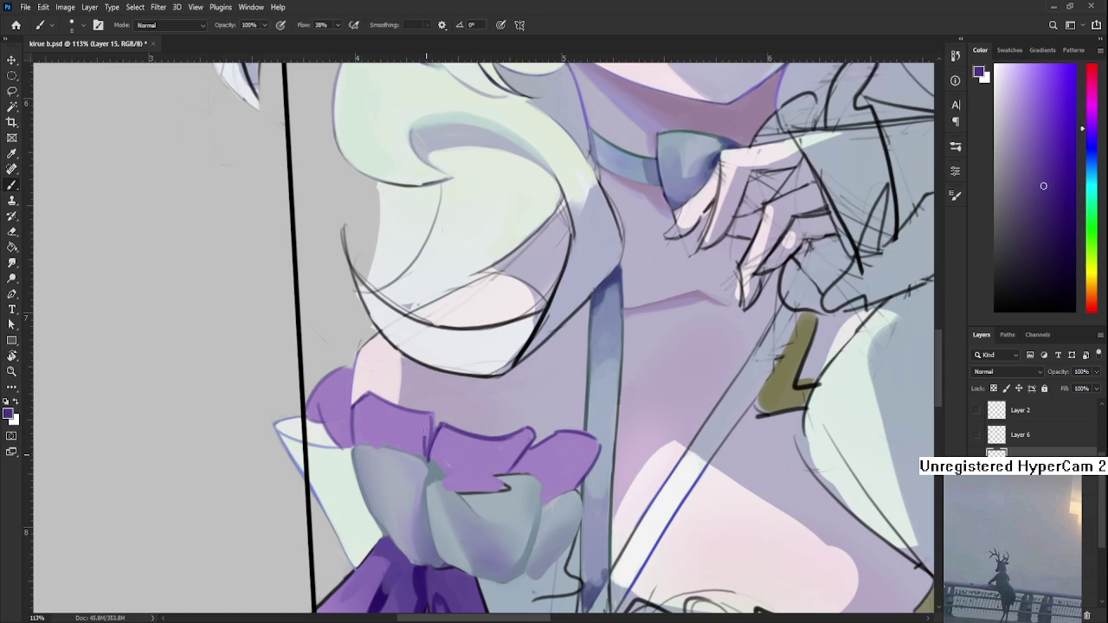
pyautogui.moveTo(430, 423); pyautogui.dragTo(423, 455)
pyautogui.keyDown('alt'); pyautogui.click(432, 423); pyautogui.keyUp('alt')
pyautogui.keyDown('alt'); pyautogui.click(421, 442); pyautogui.keyUp('alt')
pyautogui.keyDown('alt'); pyautogui.click(431, 444); pyautogui.keyUp('alt')
# - Add more darker purple folds and dabs on the lower ruffle, then zoom out to check
pyautogui.scroll(-3, 462, 445)
pyautogui.scroll(-2, 462, 446)
pyautogui.scroll(3, 332, 399)
pyautogui.scroll(2, 331, 399)
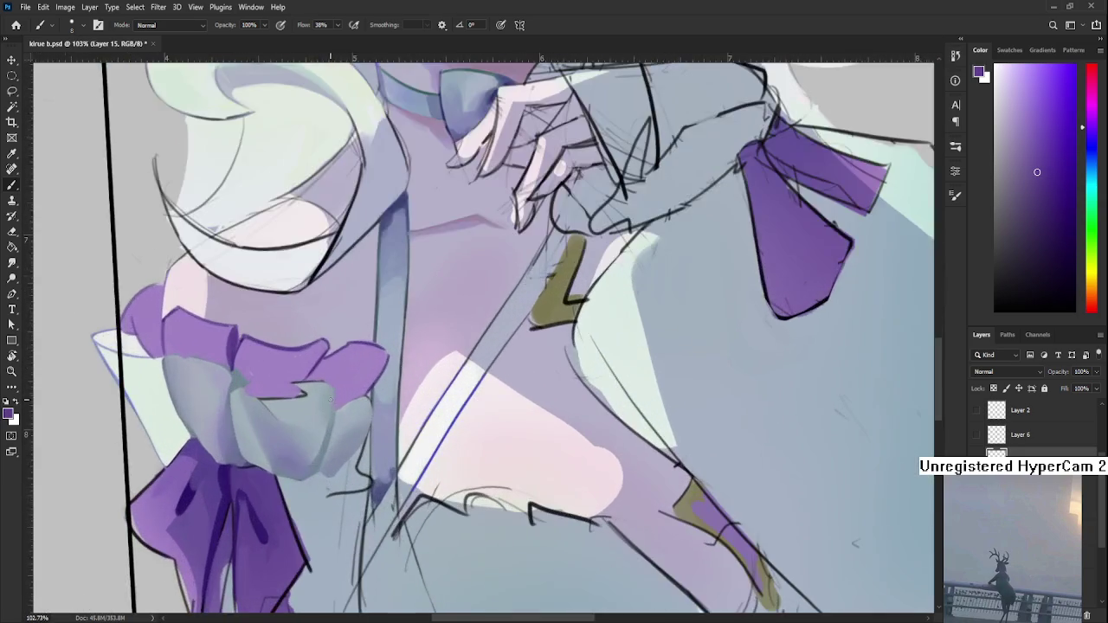
pyautogui.moveTo(331, 398); pyautogui.dragTo(456, 450)
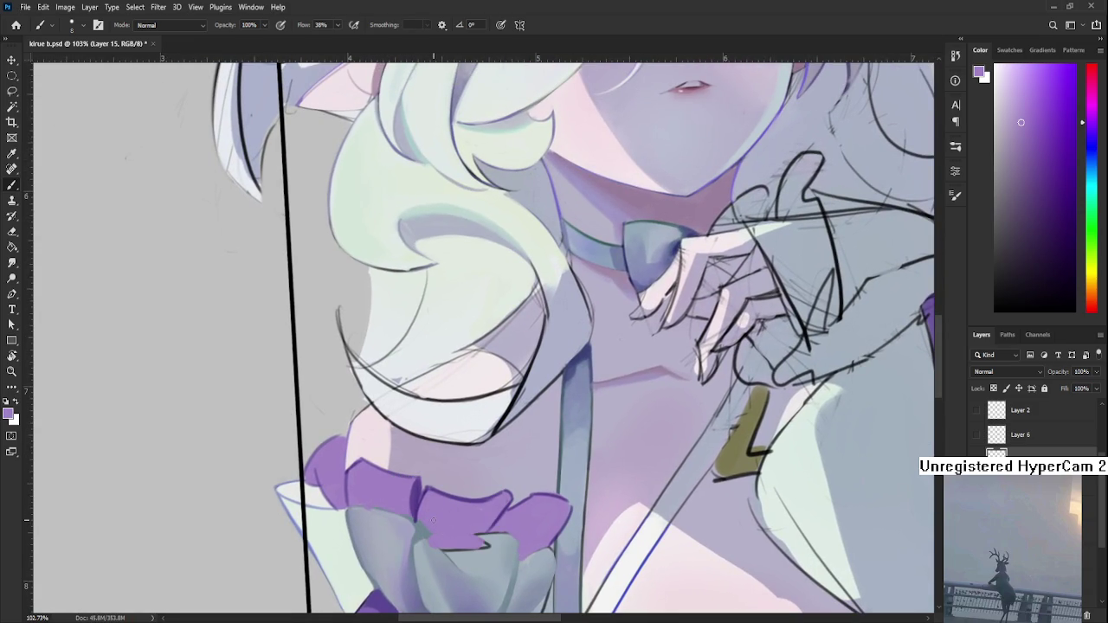
pyautogui.keyDown('alt'); pyautogui.click(424, 492); pyautogui.keyUp('alt')
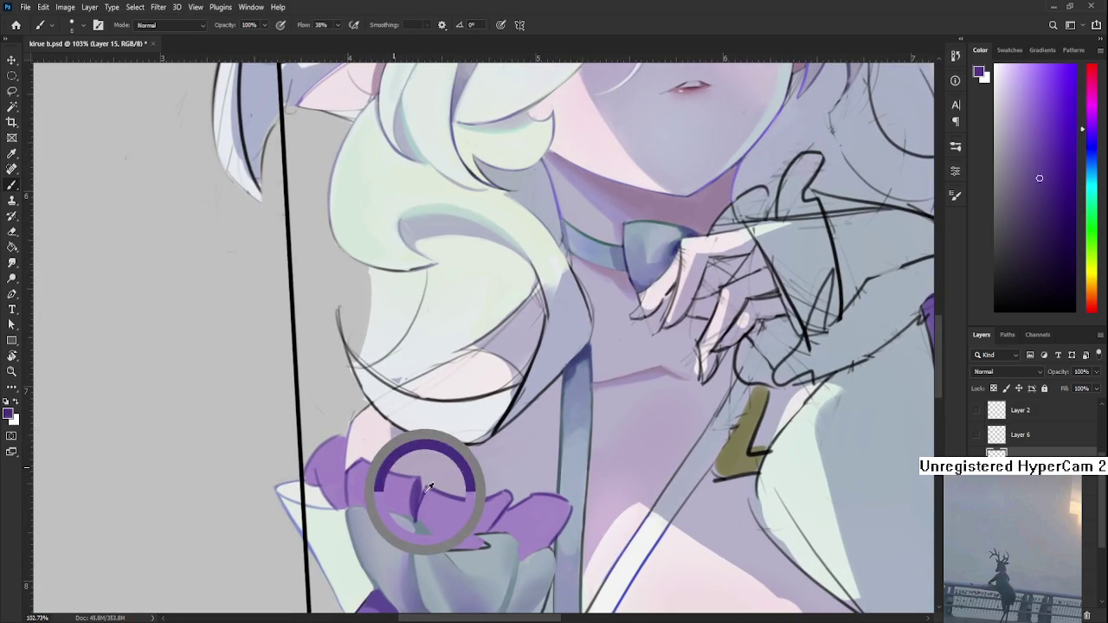
pyautogui.keyDown('alt'); pyautogui.click(420, 489); pyautogui.keyUp('alt')
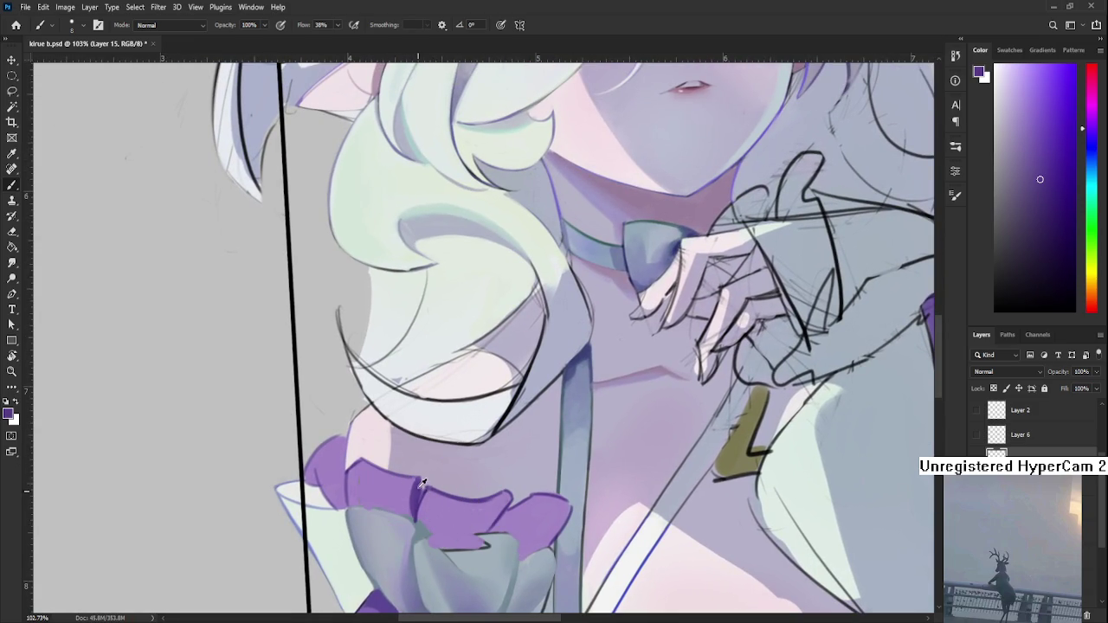
pyautogui.moveTo(419, 490); pyautogui.dragTo(424, 478)
pyautogui.keyDown('alt'); pyautogui.click(418, 481); pyautogui.keyUp('alt')
pyautogui.keyDown('alt'); pyautogui.click(424, 489); pyautogui.keyUp('alt')
pyautogui.keyDown('alt'); pyautogui.click(428, 499); pyautogui.keyUp('alt')
pyautogui.keyDown('alt'); pyautogui.click(423, 495); pyautogui.keyUp('alt')
pyautogui.scroll(-5, 450, 439)
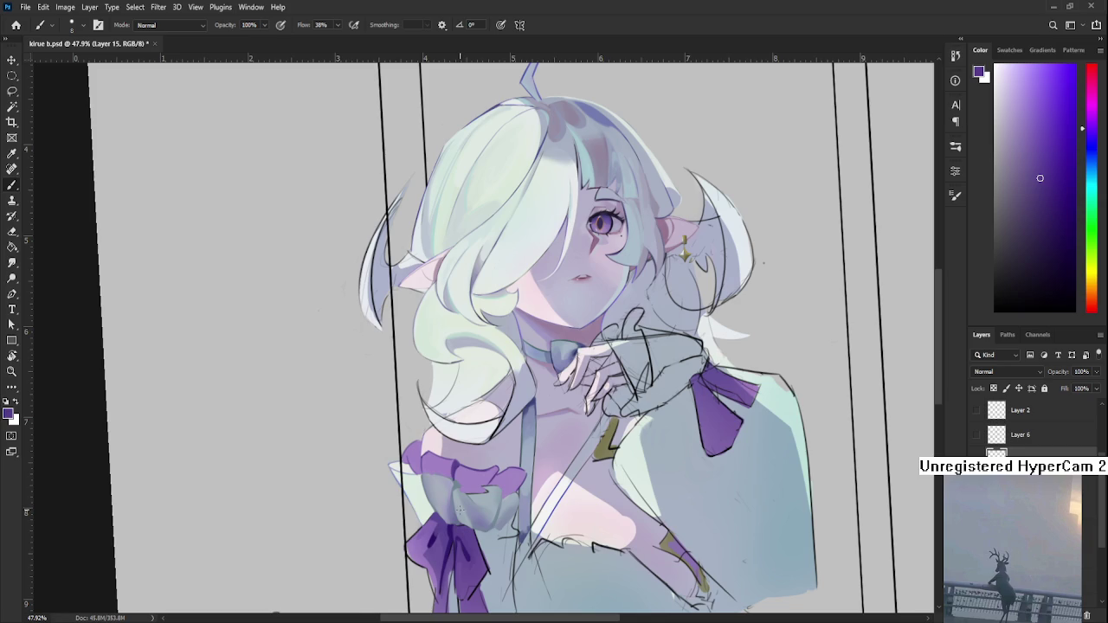
# - Tilt the view over the cuff and sample purples and grey-blue from the ruffle
pyautogui.scroll(5, 459, 511)
pyautogui.press('r')
pyautogui.moveTo(459, 485); pyautogui.dragTo(439, 468)
pyautogui.press('b')
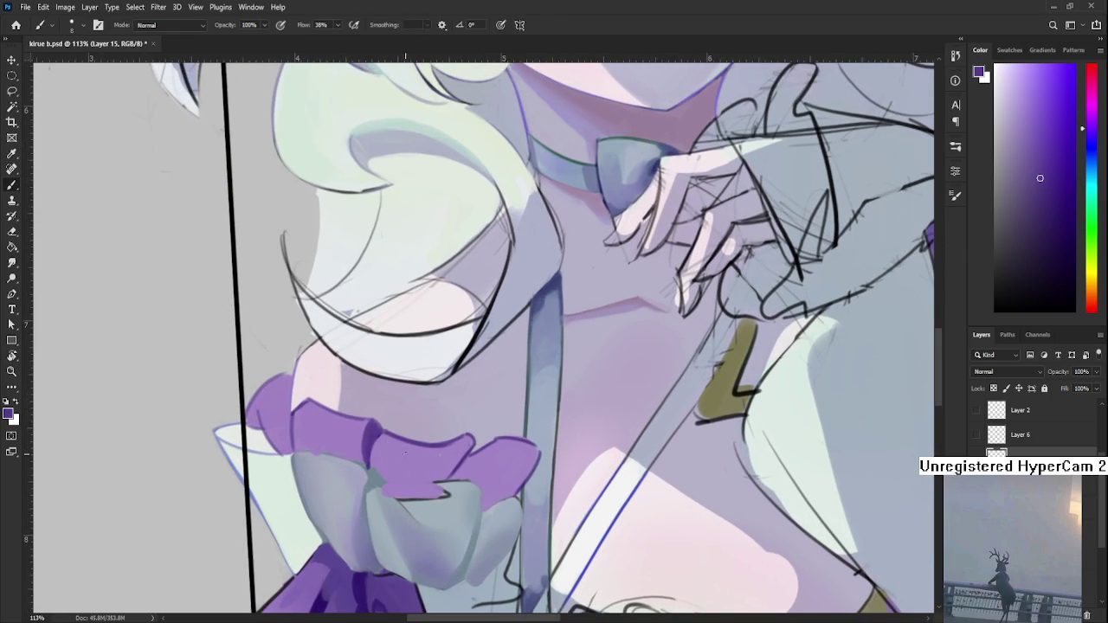
pyautogui.keyDown('alt'); pyautogui.click(378, 429); pyautogui.keyUp('alt')
pyautogui.keyDown('alt'); pyautogui.click(383, 452); pyautogui.keyUp('alt')
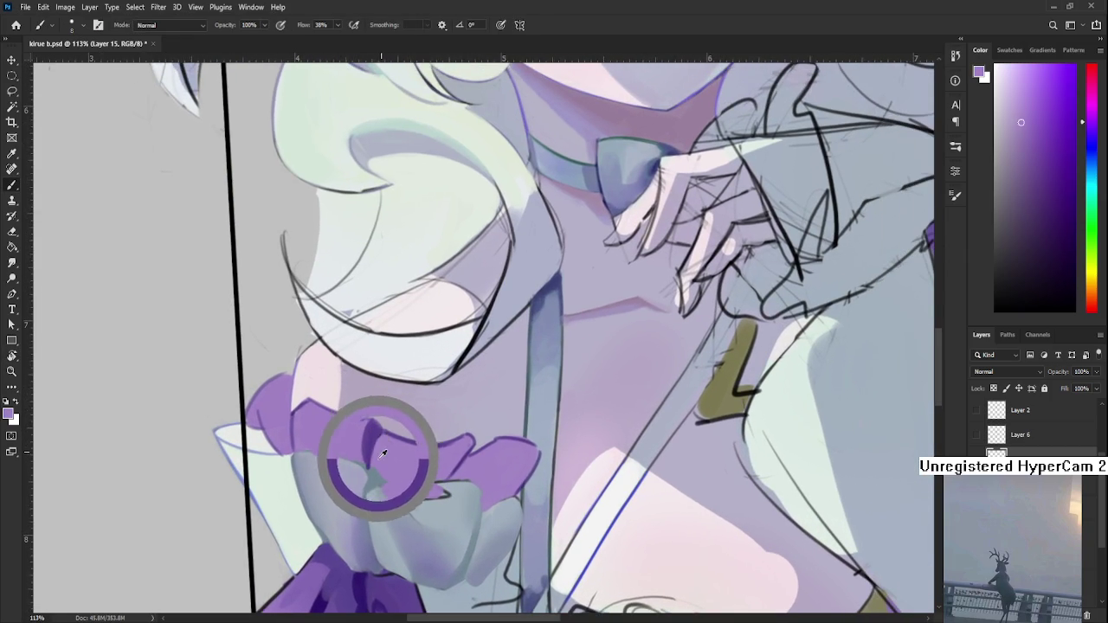
pyautogui.keyDown('alt'); pyautogui.click(367, 469); pyautogui.keyUp('alt')
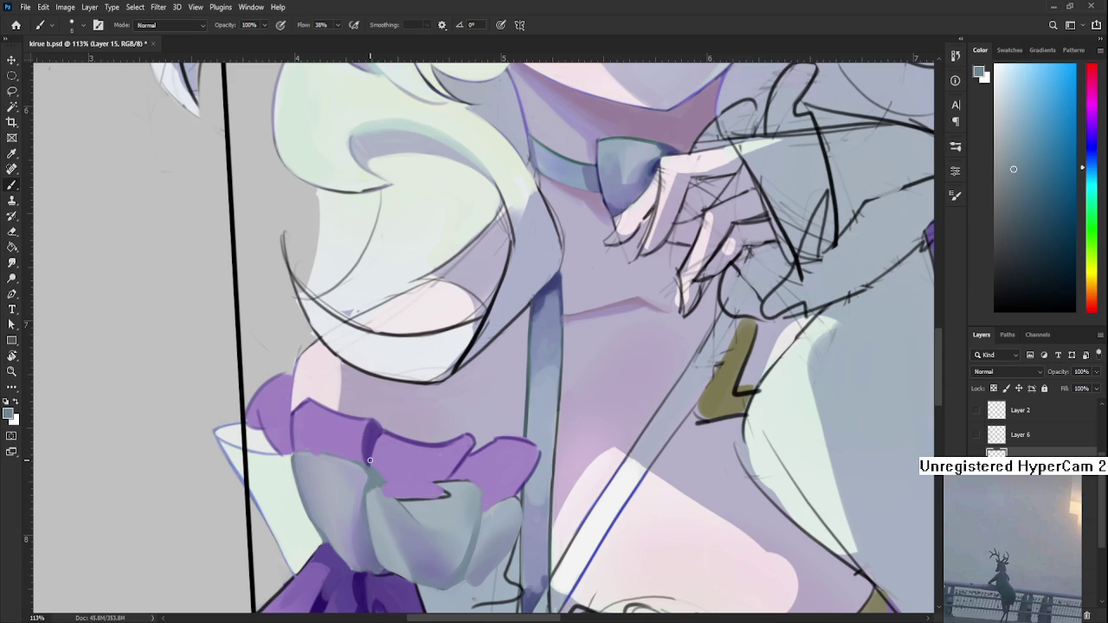
pyautogui.keyDown('alt'); pyautogui.click(370, 458); pyautogui.keyUp('alt')
pyautogui.keyDown('alt'); pyautogui.click(373, 451); pyautogui.keyUp('alt')
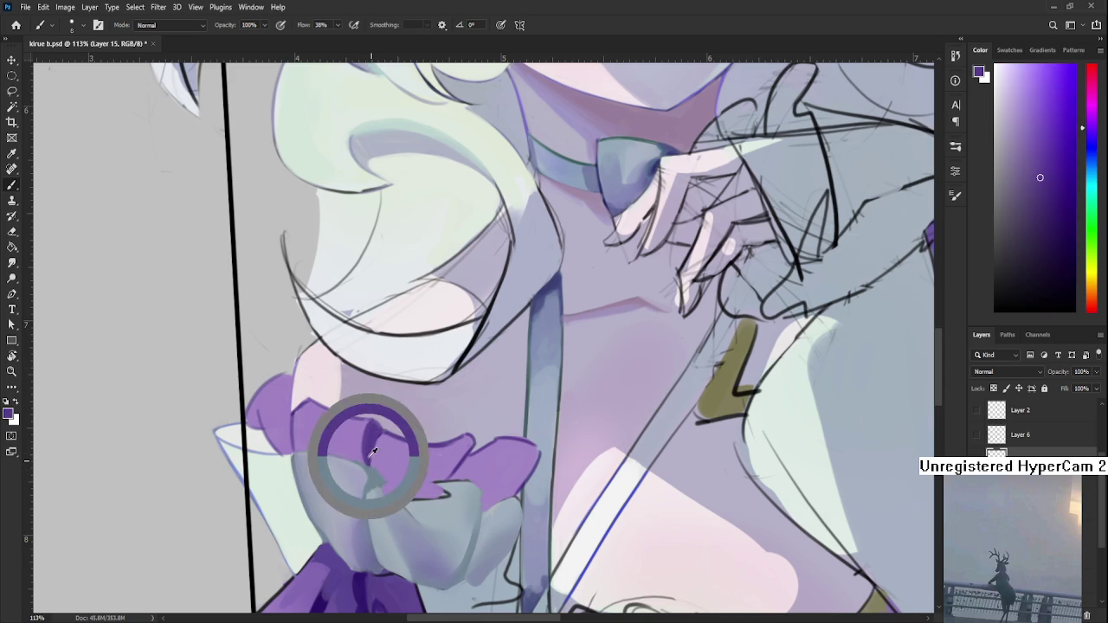
# - Reshape the ruffle's scalloped edges with purples sampled from the ruffle
pyautogui.keyDown('alt'); pyautogui.click(383, 439); pyautogui.keyUp('alt')
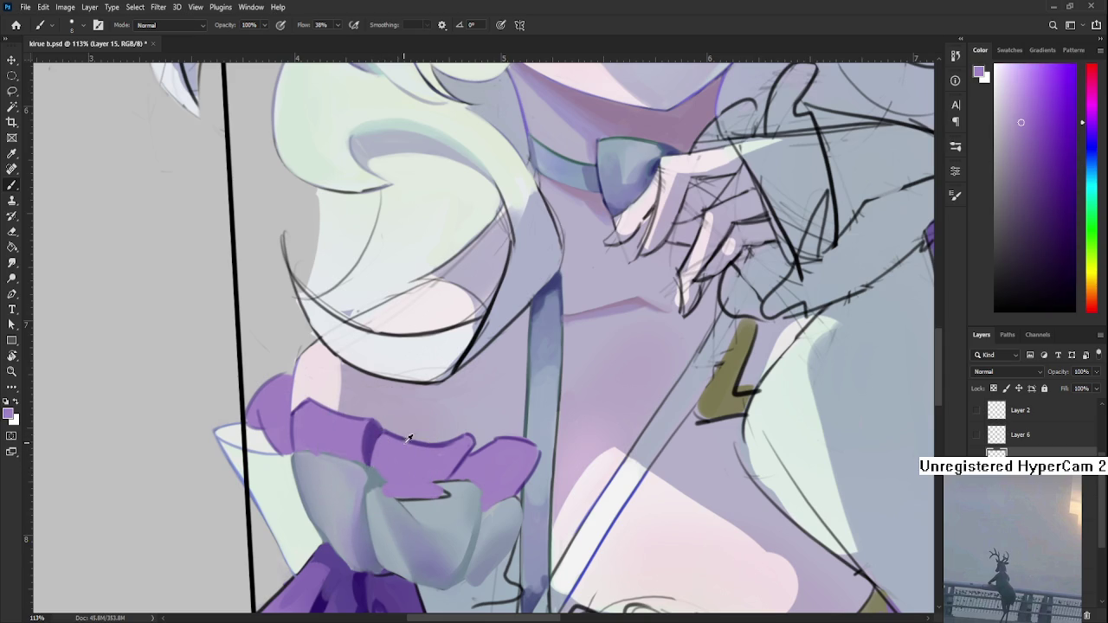
pyautogui.keyDown('alt'); pyautogui.click(403, 439); pyautogui.keyUp('alt')
pyautogui.keyDown('alt'); pyautogui.click(374, 427); pyautogui.keyUp('alt')
pyautogui.keyDown('alt'); pyautogui.click(379, 426); pyautogui.keyUp('alt')
pyautogui.keyDown('alt'); pyautogui.click(379, 427); pyautogui.keyUp('alt')
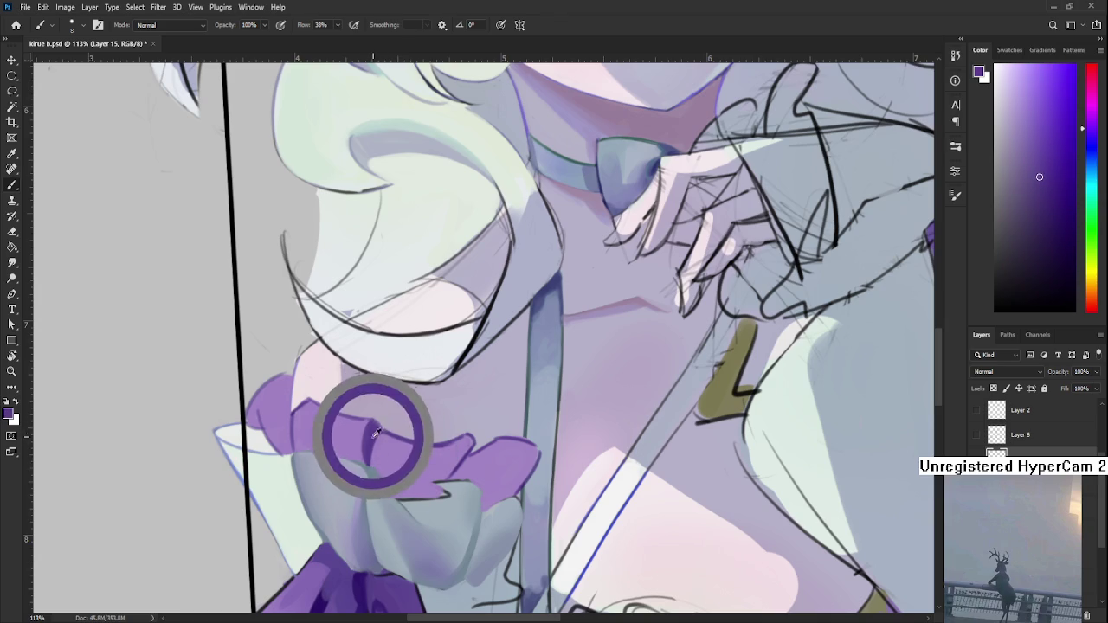
pyautogui.moveTo(429, 421); pyautogui.dragTo(469, 434)
pyautogui.keyDown('alt'); pyautogui.click(413, 450); pyautogui.keyUp('alt')
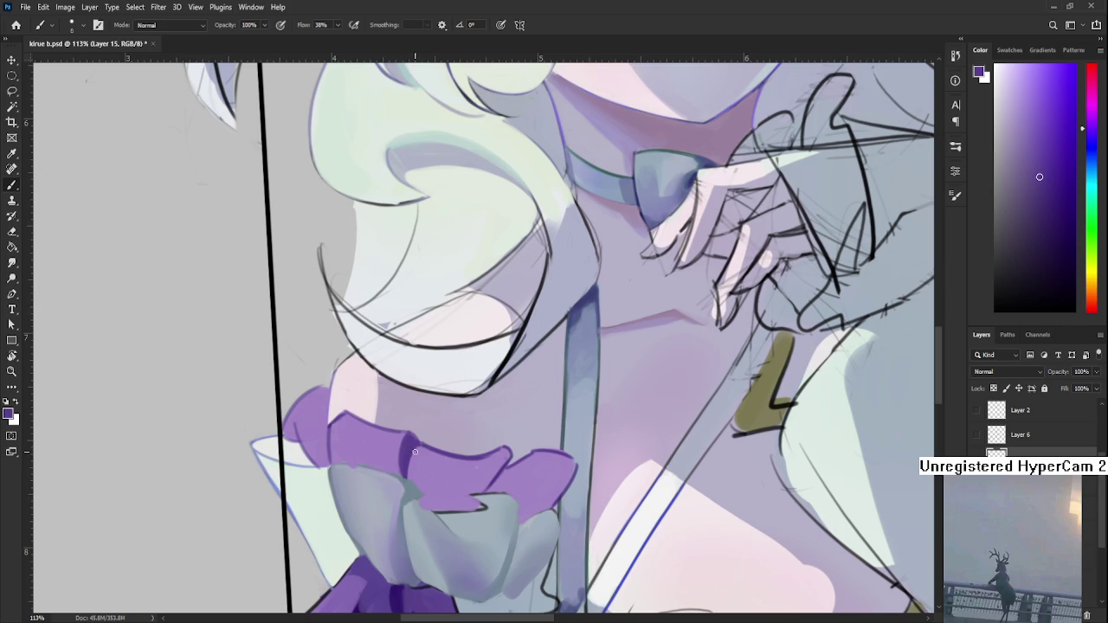
pyautogui.keyDown('alt'); pyautogui.click(409, 443); pyautogui.keyUp('alt')
# - Shade the scalloped folds with alternating lighter and darker ruffle purples
pyautogui.moveTo(507, 476); pyautogui.dragTo(407, 450)
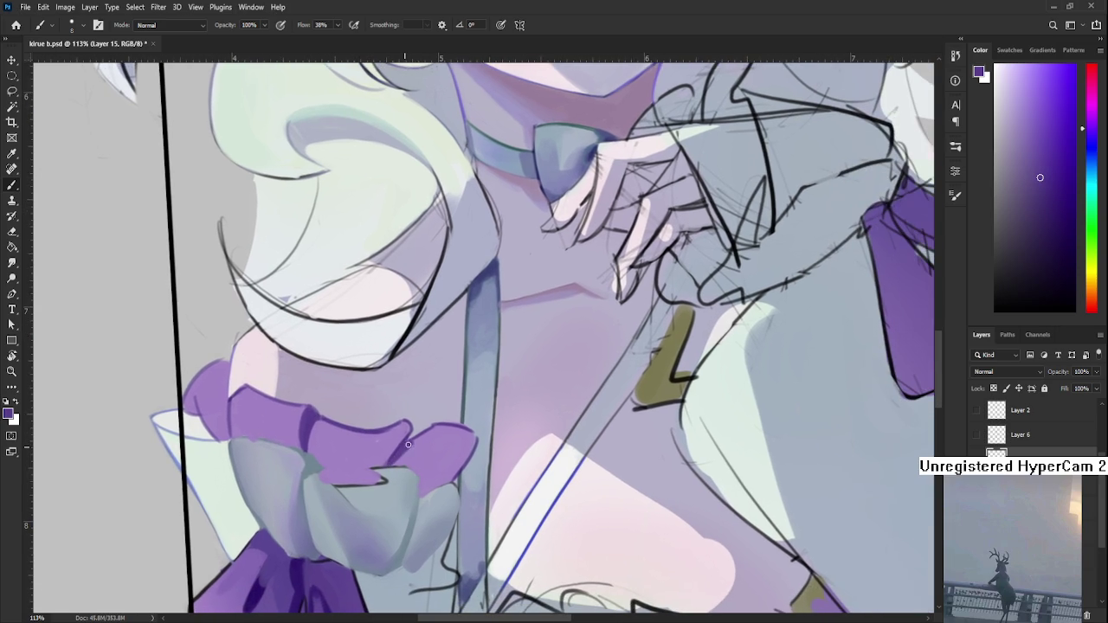
pyautogui.keyDown('alt'); pyautogui.click(415, 446); pyautogui.keyUp('alt')
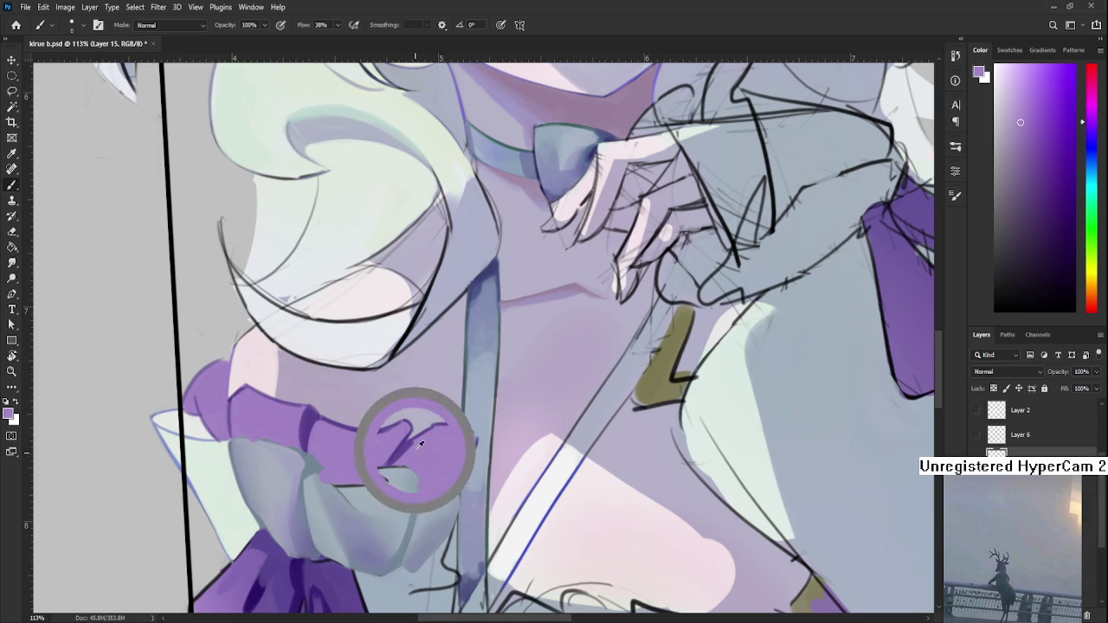
pyautogui.keyDown('alt'); pyautogui.click(414, 440); pyautogui.keyUp('alt')
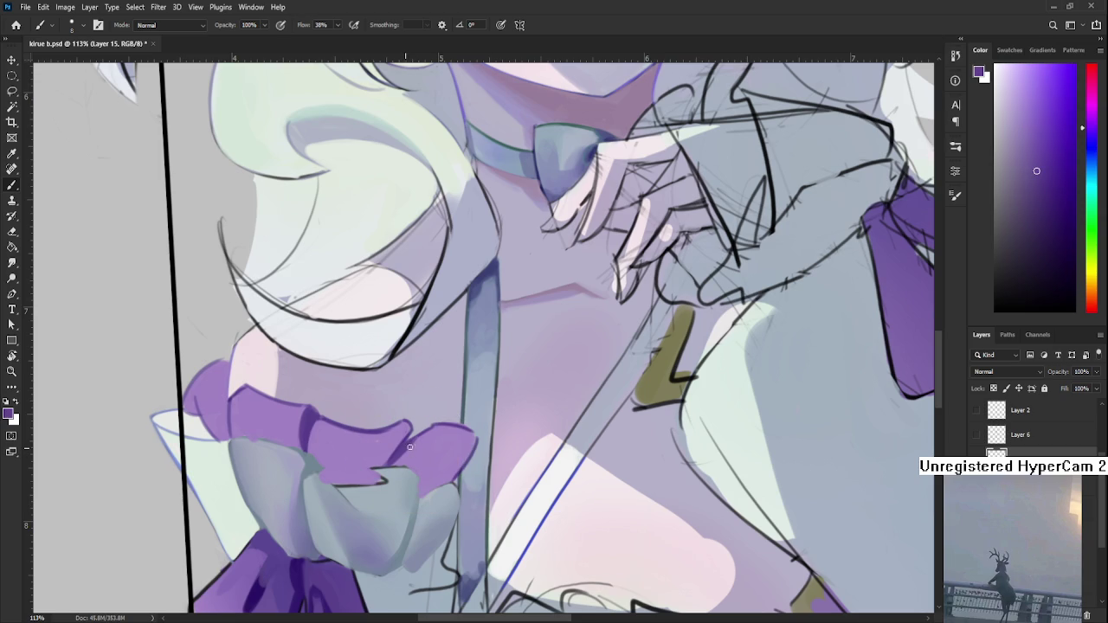
pyautogui.keyDown('alt'); pyautogui.click(407, 446); pyautogui.keyUp('alt')
pyautogui.keyDown('alt'); pyautogui.click(412, 437); pyautogui.keyUp('alt')
pyautogui.keyDown('alt'); pyautogui.click(403, 429); pyautogui.keyUp('alt')
pyautogui.keyDown('alt'); pyautogui.click(406, 435); pyautogui.keyUp('alt')
pyautogui.moveTo(436, 425)
pyautogui.mouseDown()
pyautogui.moveTo(431, 399)
pyautogui.moveTo(486, 422)
pyautogui.mouseUp()
# - Undo the stray dark purple stroke on the ruffle
pyautogui.press('r')
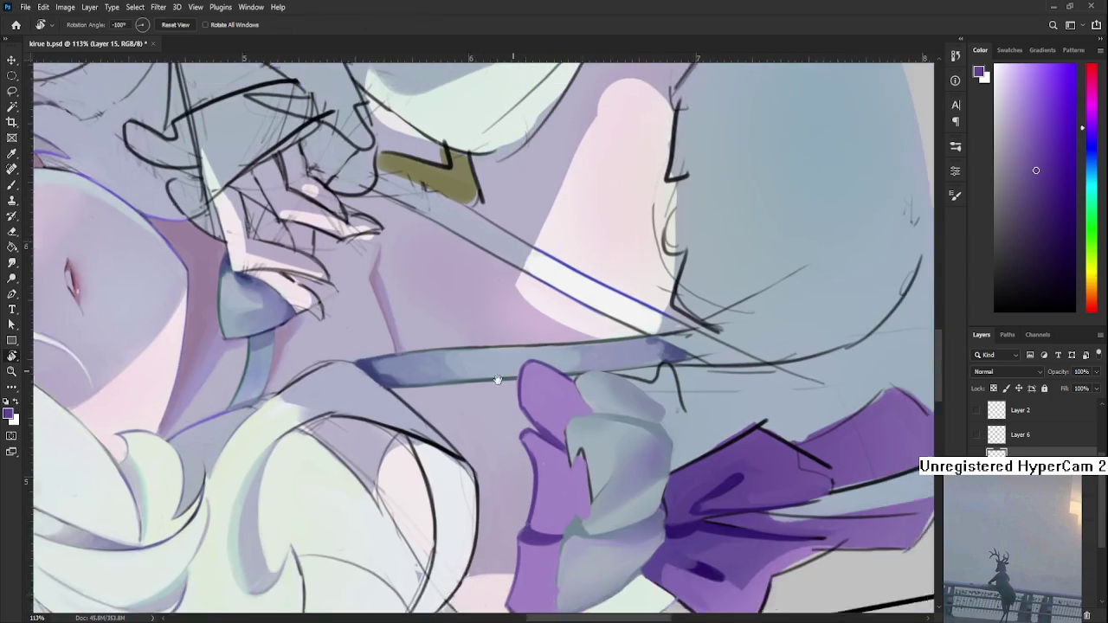
pyautogui.keyDown('alt'); pyautogui.click(482, 414); pyautogui.keyUp('alt')
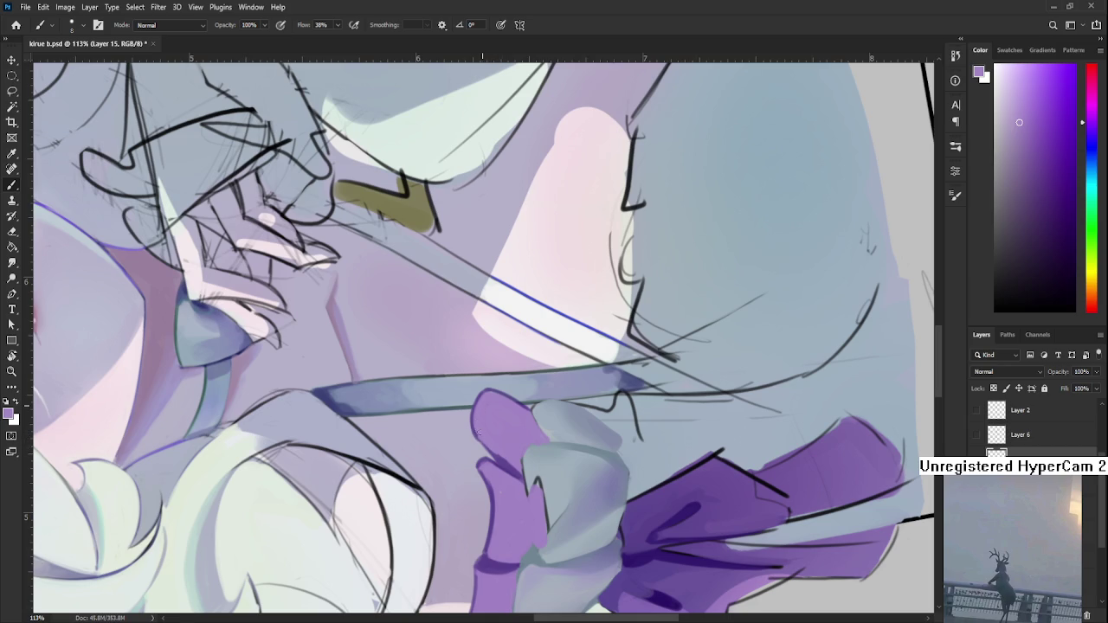
pyautogui.moveTo(538, 424); pyautogui.dragTo(426, 406)
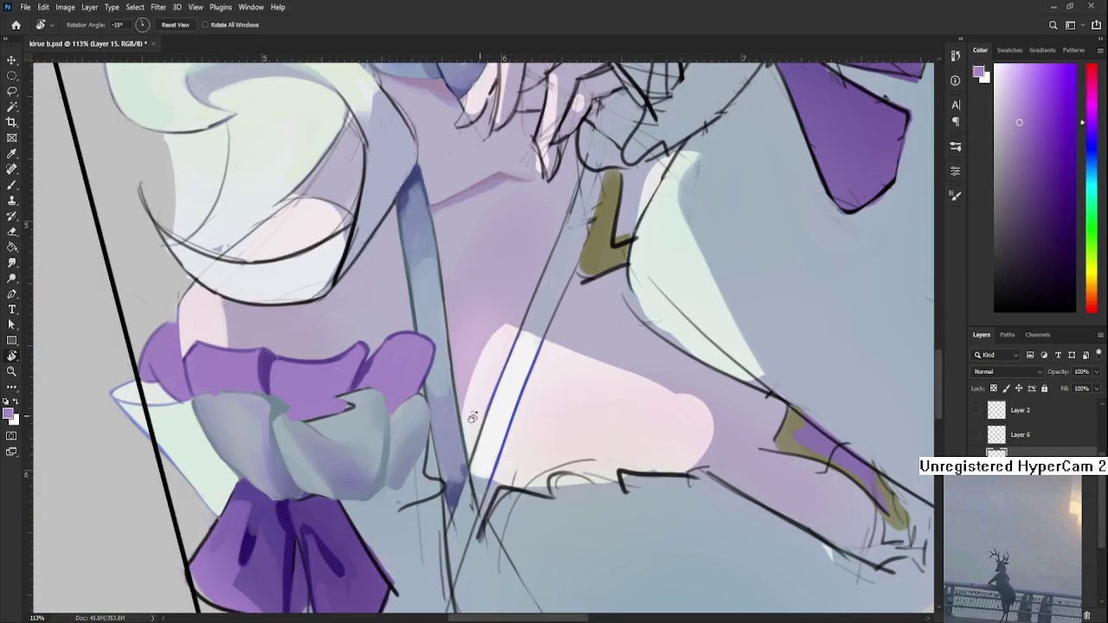
pyautogui.press('b')
pyautogui.hotkey('ctrl', 'z')
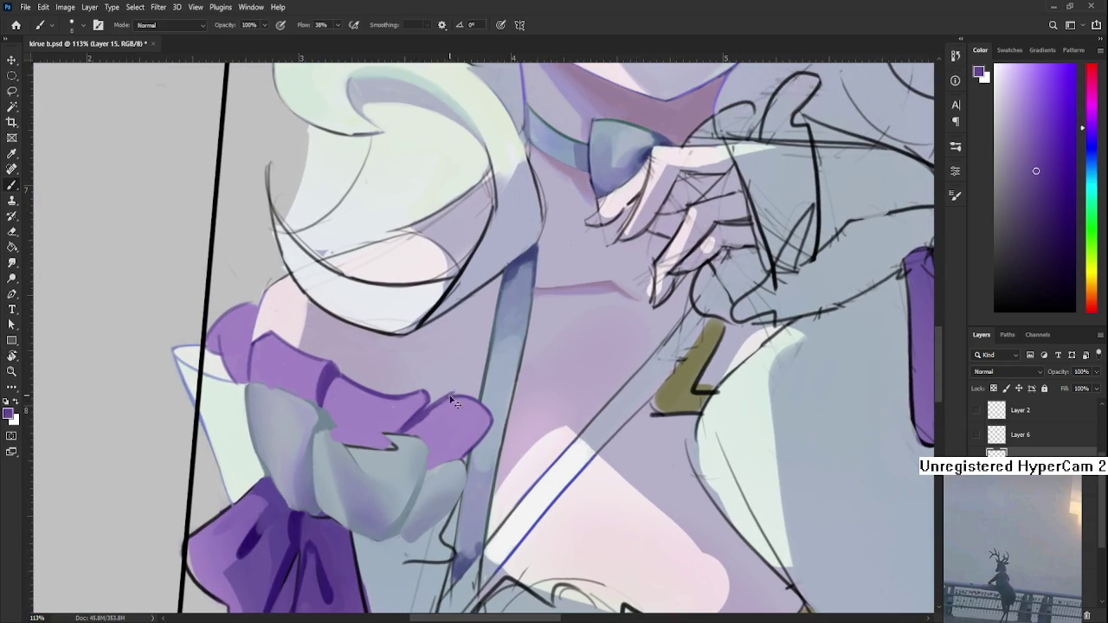
# - Smooth the ruffle shading with a lighter purple sampled from the canvas
pyautogui.keyDown('alt'); pyautogui.click(438, 413); pyautogui.keyUp('alt')
pyautogui.moveTo(485, 363); pyautogui.dragTo(463, 410)
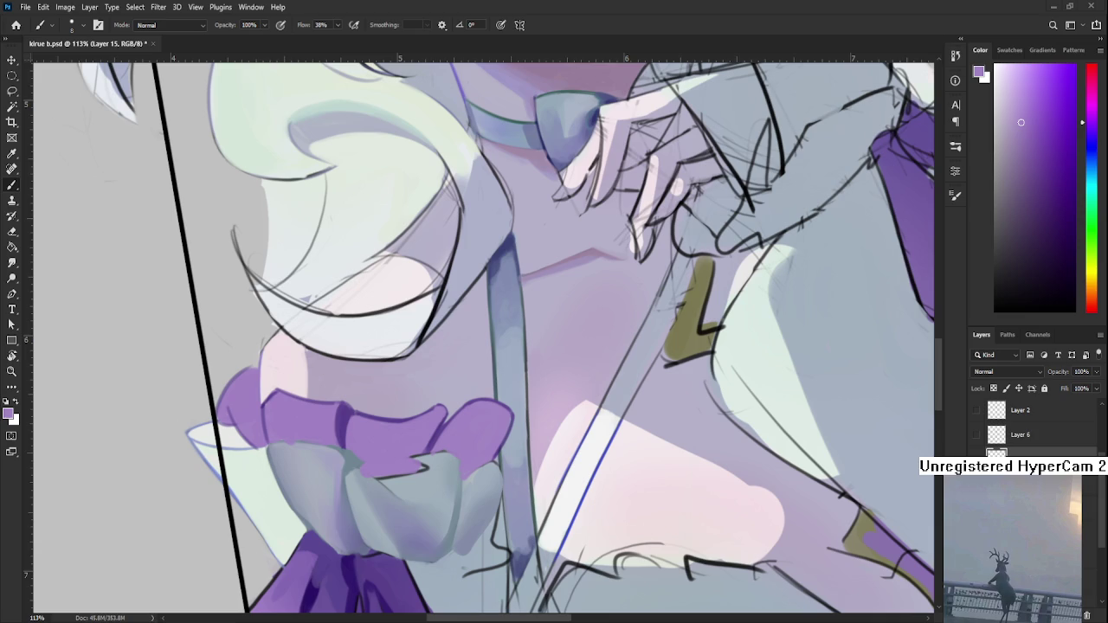
pyautogui.keyDown('alt'); pyautogui.click(378, 403); pyautogui.keyUp('alt')
# - Rotate the cuff sideways and paint dark purple along the ruffle's left edge
pyautogui.press('r')
pyautogui.moveTo(525, 477); pyautogui.dragTo(407, 587)
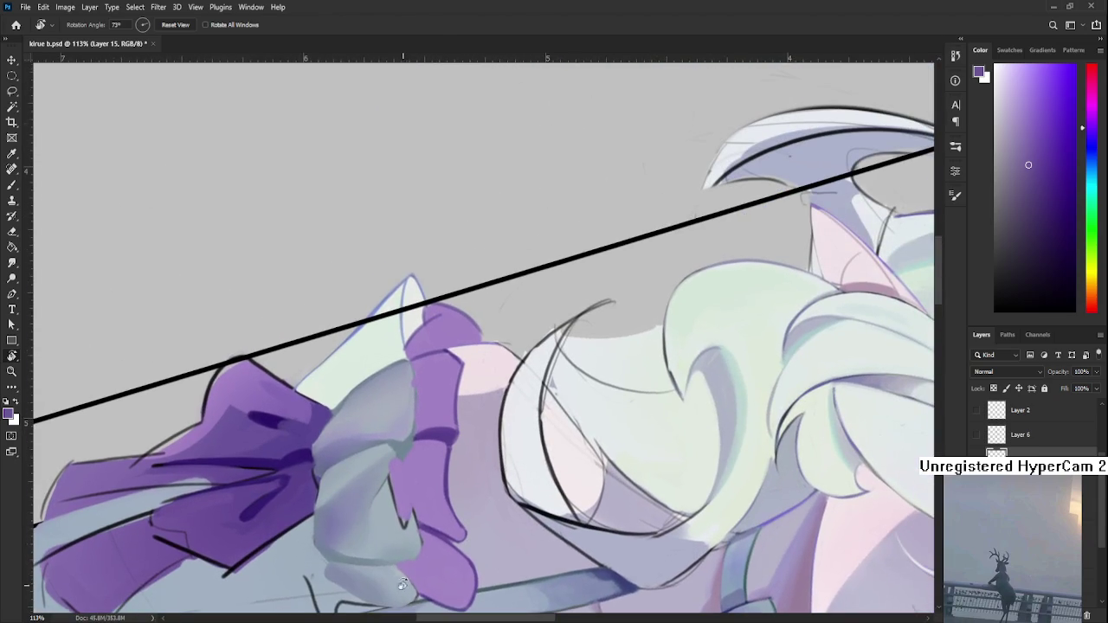
pyautogui.keyDown('alt'); pyautogui.click(424, 435); pyautogui.keyUp('alt')
pyautogui.moveTo(429, 430); pyautogui.dragTo(431, 432)
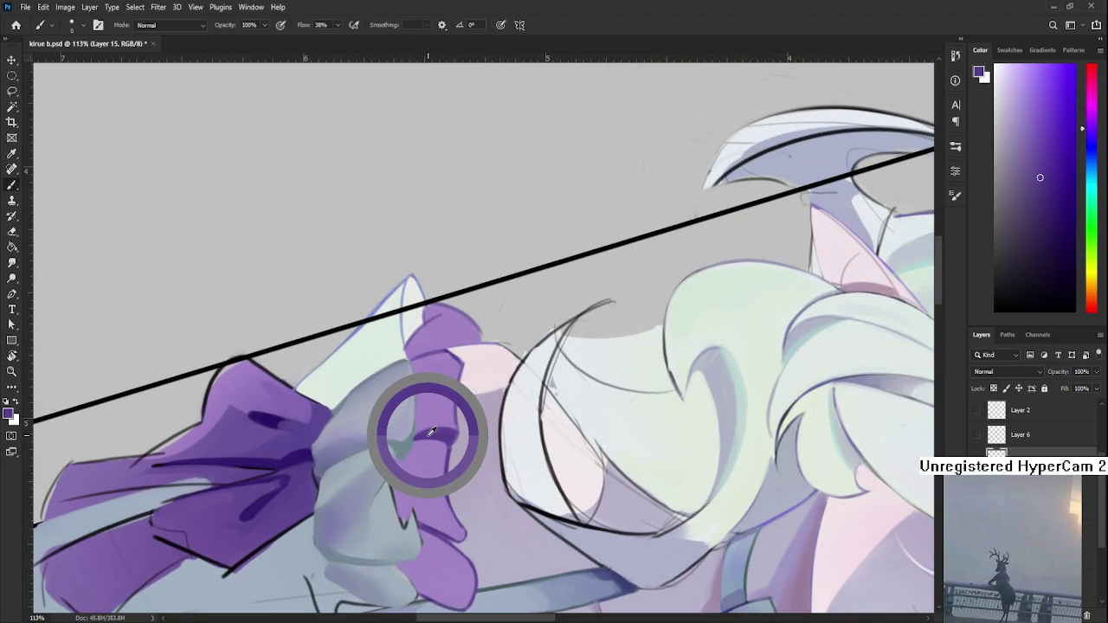
pyautogui.moveTo(389, 467)
pyautogui.mouseDown()
pyautogui.moveTo(412, 508)
pyautogui.moveTo(403, 514)
pyautogui.mouseUp()
pyautogui.keyDown('alt'); pyautogui.click(412, 508); pyautogui.keyUp('alt')
pyautogui.keyDown('alt'); pyautogui.click(401, 515); pyautogui.keyUp('alt')
pyautogui.moveTo(391, 474); pyautogui.dragTo(399, 512)
# - Soften the ruffle edge with lighter and mid purples sampled nearby
pyautogui.keyDown('alt'); pyautogui.click(410, 511); pyautogui.keyUp('alt')
pyautogui.keyDown('alt'); pyautogui.click(403, 522); pyautogui.keyUp('alt')
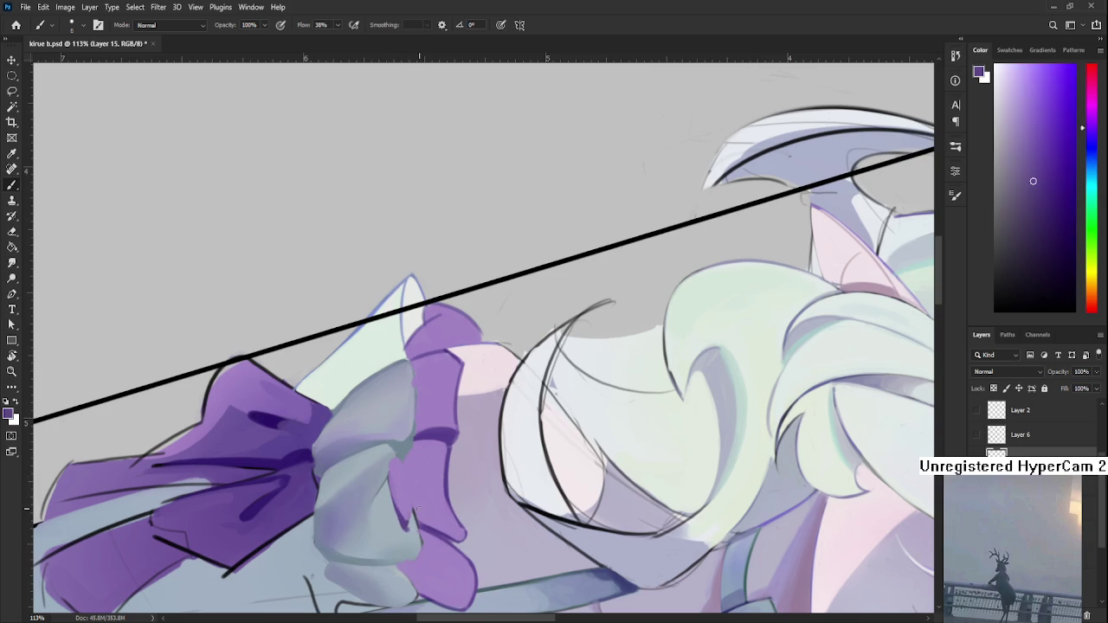
pyautogui.keyDown('alt'); pyautogui.click(410, 513); pyautogui.keyUp('alt')
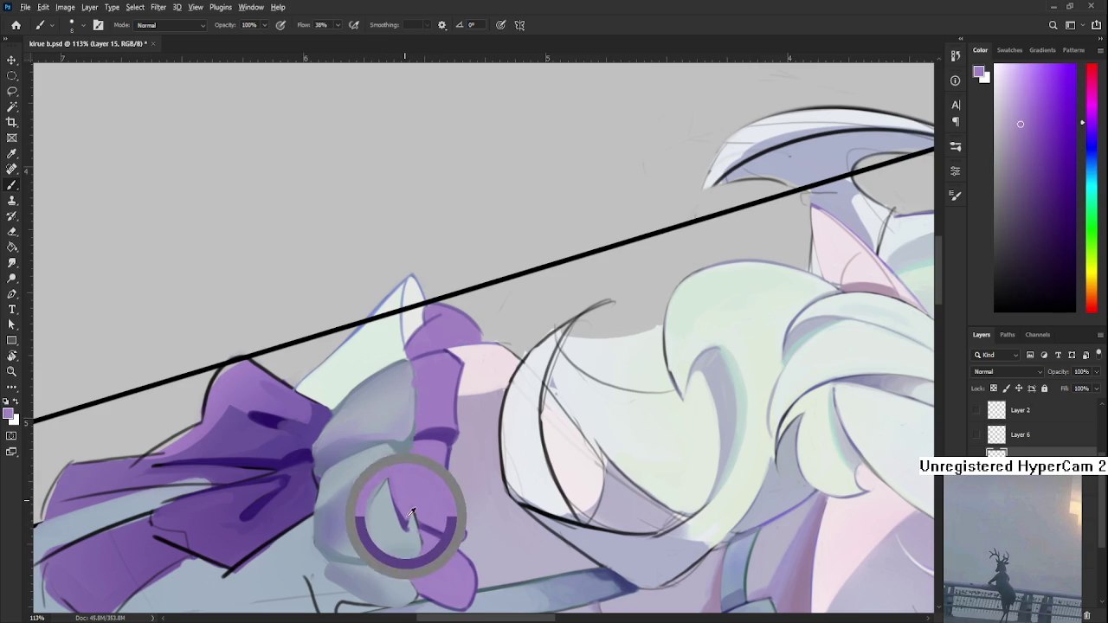
pyautogui.keyDown('alt'); pyautogui.click(408, 514); pyautogui.keyUp('alt')
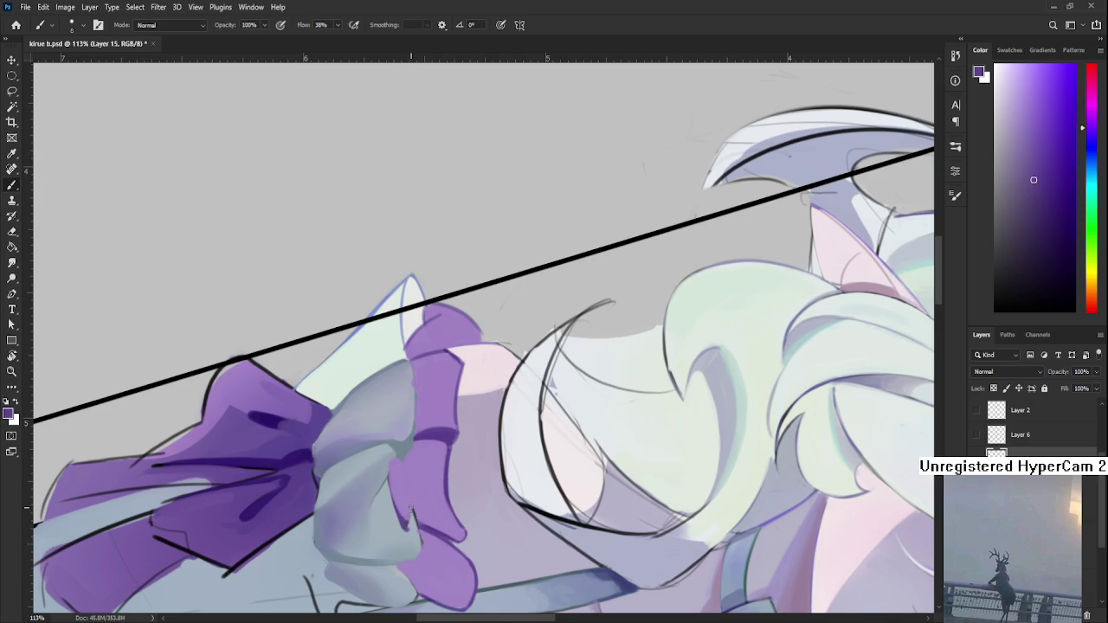
pyautogui.keyDown('alt'); pyautogui.click(408, 514); pyautogui.keyUp('alt')
pyautogui.keyDown('alt'); pyautogui.click(404, 517); pyautogui.keyUp('alt')
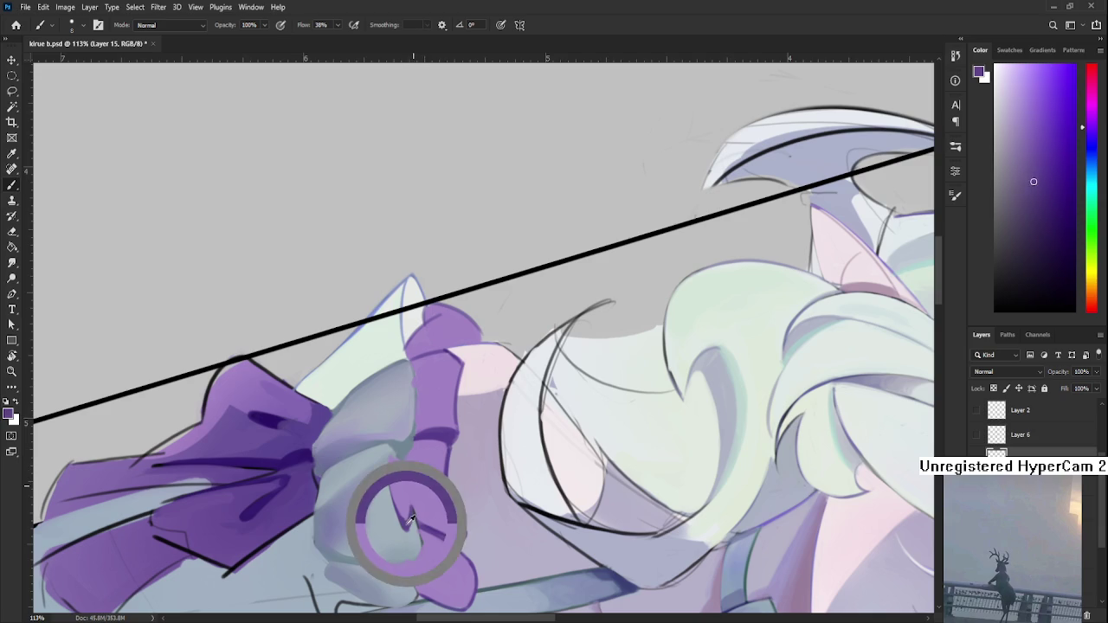
pyautogui.keyDown('alt'); pyautogui.click(408, 511); pyautogui.keyUp('alt')
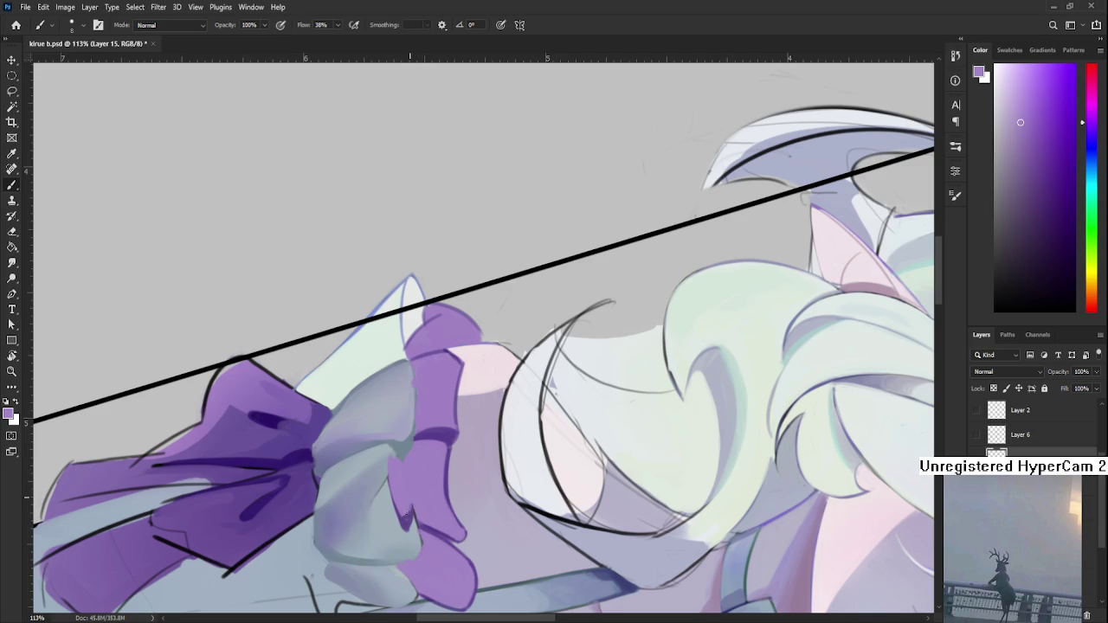
pyautogui.keyDown('alt'); pyautogui.click(407, 519); pyautogui.keyUp('alt')
pyautogui.moveTo(519, 389)
pyautogui.mouseDown()
pyautogui.moveTo(310, 472)
pyautogui.moveTo(474, 491)
pyautogui.mouseUp()
# - Reset the colour to black and start a doodle's oval head in the margin
pyautogui.scroll(3, 474, 491)
pyautogui.press('d')
pyautogui.scroll(-2, 1021, 428)
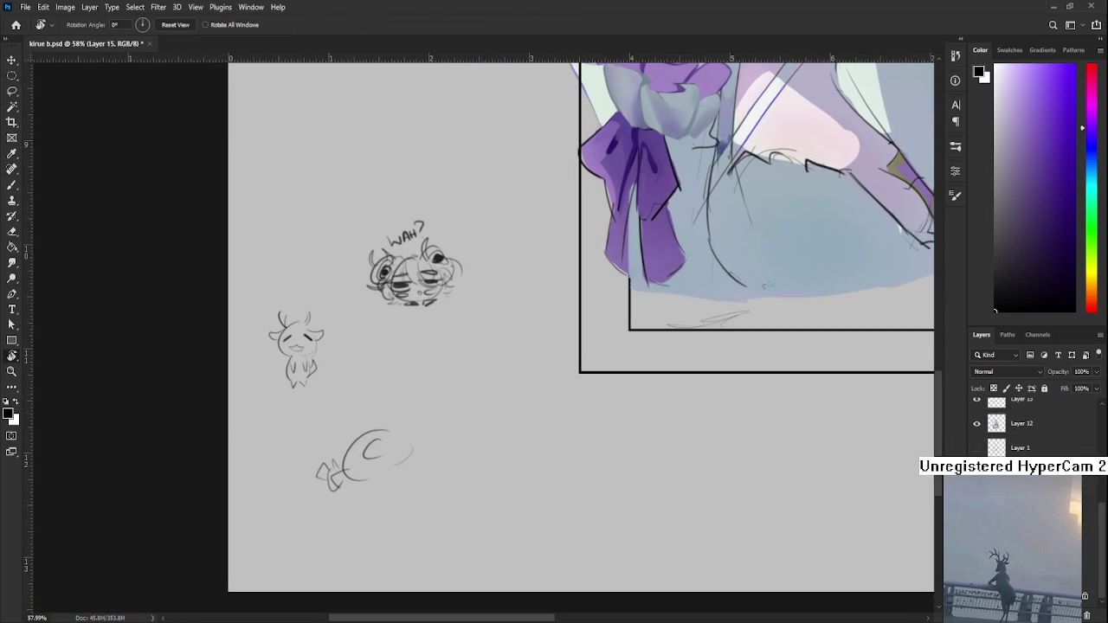
pyautogui.press('b')
pyautogui.moveTo(534, 441); pyautogui.dragTo(494, 483)
pyautogui.moveTo(414, 414)
pyautogui.mouseDown()
pyautogui.moveTo(394, 434)
pyautogui.moveTo(421, 450)
pyautogui.moveTo(411, 453)
pyautogui.moveTo(437, 446)
pyautogui.mouseUp()
pyautogui.hotkey('ctrl', 'z')
pyautogui.hotkey('ctrl', 'z')
pyautogui.moveTo(412, 451)
pyautogui.mouseDown()
pyautogui.moveTo(444, 446)
pyautogui.moveTo(417, 440)
pyautogui.moveTo(416, 469)
pyautogui.mouseUp()
# - Add curls, zig-zag marks, legs, ears and antlers to the margin doodle
pyautogui.hotkey('ctrl', 'z')
pyautogui.moveTo(431, 457)
pyautogui.mouseDown()
pyautogui.moveTo(435, 474)
pyautogui.moveTo(405, 471)
pyautogui.moveTo(419, 474)
pyautogui.moveTo(414, 456)
pyautogui.moveTo(424, 459)
pyautogui.mouseUp()
pyautogui.hotkey('ctrl', 'z')
pyautogui.moveTo(424, 452)
pyautogui.mouseDown()
pyautogui.moveTo(433, 471)
pyautogui.moveTo(403, 483)
pyautogui.mouseUp()
pyautogui.moveTo(424, 473)
pyautogui.mouseDown()
pyautogui.moveTo(433, 485)
pyautogui.moveTo(443, 471)
pyautogui.moveTo(452, 424)
pyautogui.moveTo(391, 427)
pyautogui.moveTo(409, 439)
pyautogui.mouseUp()
pyautogui.moveTo(400, 432)
pyautogui.mouseDown()
pyautogui.moveTo(404, 417)
pyautogui.moveTo(451, 418)
pyautogui.mouseUp()
pyautogui.moveTo(439, 415); pyautogui.dragTo(441, 428)
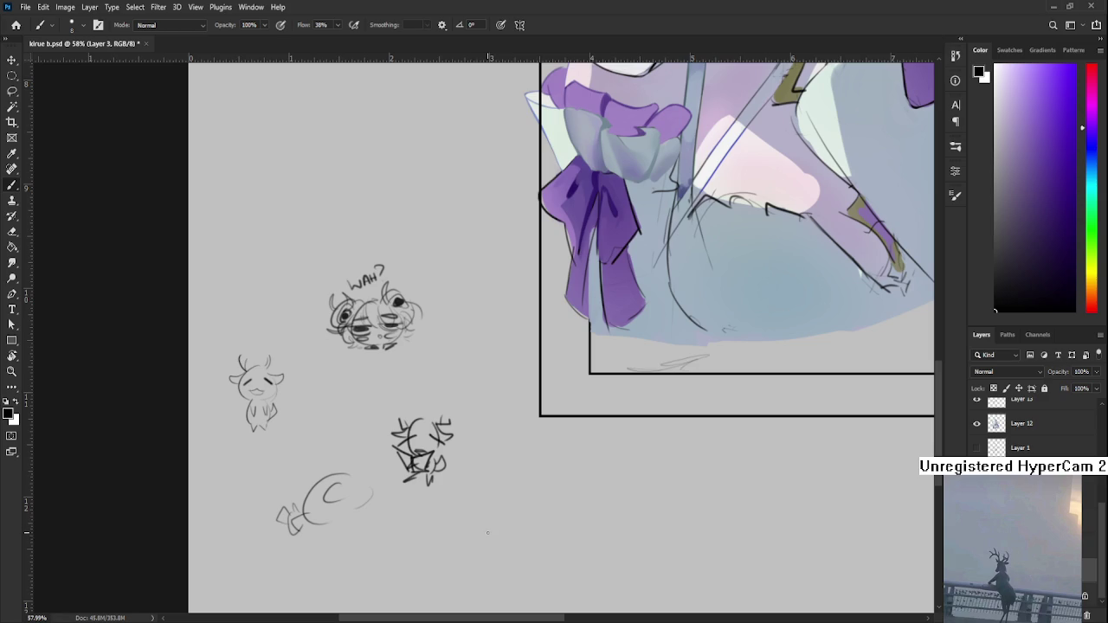
# - Zoom back in on the character's face
pyautogui.scroll(-3, 487, 532)
pyautogui.moveTo(536, 421); pyautogui.dragTo(527, 443)
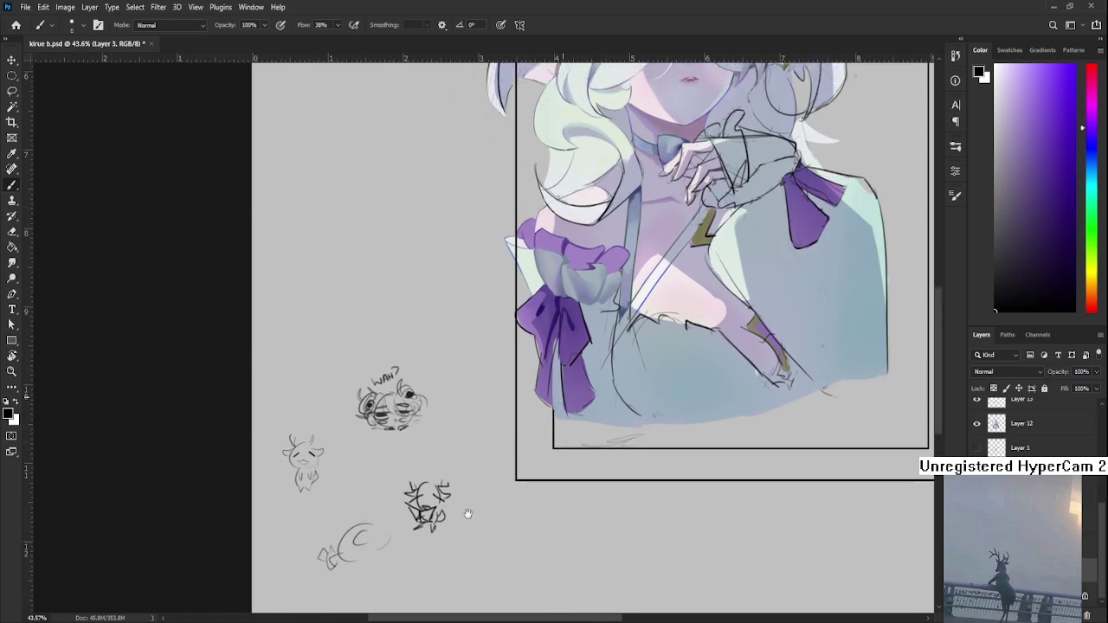
pyautogui.scroll(5, 527, 444)
pyautogui.scroll(2, 485, 468)
pyautogui.scroll(3, 462, 490)
pyautogui.scroll(2, 461, 491)
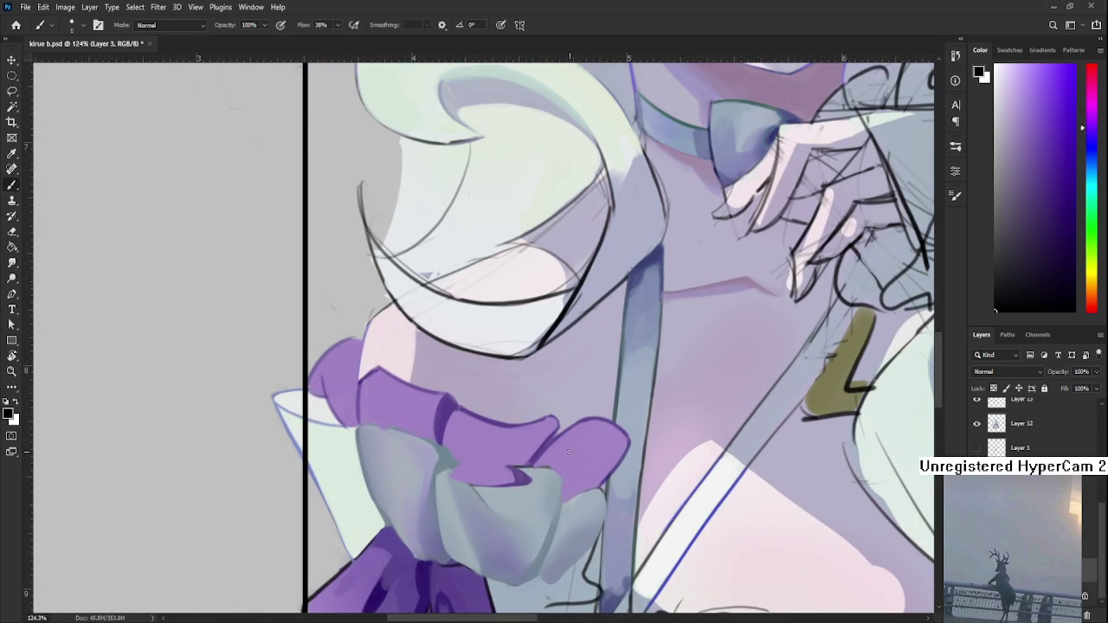
# - Tilt the view about 14° and toggle the purple ruffle to compare before and after
pyautogui.press('r')
pyautogui.moveTo(595, 461); pyautogui.dragTo(752, 517)
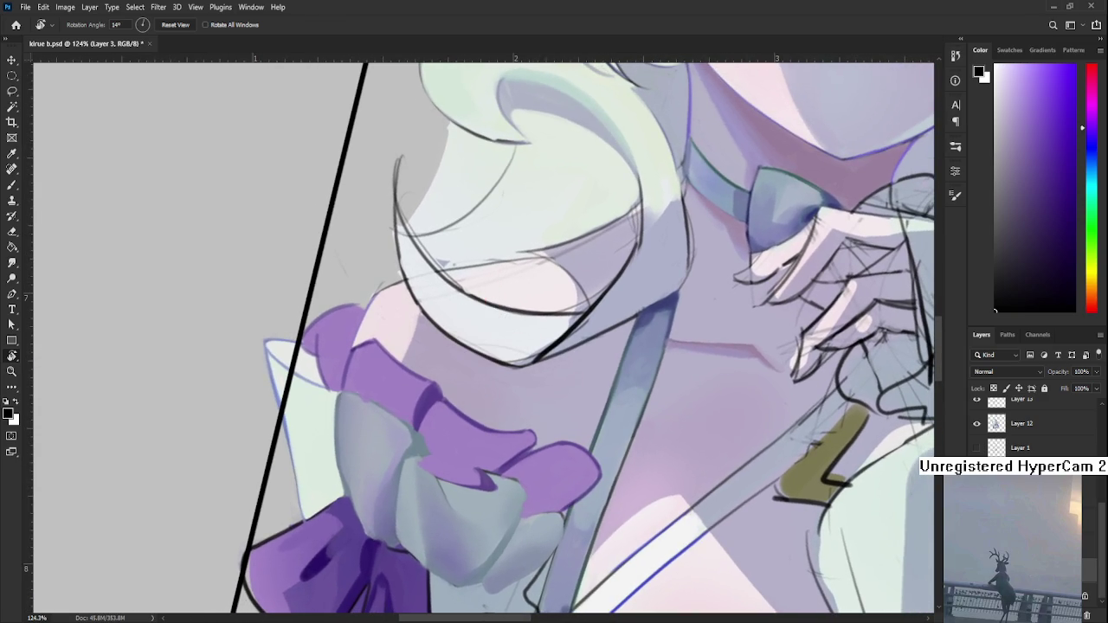
pyautogui.scroll(5, 1030, 424)
pyautogui.click(976, 423)
pyautogui.hotkey('ctrl', 'z')
pyautogui.hotkey('ctrl', 'shift', 'z')
pyautogui.hotkey('ctrl', 'z')
# - Select Layer 15 and sample purples from the ruffle
pyautogui.keyDown('ctrl'); pyautogui.click(417, 467); pyautogui.keyUp('ctrl')
pyautogui.moveTo(417, 467); pyautogui.dragTo(473, 448)
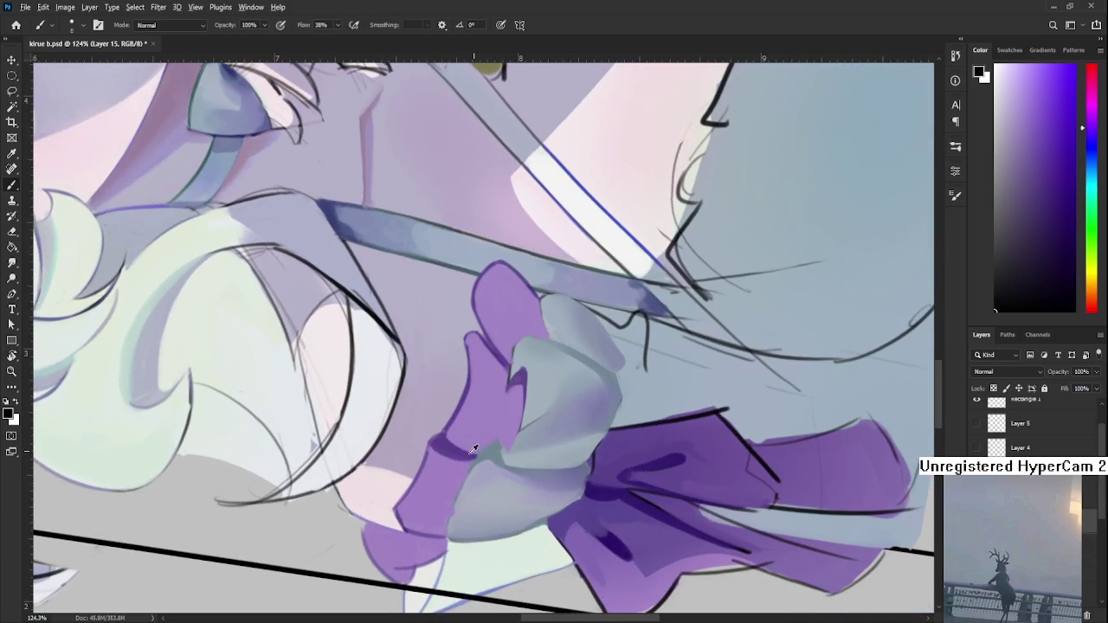
pyautogui.keyDown('alt'); pyautogui.click(474, 447); pyautogui.keyUp('alt')
pyautogui.scroll(-1, 474, 448)
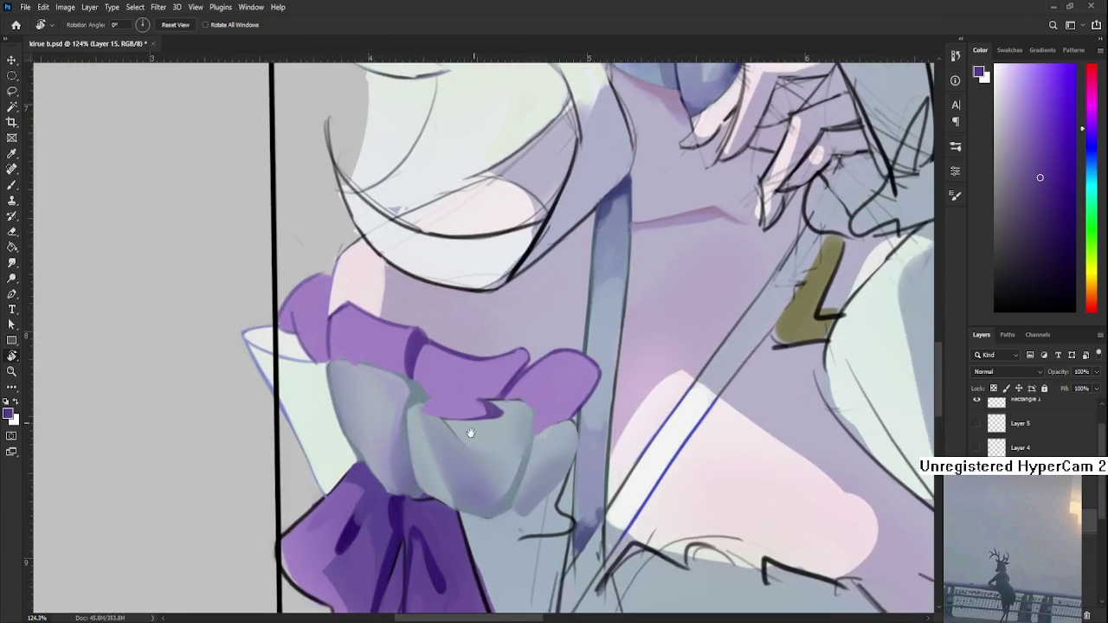
pyautogui.moveTo(482, 394); pyautogui.dragTo(477, 456)
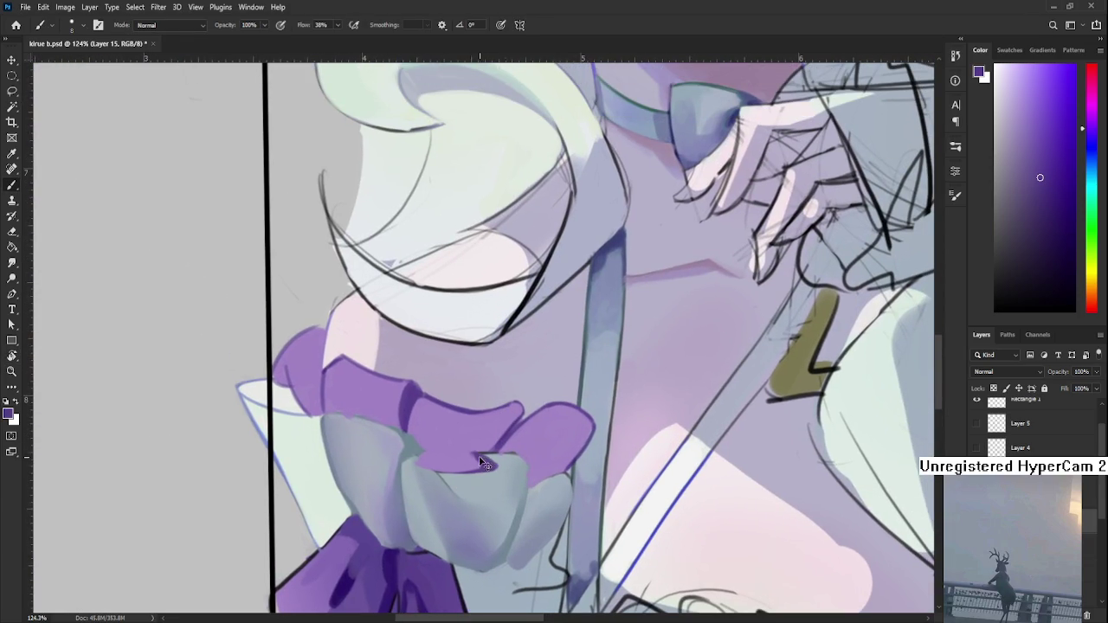
pyautogui.keyDown('alt'); pyautogui.click(490, 447); pyautogui.keyUp('alt')
pyautogui.keyDown('alt'); pyautogui.click(509, 425); pyautogui.keyUp('alt')
pyautogui.keyDown('alt'); pyautogui.click(504, 437); pyautogui.keyUp('alt')
pyautogui.moveTo(505, 437); pyautogui.dragTo(486, 457)
# - Brush dark purple shading along the ribbon edge, then blend with lighter purple
pyautogui.moveTo(417, 464); pyautogui.dragTo(420, 459)
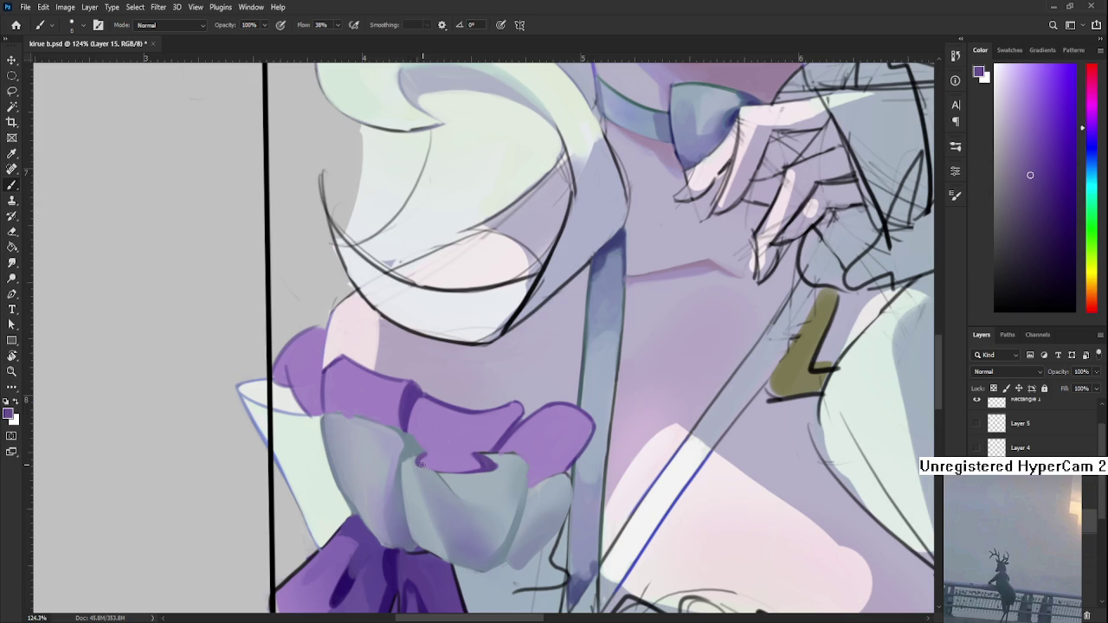
pyautogui.moveTo(417, 464); pyautogui.dragTo(429, 458)
pyautogui.keyDown('alt'); pyautogui.click(430, 459); pyautogui.keyUp('alt')
pyautogui.keyDown('alt'); pyautogui.click(431, 461); pyautogui.keyUp('alt')
pyautogui.keyDown('alt'); pyautogui.click(429, 454); pyautogui.keyUp('alt')
pyautogui.keyDown('alt'); pyautogui.click(429, 454); pyautogui.keyUp('alt')
pyautogui.keyDown('alt'); pyautogui.click(431, 460); pyautogui.keyUp('alt')
pyautogui.moveTo(431, 427); pyautogui.dragTo(422, 432)
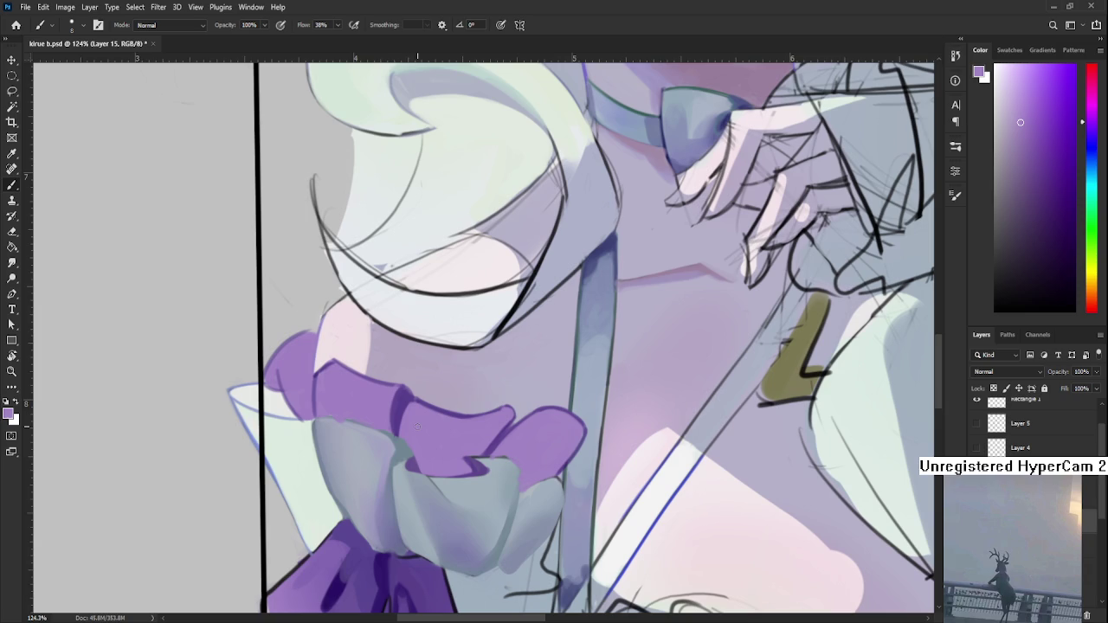
# - Zoom into the cuff and paint the fold with darker purples from the ruffle
pyautogui.scroll(-3, 416, 426)
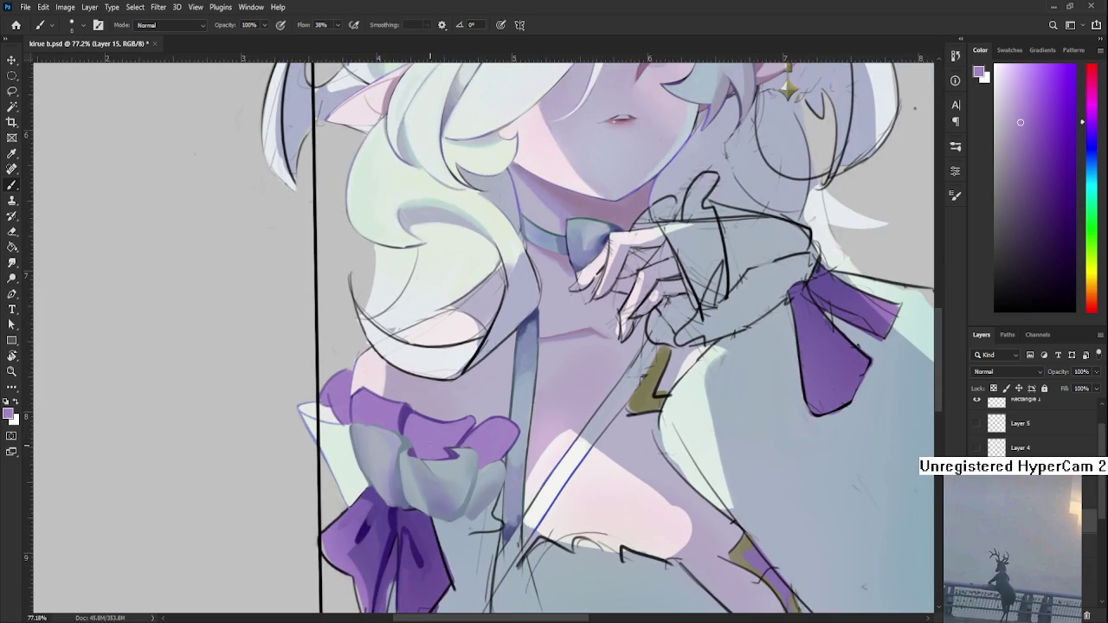
pyautogui.scroll(3, 430, 454)
pyautogui.scroll(1, 432, 467)
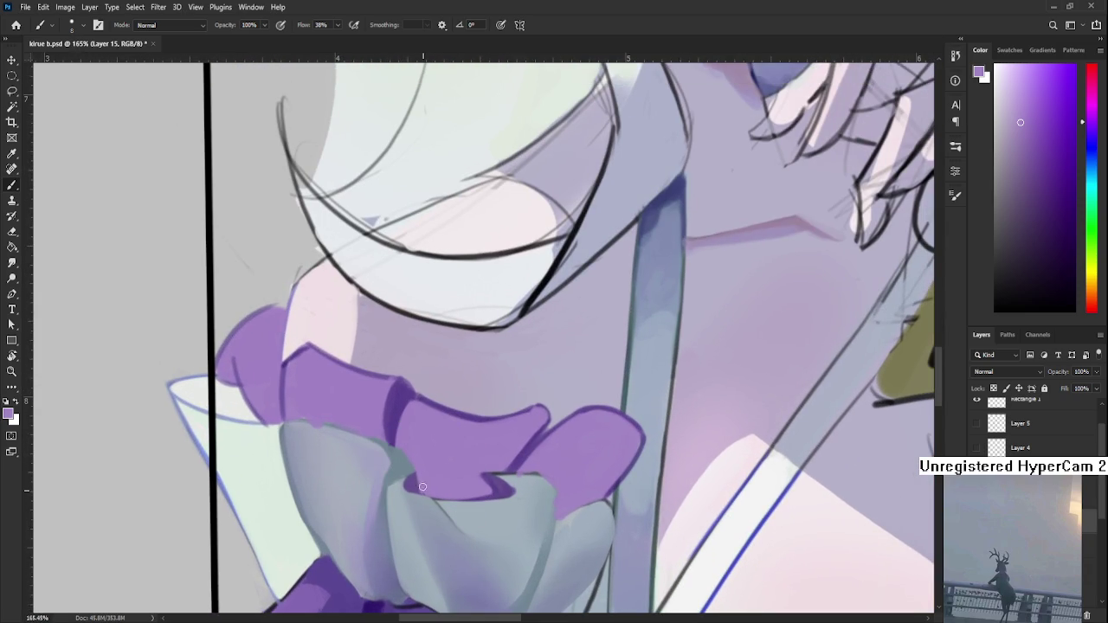
pyautogui.scroll(-1, 433, 472)
pyautogui.hscroll(1, 450, 428)
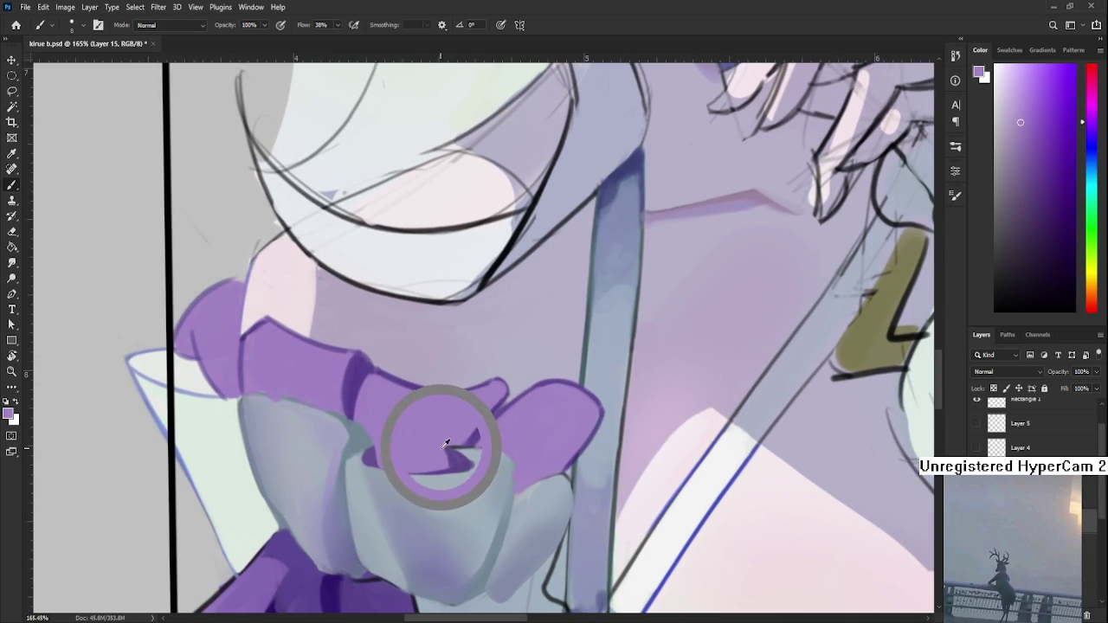
pyautogui.keyDown('alt'); pyautogui.click(458, 445); pyautogui.keyUp('alt')
pyautogui.keyDown('alt'); pyautogui.click(441, 433); pyautogui.keyUp('alt')
pyautogui.keyDown('alt'); pyautogui.click(456, 442); pyautogui.keyUp('alt')
pyautogui.keyDown('alt'); pyautogui.click(459, 437); pyautogui.keyUp('alt')
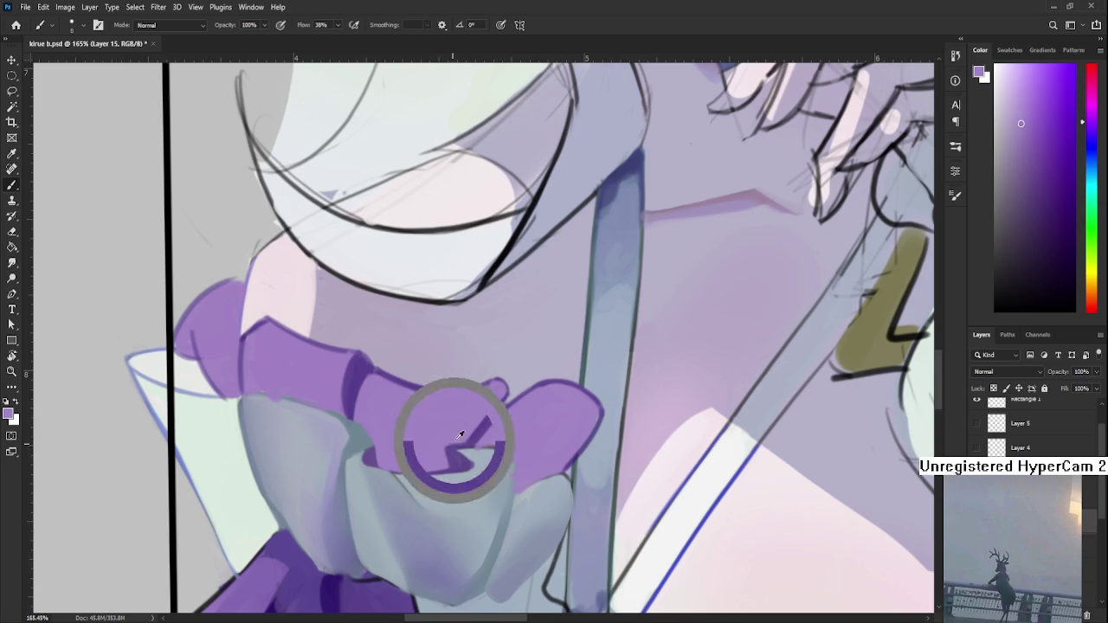
pyautogui.keyDown('alt'); pyautogui.click(452, 453); pyautogui.keyUp('alt')
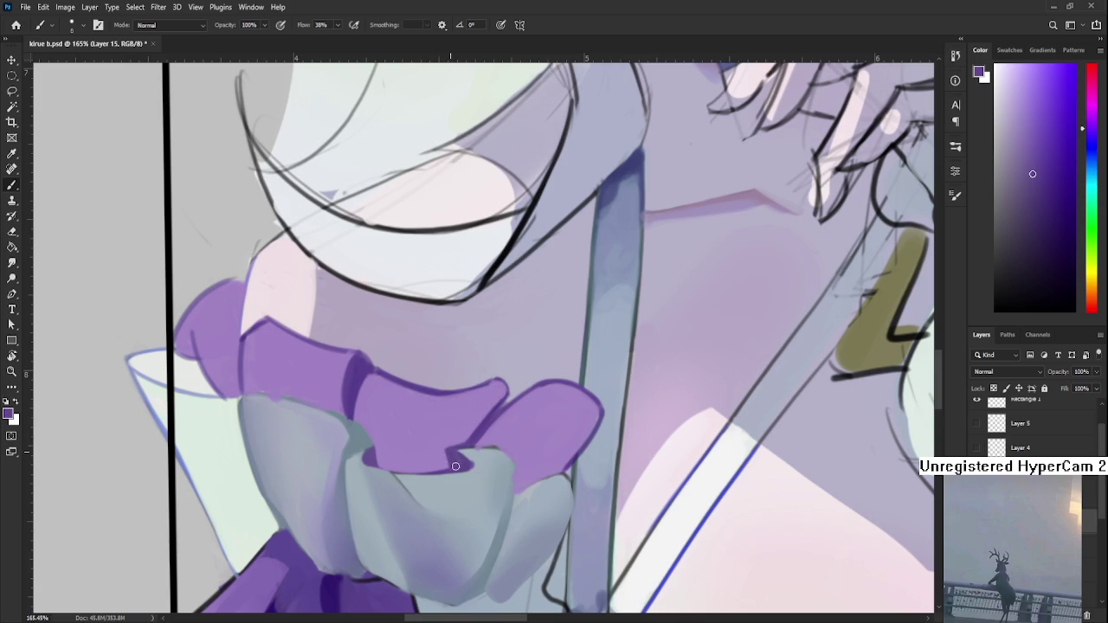
# - Work the fold under the ruffle with lighter purples and the bow's blue-grey
pyautogui.keyDown('alt'); pyautogui.click(408, 482); pyautogui.keyUp('alt')
pyautogui.keyDown('alt'); pyautogui.click(402, 465); pyautogui.keyUp('alt')
pyautogui.keyDown('alt'); pyautogui.click(398, 477); pyautogui.keyUp('alt')
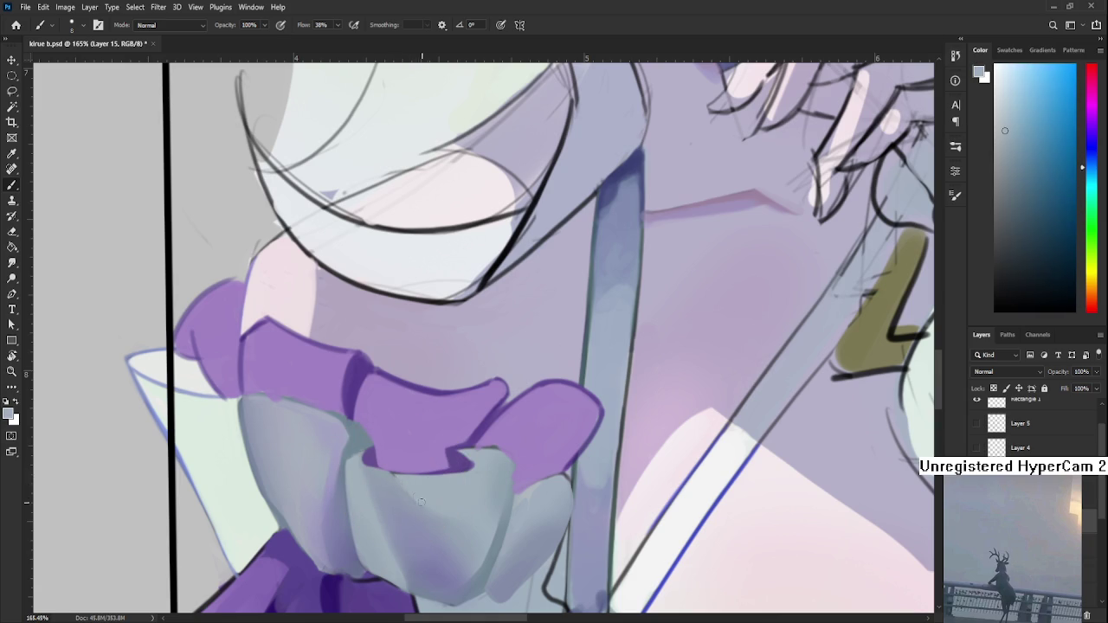
pyautogui.keyDown('alt'); pyautogui.click(403, 481); pyautogui.keyUp('alt')
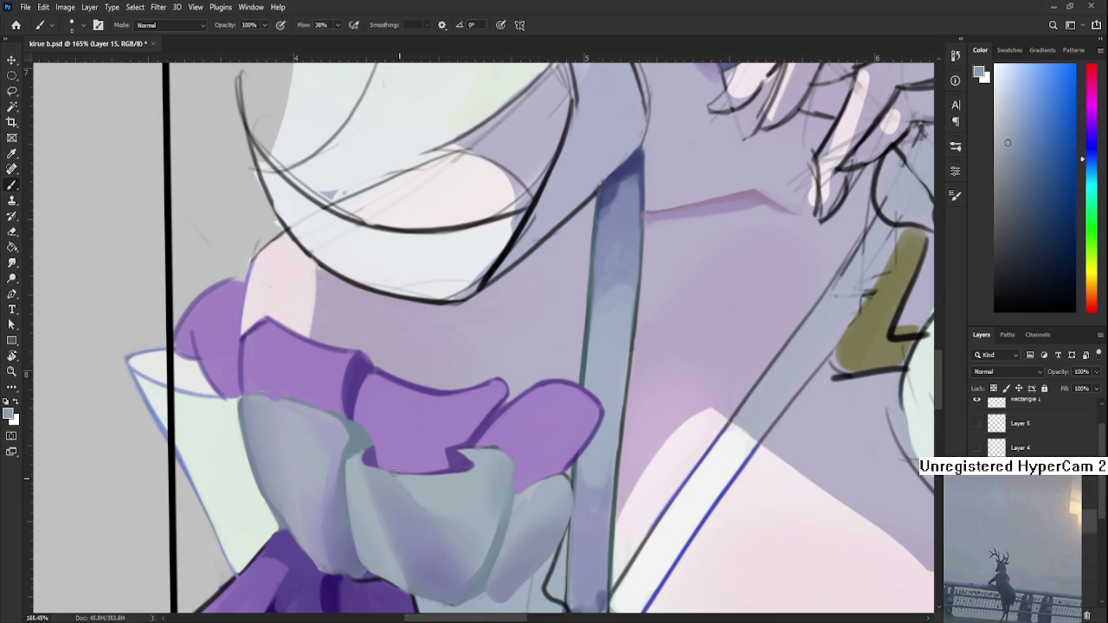
pyautogui.keyDown('alt'); pyautogui.click(400, 482); pyautogui.keyUp('alt')
pyautogui.keyDown('alt'); pyautogui.click(401, 469); pyautogui.keyUp('alt')
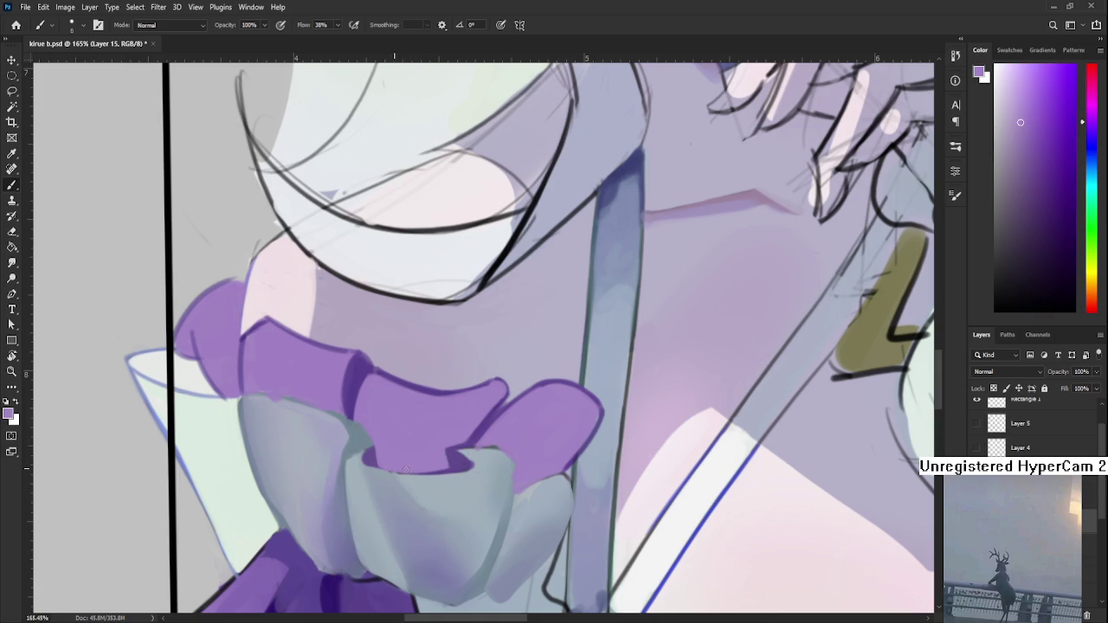
pyautogui.scroll(-3, 416, 464)
pyautogui.scroll(4, 495, 398)
# - Refine the cuff with darker and lighter purples, ending on the grey-blue from the ruffle
pyautogui.keyDown('alt'); pyautogui.click(448, 435); pyautogui.keyUp('alt')
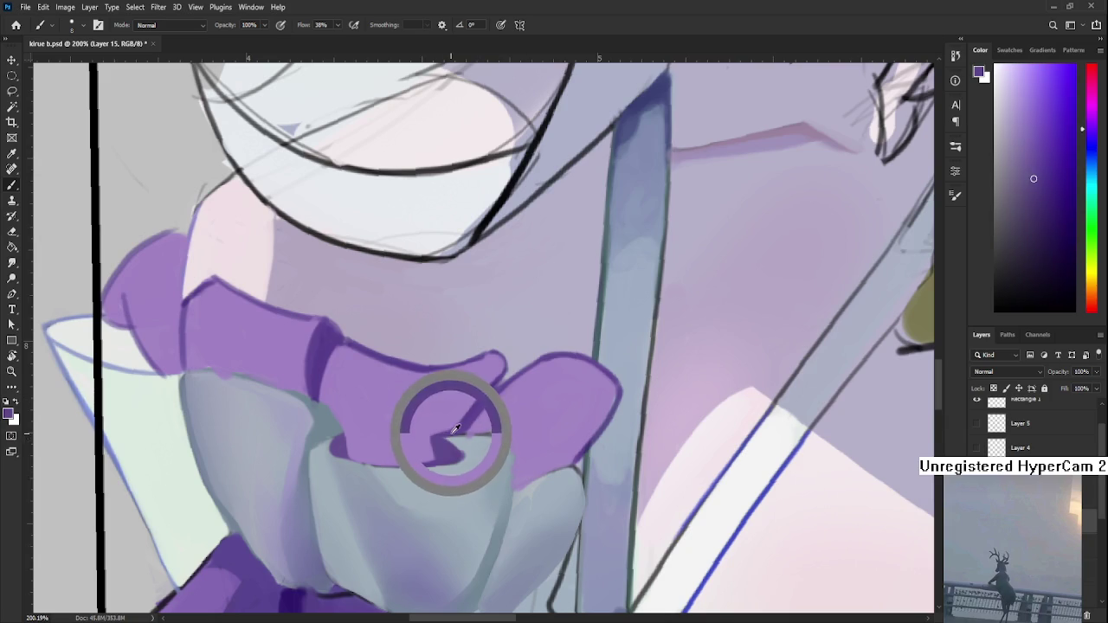
pyautogui.keyDown('alt'); pyautogui.click(489, 443); pyautogui.keyUp('alt')
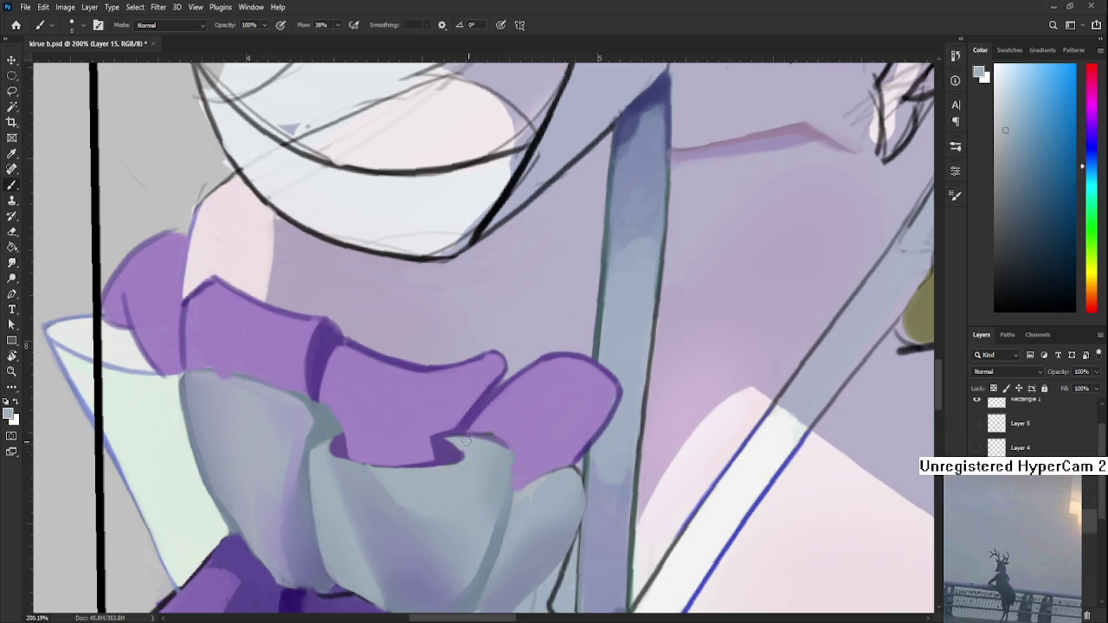
pyautogui.keyDown('alt'); pyautogui.click(496, 421); pyautogui.keyUp('alt')
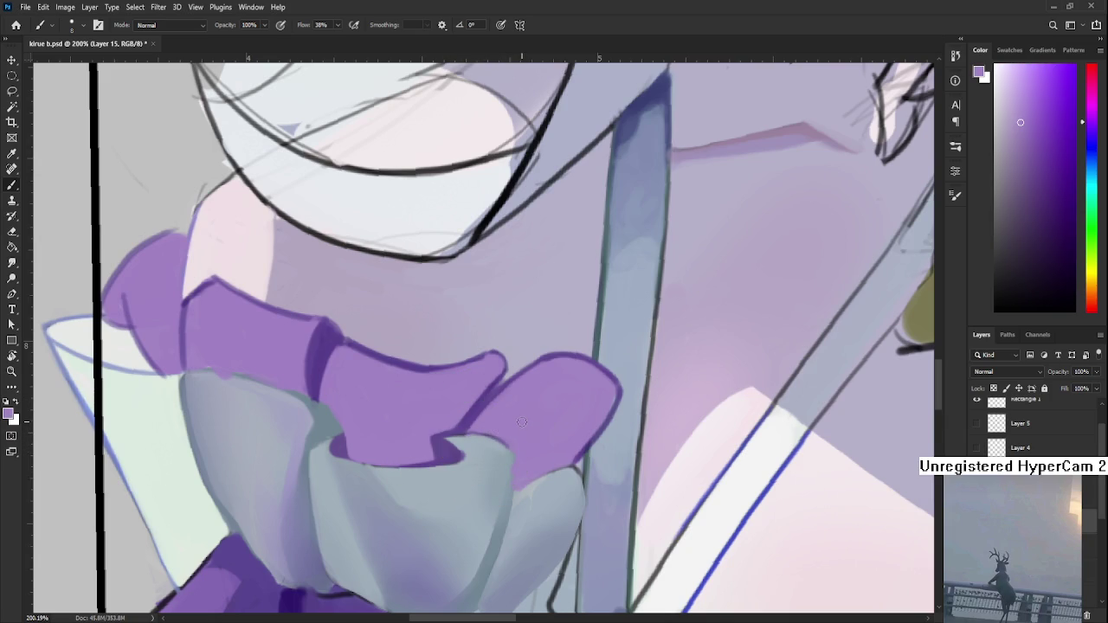
pyautogui.scroll(2, 523, 422)
pyautogui.moveTo(523, 417)
pyautogui.mouseDown()
pyautogui.moveTo(445, 428)
pyautogui.moveTo(462, 430)
pyautogui.moveTo(405, 490)
pyautogui.moveTo(373, 416)
pyautogui.mouseUp()
pyautogui.keyDown('alt'); pyautogui.click(405, 490); pyautogui.keyUp('alt')
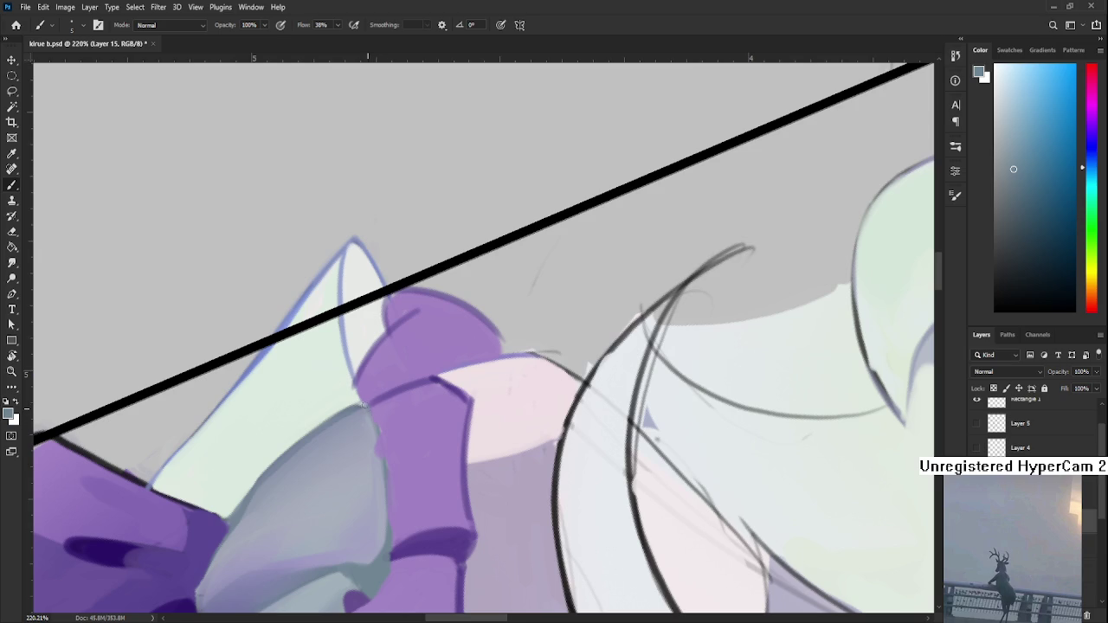
# - Blend the grey-blue ruffle into the purple cuff band with sampled blue-grey and purple
pyautogui.keyDown('alt'); pyautogui.click(377, 470); pyautogui.keyUp('alt')
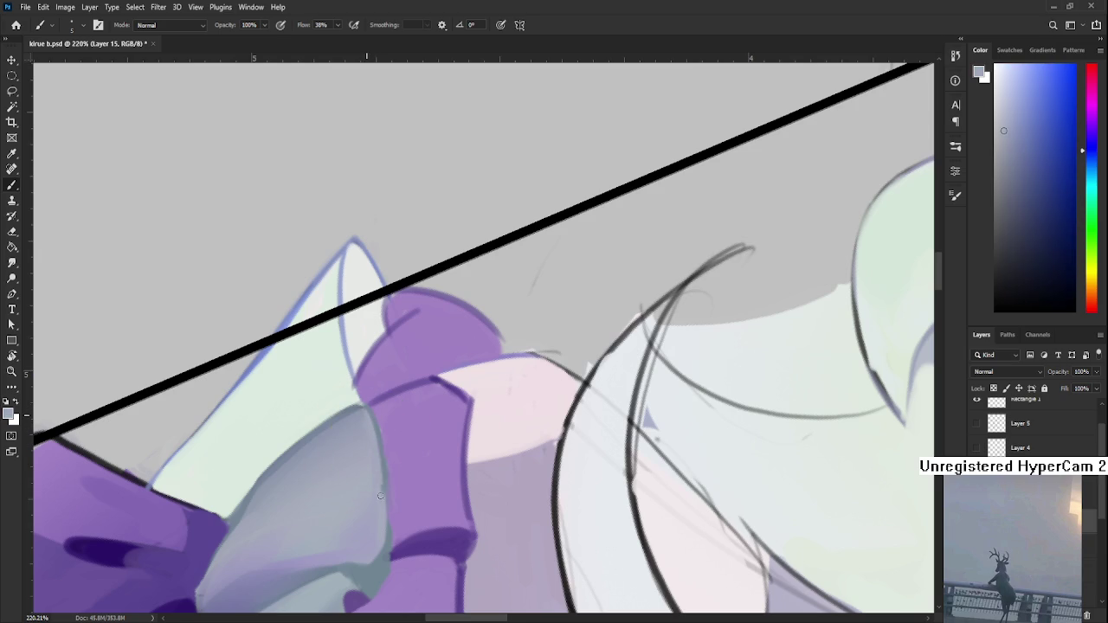
pyautogui.keyDown('alt'); pyautogui.click(365, 415); pyautogui.keyUp('alt')
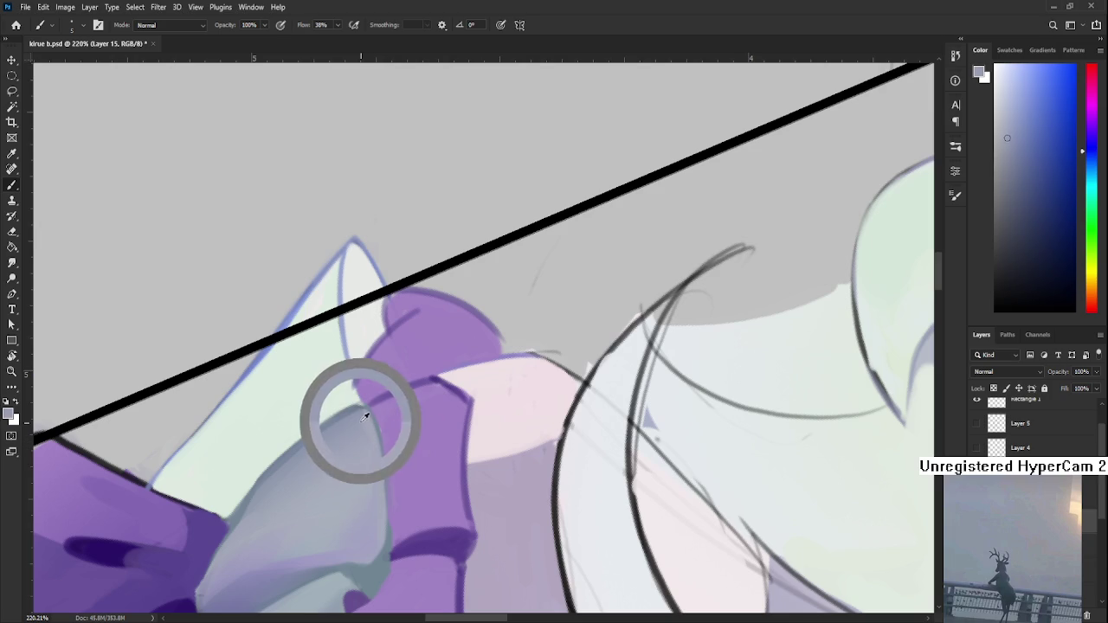
pyautogui.keyDown('alt'); pyautogui.click(366, 423); pyautogui.keyUp('alt')
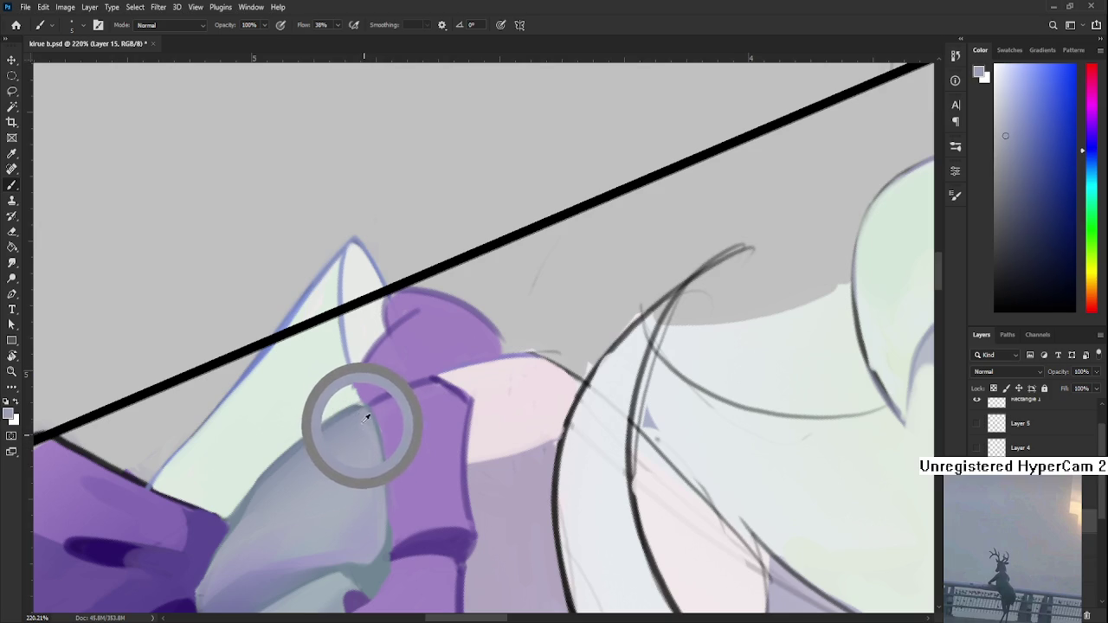
pyautogui.keyDown('alt'); pyautogui.click(387, 424); pyautogui.keyUp('alt')
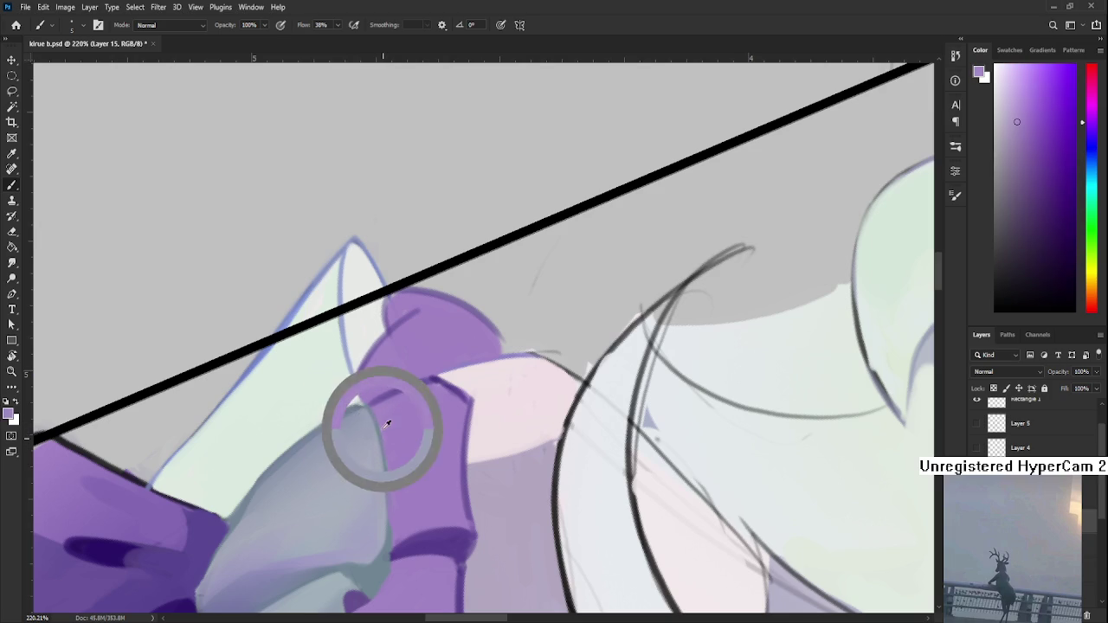
pyautogui.keyDown('alt'); pyautogui.click(394, 434); pyautogui.keyUp('alt')
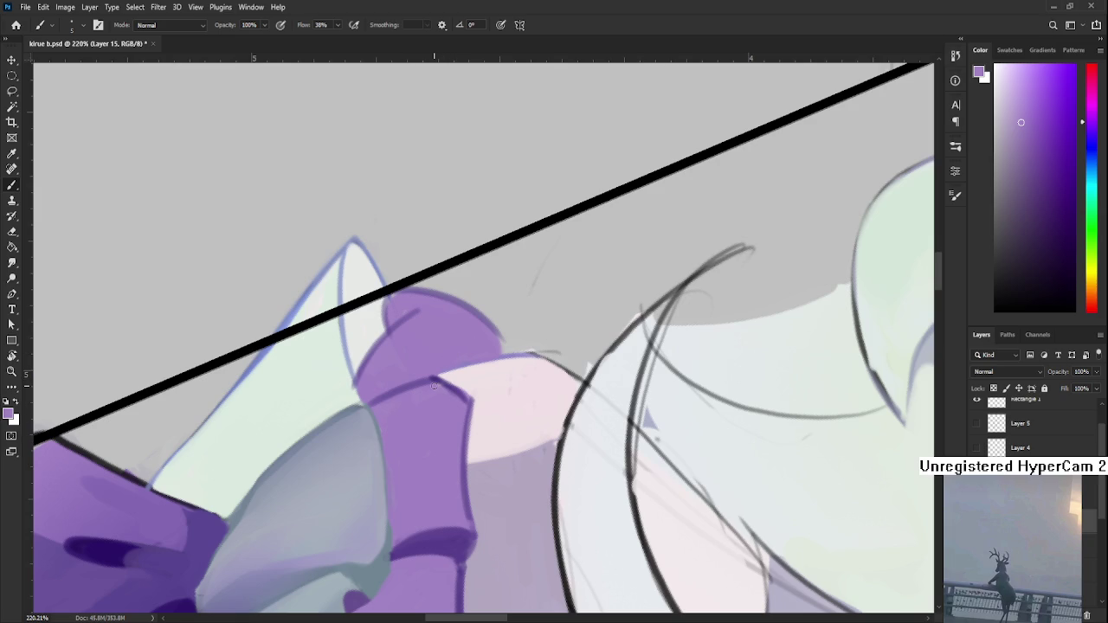
# - Zoom out and rotate the canvas back toward upright
pyautogui.scroll(-5, 434, 384)
pyautogui.press('r')
pyautogui.moveTo(536, 346)
pyautogui.mouseDown()
pyautogui.moveTo(574, 370)
pyautogui.moveTo(403, 440)
pyautogui.mouseUp()
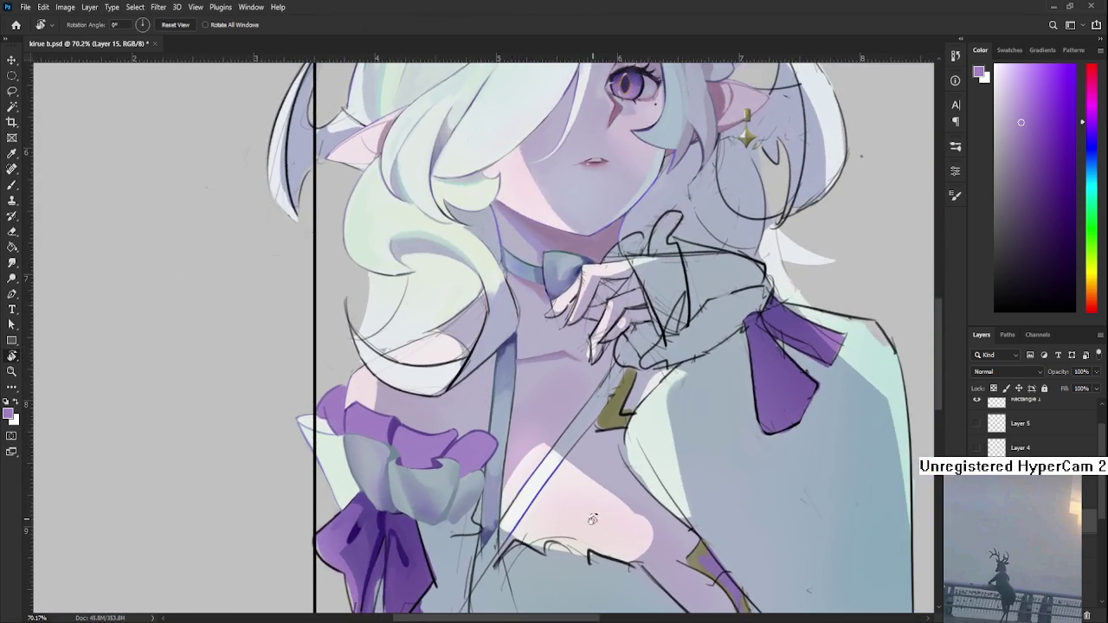
# - Return to the Brush and sample darker and lighter purples from the cuff ruffle
pyautogui.scroll(2, 403, 440)
pyautogui.scroll(1, 404, 440)
pyautogui.scroll(1, 403, 440)
pyautogui.scroll(1, 403, 439)
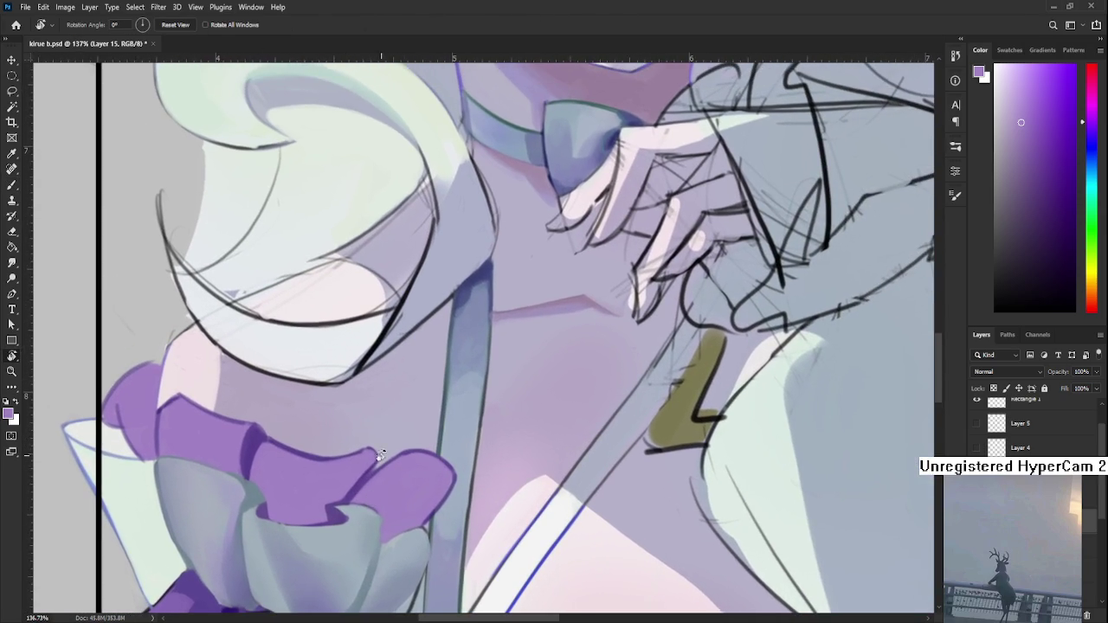
pyautogui.press('b')
pyautogui.keyDown('alt'); pyautogui.click(322, 454); pyautogui.keyUp('alt')
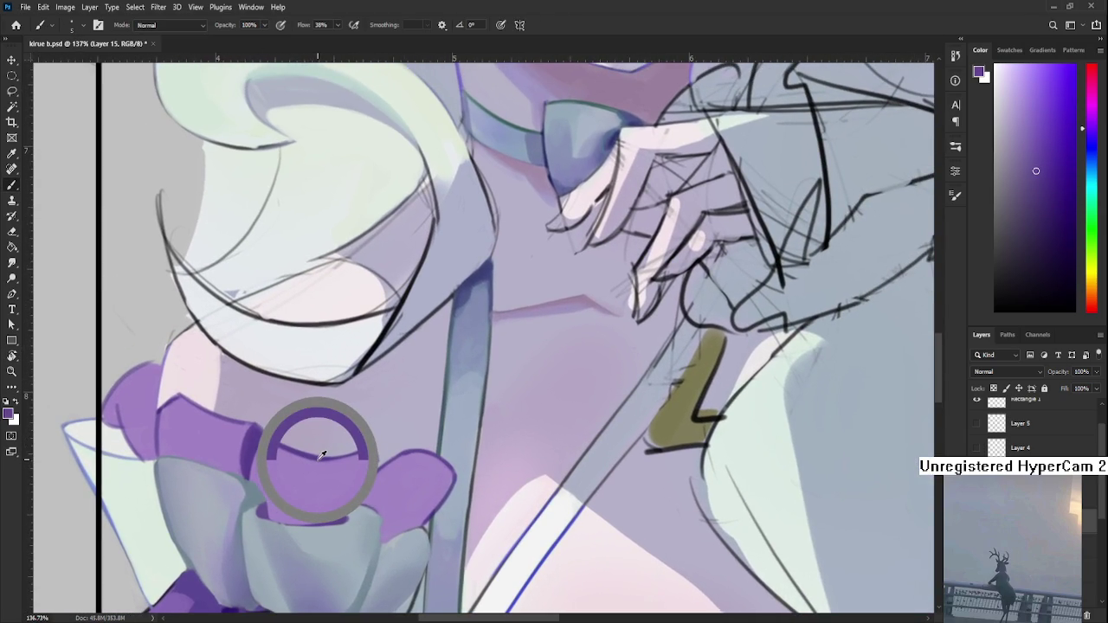
pyautogui.keyDown('alt'); pyautogui.click(359, 453); pyautogui.keyUp('alt')
pyautogui.keyDown('alt'); pyautogui.click(368, 453); pyautogui.keyUp('alt')
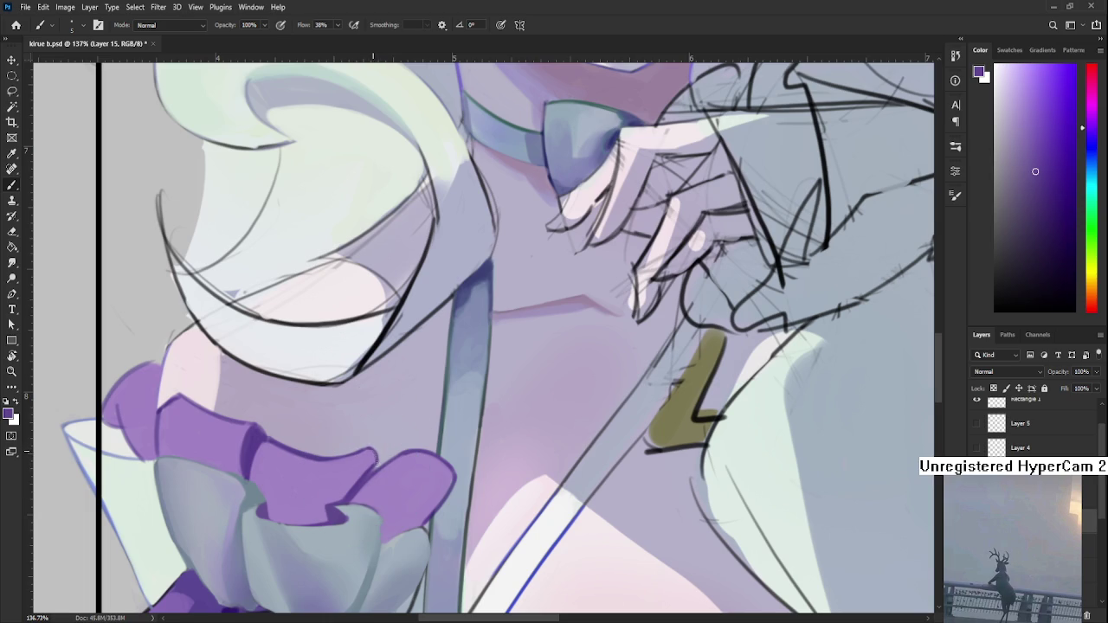
pyautogui.keyDown('alt'); pyautogui.click(368, 475); pyautogui.keyUp('alt')
pyautogui.keyDown('alt'); pyautogui.click(373, 468); pyautogui.keyUp('alt')
pyautogui.keyDown('alt'); pyautogui.click(371, 470); pyautogui.keyUp('alt')
# - Sample skin and ruffle colours, settling on a pale near-white pink skin tone
pyautogui.hscroll(-3, 346, 446)
pyautogui.scroll(1, 346, 446)
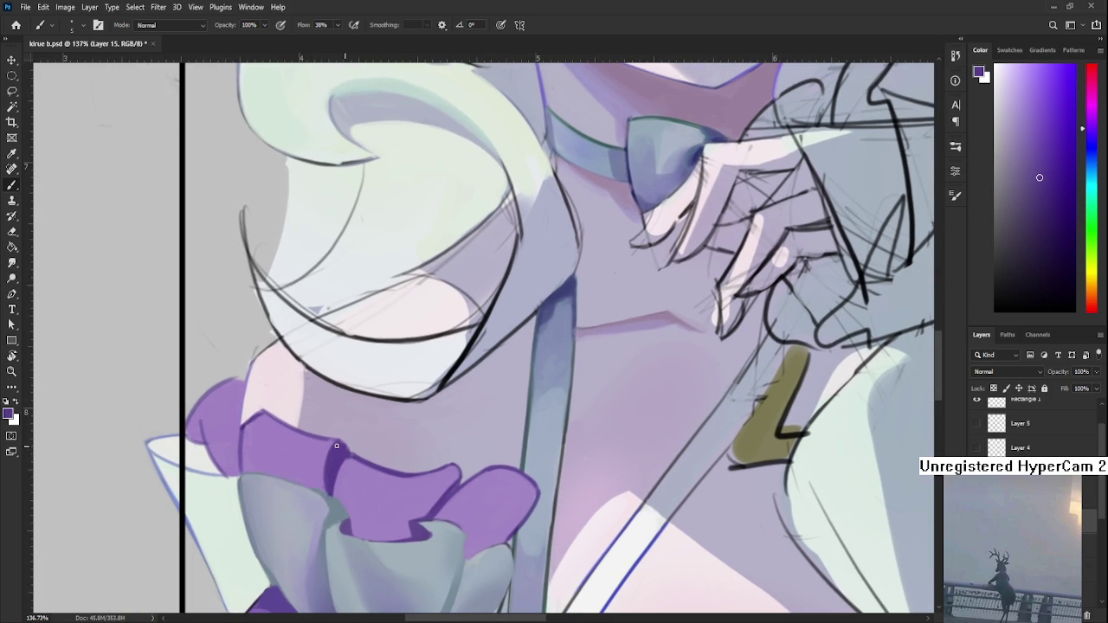
pyautogui.hscroll(-1, 337, 443)
pyautogui.scroll(1, 337, 443)
pyautogui.hscroll(-2, 326, 436)
pyautogui.scroll(1, 326, 435)
pyautogui.keyDown('alt'); pyautogui.click(316, 435); pyautogui.keyUp('alt')
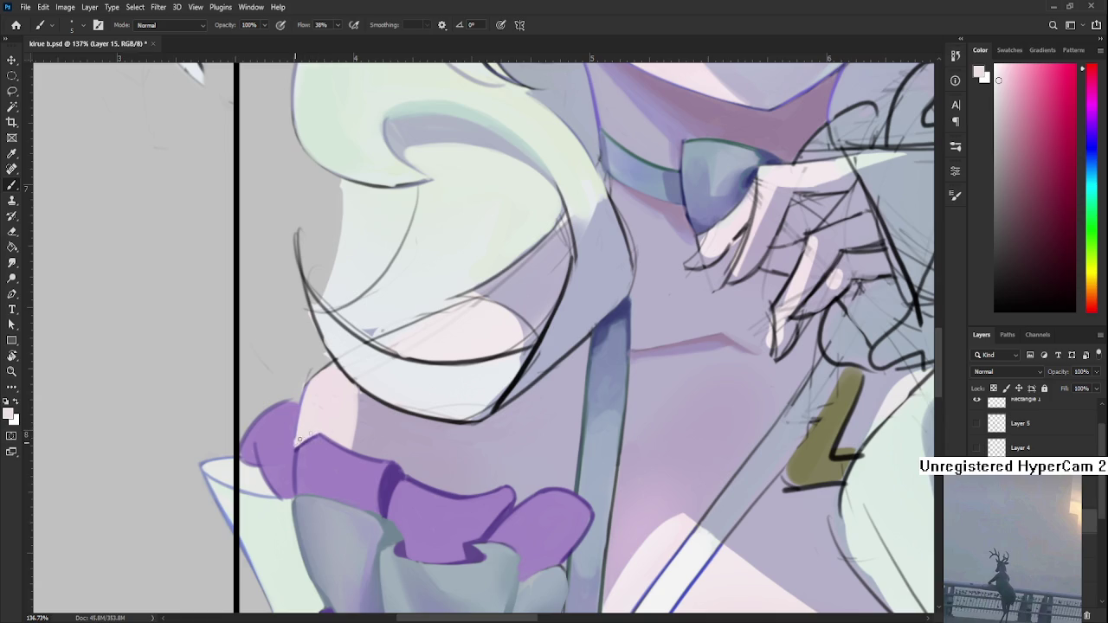
pyautogui.keyDown('alt'); pyautogui.click(317, 445); pyautogui.keyUp('alt')
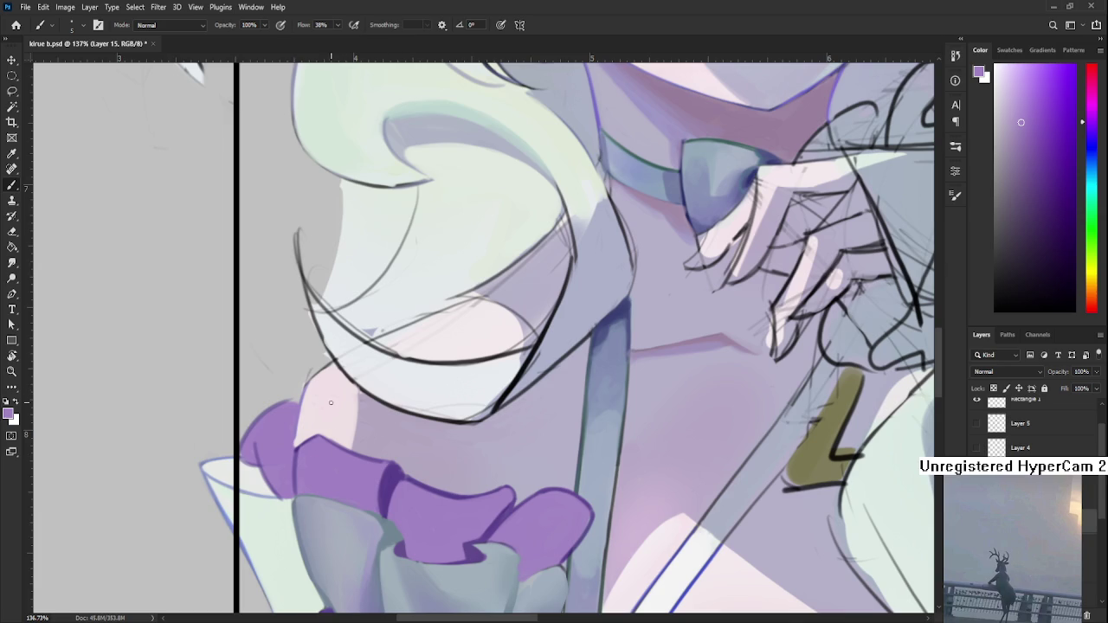
pyautogui.keyDown('alt'); pyautogui.click(371, 458); pyautogui.keyUp('alt')
pyautogui.keyDown('alt'); pyautogui.click(393, 472); pyautogui.keyUp('alt')
pyautogui.keyDown('alt'); pyautogui.click(295, 424); pyautogui.keyUp('alt')
pyautogui.keyDown('alt'); pyautogui.click(299, 437); pyautogui.keyUp('alt')
pyautogui.press('e')
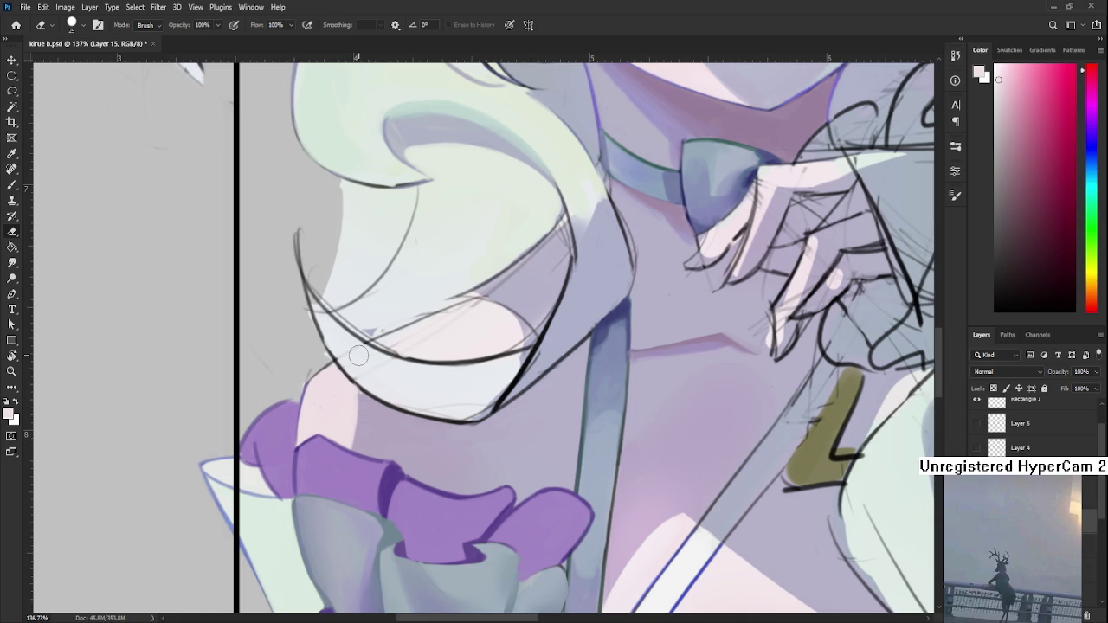
# - Erase a stray sketch mark under the hair, then sample a muted greyish lavender from the skin
pyautogui.click(358, 356)
pyautogui.press('b')
pyautogui.keyDown('alt'); pyautogui.click(362, 399); pyautogui.keyUp('alt')
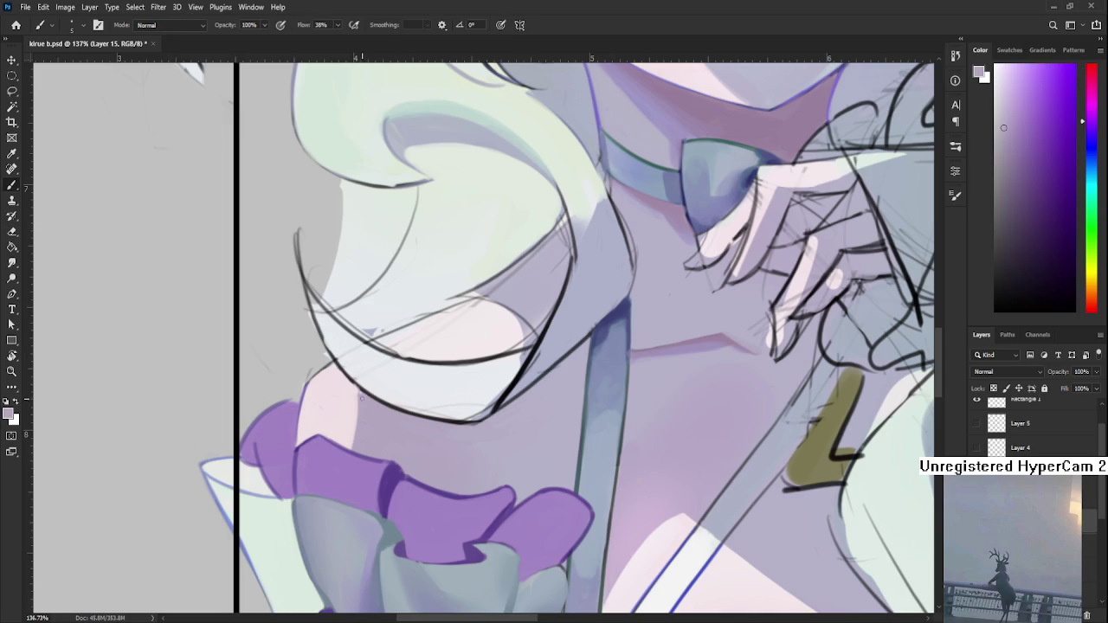
pyautogui.keyDown('alt'); pyautogui.click(349, 409); pyautogui.keyUp('alt')
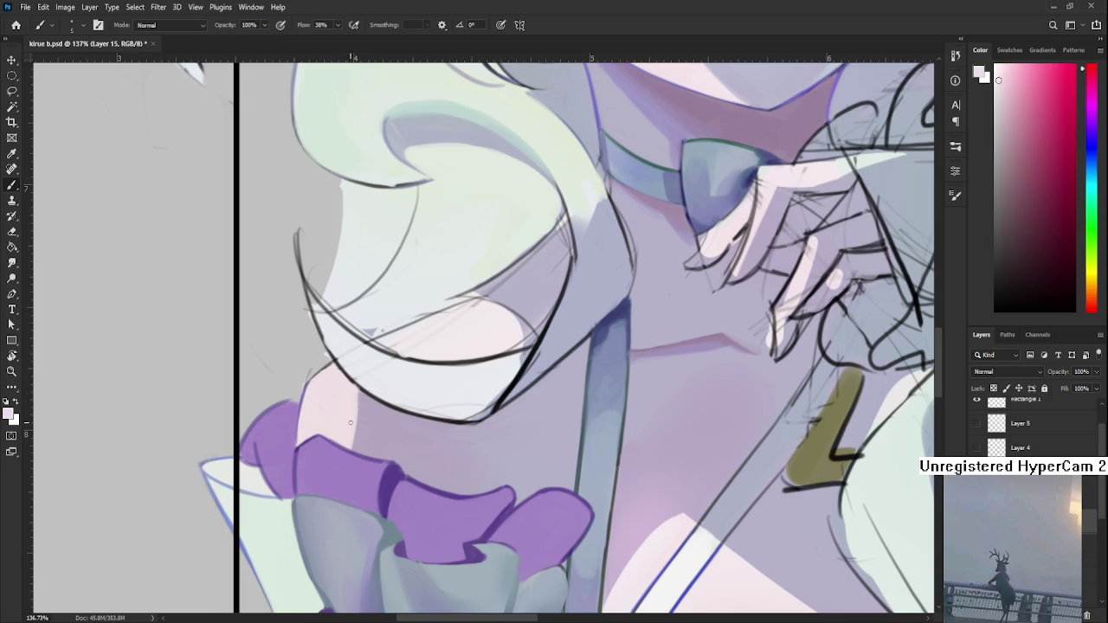
pyautogui.keyDown('alt'); pyautogui.click(364, 400); pyautogui.keyUp('alt')
pyautogui.keyDown('alt'); pyautogui.click(367, 394); pyautogui.keyUp('alt')
pyautogui.keyDown('alt'); pyautogui.click(359, 421); pyautogui.keyUp('alt')
pyautogui.keyDown('alt'); pyautogui.click(359, 419); pyautogui.keyUp('alt')
pyautogui.keyDown('alt'); pyautogui.click(369, 415); pyautogui.keyUp('alt')
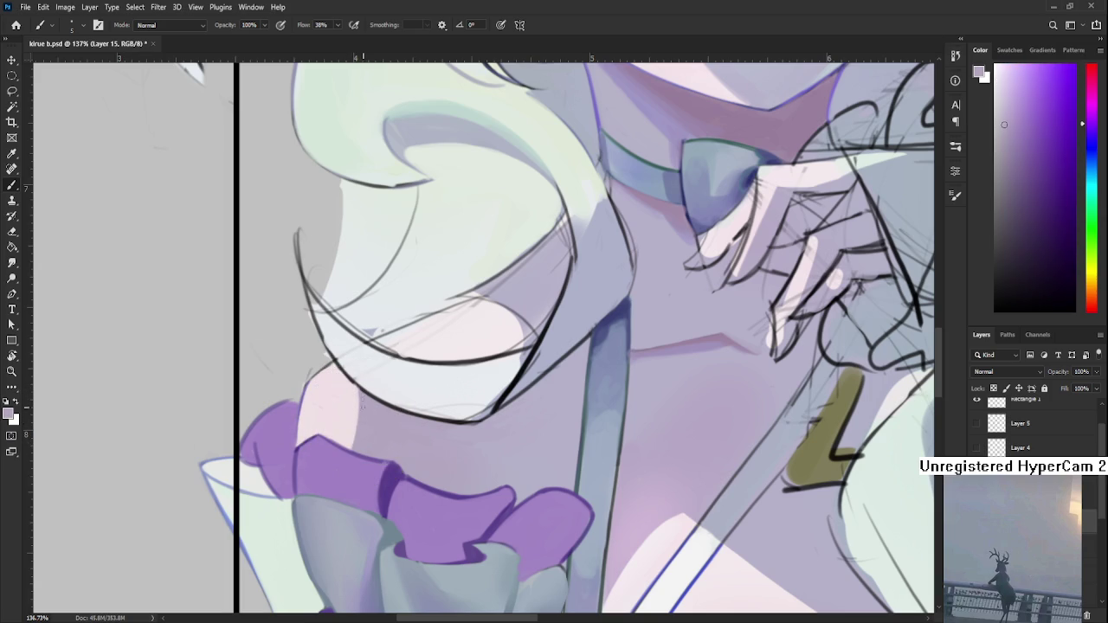
pyautogui.keyDown('alt'); pyautogui.click(361, 398); pyautogui.keyUp('alt')
pyautogui.scroll(-1, 482, 438)
# - Zoom around the cuff ruffle and sample its purple for shading
pyautogui.scroll(-1, 482, 438)
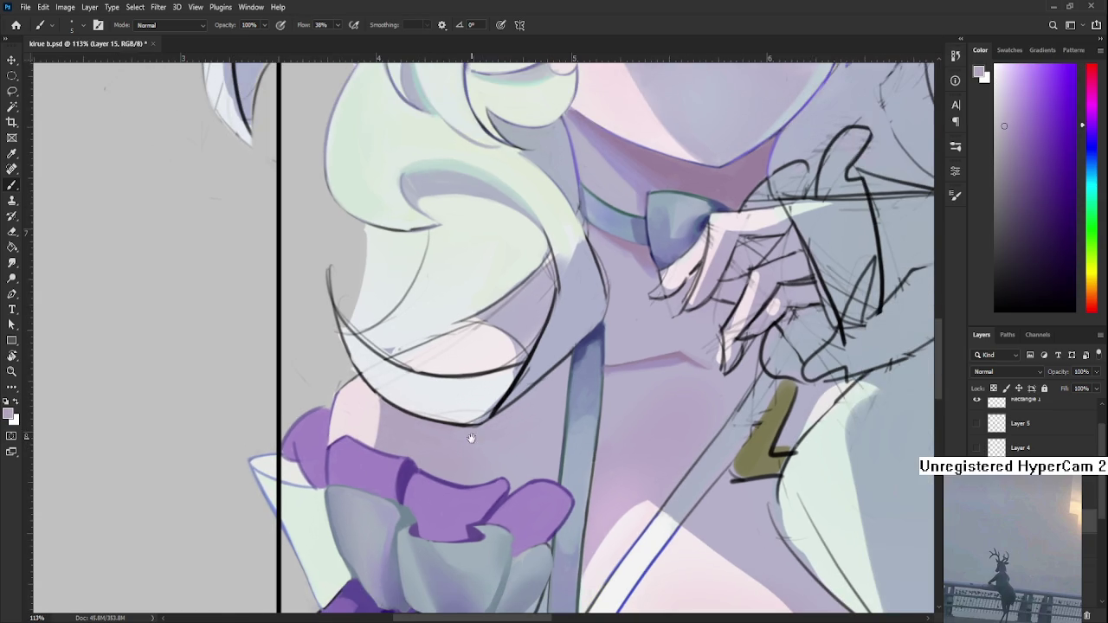
pyautogui.moveTo(472, 439); pyautogui.dragTo(420, 433)
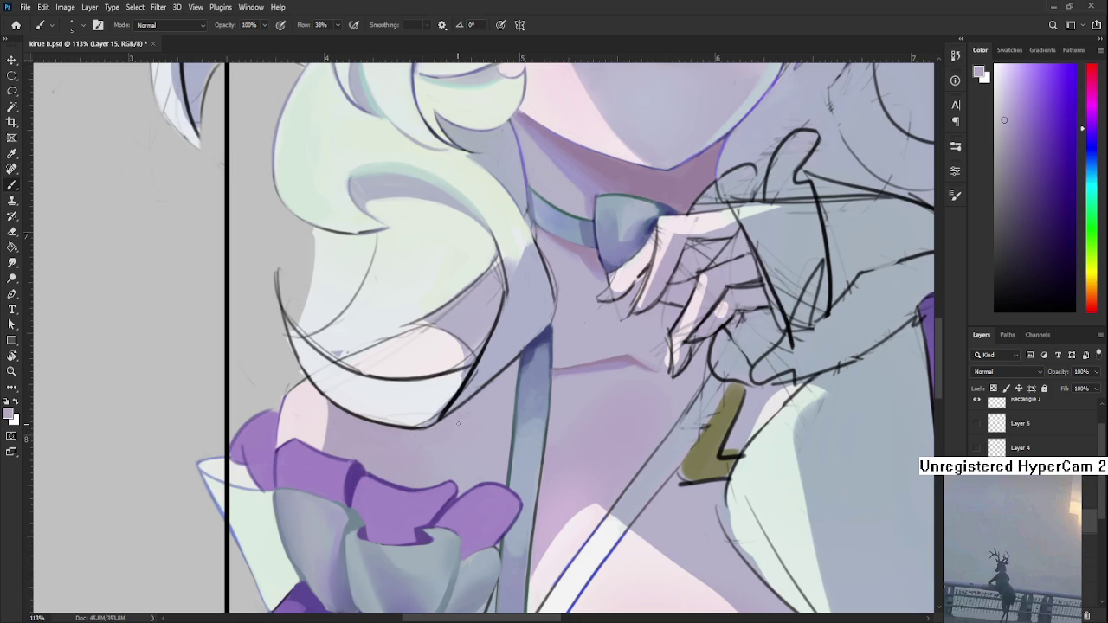
pyautogui.scroll(-3, 456, 430)
pyautogui.scroll(-2, 456, 430)
pyautogui.scroll(-2, 456, 430)
pyautogui.scroll(3, 824, 202)
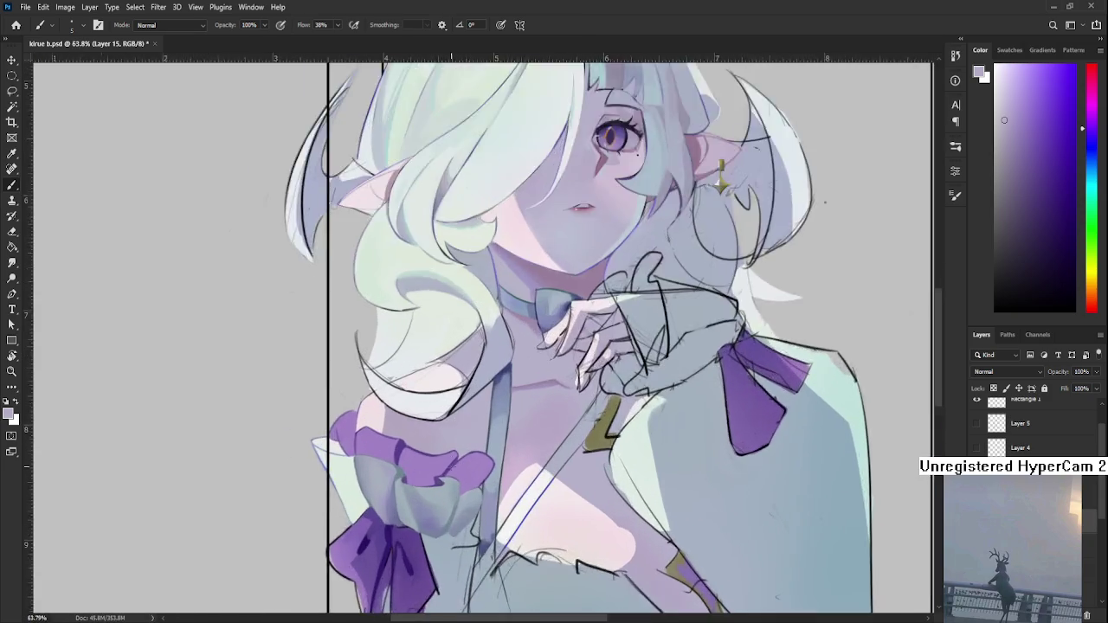
pyautogui.scroll(3, 435, 472)
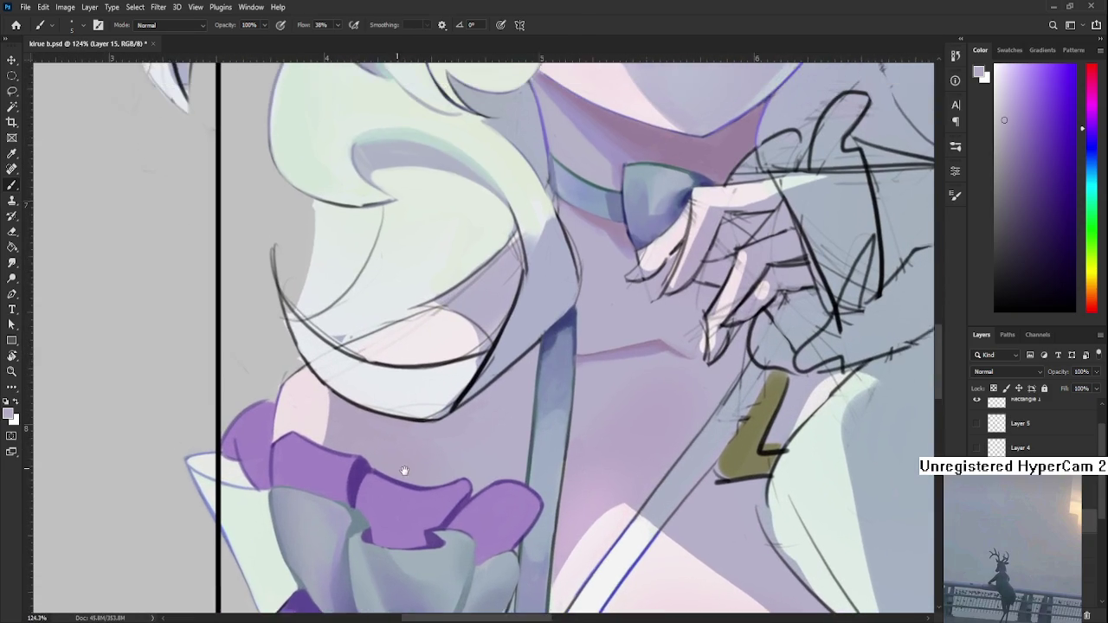
pyautogui.moveTo(349, 451); pyautogui.dragTo(359, 508)
pyautogui.keyDown('alt'); pyautogui.click(367, 483); pyautogui.keyUp('alt')
pyautogui.keyDown('alt'); pyautogui.click(372, 474); pyautogui.keyUp('alt')
pyautogui.keyDown('alt'); pyautogui.click(364, 483); pyautogui.keyUp('alt')
pyautogui.keyDown('alt'); pyautogui.click(363, 484); pyautogui.keyUp('alt')
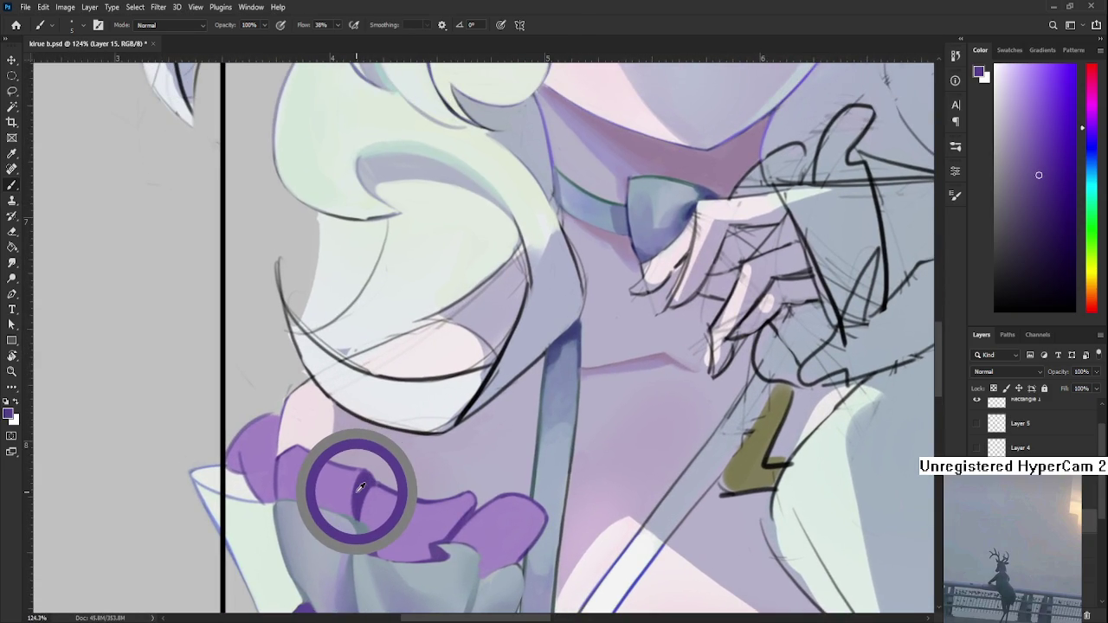
pyautogui.keyDown('alt'); pyautogui.click(363, 488); pyautogui.keyUp('alt')
pyautogui.keyDown('alt'); pyautogui.click(364, 490); pyautogui.keyUp('alt')
# - Paint darker purple folds along the ruffle's left edge, then sample a lighter lavender
pyautogui.moveTo(273, 457); pyautogui.dragTo(271, 499)
pyautogui.keyDown('alt'); pyautogui.click(279, 471); pyautogui.keyUp('alt')
pyautogui.keyDown('alt'); pyautogui.click(282, 454); pyautogui.keyUp('alt')
pyautogui.moveTo(274, 456)
pyautogui.mouseDown()
pyautogui.moveTo(272, 499)
pyautogui.moveTo(275, 478)
pyautogui.mouseUp()
pyautogui.moveTo(277, 415); pyautogui.dragTo(279, 458)
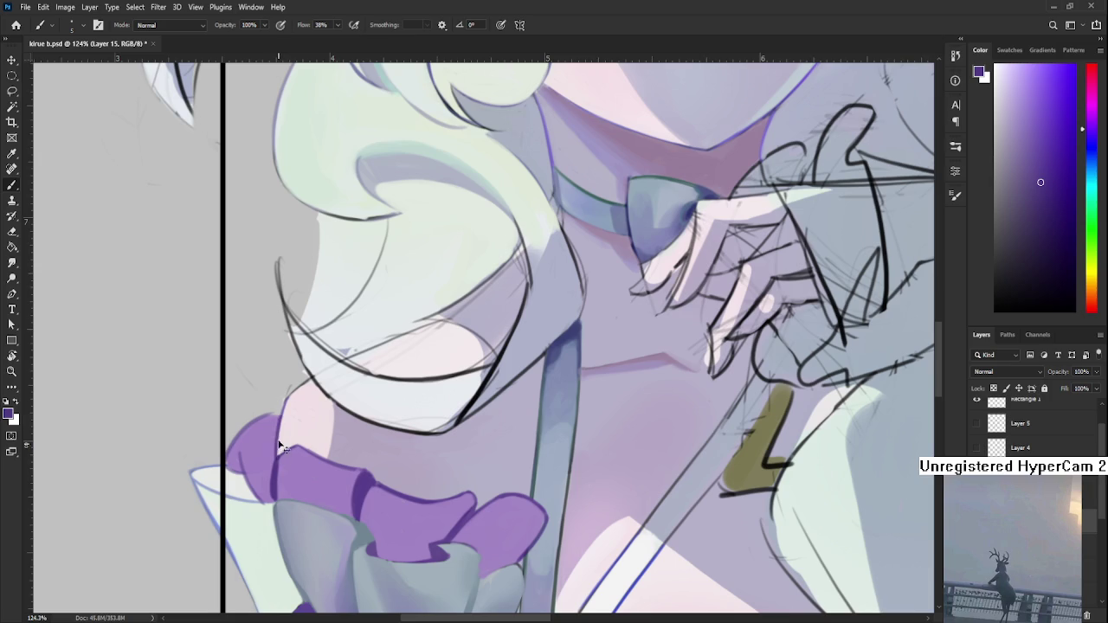
pyautogui.moveTo(279, 417); pyautogui.dragTo(270, 420)
pyautogui.keyDown('alt'); pyautogui.click(282, 412); pyautogui.keyUp('alt')
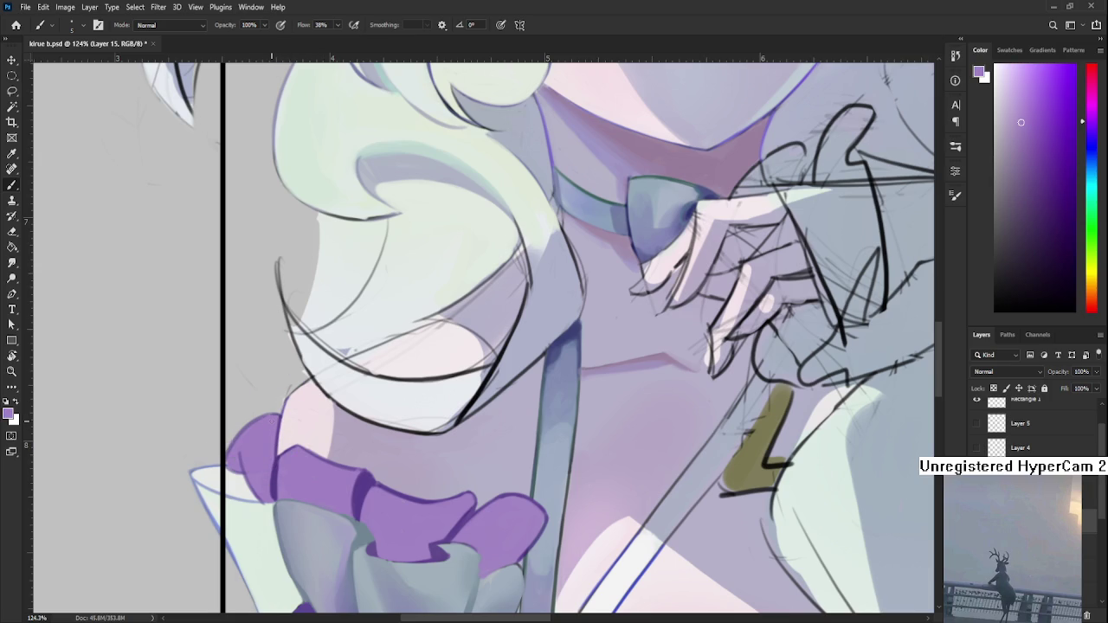
pyautogui.scroll(-3, 341, 395)
# - Enlarge the brush and shade the ruffle with darker purple strokes
pyautogui.scroll(-2, 346, 398)
pyautogui.scroll(-3, 364, 406)
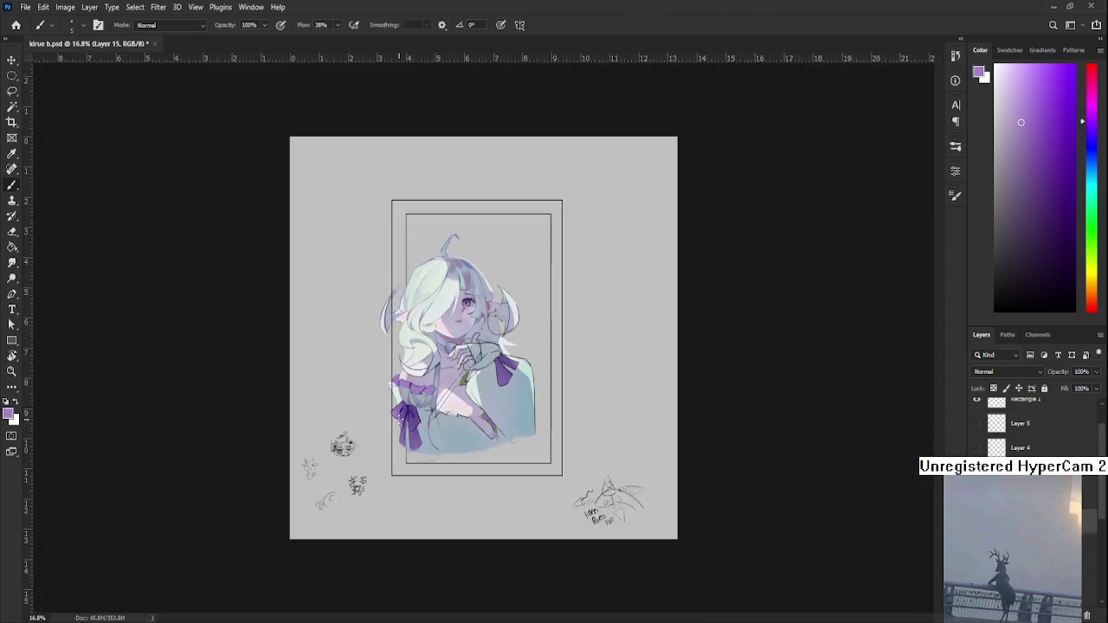
pyautogui.scroll(3, 387, 422)
pyautogui.scroll(3, 386, 422)
pyautogui.scroll(-2, 389, 432)
pyautogui.scroll(-1, 391, 471)
pyautogui.scroll(2, 394, 446)
pyautogui.scroll(1, 393, 445)
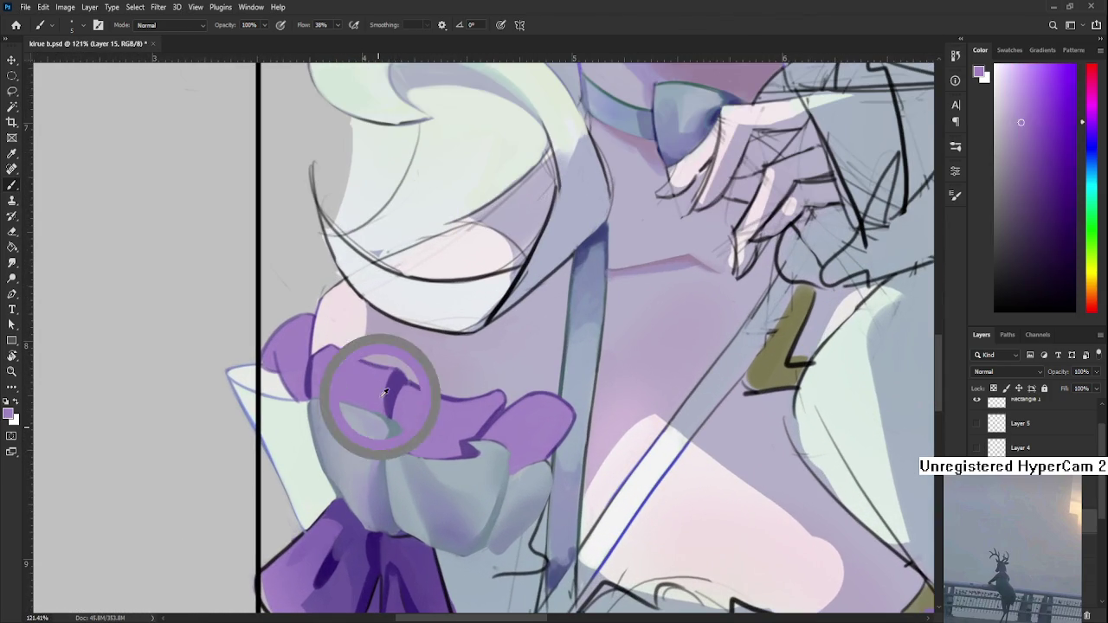
pyautogui.press(']')
pyautogui.press(']')
pyautogui.press(']')
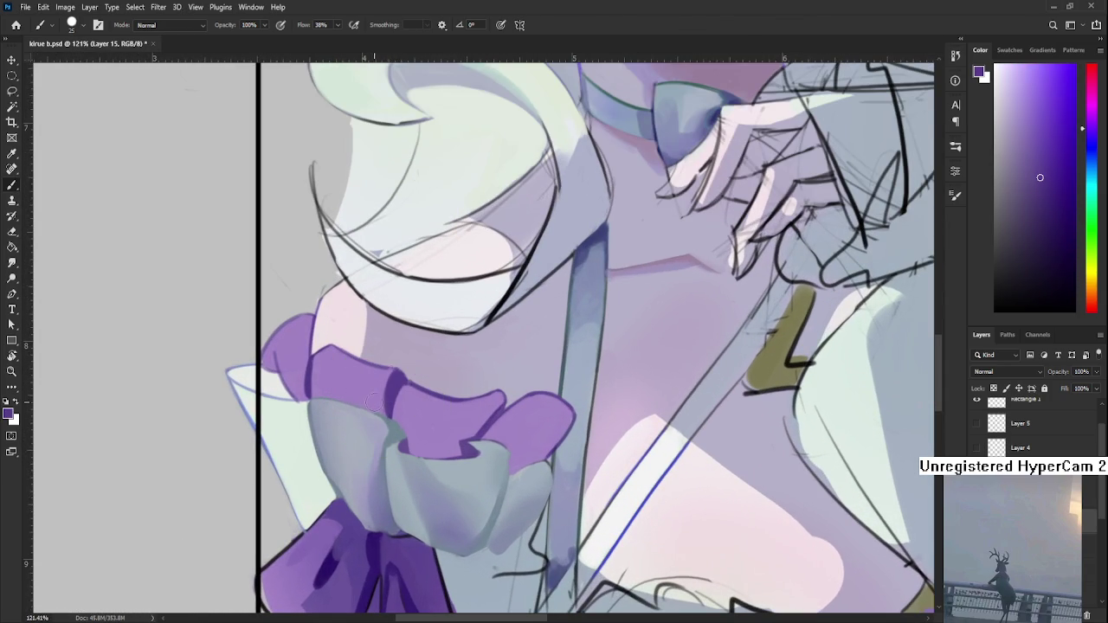
pyautogui.moveTo(378, 411); pyautogui.dragTo(370, 385)
pyautogui.keyDown('alt'); pyautogui.click(368, 389); pyautogui.keyUp('alt')
# - Extend the ruffle's upper edge with a purple stroke
pyautogui.scroll(-1, 422, 346)
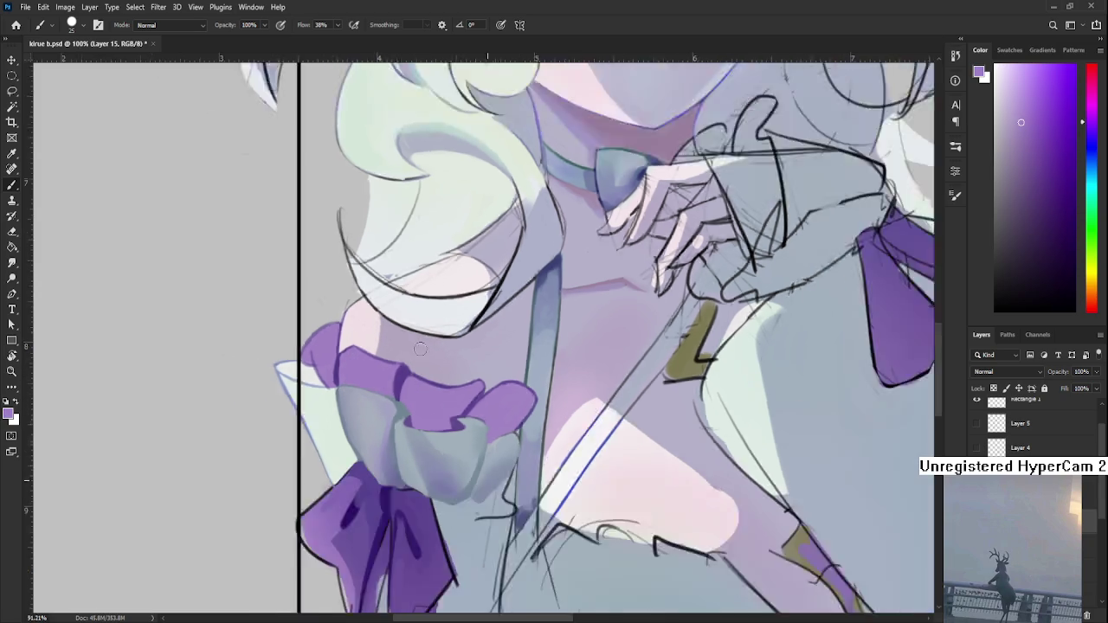
pyautogui.scroll(-3, 422, 345)
pyautogui.scroll(-3, 421, 345)
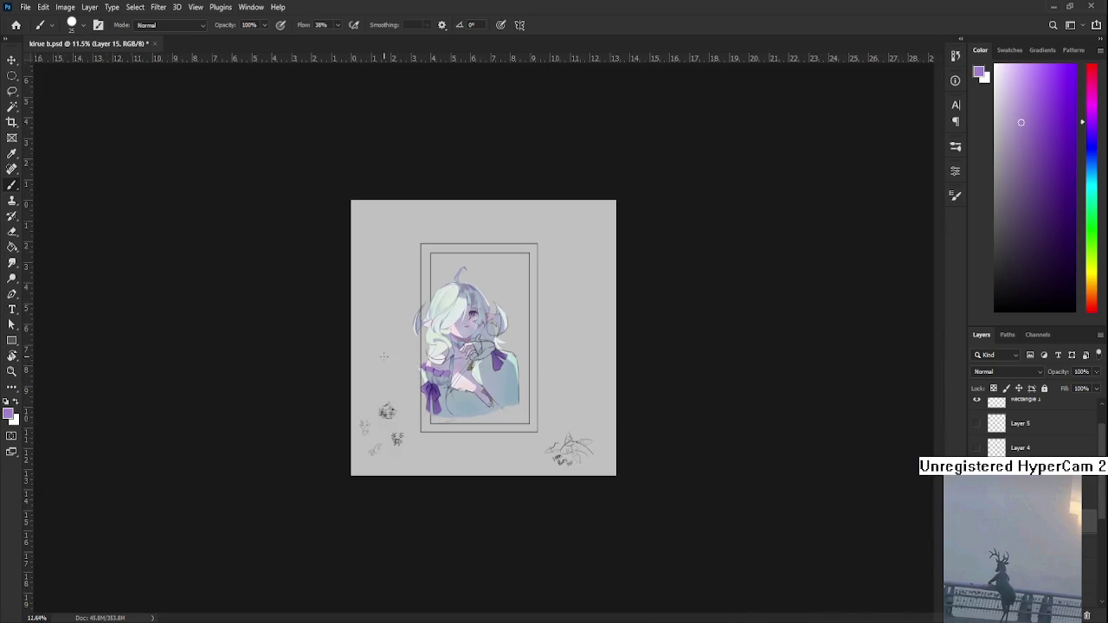
pyautogui.scroll(3, 383, 356)
pyautogui.scroll(3, 372, 381)
pyautogui.scroll(1, 355, 413)
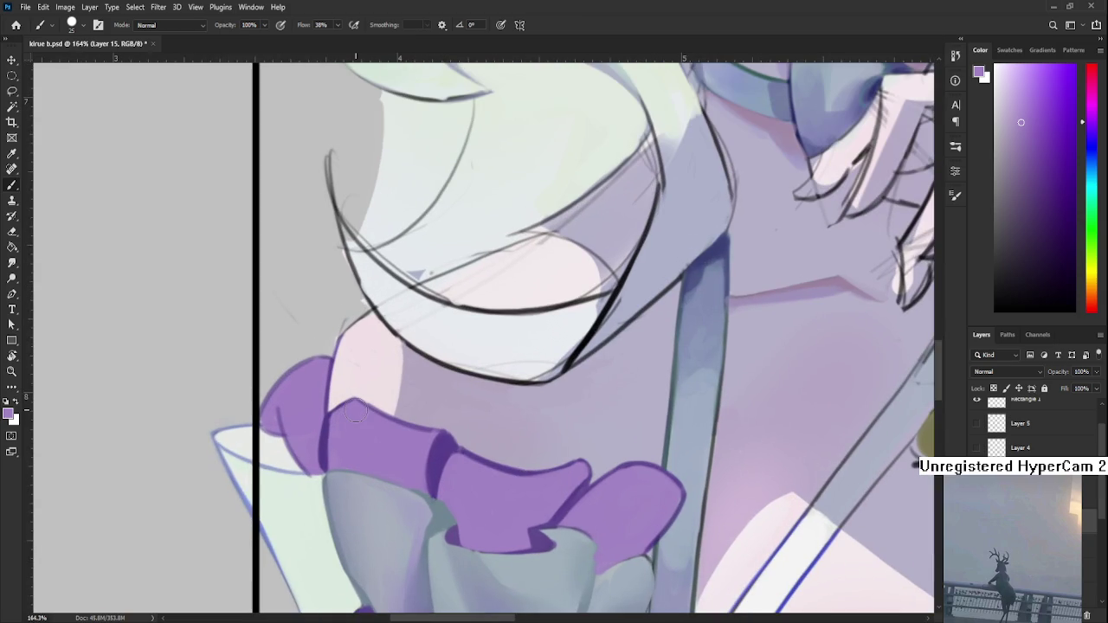
pyautogui.scroll(-3, 356, 414)
pyautogui.moveTo(350, 408); pyautogui.dragTo(380, 417)
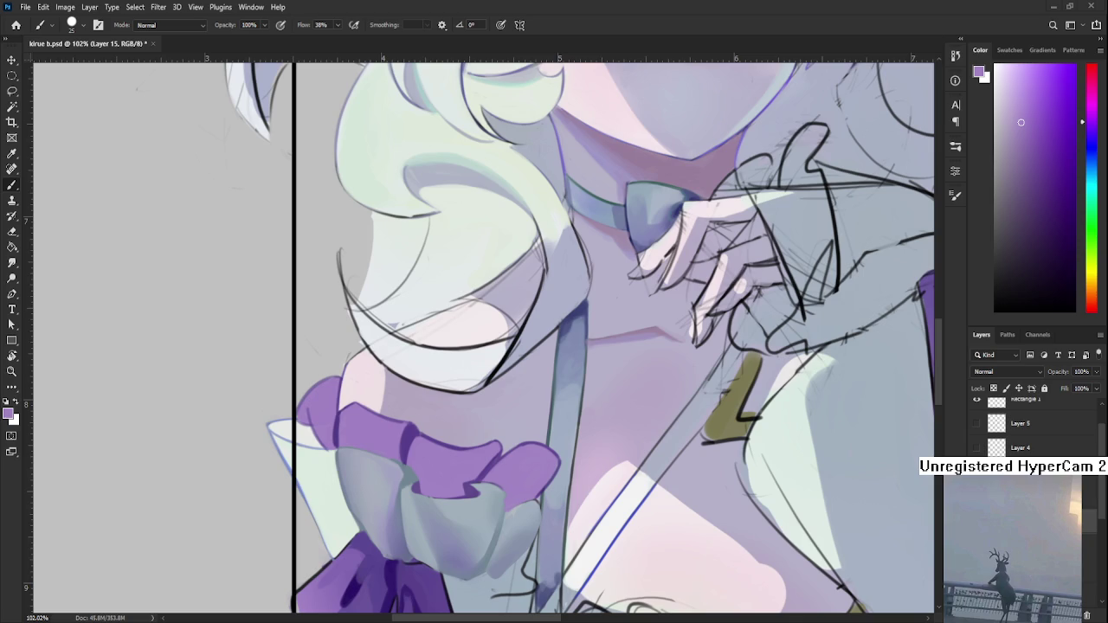
# - Sample several ruffle purples, then extend and darken the ruffle's edge
pyautogui.keyDown('alt'); pyautogui.click(406, 424); pyautogui.keyUp('alt')
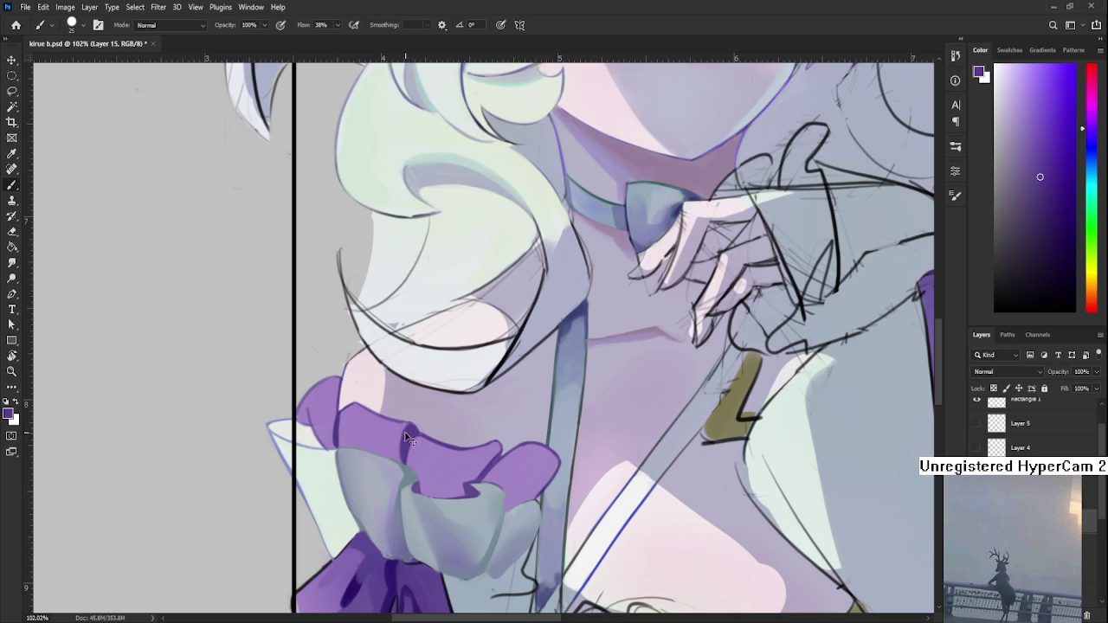
pyautogui.keyDown('alt'); pyautogui.click(410, 437); pyautogui.keyUp('alt')
pyautogui.keyDown('alt'); pyautogui.click(407, 428); pyautogui.keyUp('alt')
pyautogui.keyDown('alt'); pyautogui.click(400, 429); pyautogui.keyUp('alt')
pyautogui.keyDown('alt'); pyautogui.click(401, 432); pyautogui.keyUp('alt')
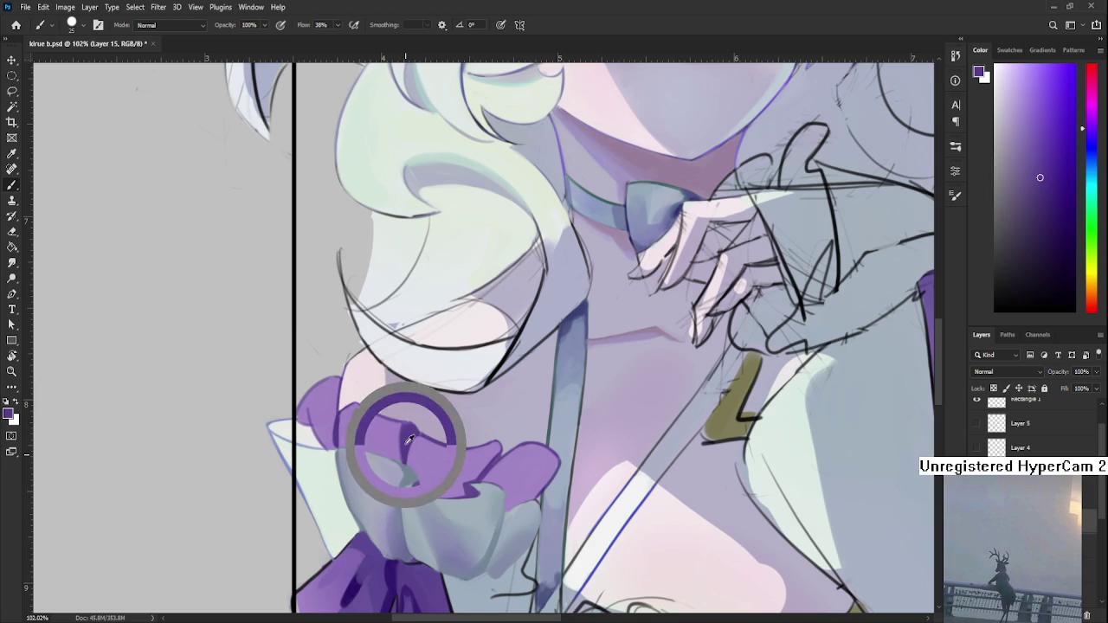
pyautogui.keyDown('alt'); pyautogui.click(407, 428); pyautogui.keyUp('alt')
pyautogui.moveTo(407, 428); pyautogui.dragTo(427, 437)
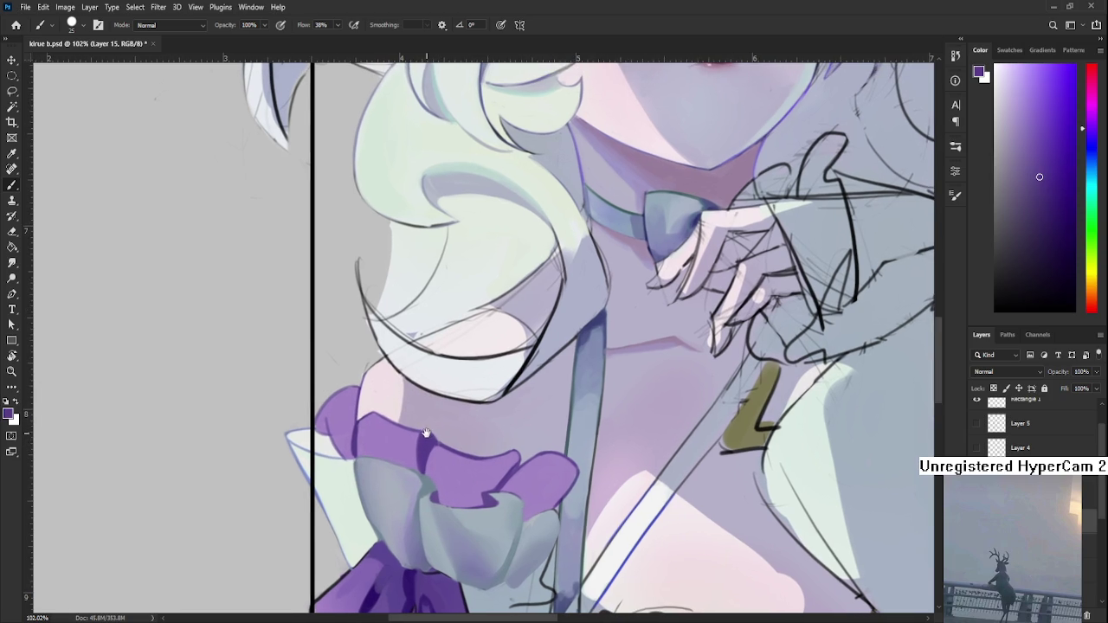
pyautogui.keyDown('alt'); pyautogui.click(370, 432); pyautogui.keyUp('alt')
pyautogui.keyDown('alt'); pyautogui.click(366, 463); pyautogui.keyUp('alt')
pyautogui.keyDown('alt'); pyautogui.click(359, 453); pyautogui.keyUp('alt')
pyautogui.moveTo(355, 450); pyautogui.dragTo(394, 430)
# - At brush size 8, round off the ruffle's top-left edge and sample its edge colour
pyautogui.moveTo(346, 421)
pyautogui.mouseDown()
pyautogui.moveTo(331, 405)
pyautogui.moveTo(320, 412)
pyautogui.mouseUp()
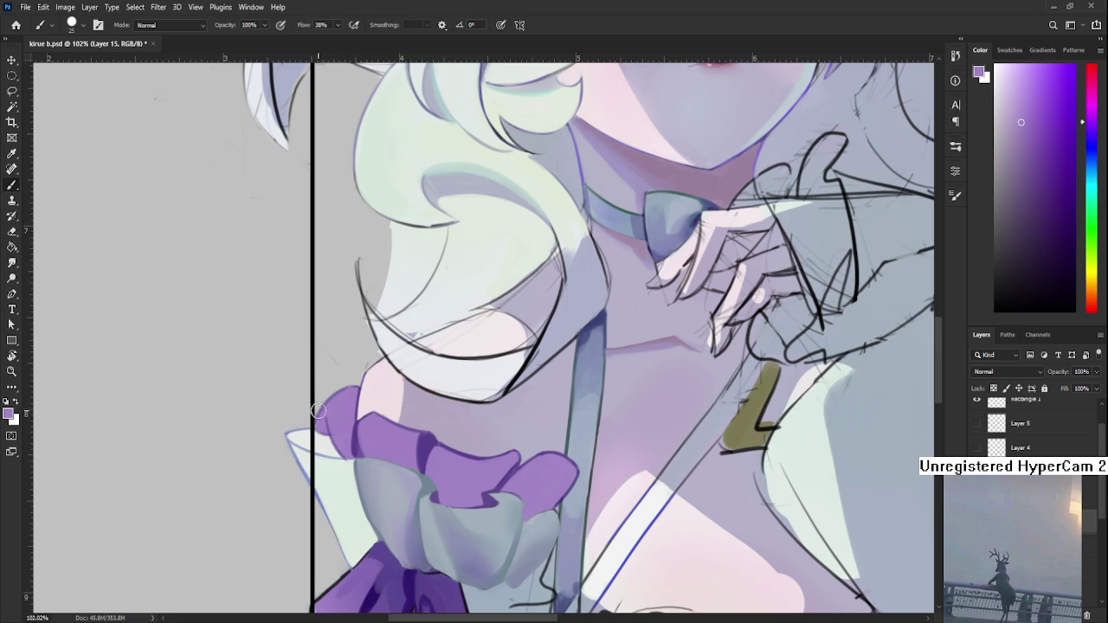
pyautogui.press('[')
pyautogui.press('[')
pyautogui.press('[')
pyautogui.moveTo(339, 400); pyautogui.dragTo(328, 423)
pyautogui.keyDown('alt'); pyautogui.click(350, 437); pyautogui.keyUp('alt')
pyautogui.keyDown('alt'); pyautogui.click(352, 419); pyautogui.keyUp('alt')
pyautogui.keyDown('alt'); pyautogui.click(346, 420); pyautogui.keyUp('alt')
pyautogui.keyDown('alt'); pyautogui.click(350, 429); pyautogui.keyUp('alt')
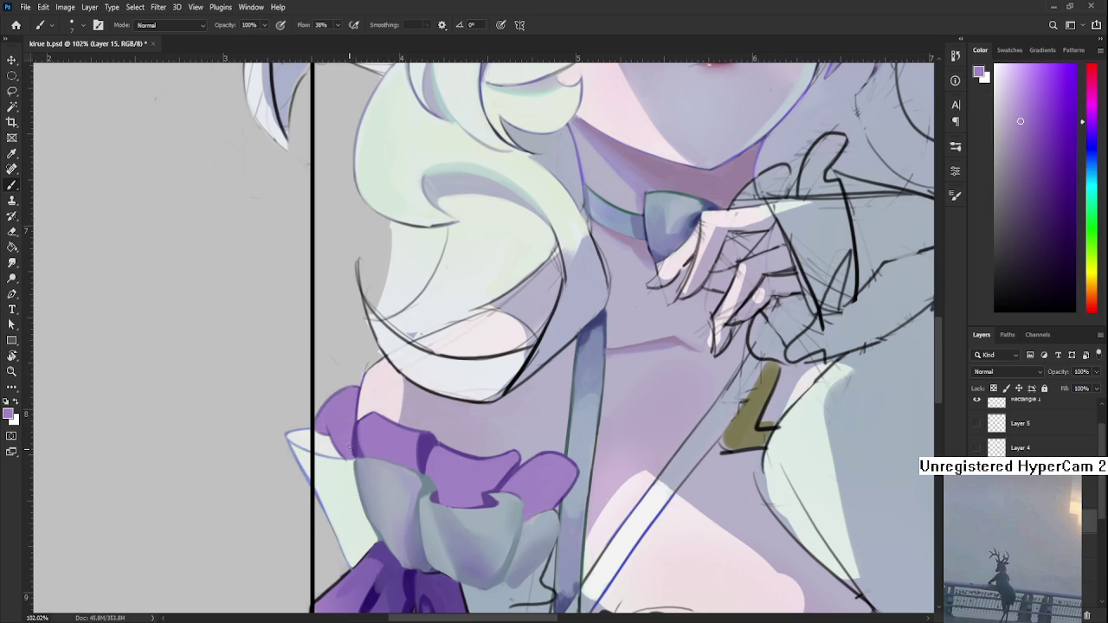